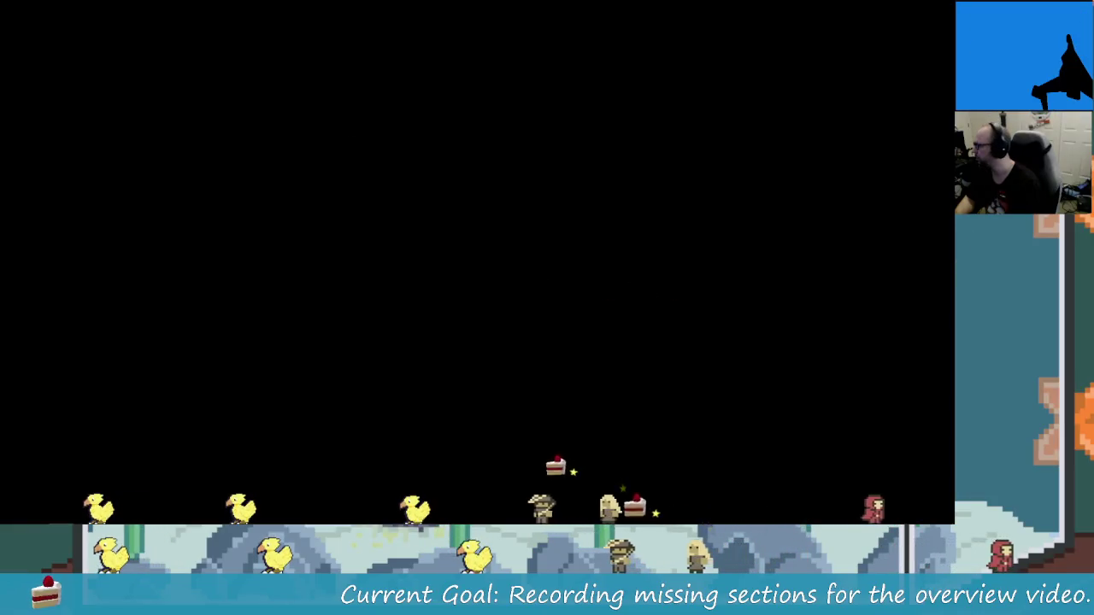
# Briefly visit the DaVinci Resolve desktop, then return to the empty streaming desktop.
pyautogui.press('super+Tab')
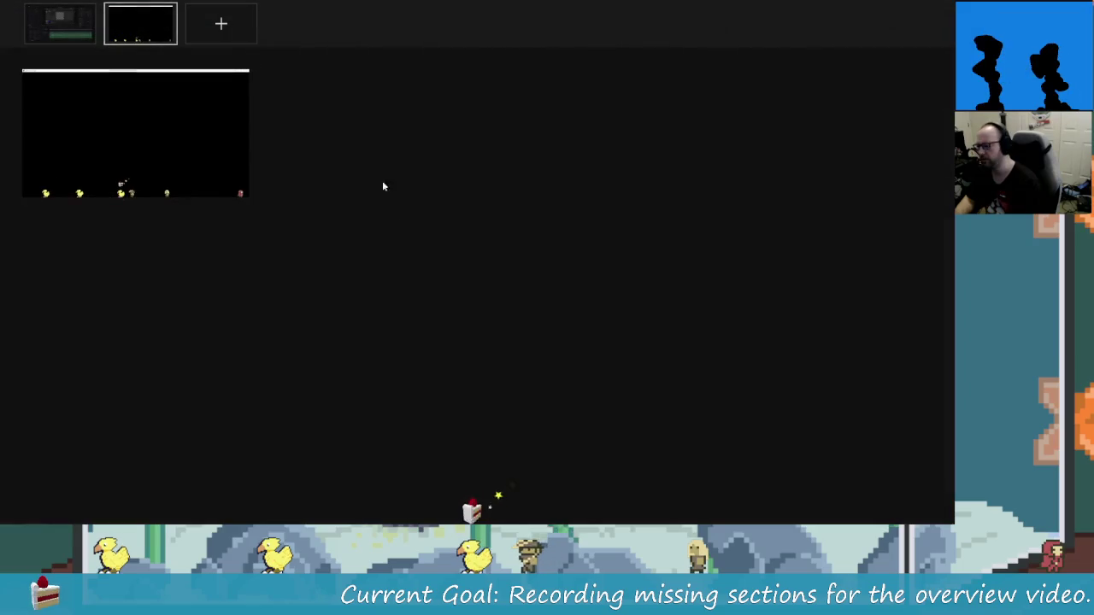
pyautogui.press('Return')
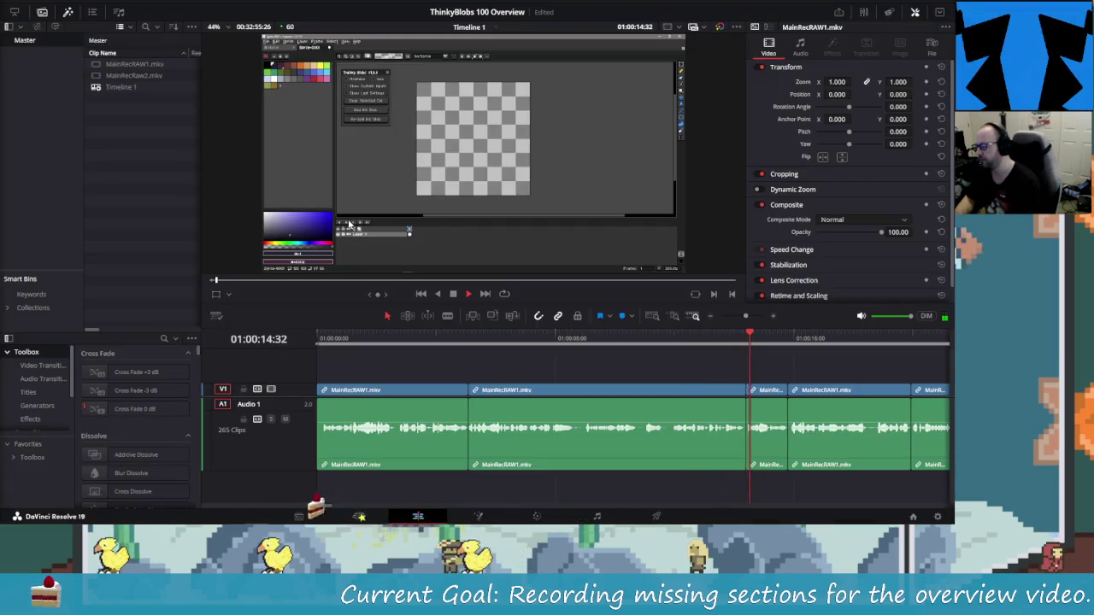
pyautogui.press('super+Tab')
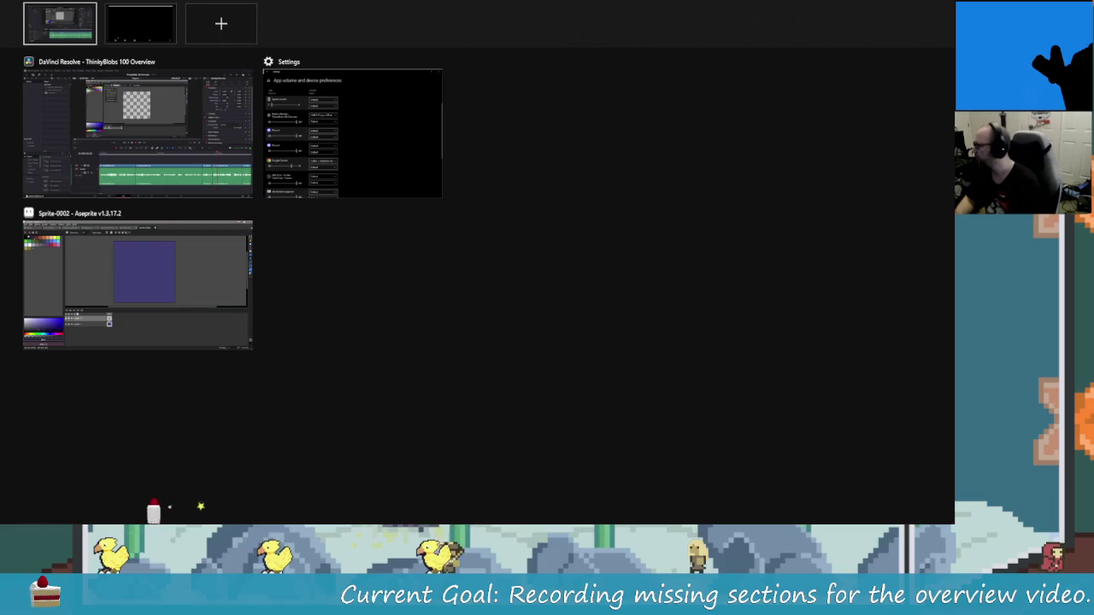
pyautogui.press('Escape')
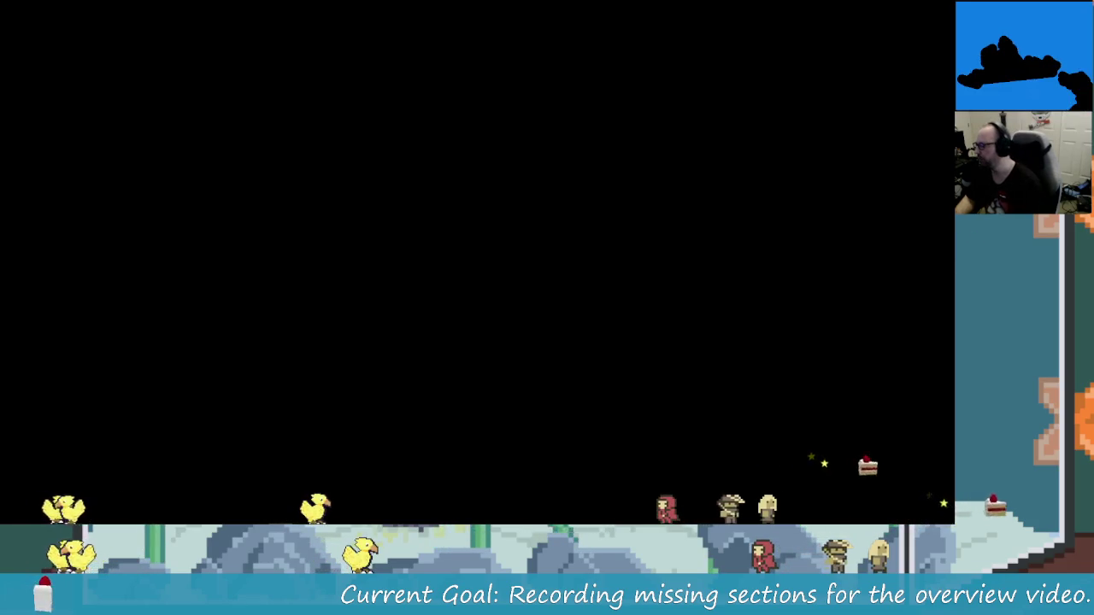
# Switch to the desktop showing the ThinkyBlobs 100 Overview timeline filled with MainRecRAW1.mkv clips.
pyautogui.press('super+Tab')
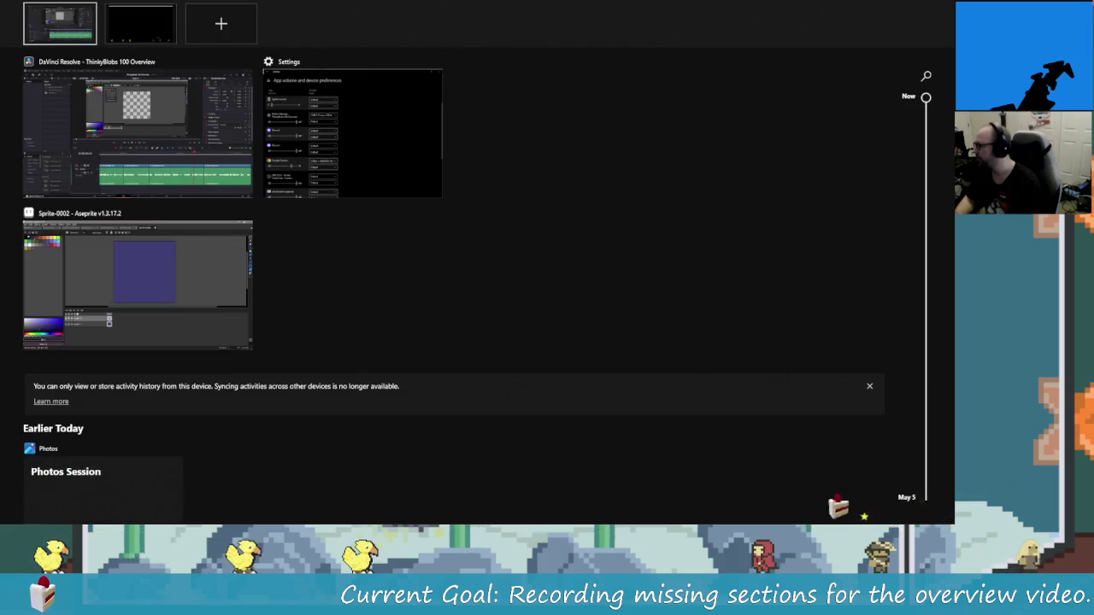
pyautogui.press('Escape')
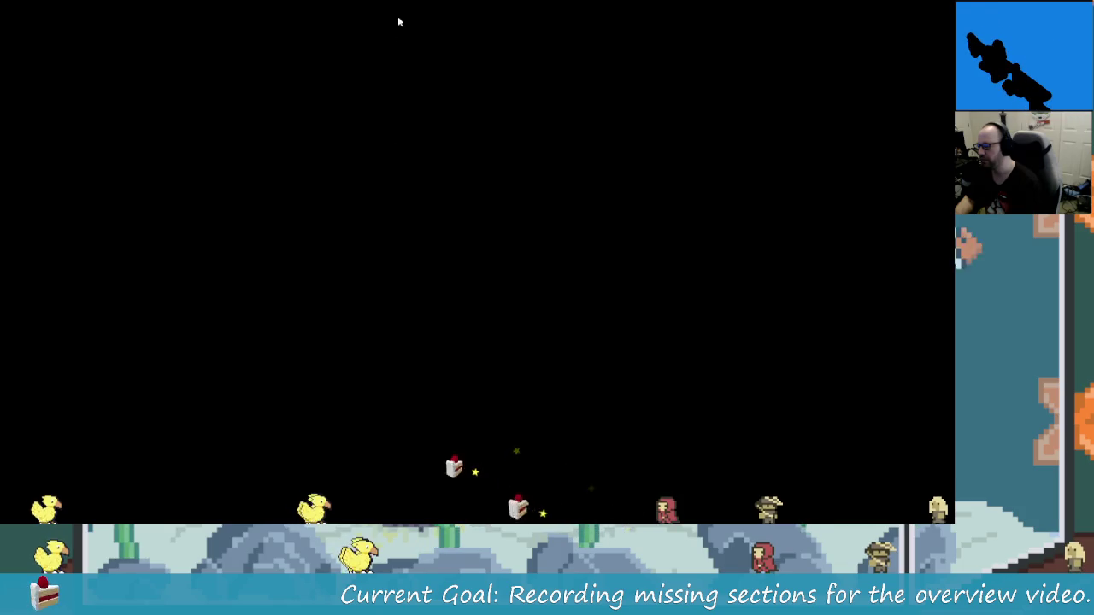
pyautogui.press('super+Tab')
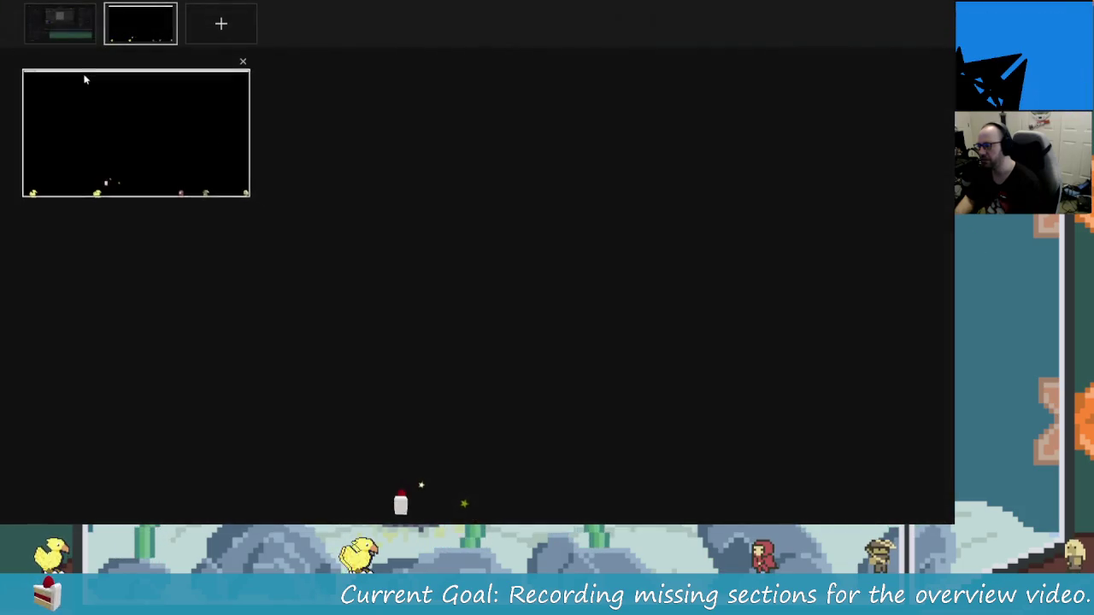
pyautogui.click(60, 23)
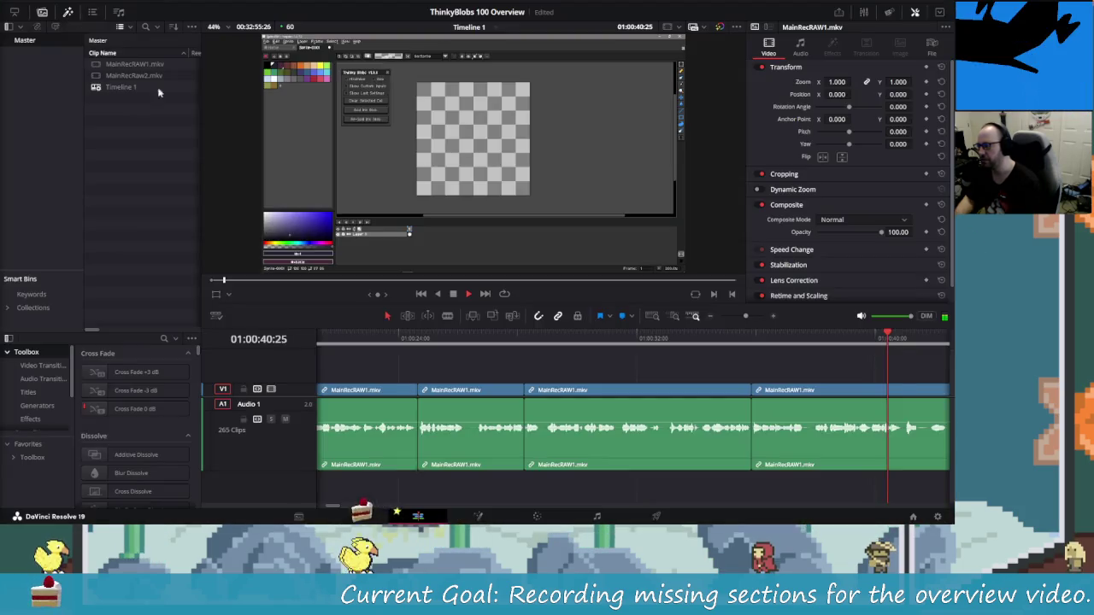
# Zoom and scroll the timeline, park the playhead near 01:08:41 in MainRecRaw2, and bring up Task View.
pyautogui.scroll(-3, 799, 453)
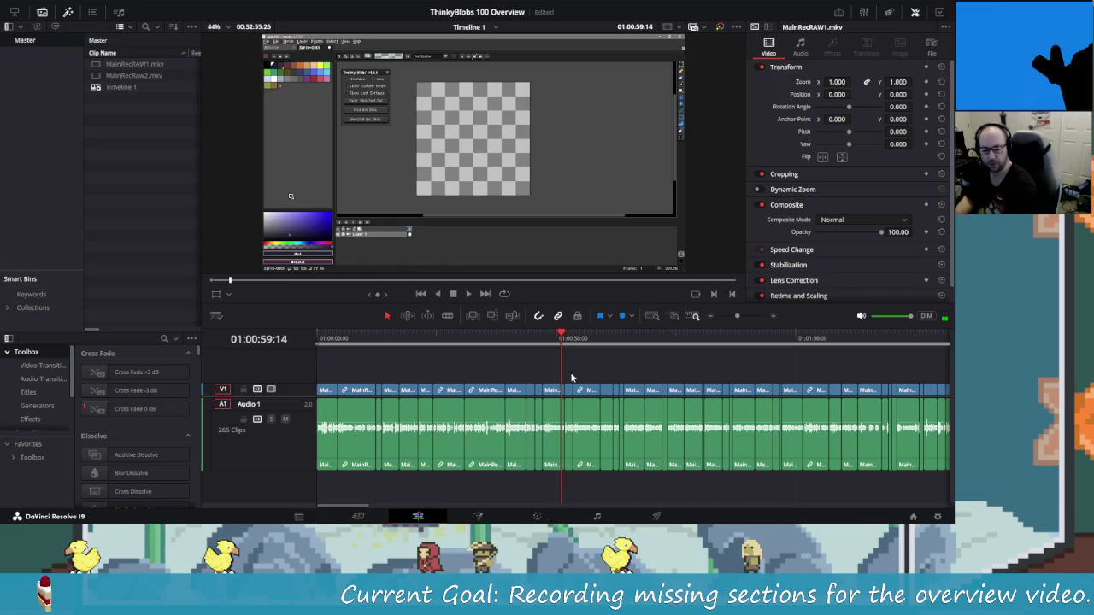
pyautogui.hotkey('ctrl', '=')
pyautogui.hotkey('ctrl', '=')
pyautogui.hotkey('ctrl', '=')
pyautogui.hotkey('ctrl', '-')
pyautogui.hotkey('ctrl', '-')
pyautogui.hotkey('ctrl', '-')
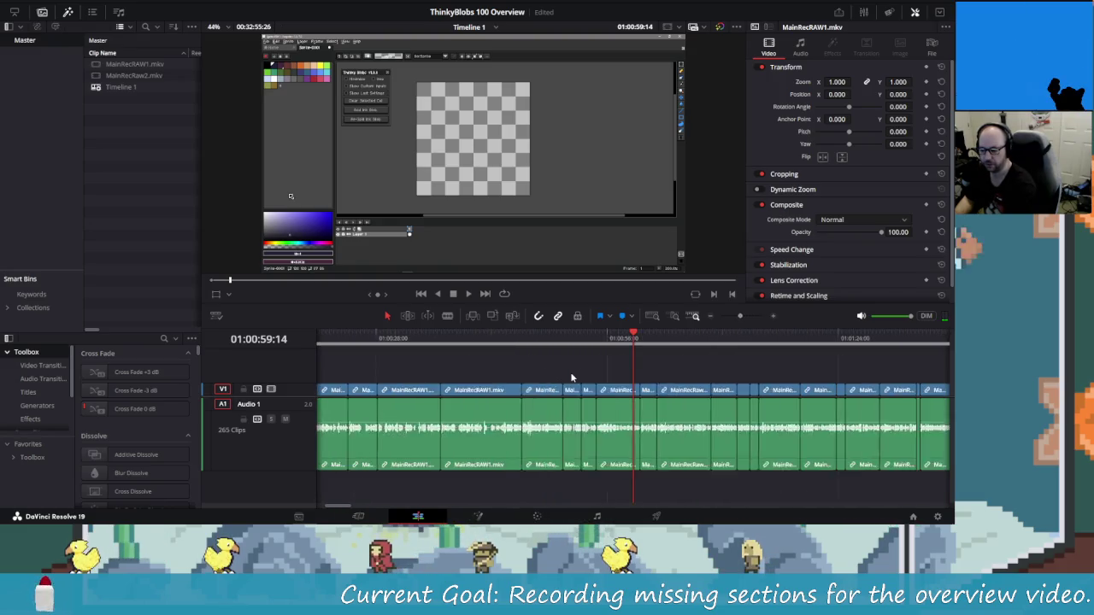
pyautogui.hscroll(10, 759, 352)
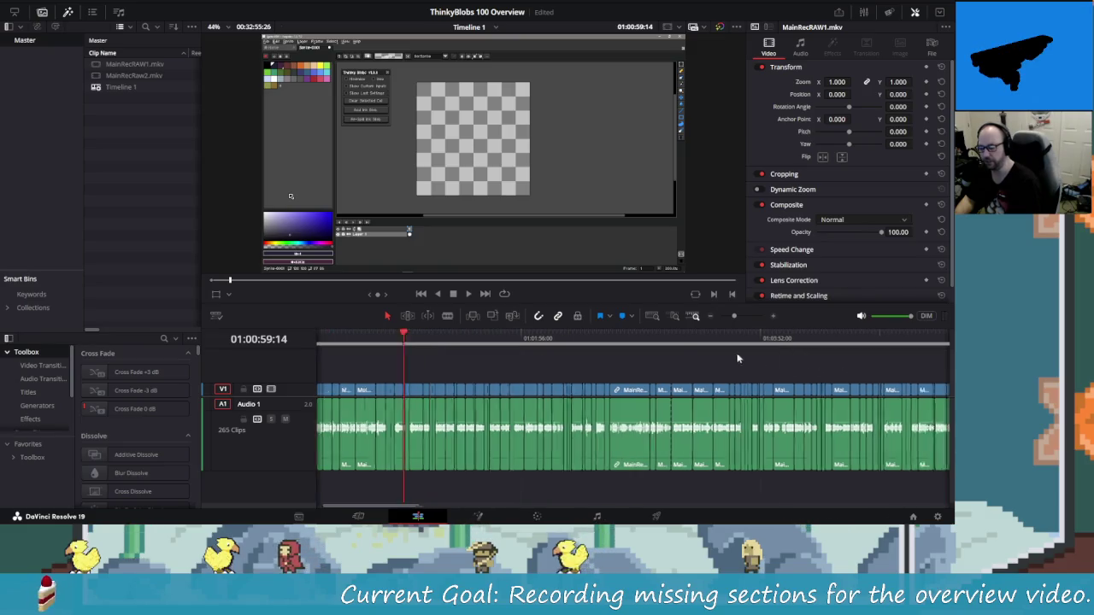
pyautogui.hscroll(8, 757, 368)
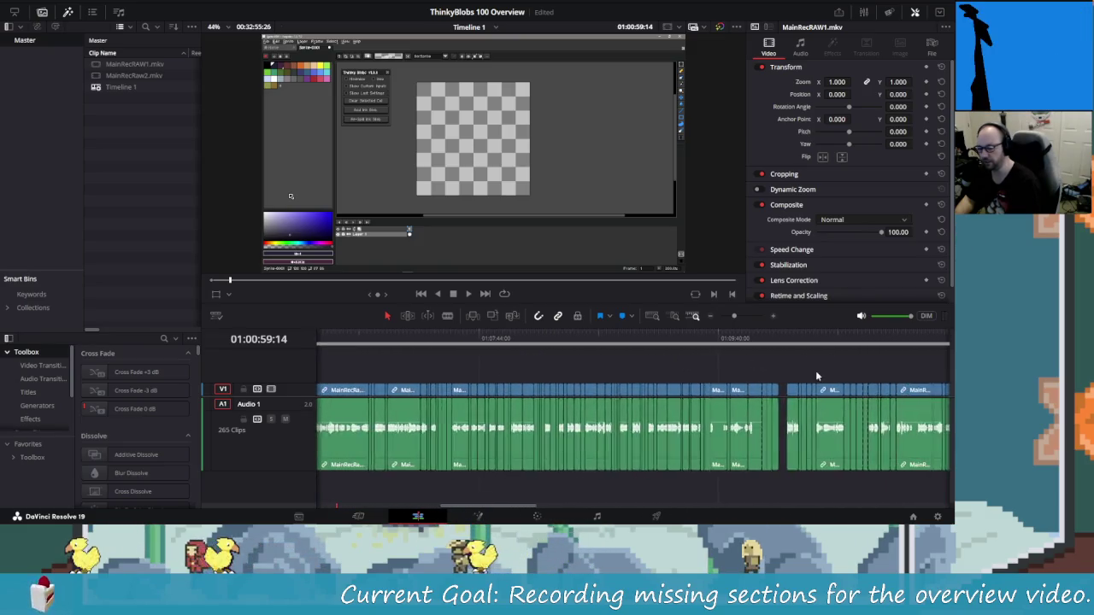
pyautogui.hscroll(-2, 564, 359)
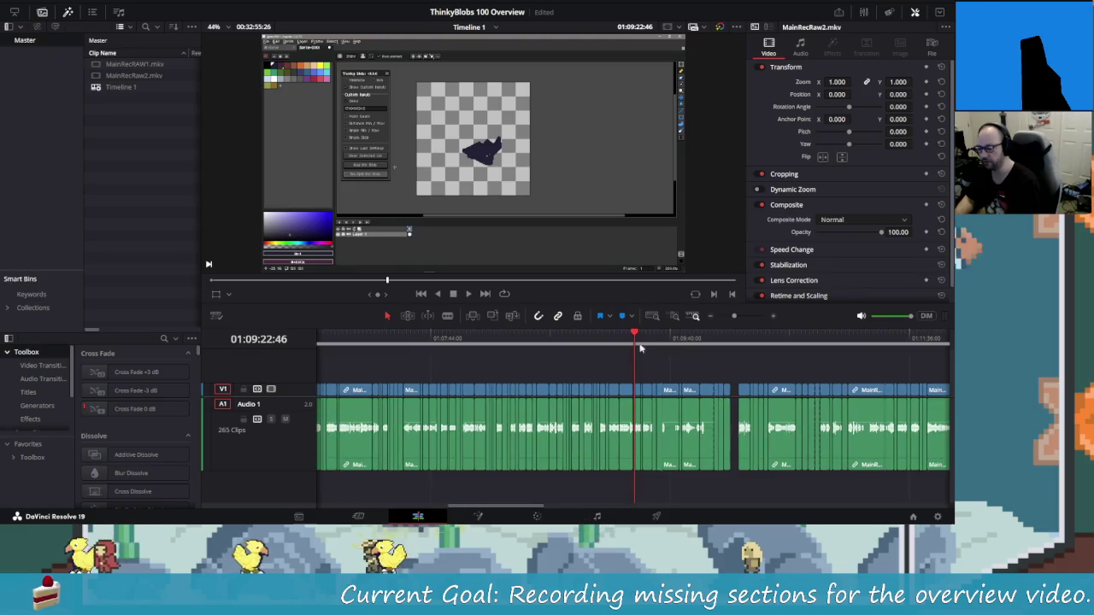
pyautogui.click(549, 339)
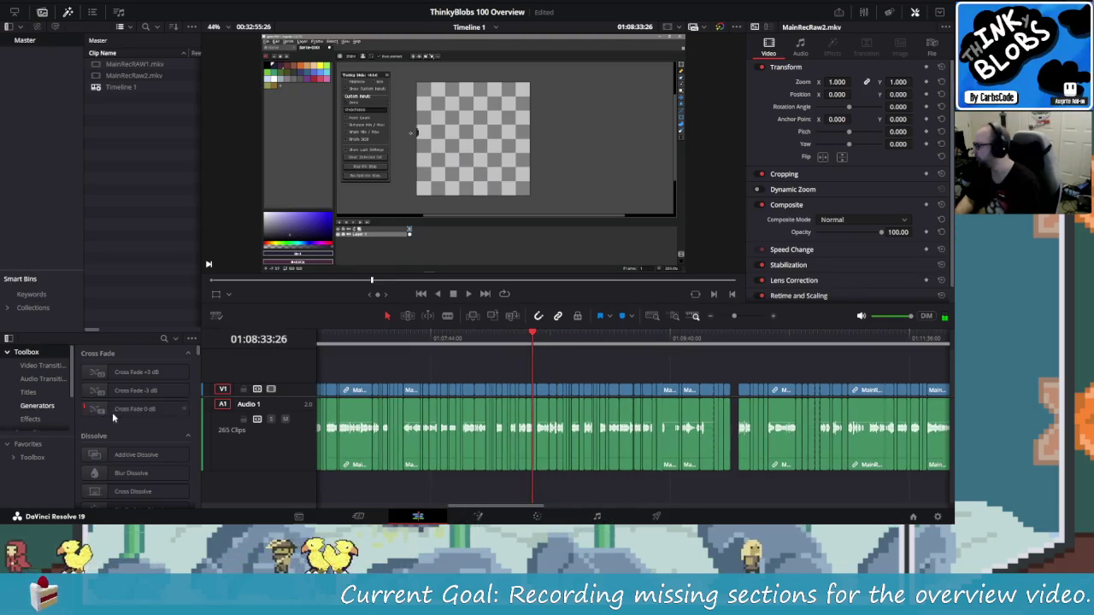
pyautogui.press('super+Tab')
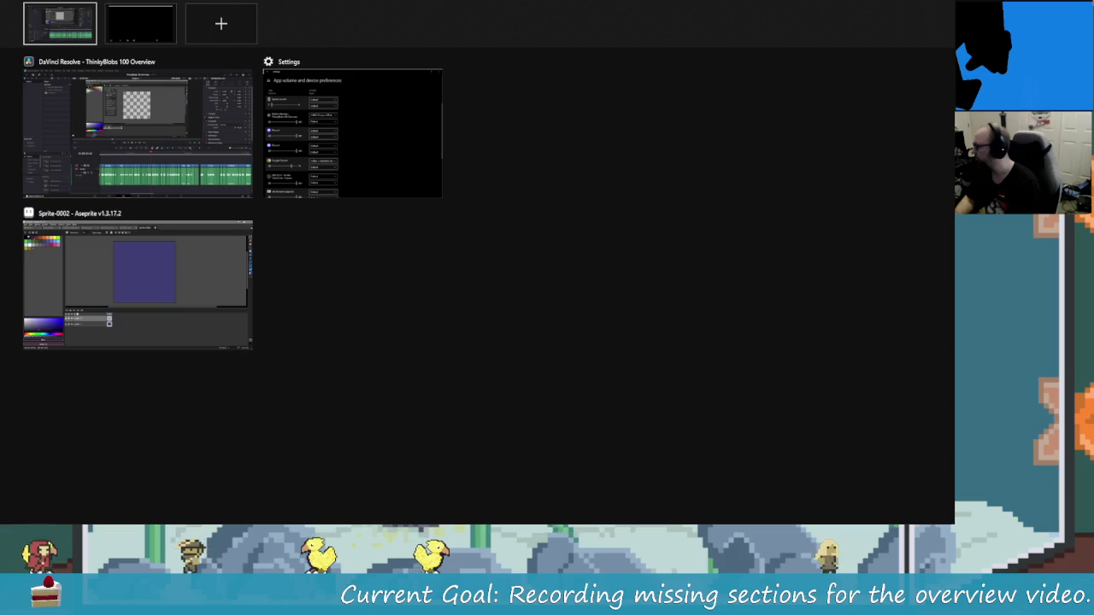
# Hop between the empty streaming desktop and the Resolve desktop, ending on the Resolve timeline.
pyautogui.click(141, 23)
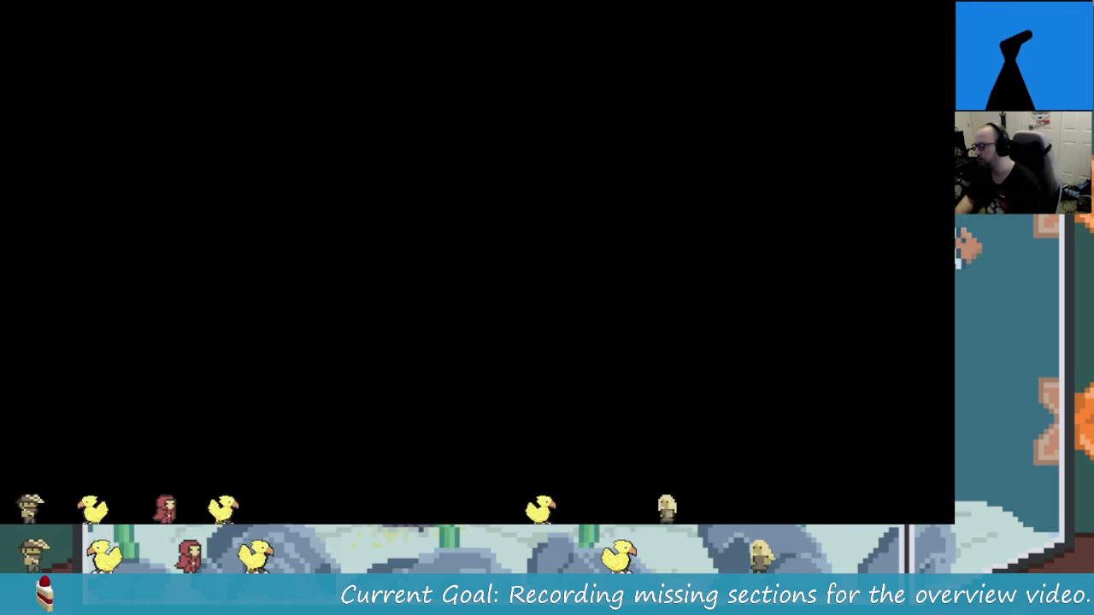
pyautogui.press('super+Tab')
pyautogui.click(60, 24)
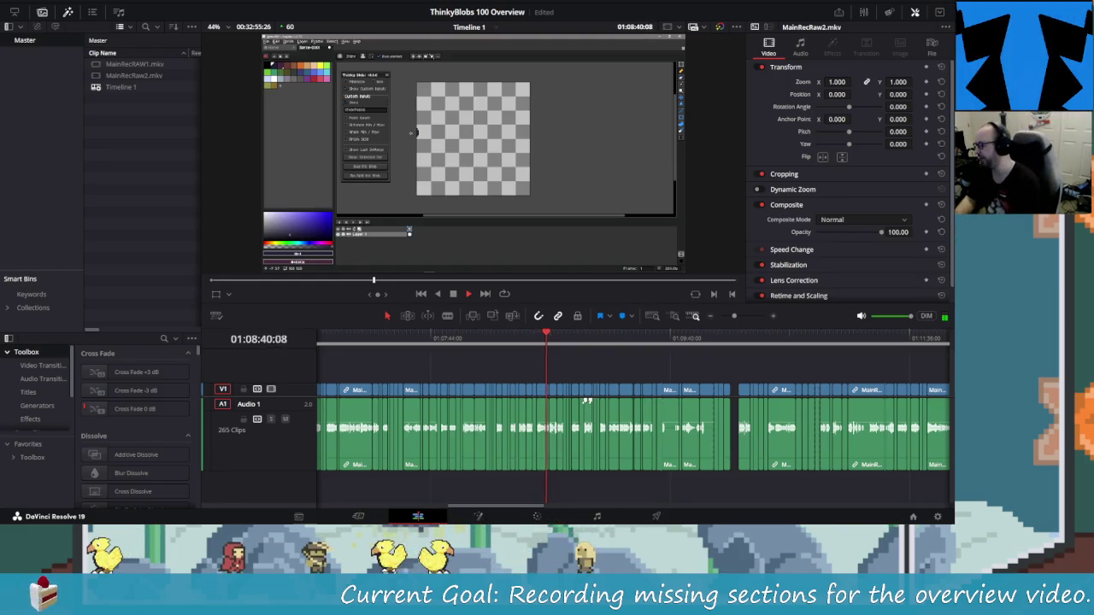
pyautogui.press('super+Tab')
pyautogui.press('ctrl+super+Right')
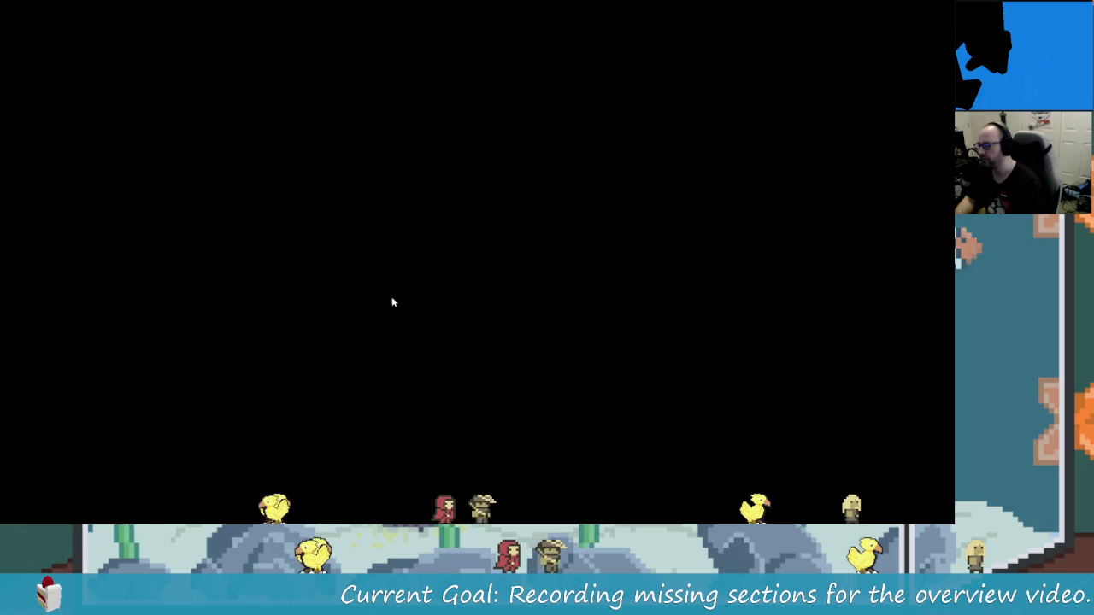
pyautogui.hotkey('alt', 'Tab')
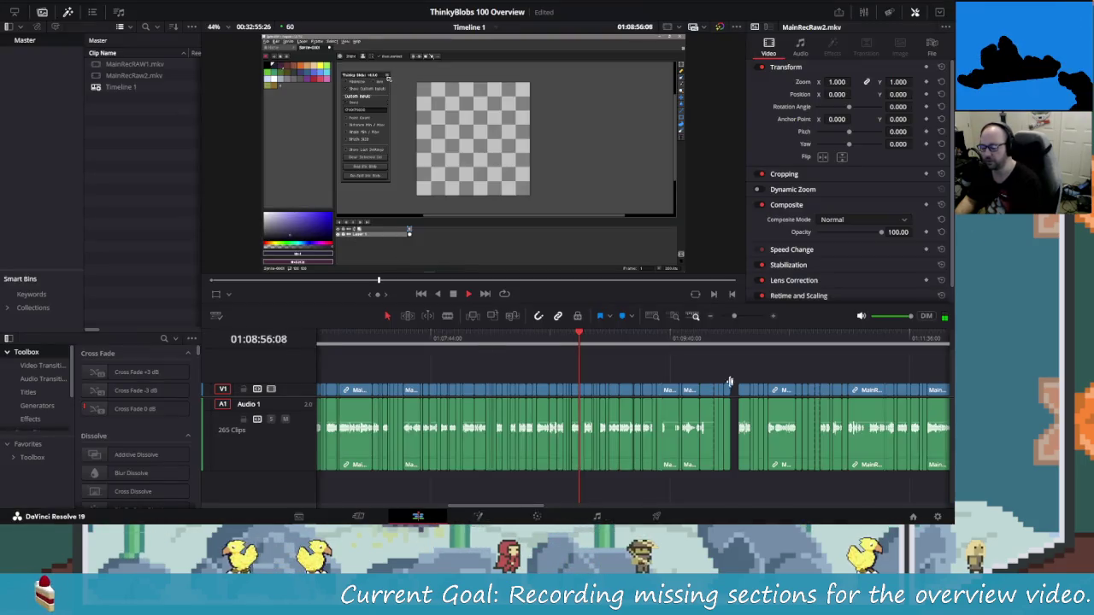
# Return from the streaming desktop to the DaVinci Resolve desktop.
pyautogui.hscroll(5, 675, 357)
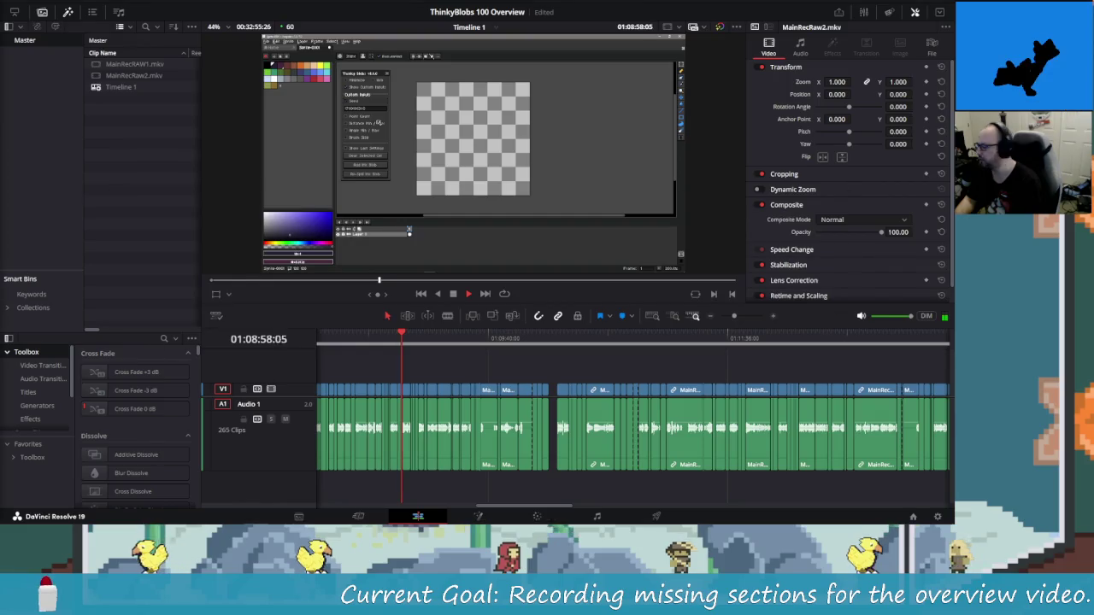
pyautogui.hotkey('alt', 'Tab')
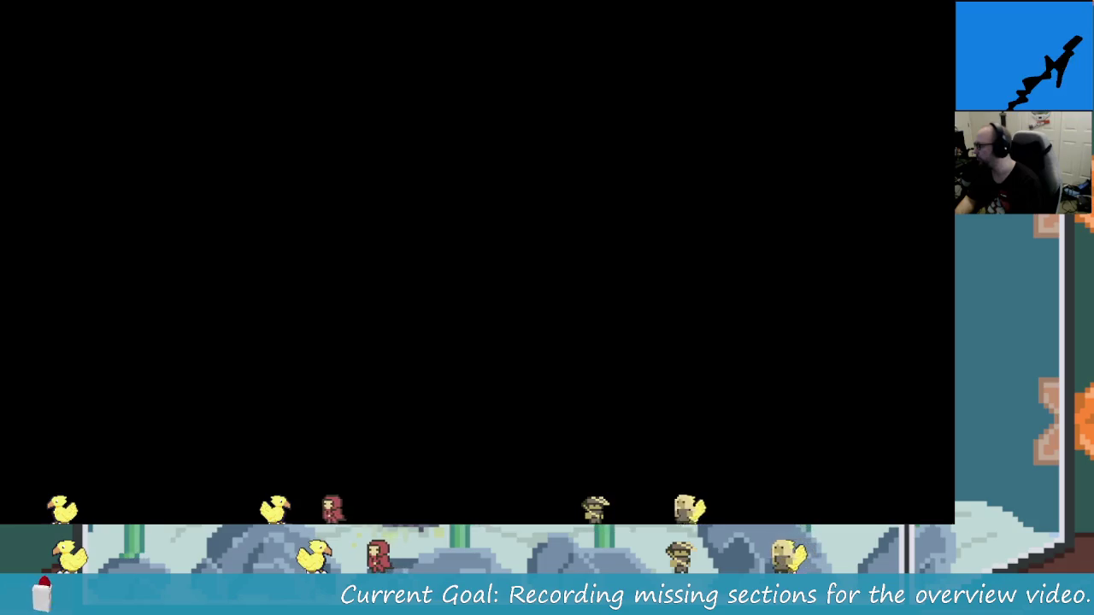
pyautogui.press('super+Tab')
pyautogui.press('ctrl+super+Left')
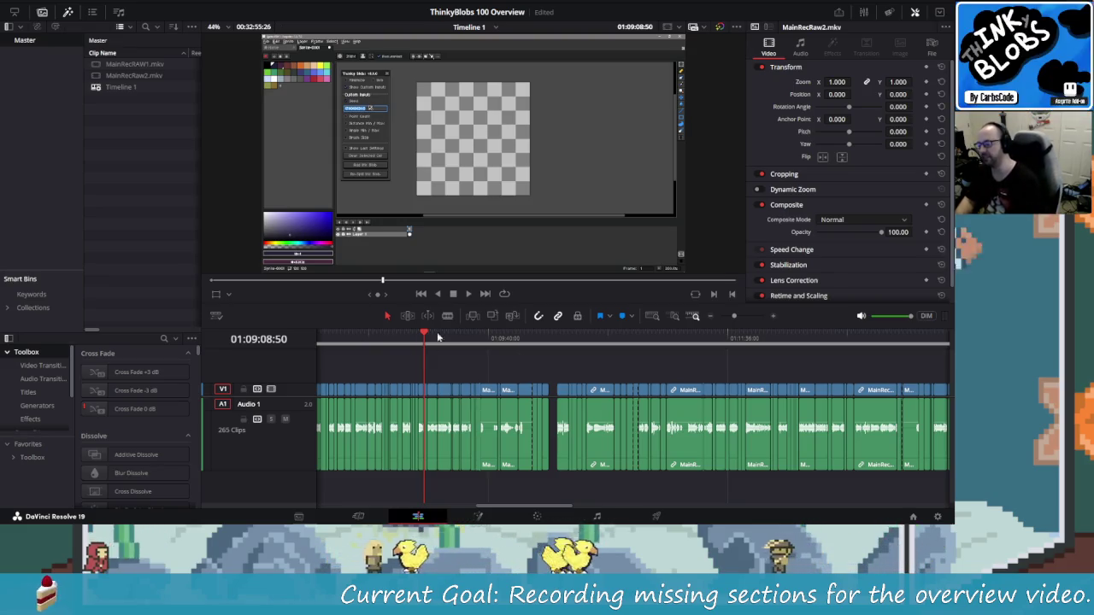
# Scrub and play the timeline from about 01:08:02 to find the spot near 01:08:15.
pyautogui.moveTo(423, 339); pyautogui.dragTo(340, 359)
pyautogui.press('space')
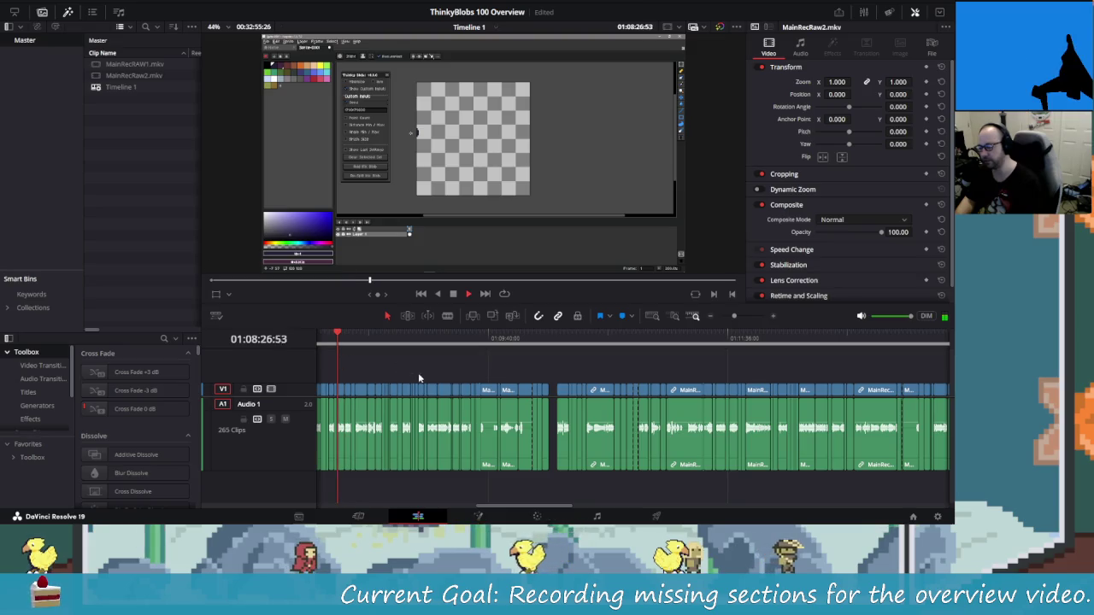
pyautogui.press('space')
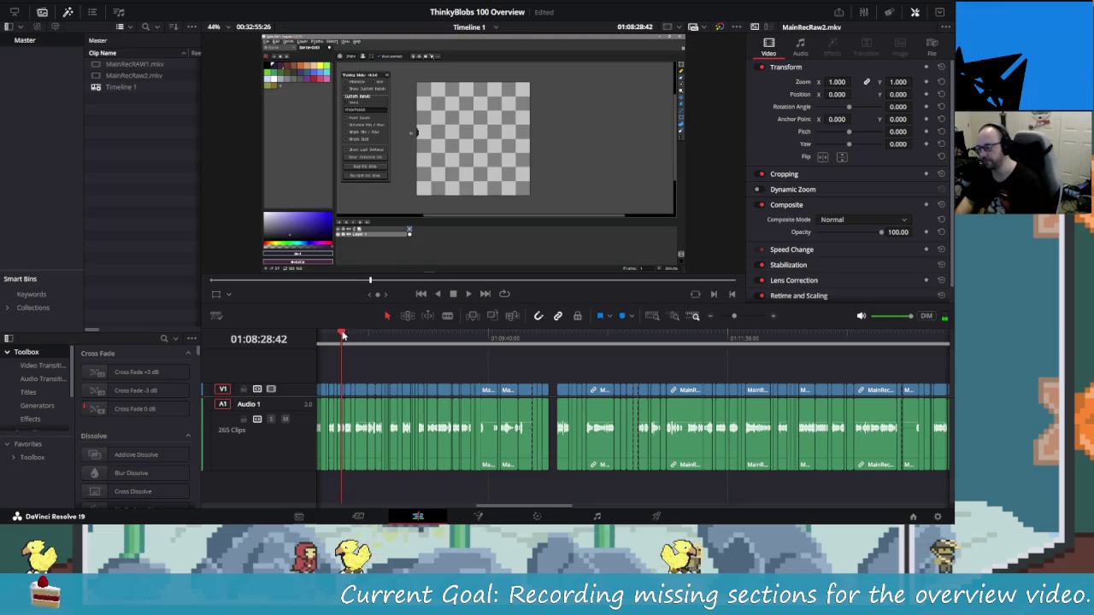
pyautogui.moveTo(342, 337)
pyautogui.mouseDown()
pyautogui.moveTo(328, 338)
pyautogui.moveTo(376, 342)
pyautogui.mouseUp()
pyautogui.press('space')
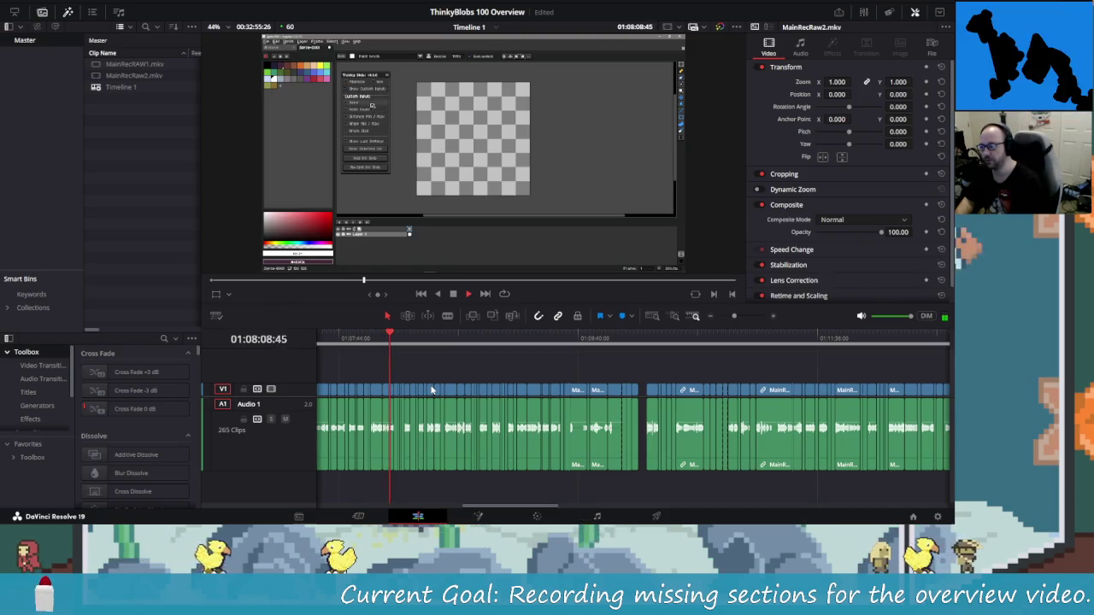
pyautogui.press('space')
pyautogui.press('space')
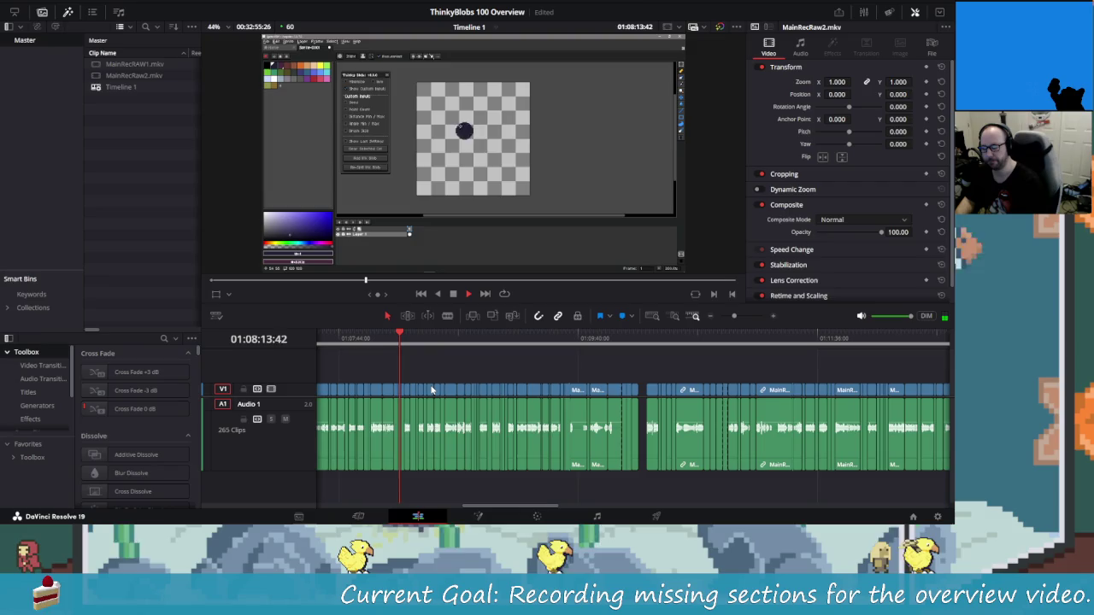
pyautogui.press('space')
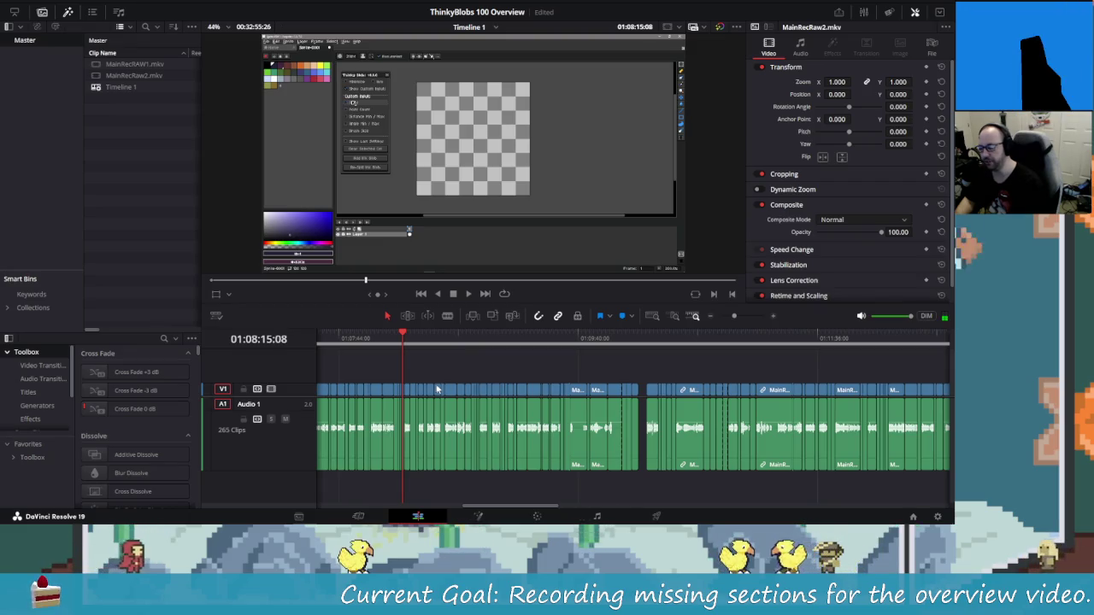
pyautogui.press('Left')
pyautogui.press('Left')
pyautogui.press('Left')
# Zoom in and park the playhead at 01:08:14:28, then switch to Aseprite.
pyautogui.hotkey('ctrl', '=')
pyautogui.hotkey('ctrl', '=')
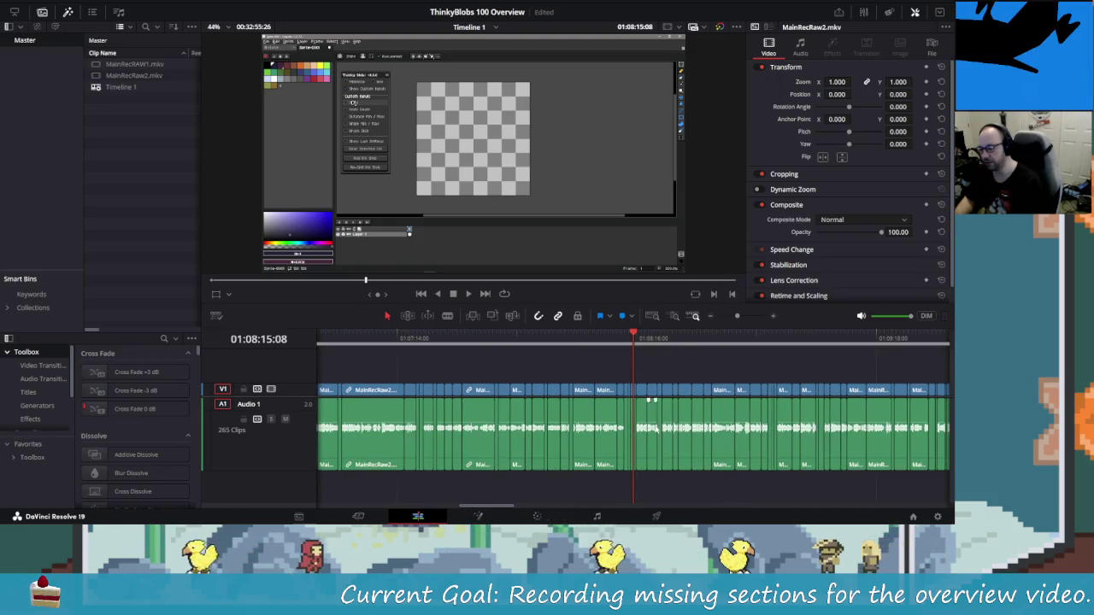
pyautogui.hscroll(5, 683, 481)
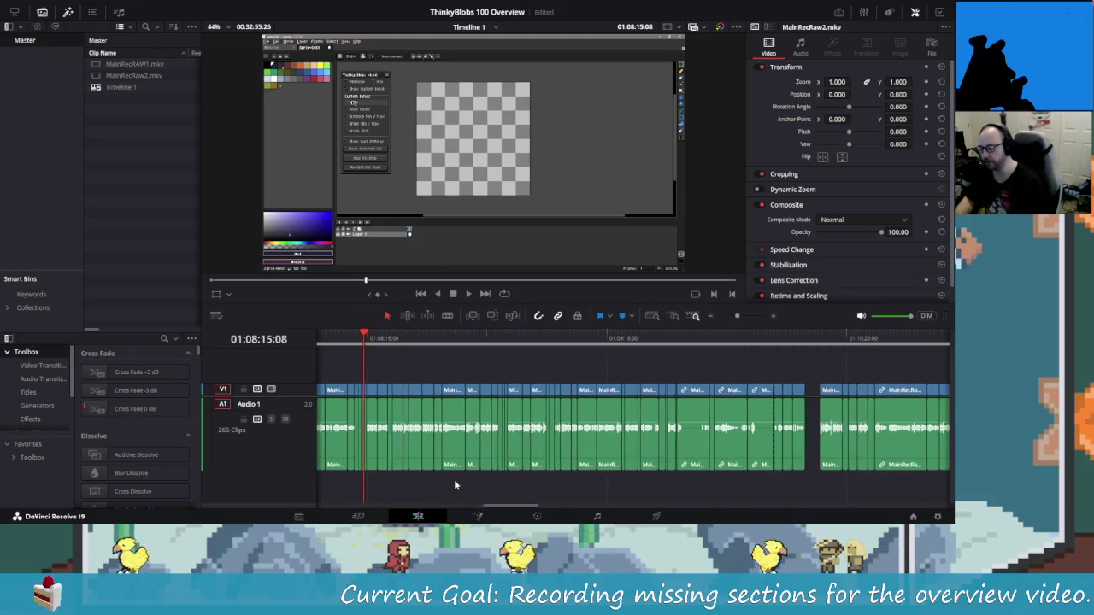
pyautogui.hscroll(-1, 457, 484)
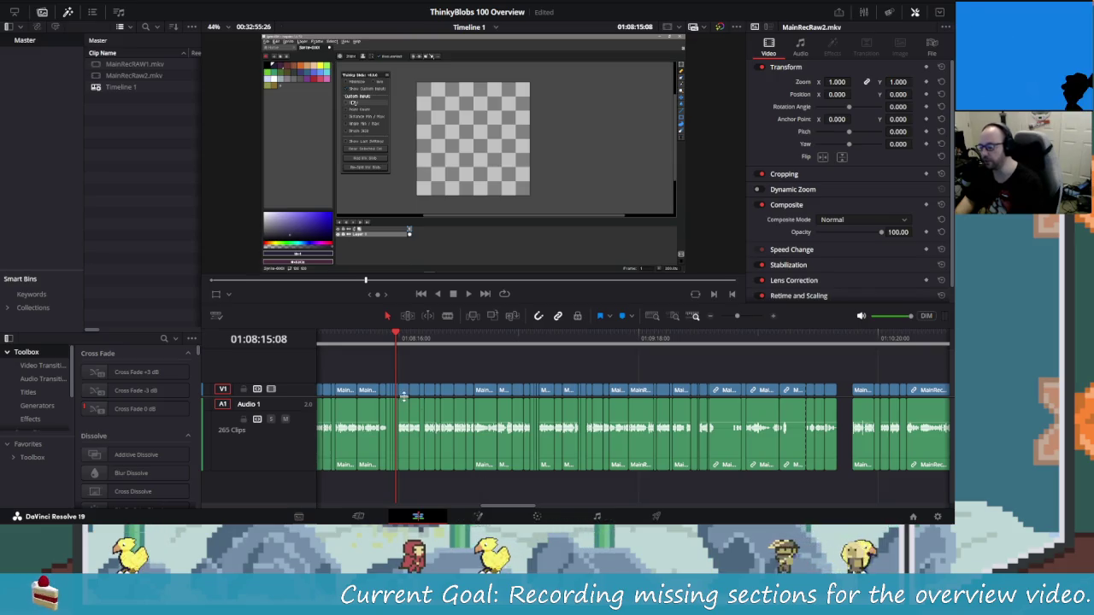
pyautogui.hotkey('ctrl', '-')
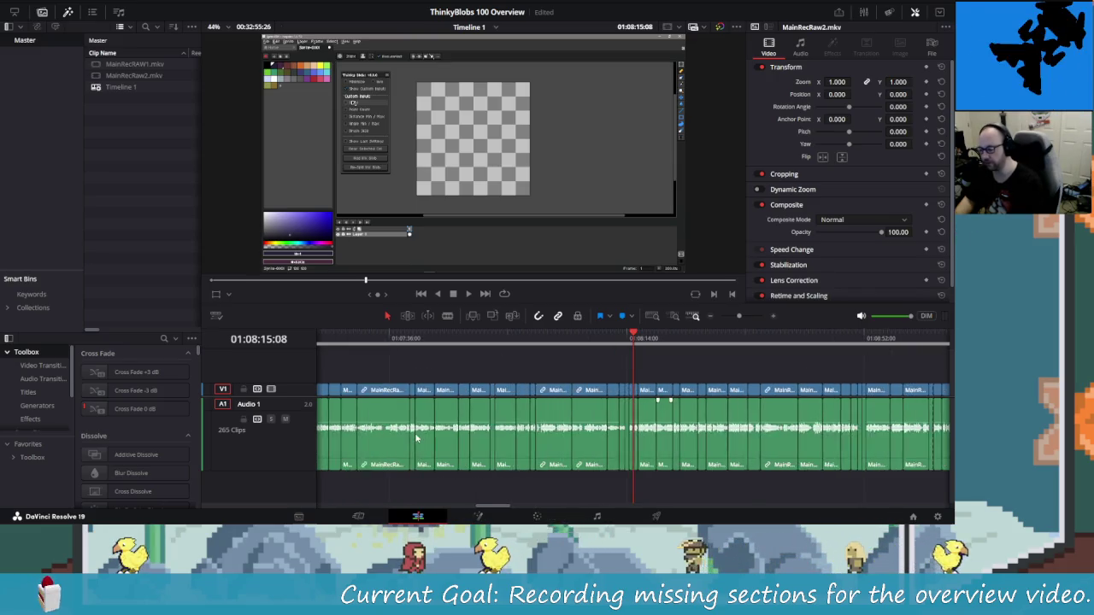
pyautogui.hotkey('ctrl', '=')
pyautogui.moveTo(630, 328)
pyautogui.mouseDown()
pyautogui.moveTo(616, 340)
pyautogui.moveTo(626, 337)
pyautogui.mouseUp()
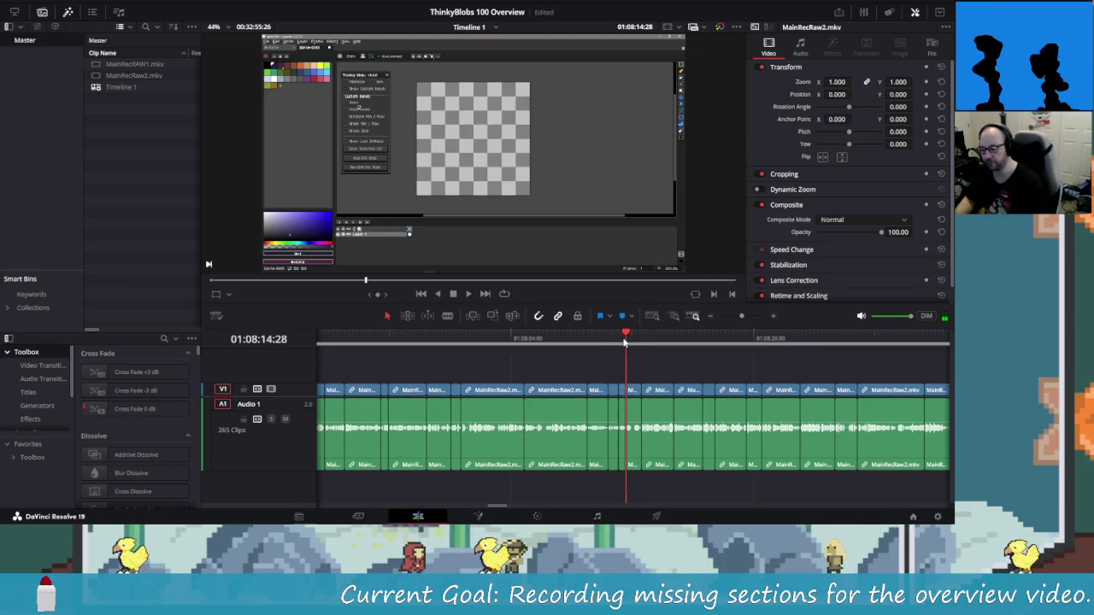
pyautogui.hotkey('alt', 'Tab')
pyautogui.hotkey('alt', 'Tab')
pyautogui.hotkey('alt', 'Tab')
pyautogui.hotkey('alt', 'Tab')
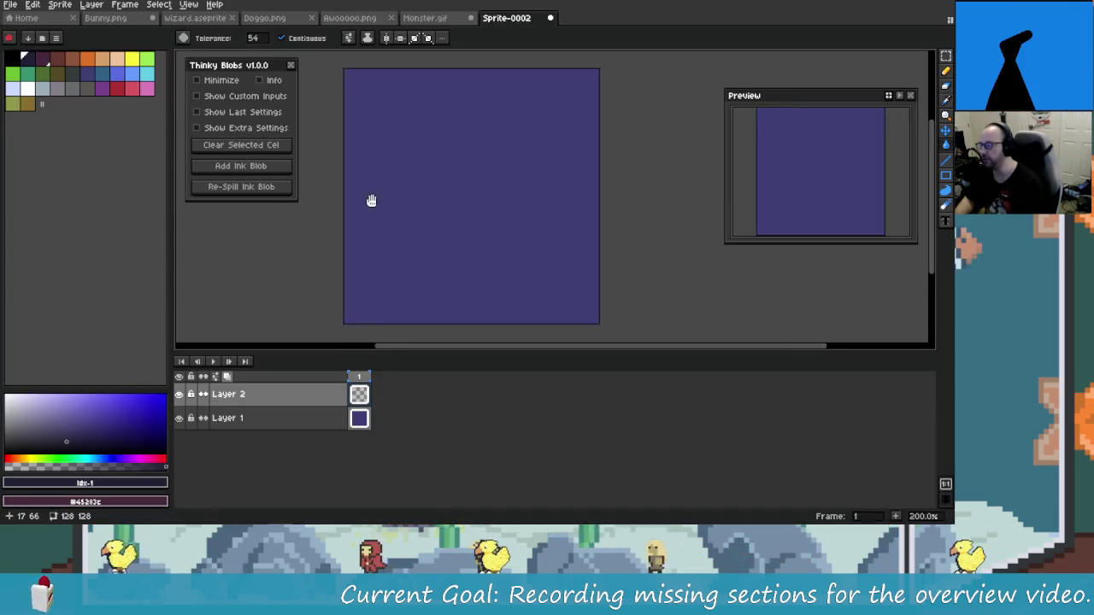
# Close Monster.gif and Bunny.png, discarding their changes.
pyautogui.click(466, 18)
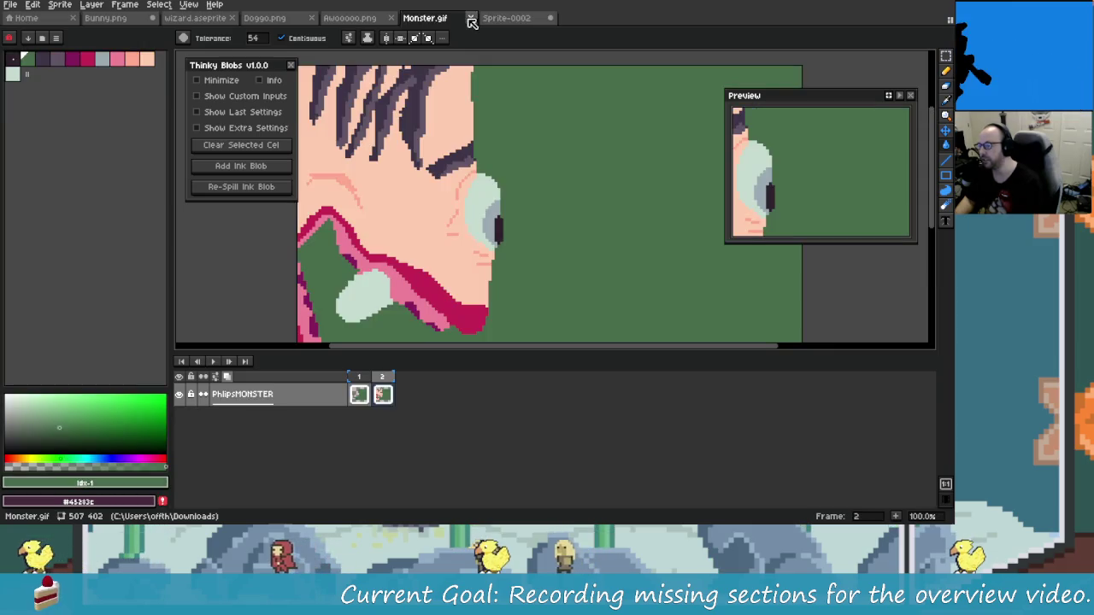
pyautogui.click(471, 20)
pyautogui.click(491, 286)
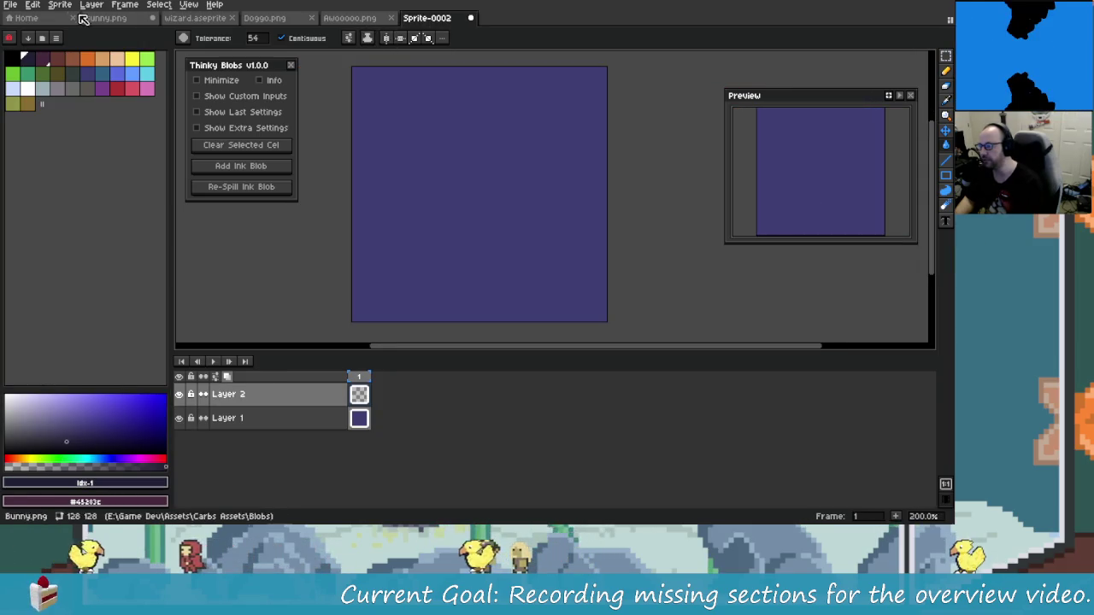
pyautogui.click(154, 19)
pyautogui.click(478, 286)
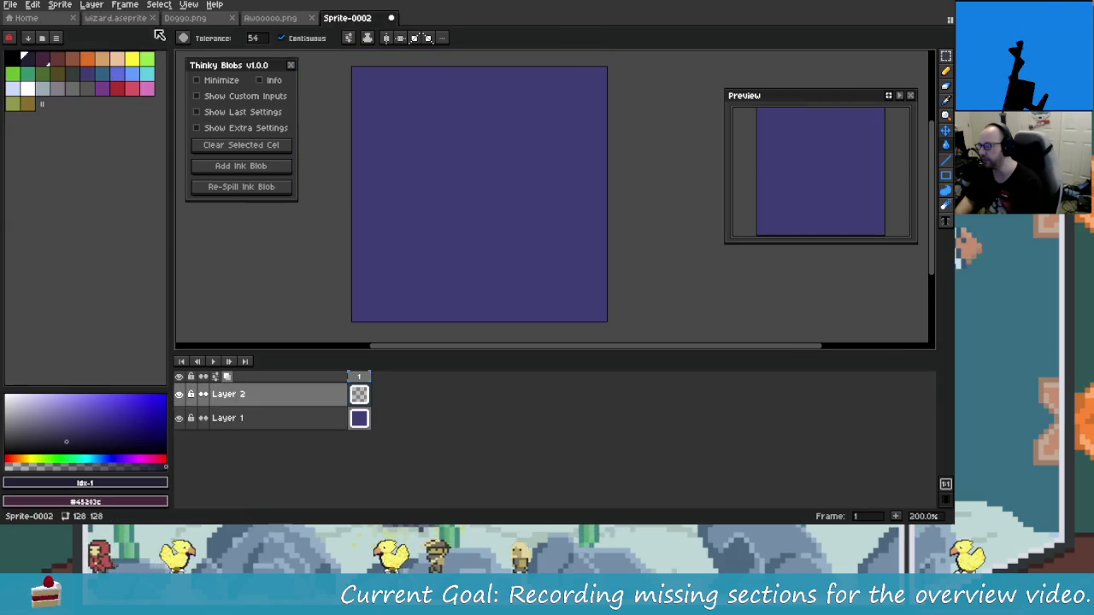
# Close wizard.aseprite, Doggo.png and Sprite-0002 without saving.
pyautogui.click(154, 19)
pyautogui.click(153, 18)
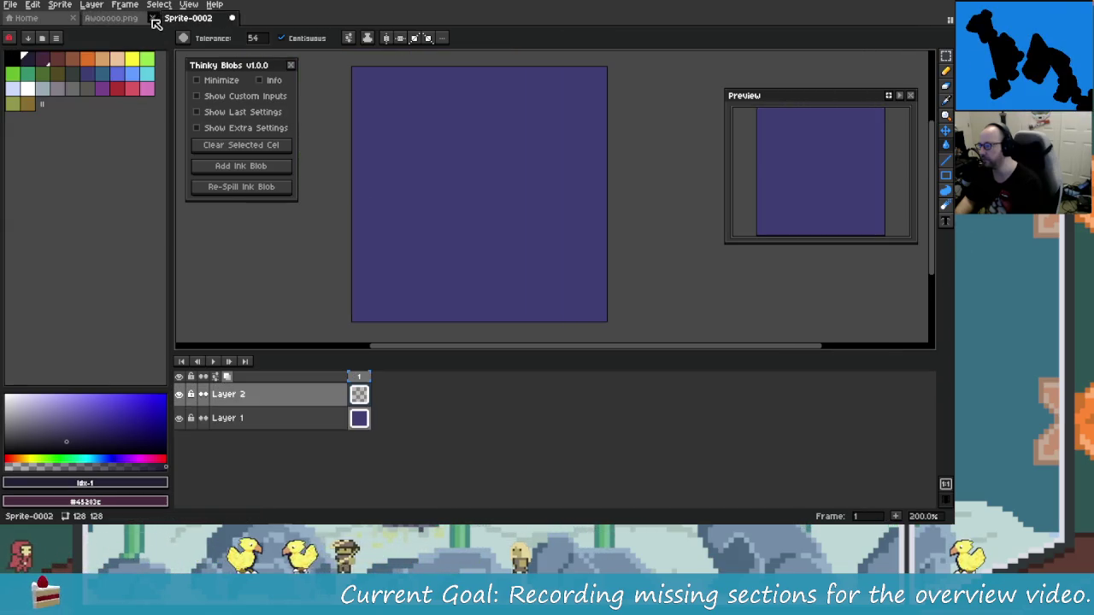
pyautogui.hotkey('alt', 'Tab')
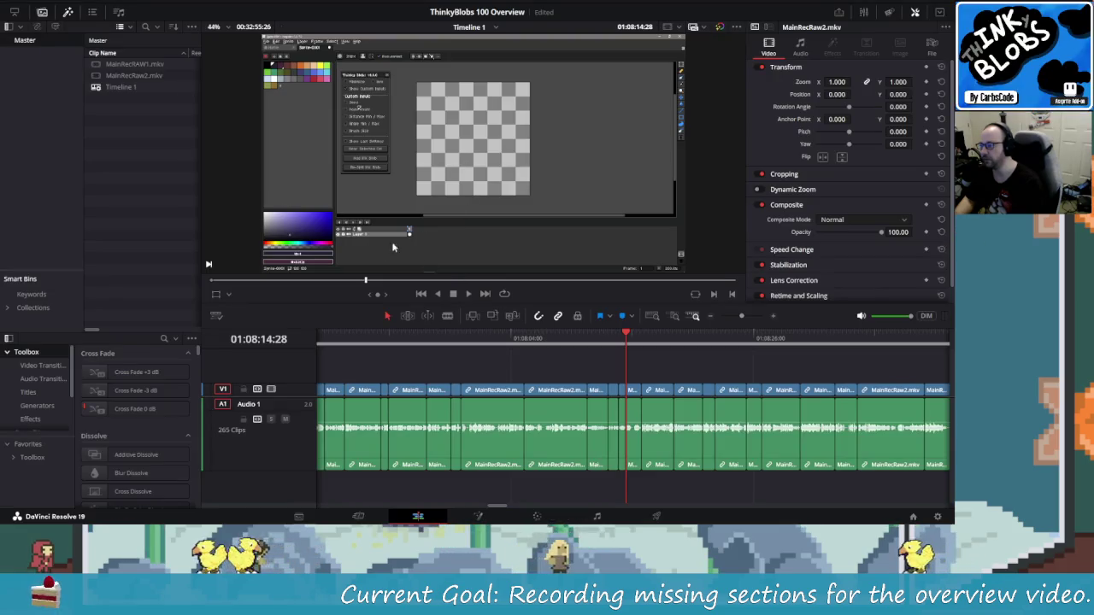
pyautogui.hotkey('alt', 'Tab')
pyautogui.hotkey('ctrl', 'w')
pyautogui.click(484, 285)
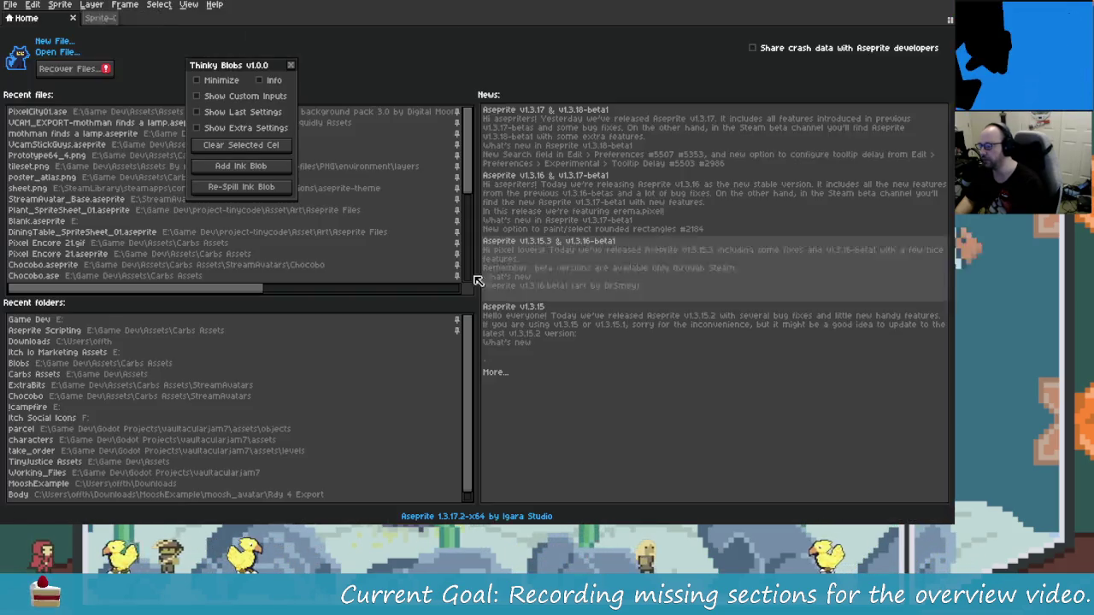
# Create a new blank 128×128 sprite.
pyautogui.write('128')
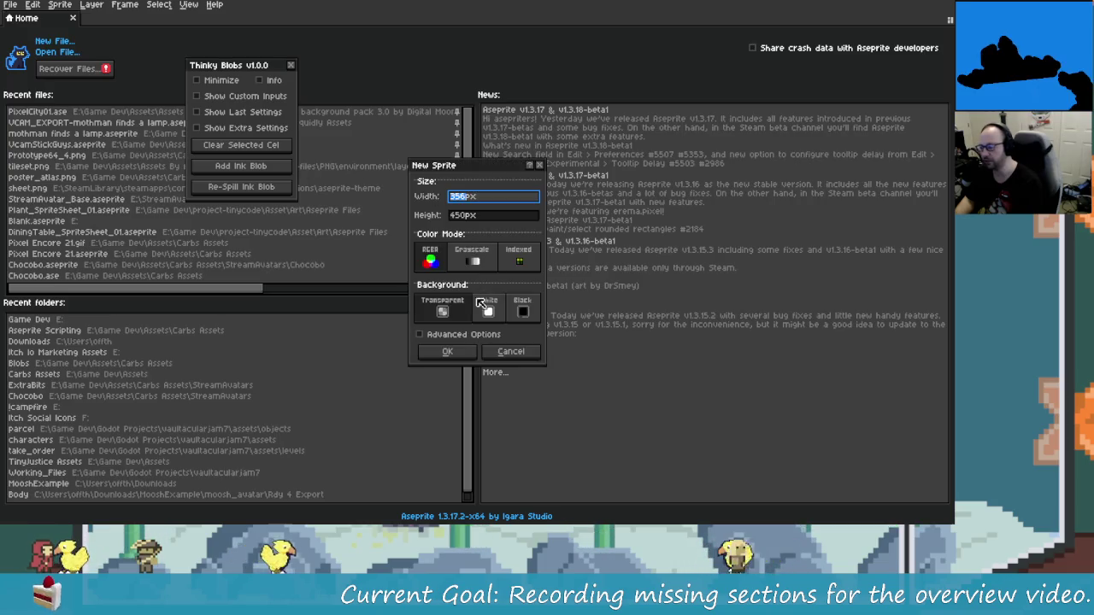
pyautogui.press('Tab')
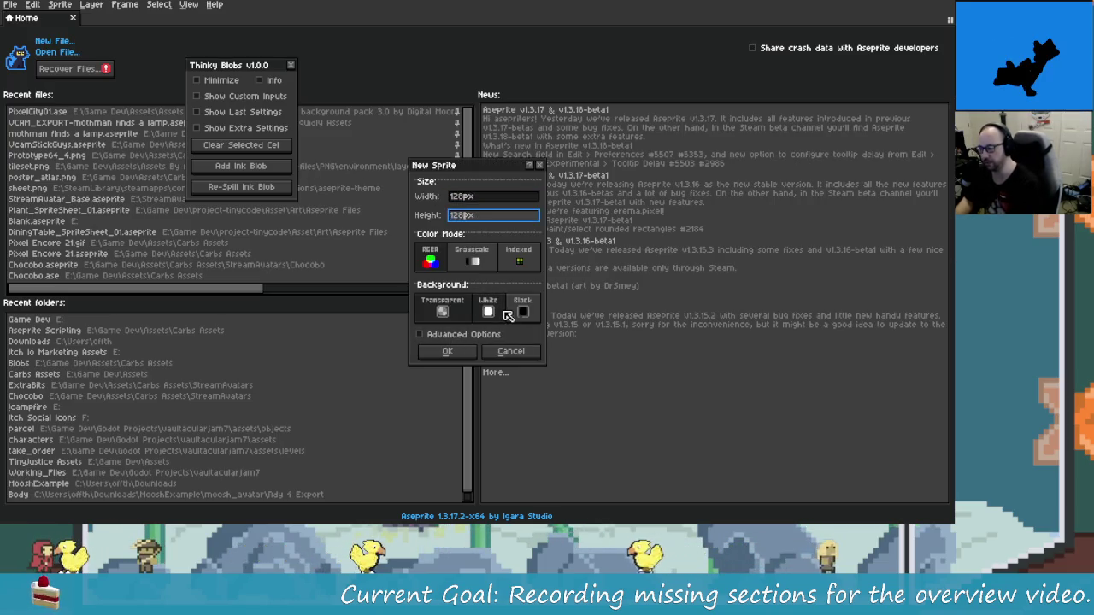
pyautogui.write('128')
pyautogui.press('Return')
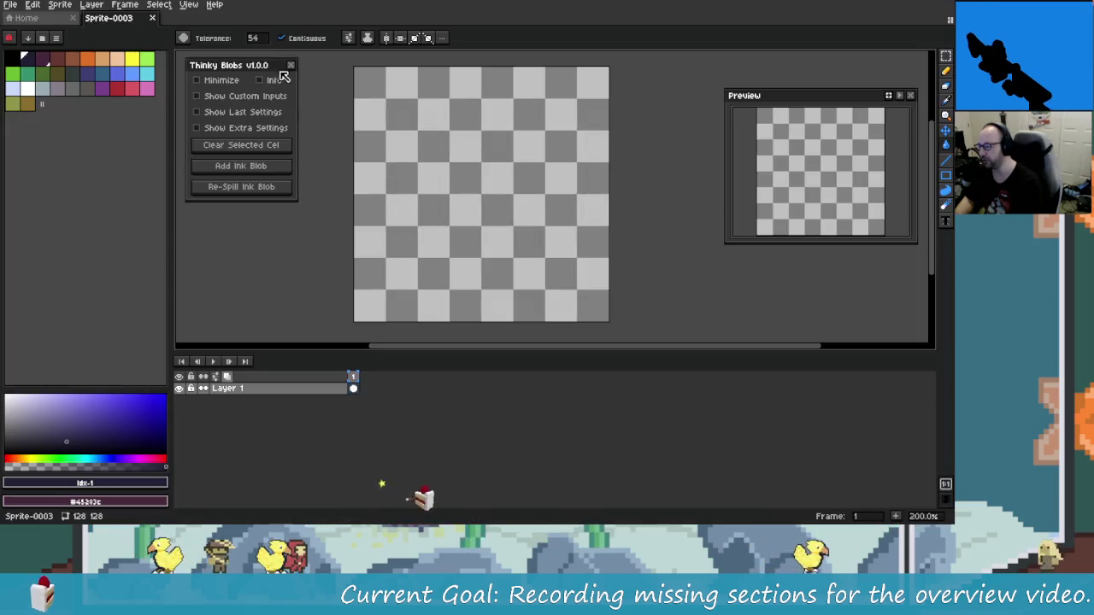
# Nudge the Thinky Blobs panel slightly down and right.
pyautogui.moveTo(265, 67); pyautogui.dragTo(263, 77)
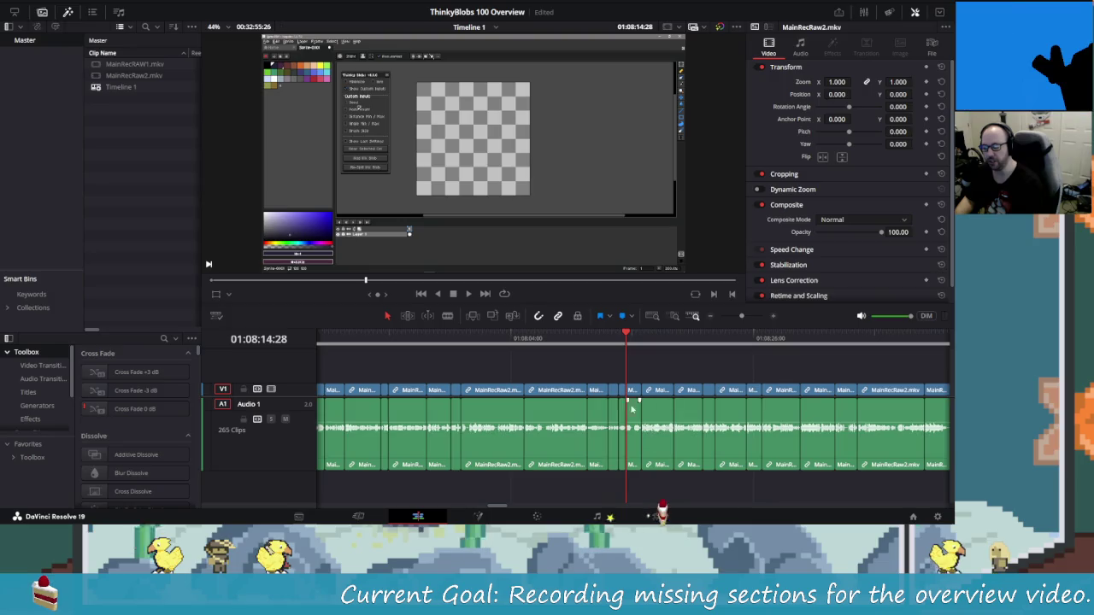
pyautogui.hscroll(-3, 441, 376)
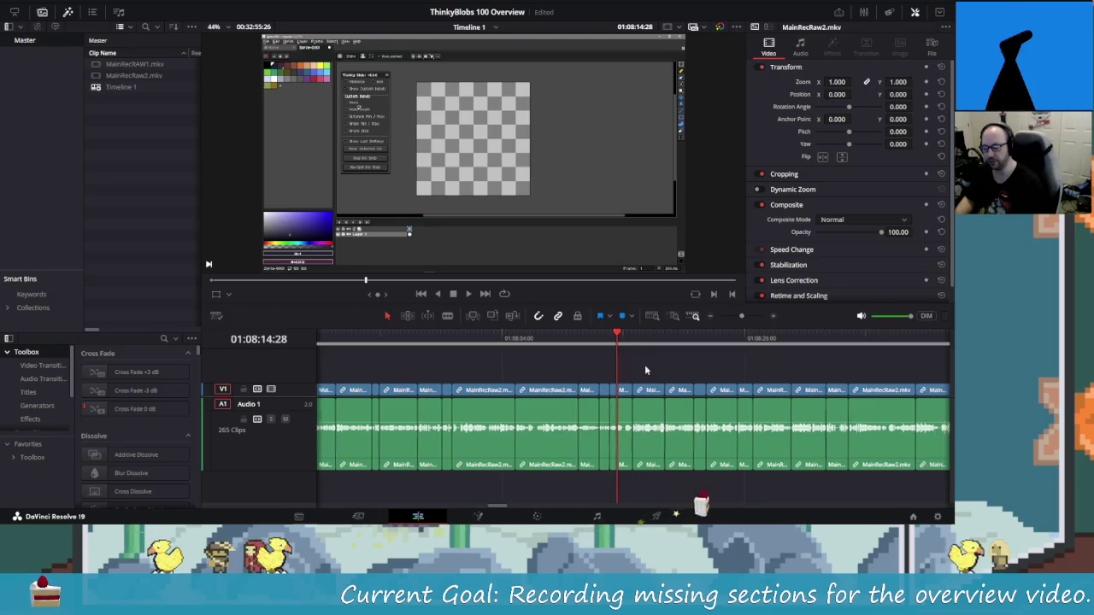
pyautogui.hscroll(2, 440, 376)
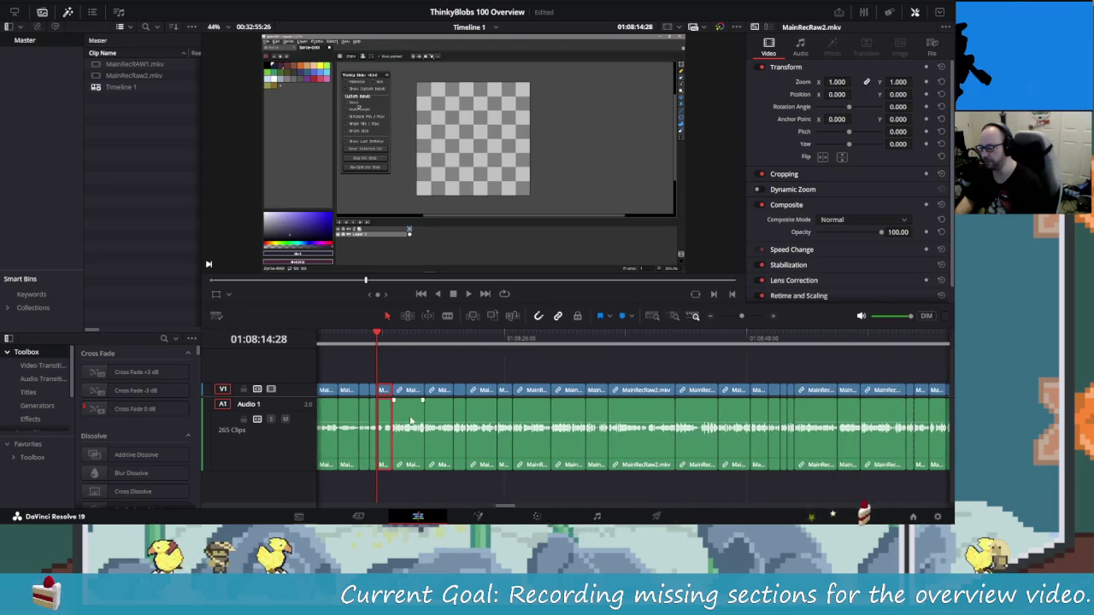
# Select every clip from the playhead to the gap and move them up onto second tracks.
pyautogui.hscroll(15, 847, 430)
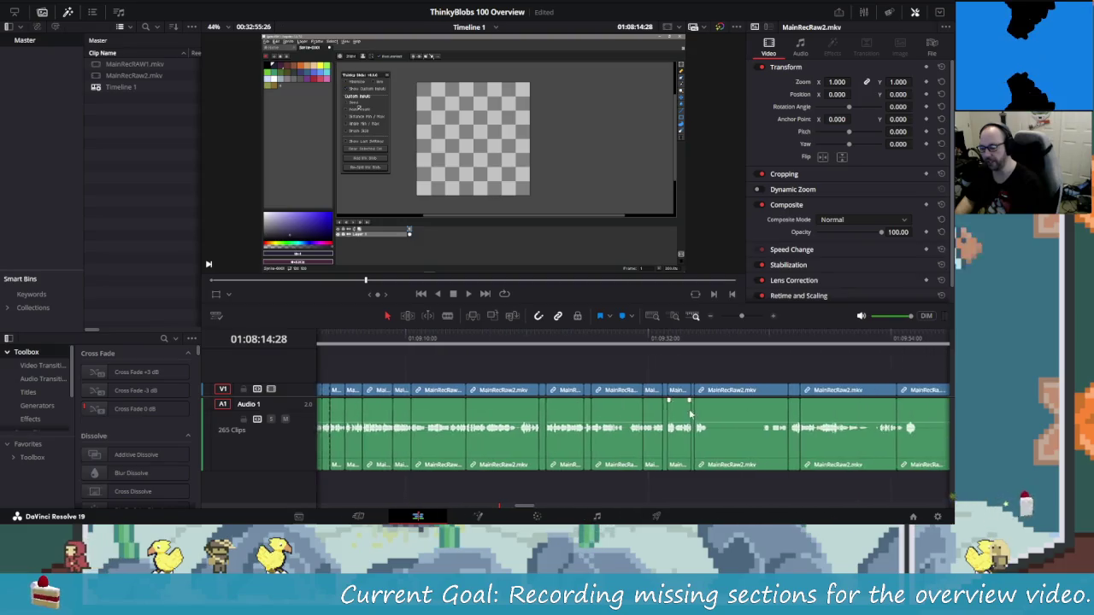
pyautogui.hscroll(4, 847, 430)
pyautogui.click(757, 397)
pyautogui.hotkey('ctrl', 'y')
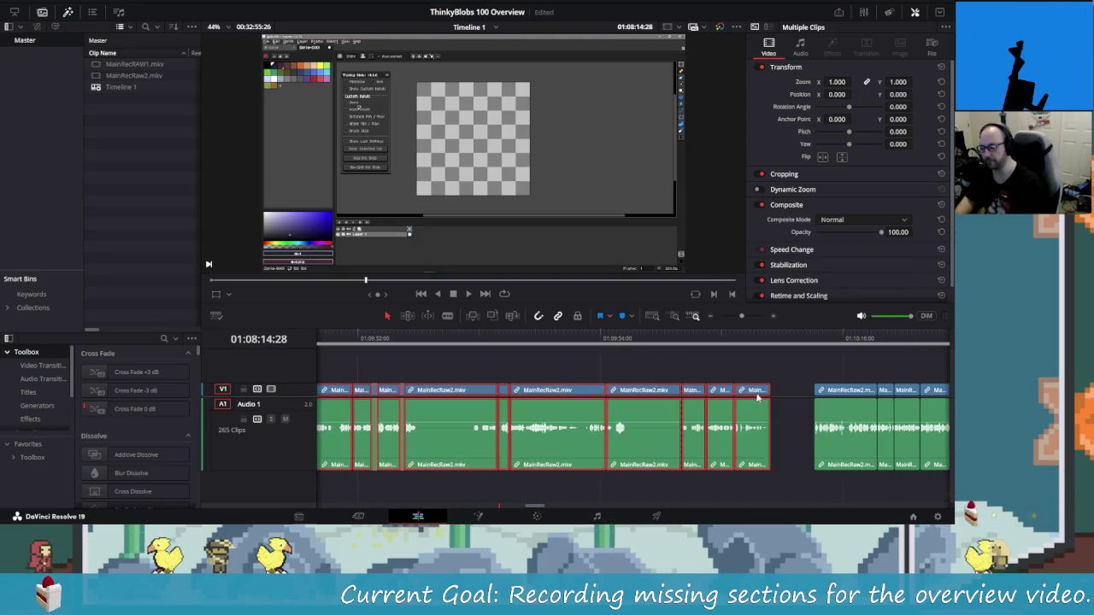
pyautogui.hscroll(8, 464, 408)
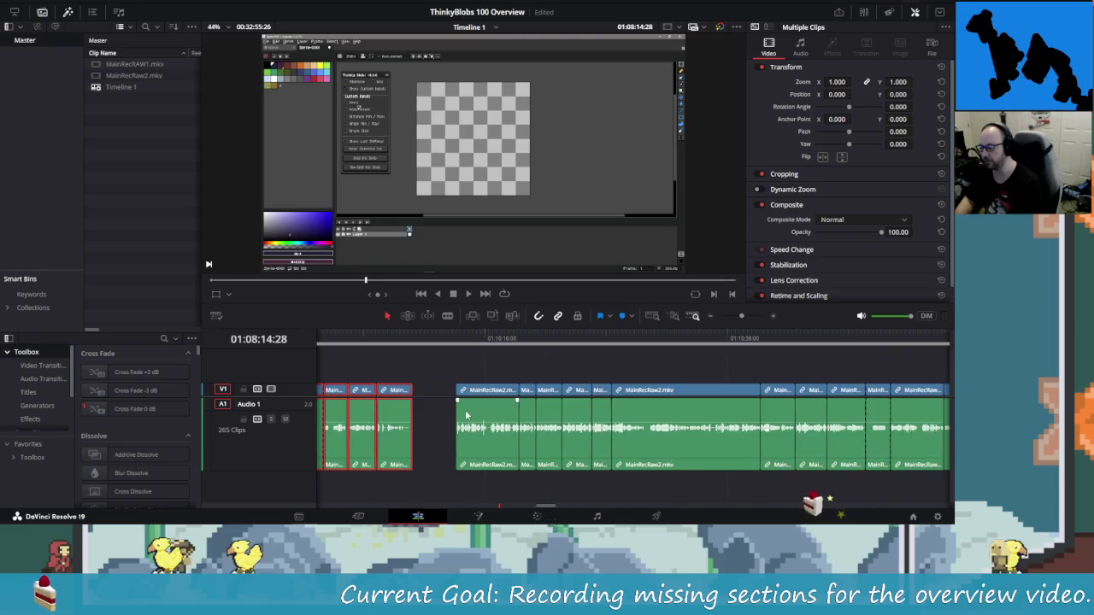
pyautogui.hscroll(-10, 552, 432)
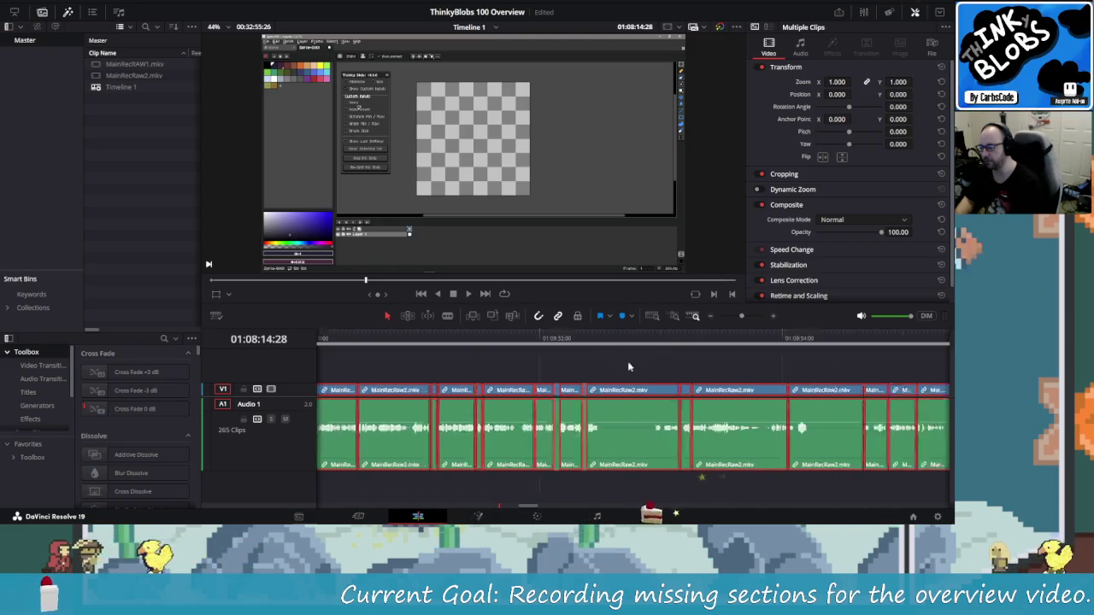
pyautogui.hscroll(-9, 621, 377)
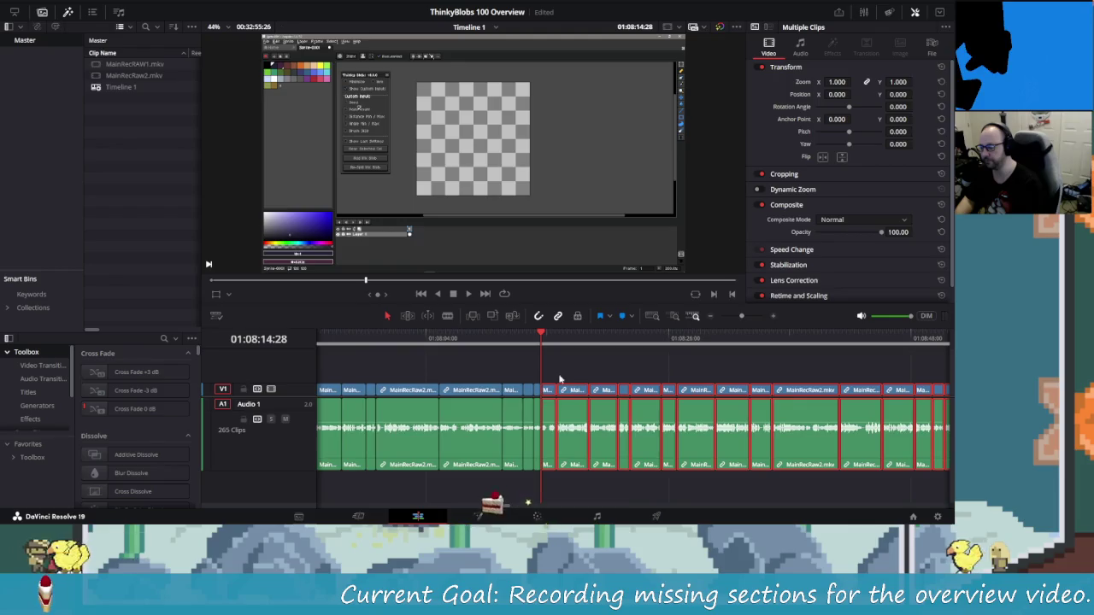
pyautogui.moveTo(551, 391); pyautogui.dragTo(551, 376)
# Select the empty gap left on the main track and scroll along the timeline.
pyautogui.click(556, 389)
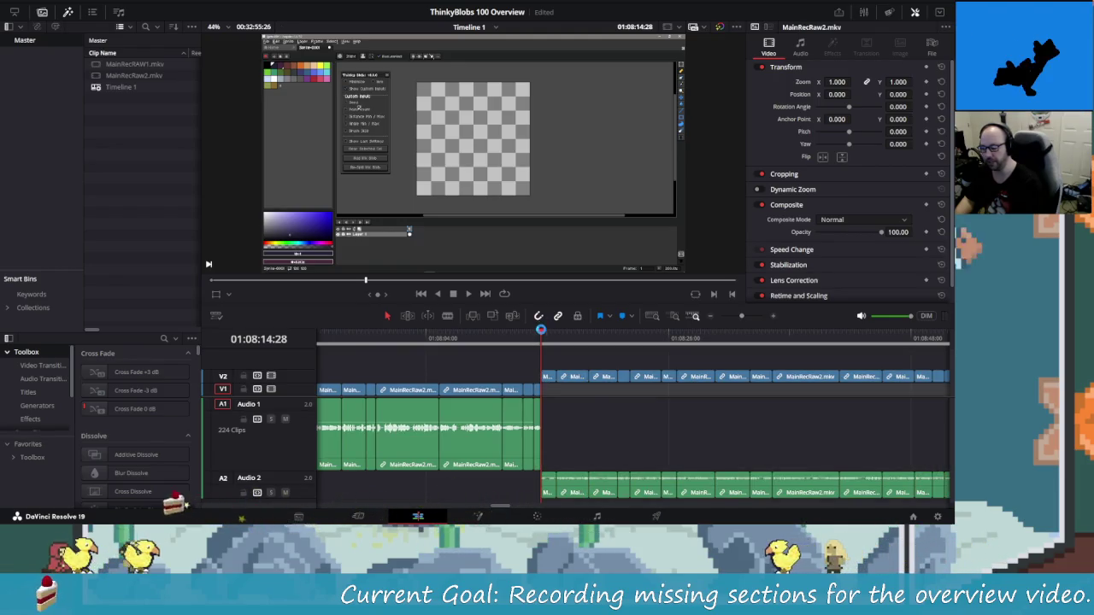
pyautogui.hscroll(5, 567, 417)
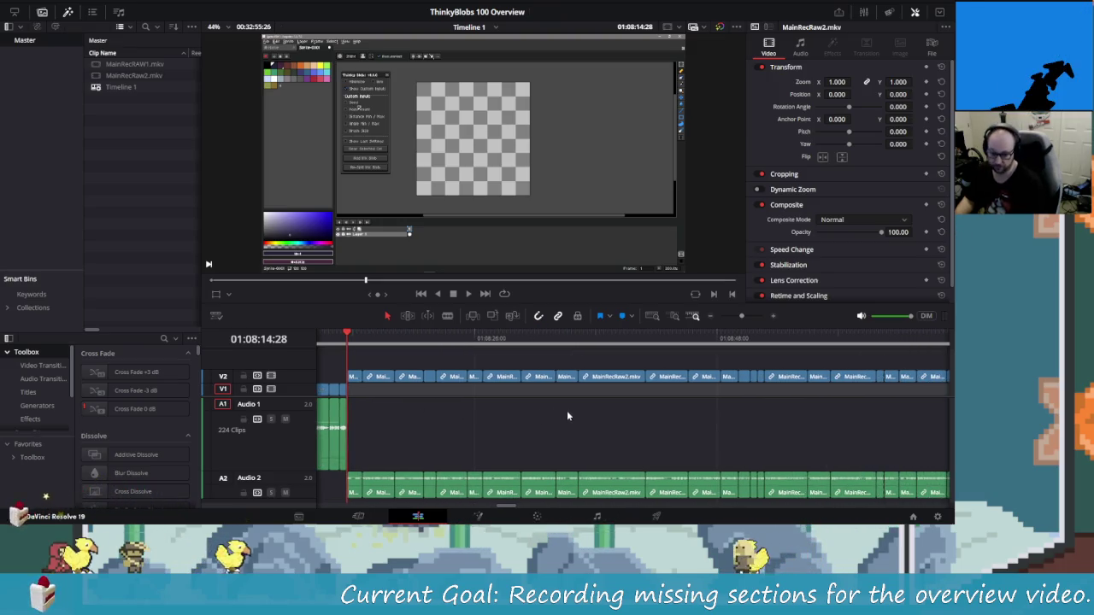
pyautogui.hscroll(6, 566, 416)
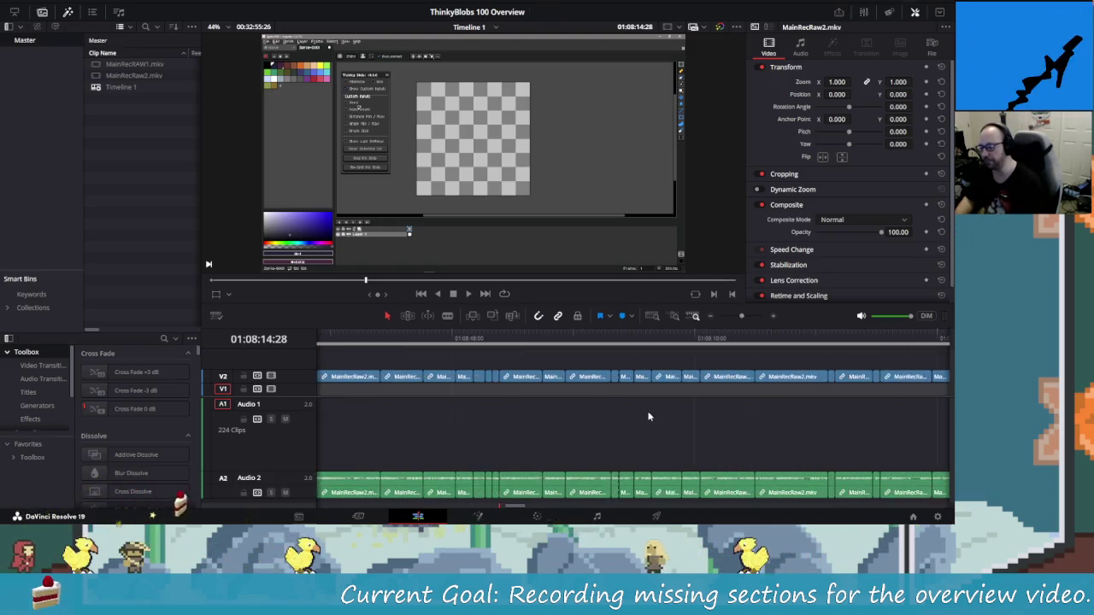
pyautogui.scroll(-5, 647, 413)
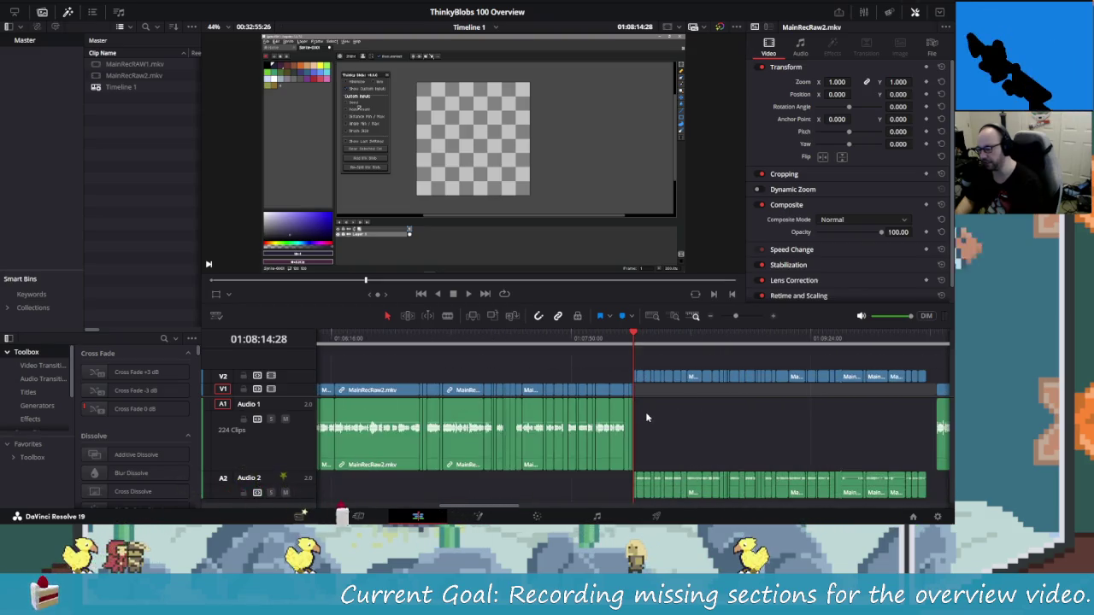
pyautogui.hscroll(9, 715, 422)
pyautogui.hscroll(1, 402, 409)
pyautogui.hscroll(1, 411, 412)
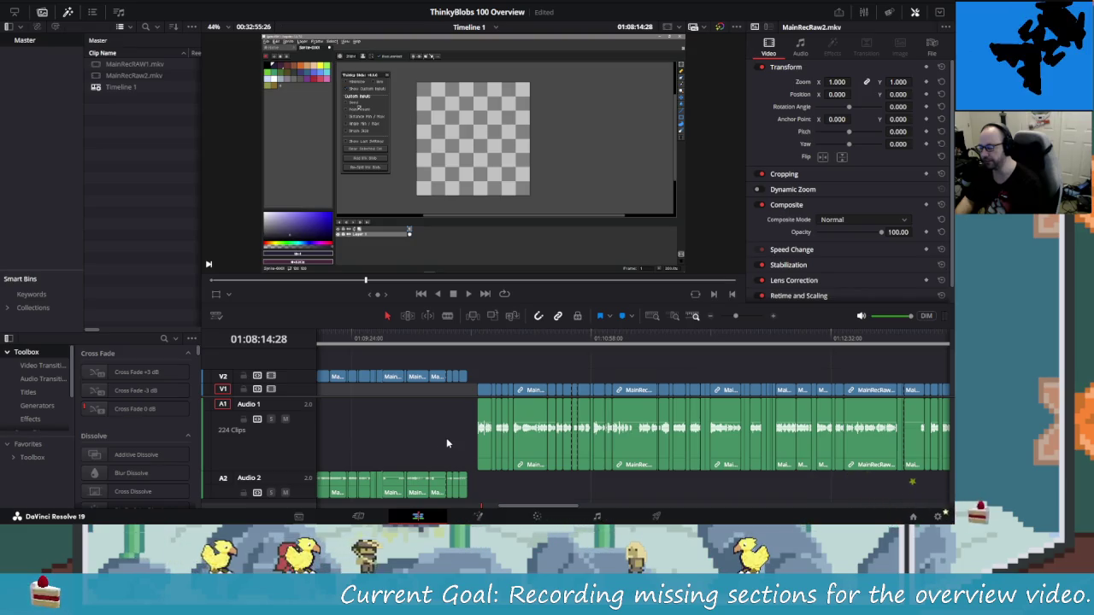
pyautogui.hscroll(2, 372, 440)
pyautogui.hscroll(-4, 371, 440)
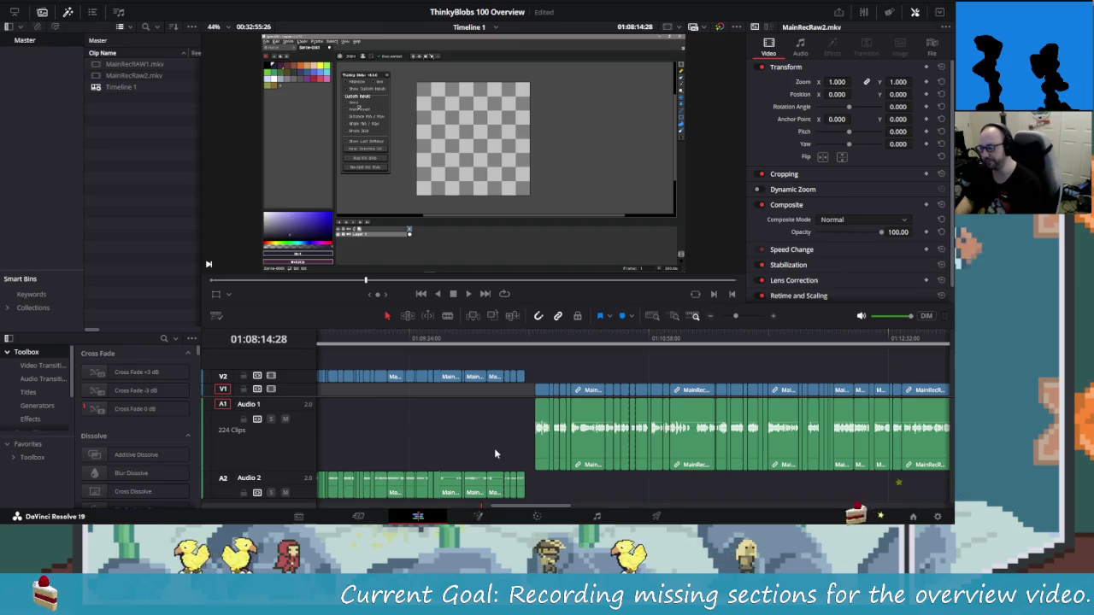
pyautogui.hscroll(-6, 494, 454)
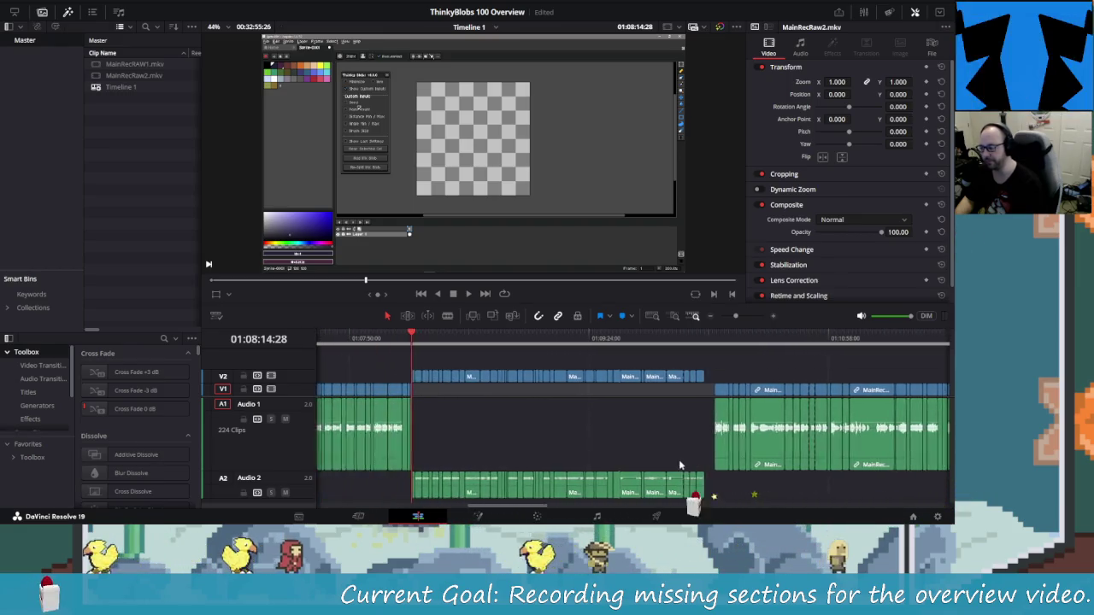
pyautogui.hscroll(1, 689, 470)
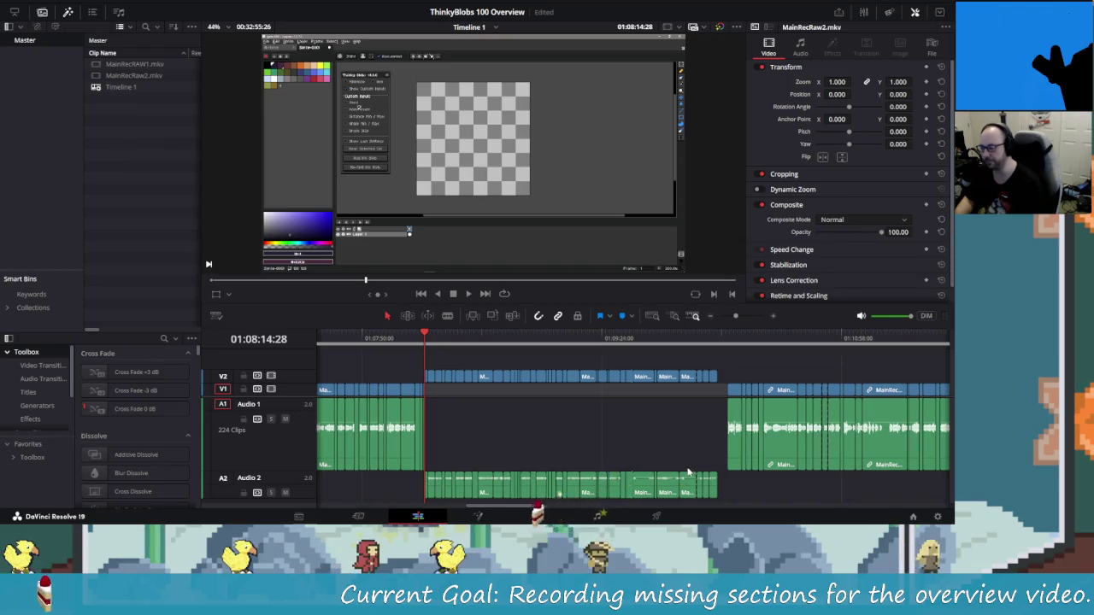
pyautogui.hscroll(-2, 559, 428)
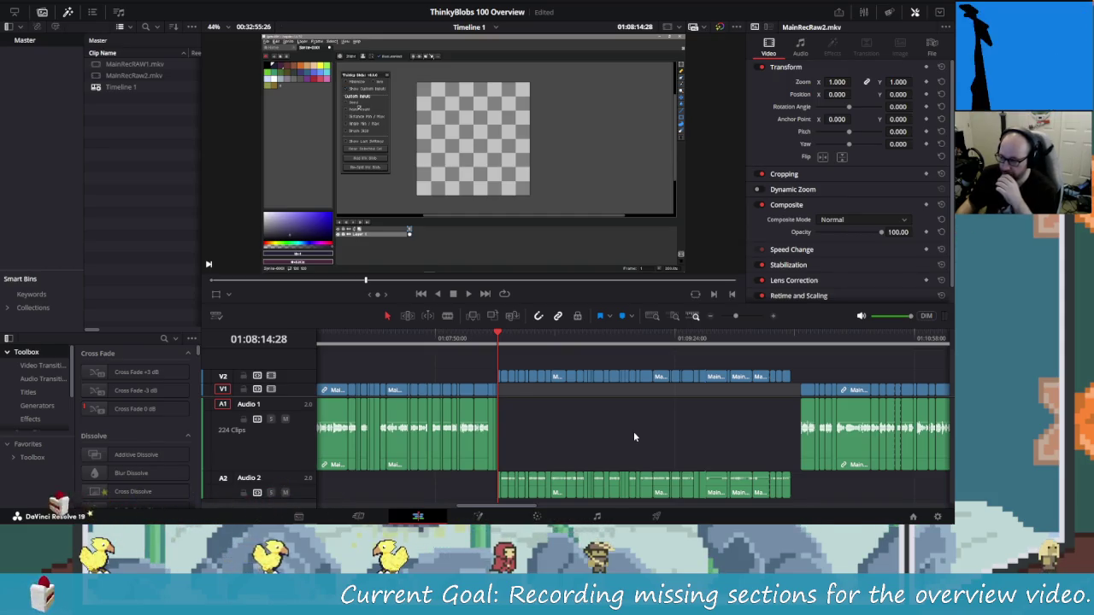
# Glance at Aseprite, then return to the DaVinci Resolve timeline.
pyautogui.hotkey('alt', 'Tab')
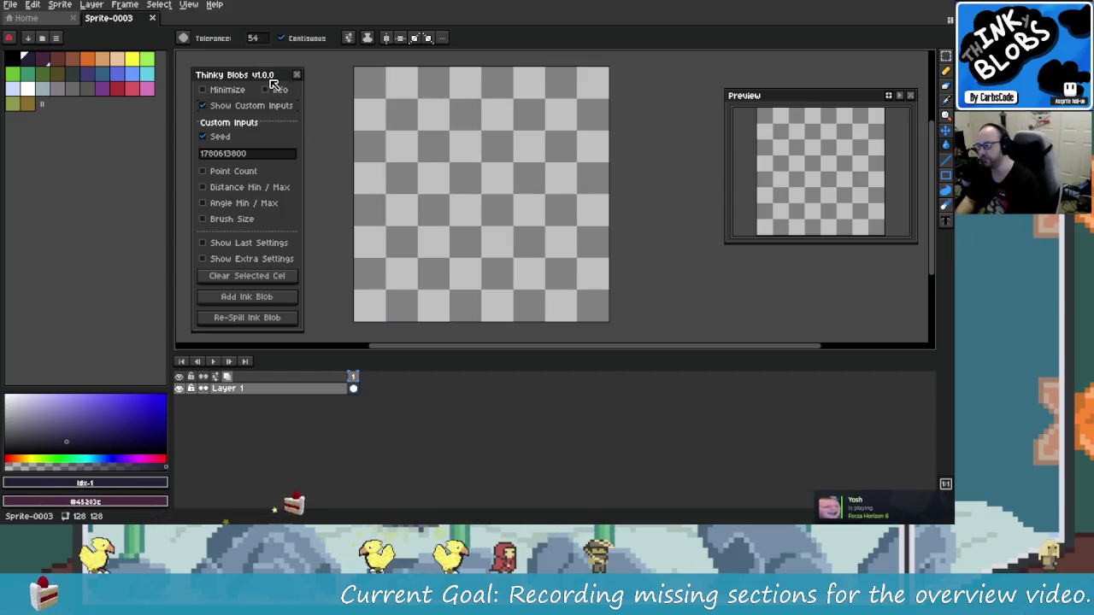
pyautogui.press('i')
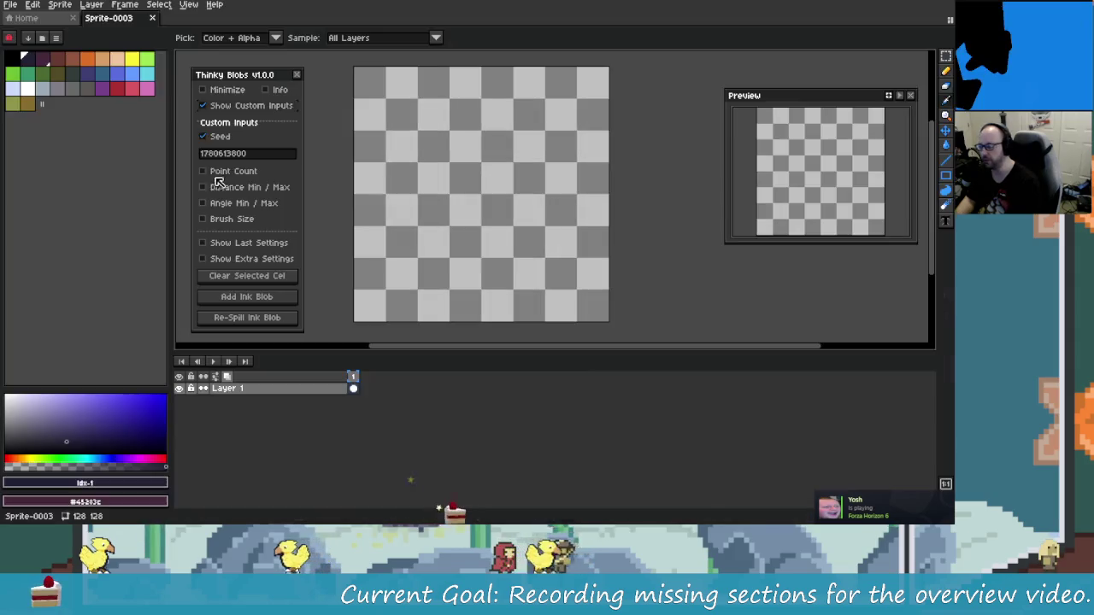
pyautogui.hotkey('alt', 'Tab')
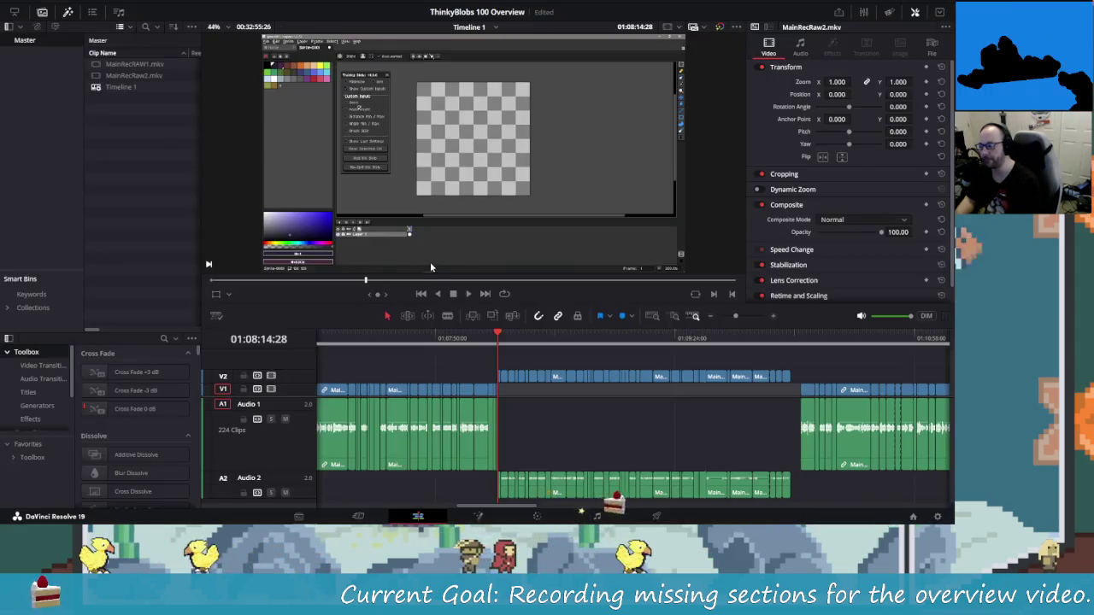
# Move the playhead to 01:08:13:49 and play back the footage on the second tracks.
pyautogui.moveTo(497, 337)
pyautogui.mouseDown()
pyautogui.moveTo(488, 338)
pyautogui.moveTo(499, 339)
pyautogui.mouseUp()
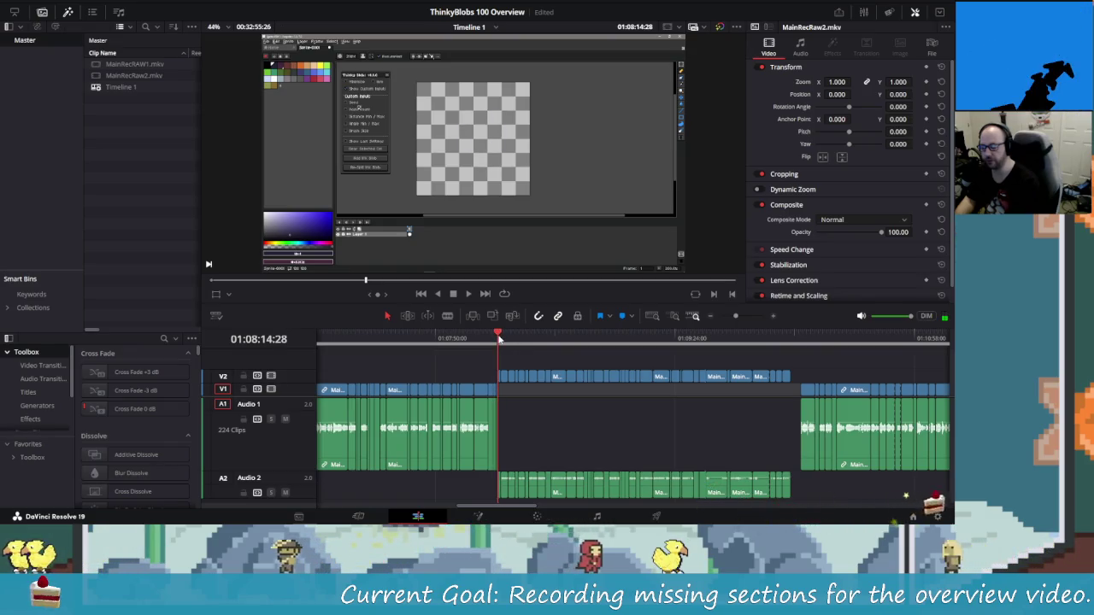
pyautogui.press('space')
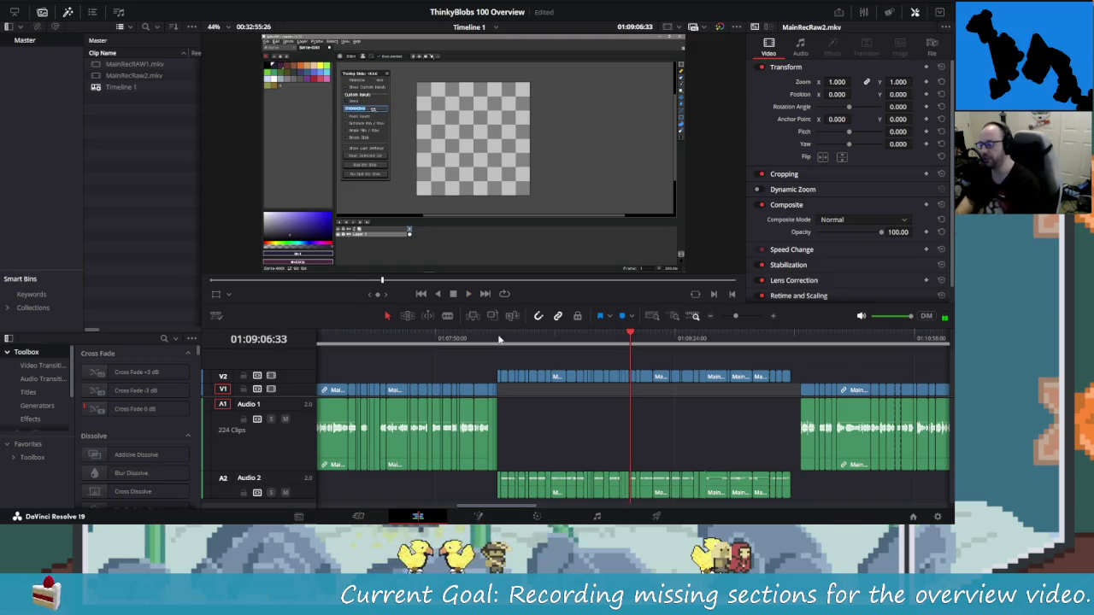
# Back in Aseprite, nudge the Thinky Blobs panel, select the Seed value, and shift the canvas view.
pyautogui.hotkey('alt', 'Tab')
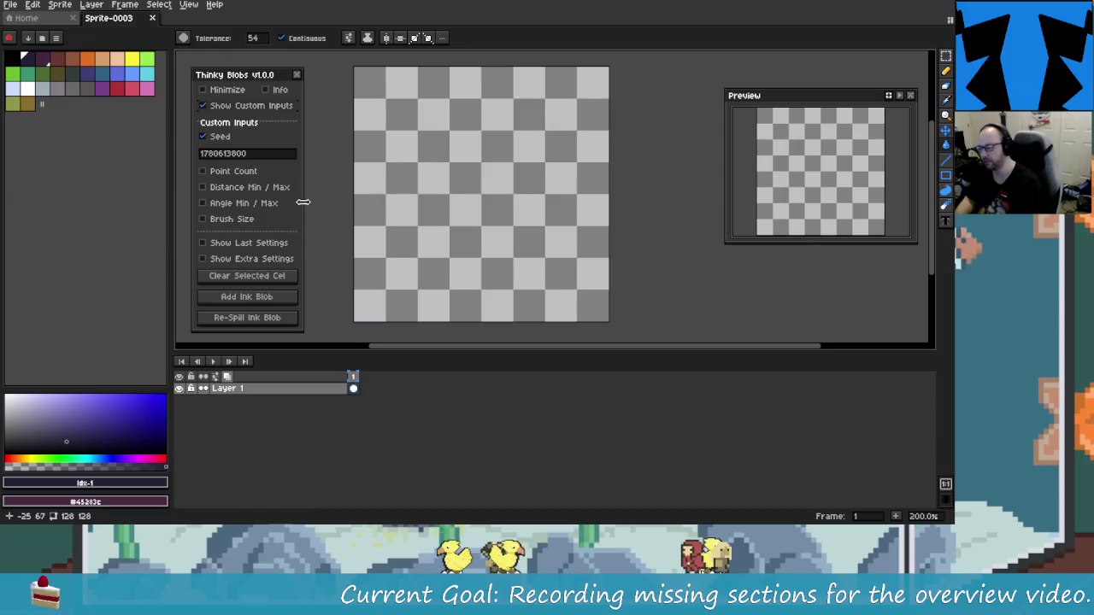
pyautogui.moveTo(265, 74); pyautogui.dragTo(266, 71)
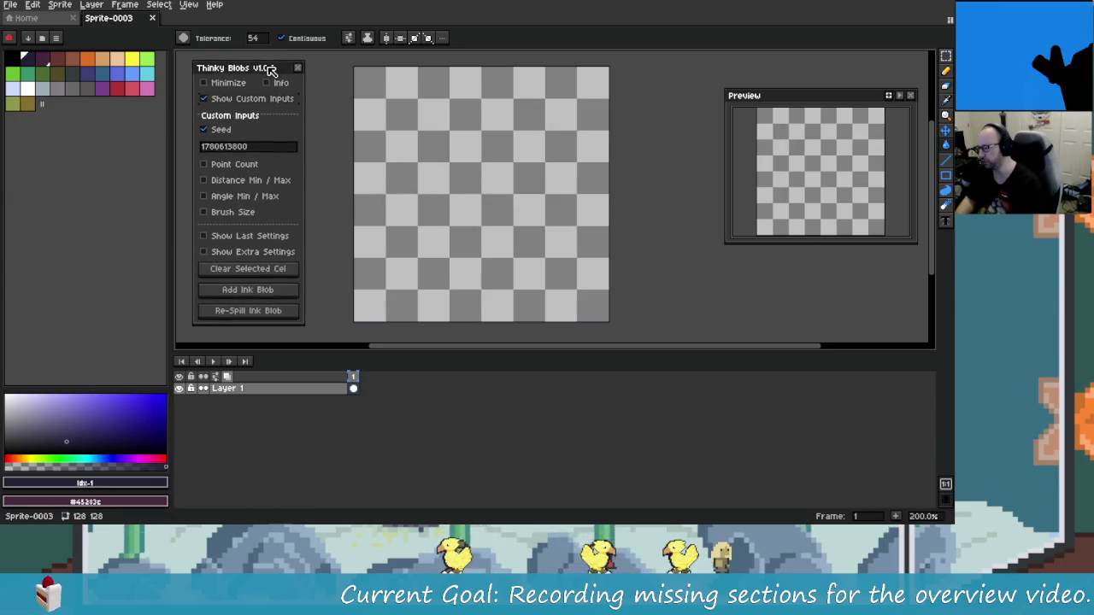
pyautogui.doubleClick(276, 151)
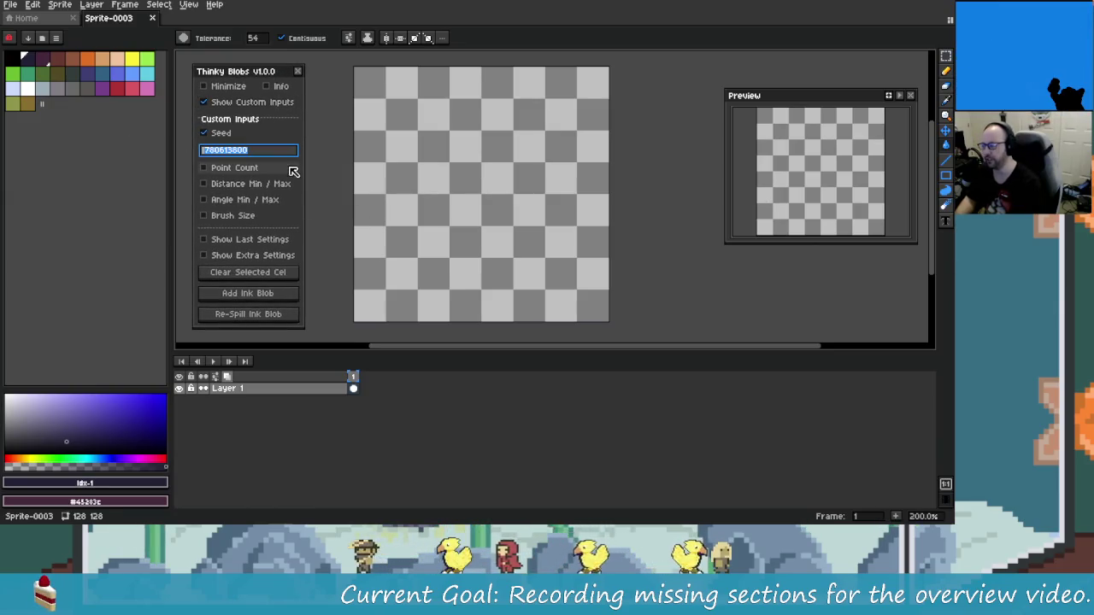
pyautogui.hotkey('alt', 'Tab')
pyautogui.hotkey('alt', 'Tab')
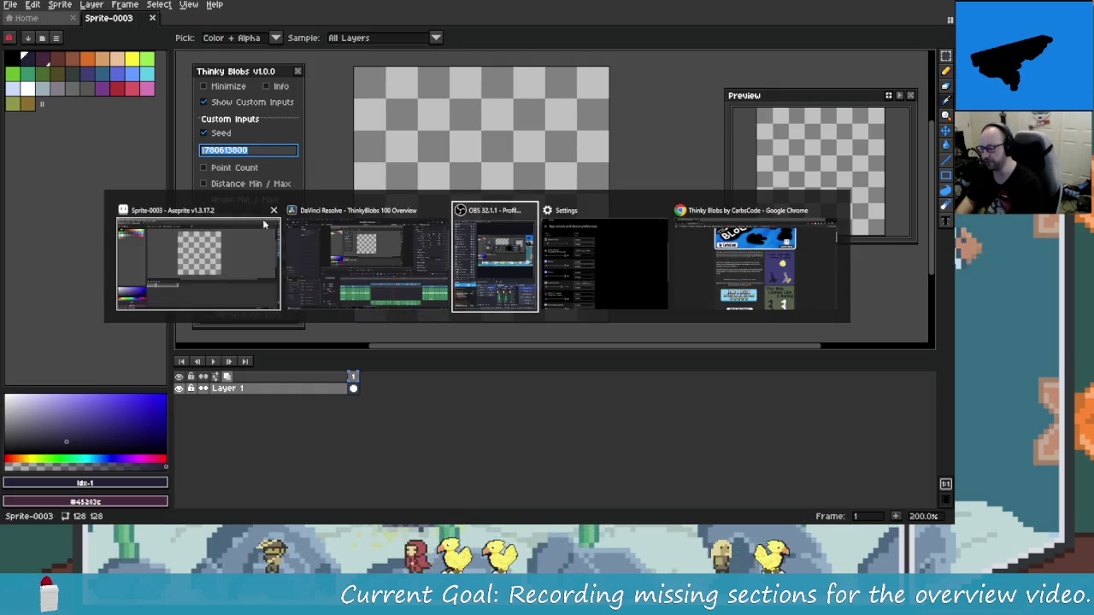
pyautogui.press('Escape')
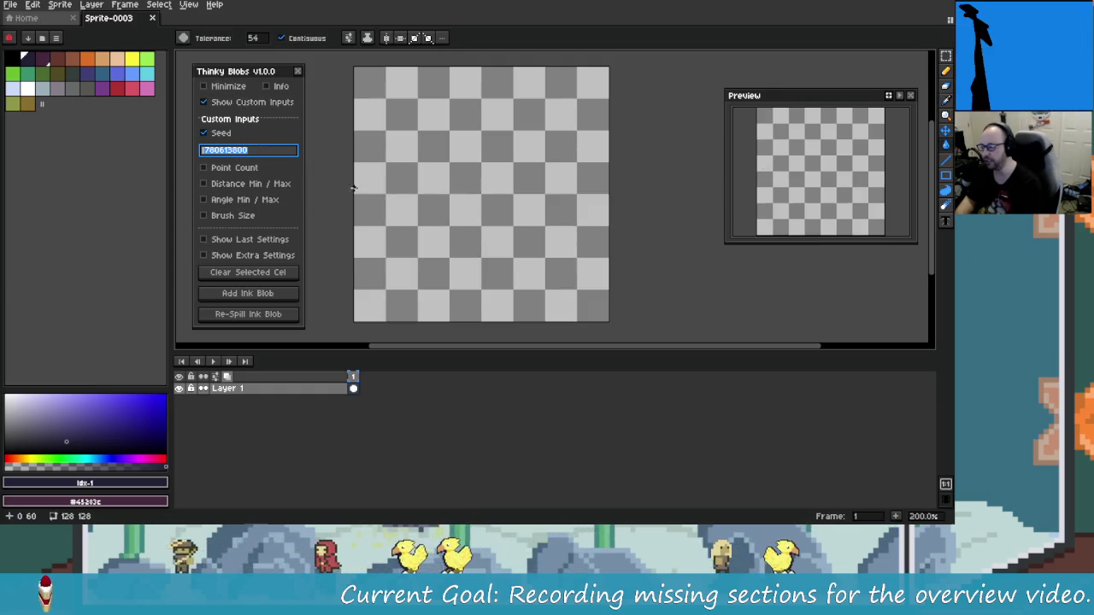
pyautogui.moveTo(382, 207); pyautogui.dragTo(383, 211)
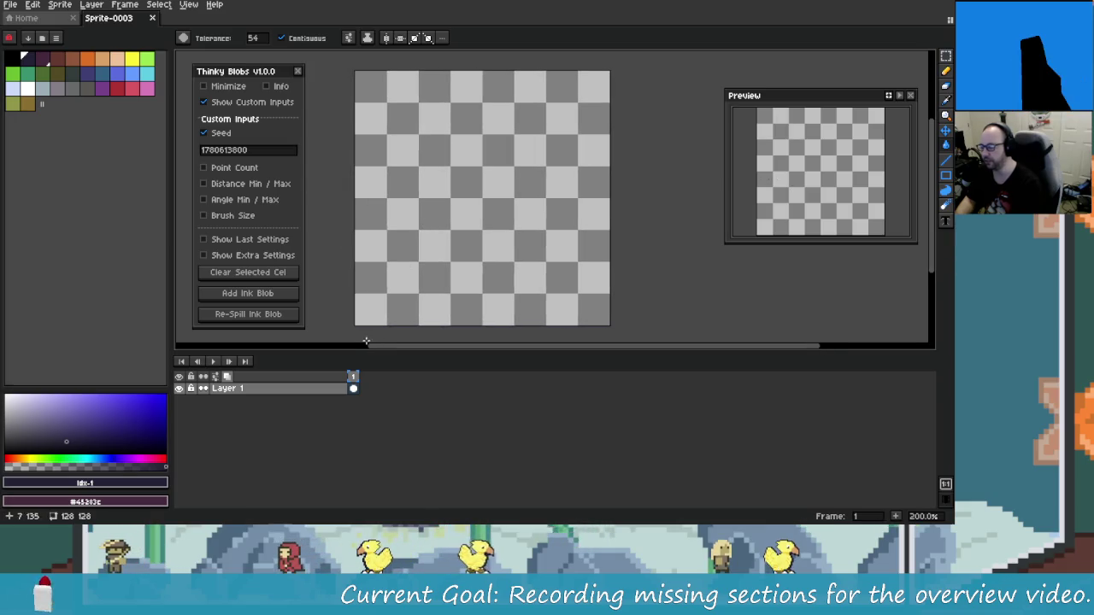
# Give the canvas area a little more height and place a single dark pixel.
pyautogui.hotkey('alt', 'Tab')
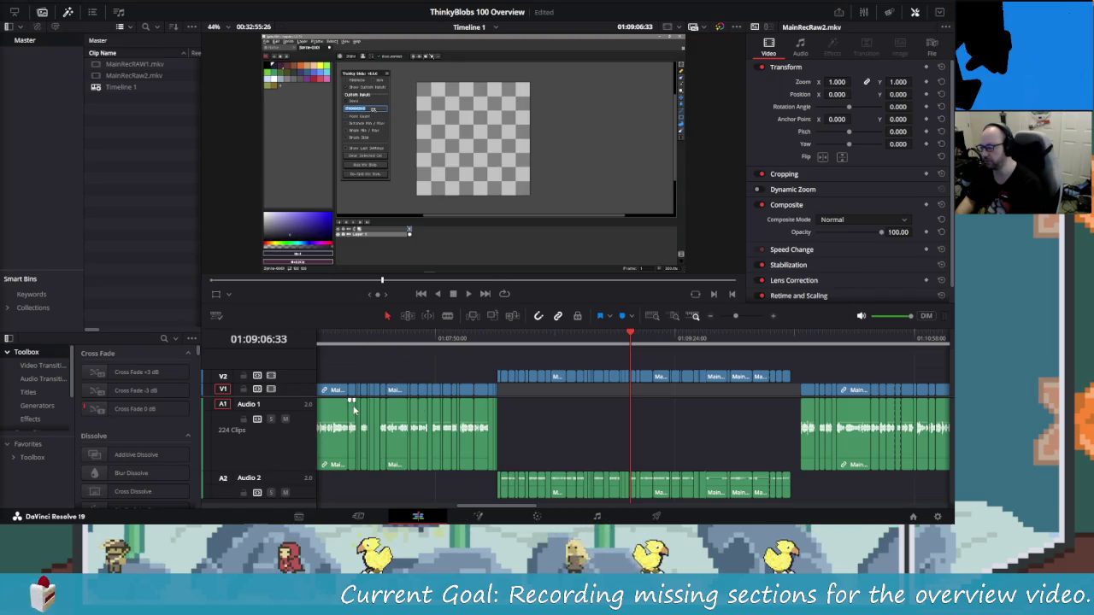
pyautogui.hotkey('alt', 'Tab')
pyautogui.press('Tab')
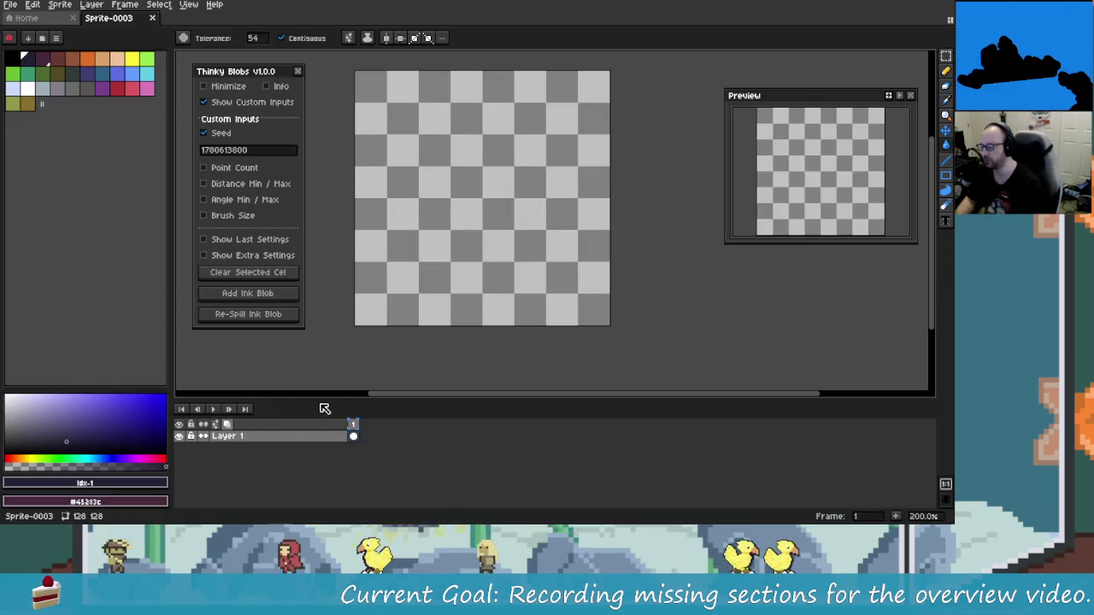
pyautogui.moveTo(316, 398); pyautogui.dragTo(314, 402)
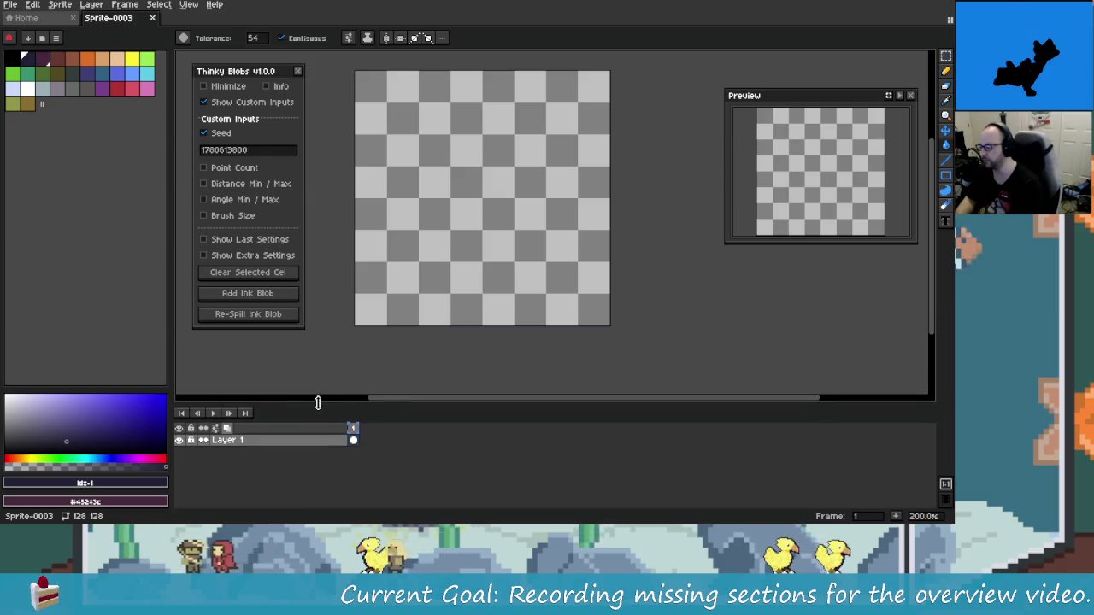
pyautogui.click(397, 282)
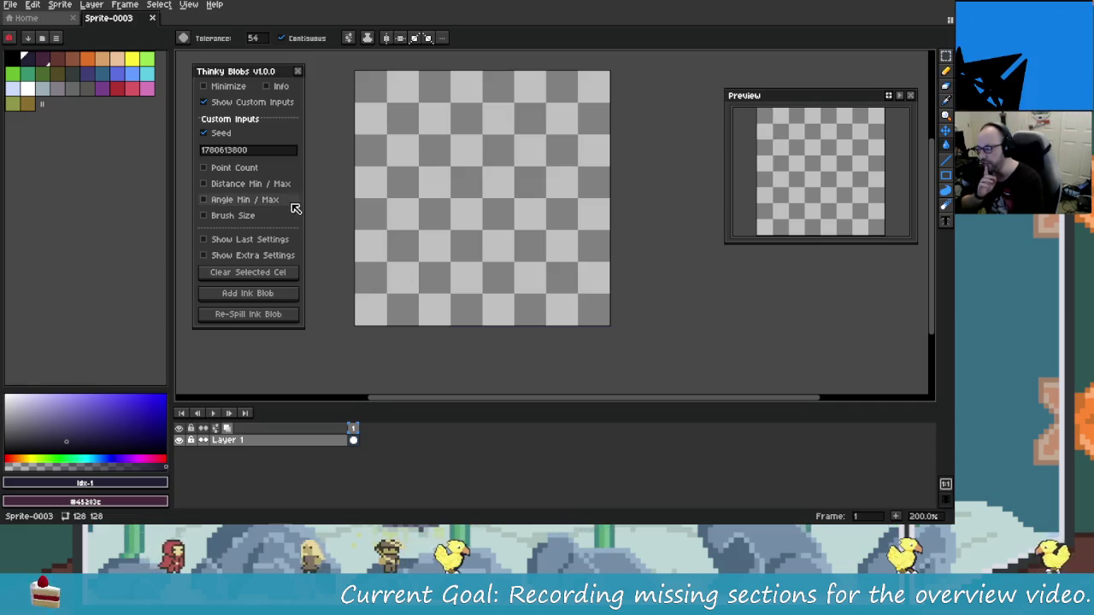
# Uncheck Seed, then toggle Show Custom Inputs off and back on.
pyautogui.click(231, 137)
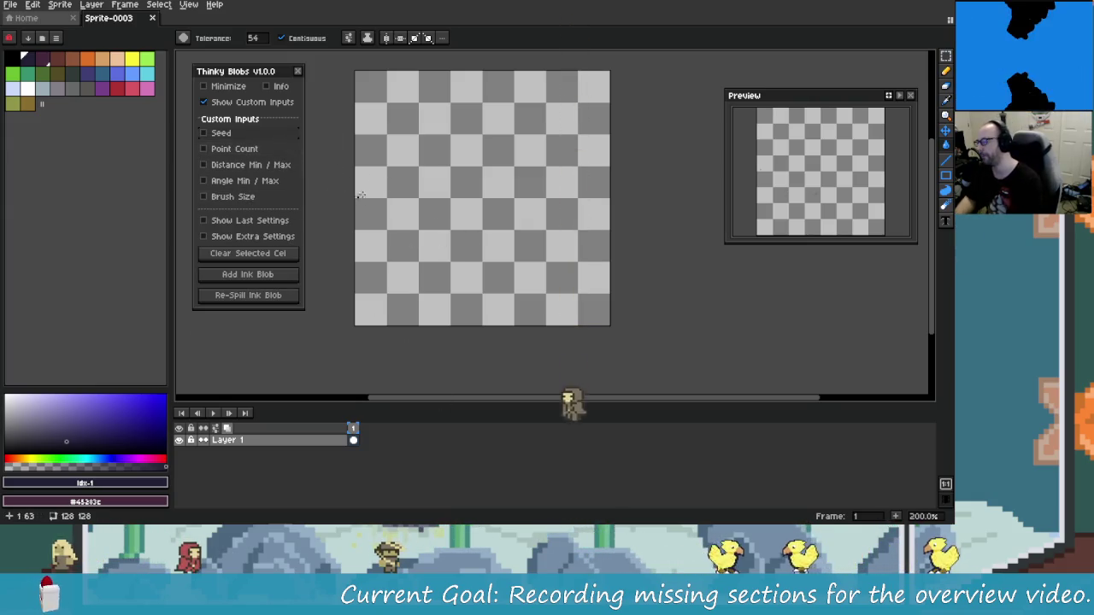
pyautogui.click(252, 101)
pyautogui.click(256, 103)
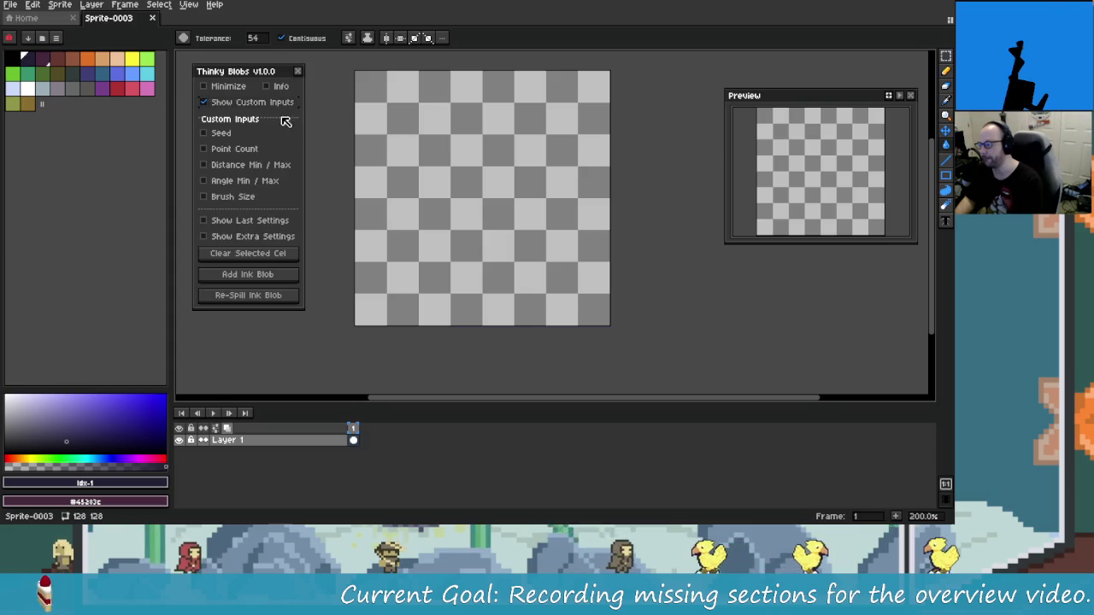
# In Resolve, move the playhead back to 01:08:13:49, then return to Aseprite.
pyautogui.hotkey('alt', 'Tab')
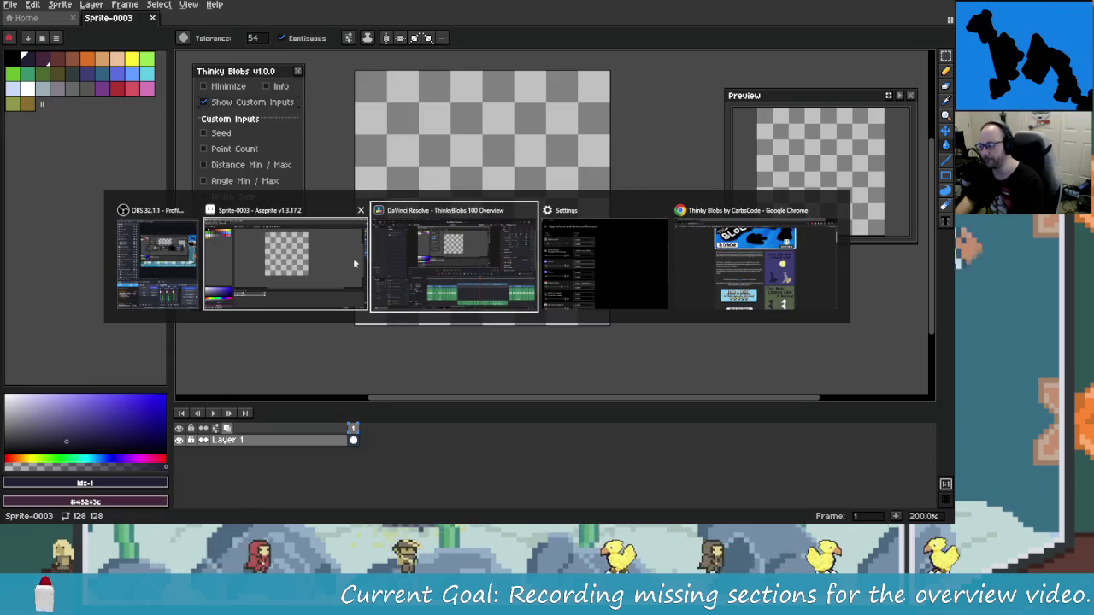
pyautogui.click(453, 265)
pyautogui.moveTo(504, 342); pyautogui.dragTo(497, 342)
pyautogui.hotkey('alt', 'Tab')
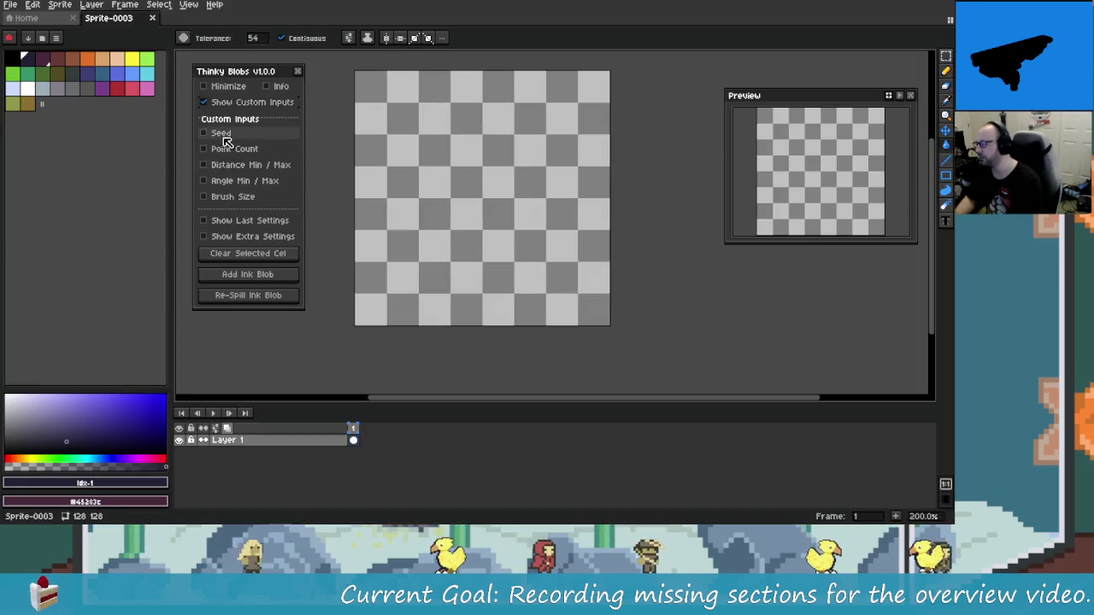
# Toggle Seed on and off again, place a dark pixel lower-left, then switch to Resolve.
pyautogui.click(224, 134)
pyautogui.click(233, 135)
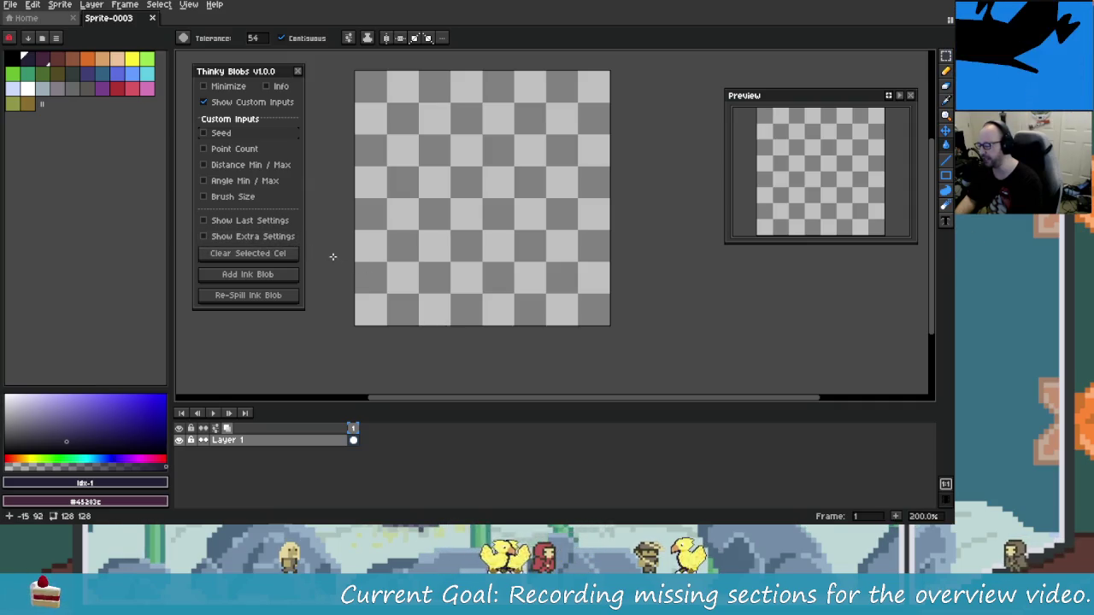
pyautogui.click(370, 274)
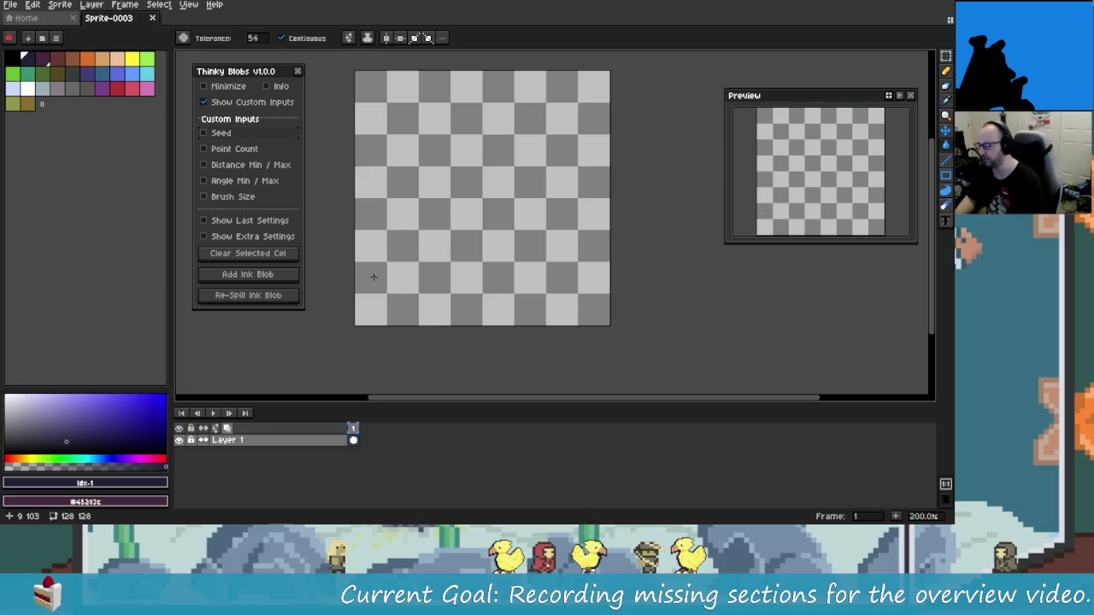
pyautogui.hotkey('alt', 'Tab')
pyautogui.hotkey('alt', 'Tab')
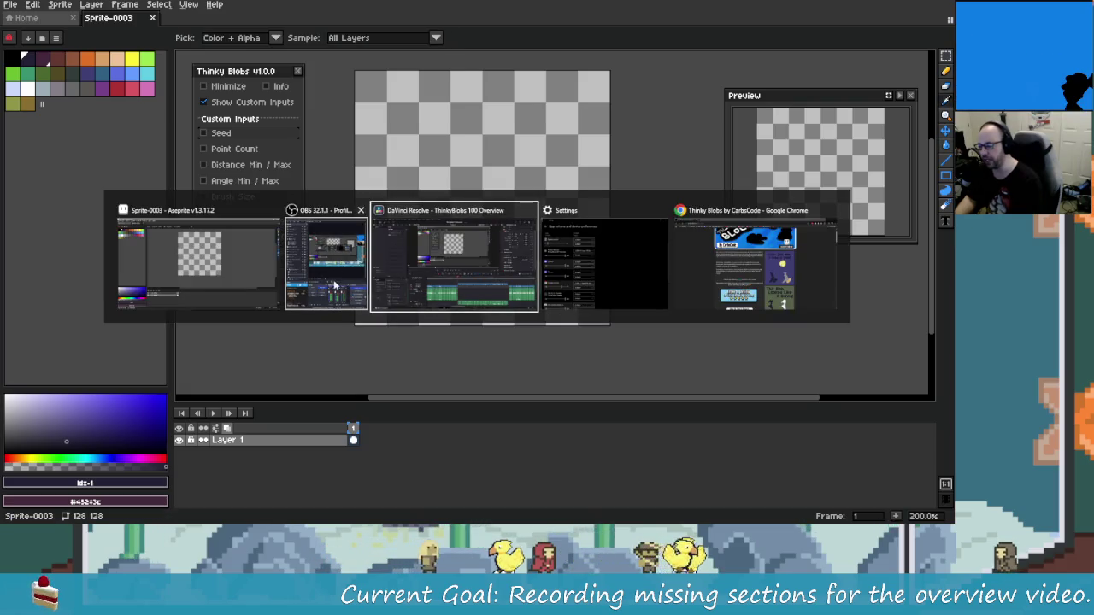
pyautogui.press('Escape')
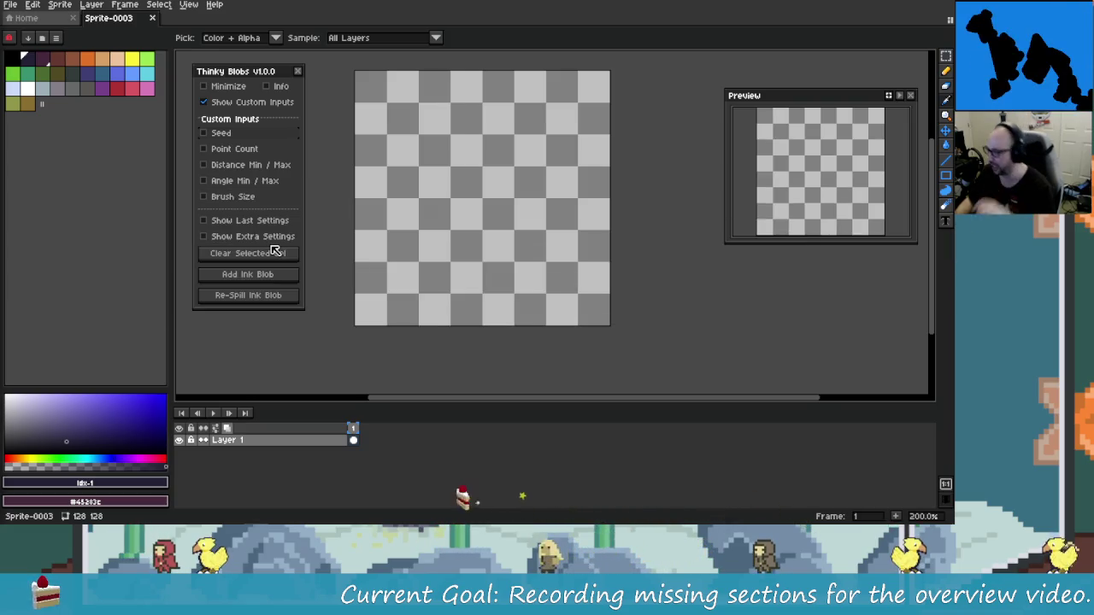
pyautogui.hotkey('alt', 'Tab')
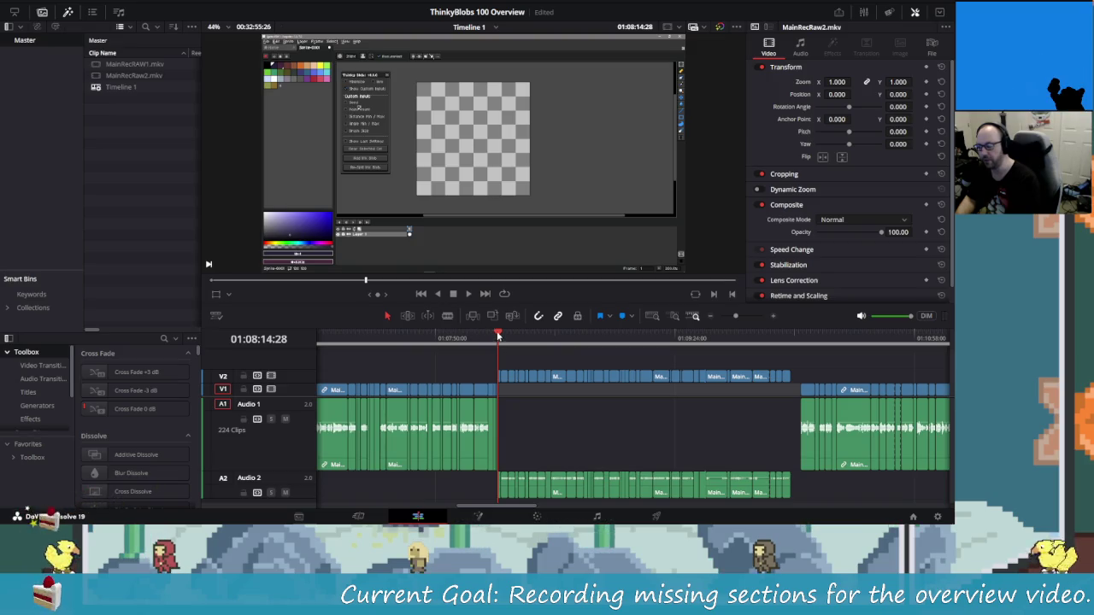
# Scrub the DaVinci Resolve playhead back to 01:07:59:30 in the first recording.
pyautogui.moveTo(500, 342)
pyautogui.mouseDown()
pyautogui.moveTo(379, 343)
pyautogui.moveTo(461, 355)
pyautogui.mouseUp()
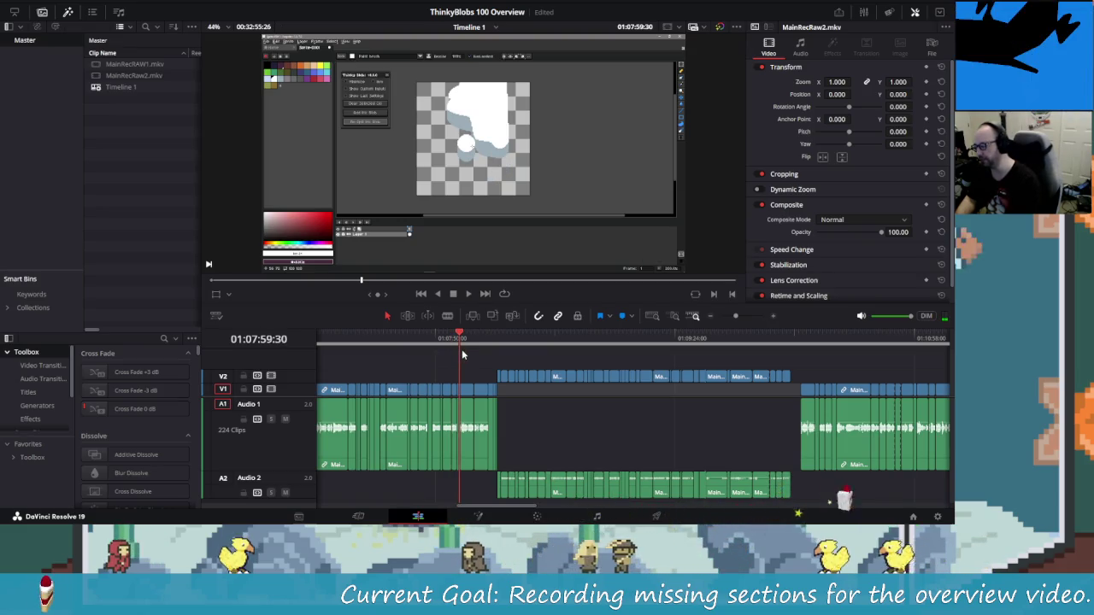
pyautogui.moveTo(461, 354)
pyautogui.mouseDown()
pyautogui.moveTo(481, 359)
pyautogui.moveTo(464, 358)
pyautogui.mouseUp()
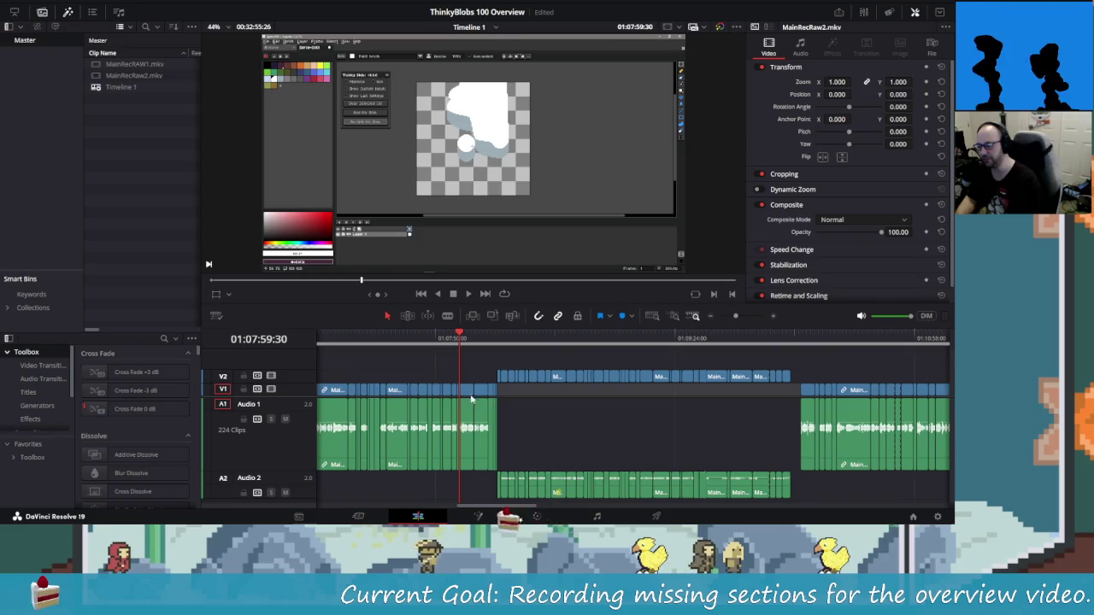
# Ripple-delete the first recording's stretch after 01:07:59:30 so the new recording follows.
pyautogui.click(492, 392)
pyautogui.click(493, 393)
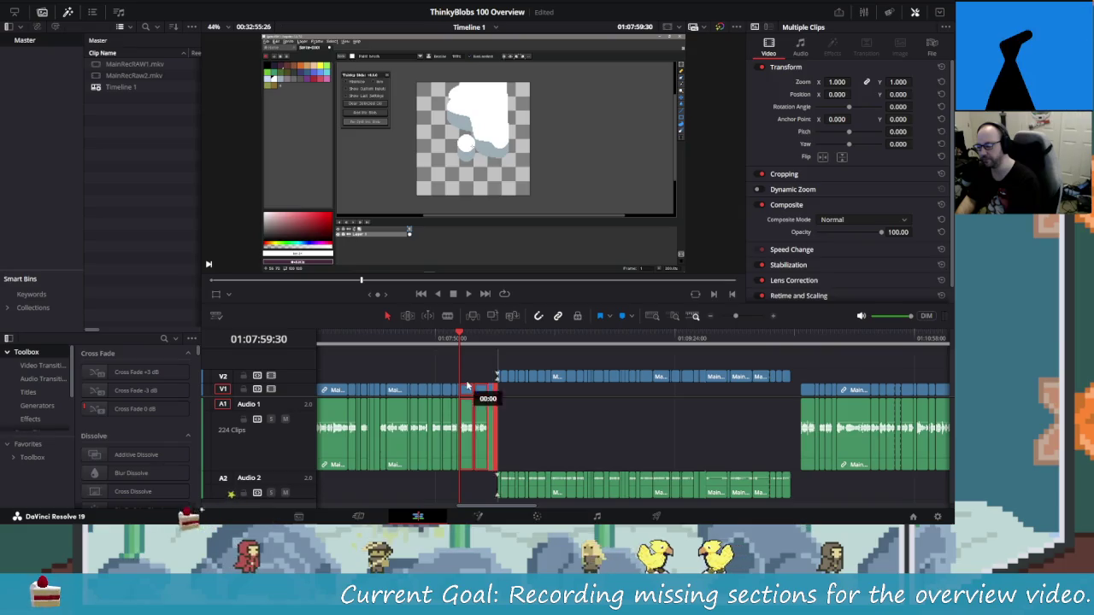
pyautogui.press('Delete')
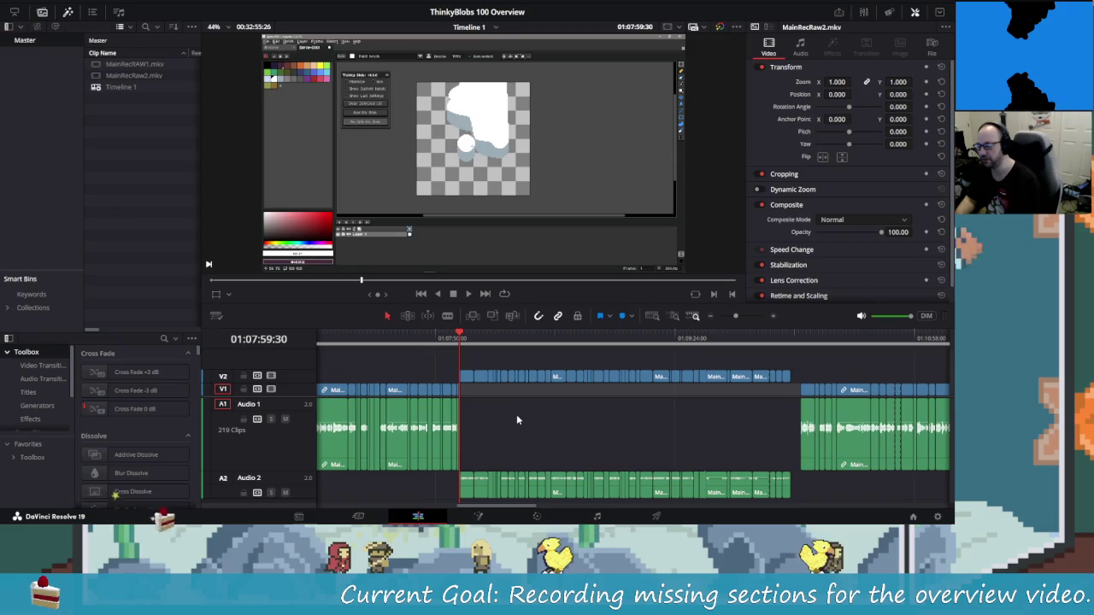
# Play across the 01:07:59:30 join, then in Aseprite hide the Thinky Blobs custom inputs.
pyautogui.moveTo(458, 329); pyautogui.dragTo(457, 334)
pyautogui.press('space')
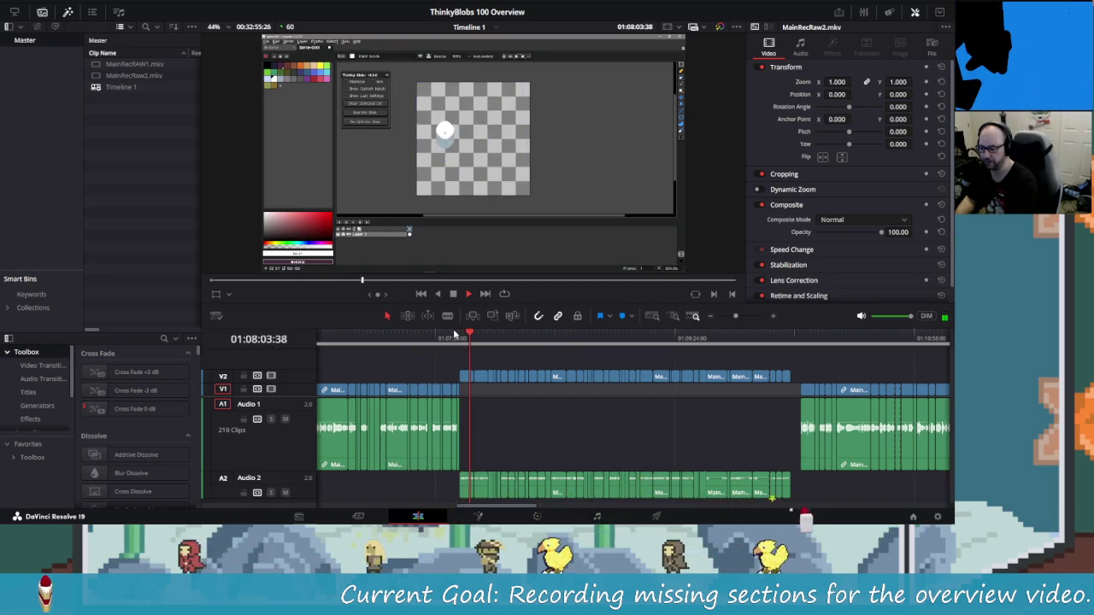
pyautogui.press('space')
pyautogui.moveTo(453, 335); pyautogui.dragTo(460, 338)
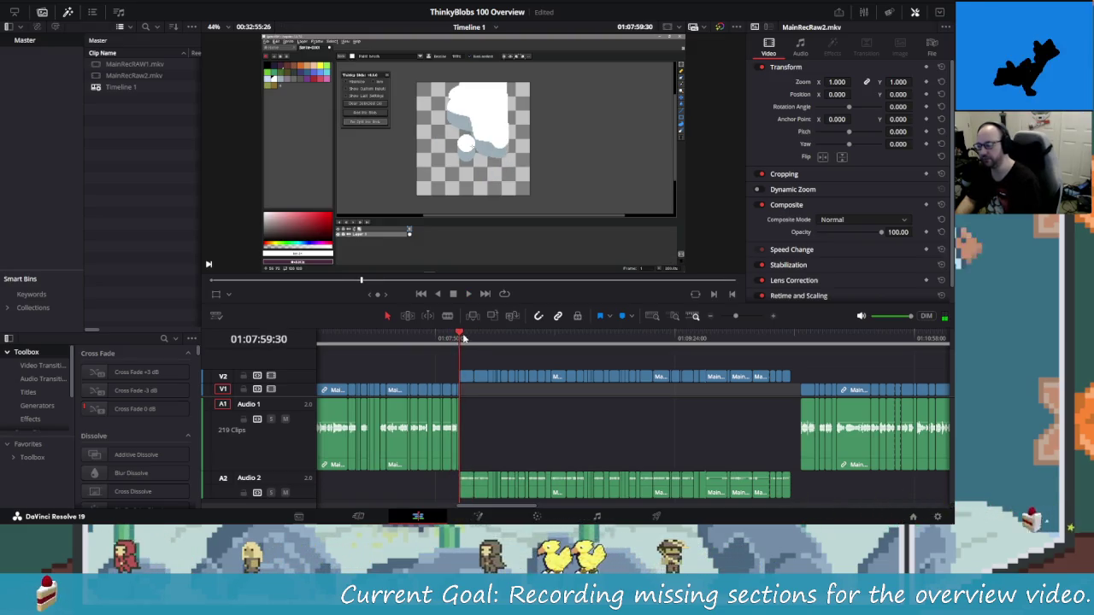
pyautogui.hotkey('alt', 'Tab')
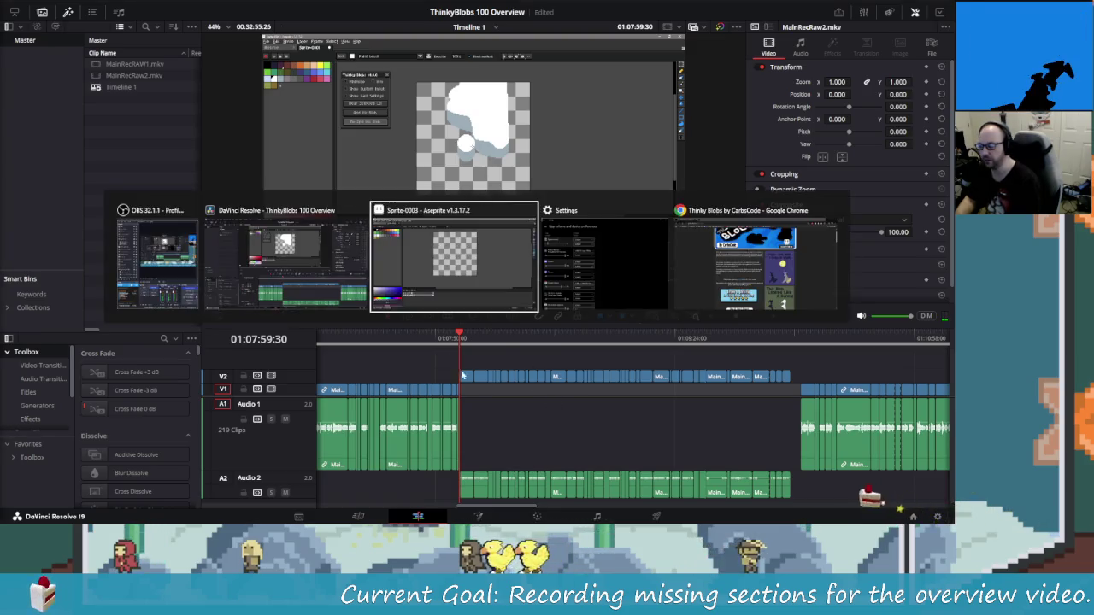
pyautogui.click(249, 101)
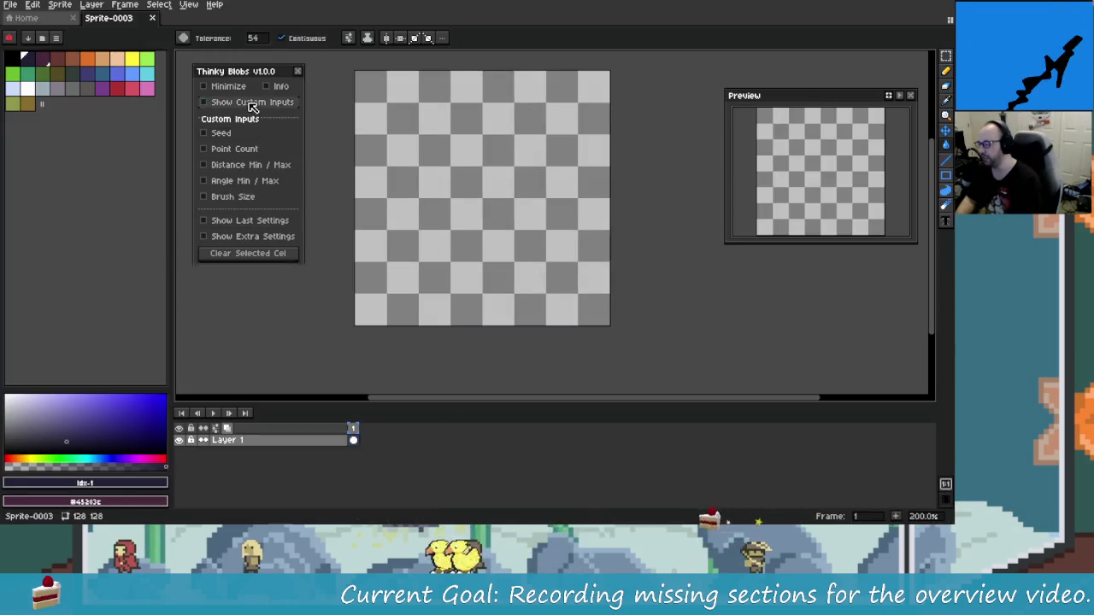
# Show the Thinky Blobs extra placement settings and add a test ink blob.
pyautogui.click(255, 135)
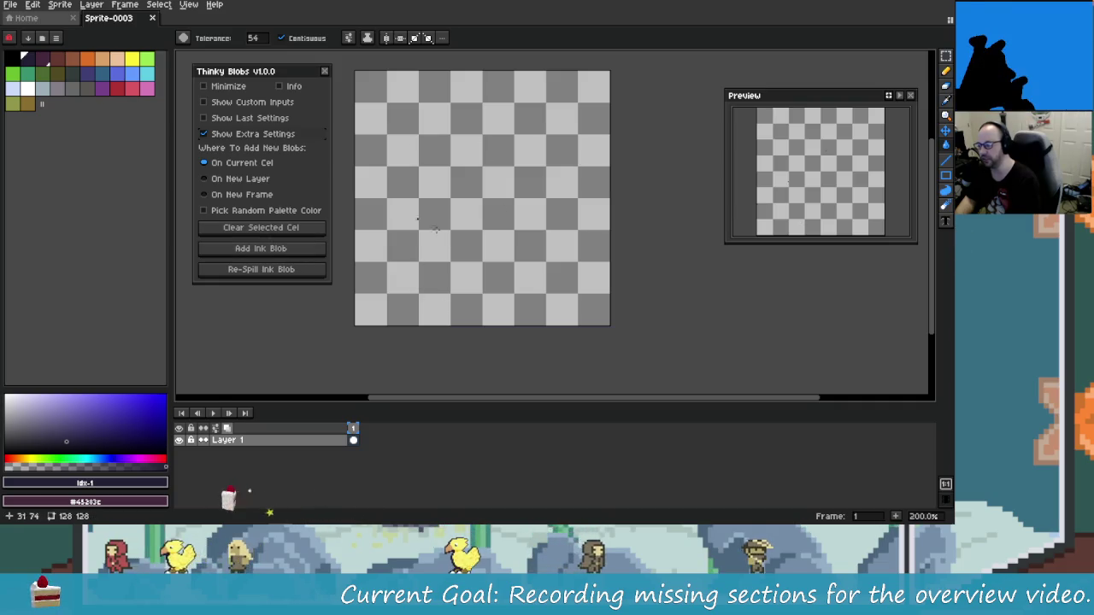
pyautogui.click(291, 250)
pyautogui.moveTo(452, 256); pyautogui.dragTo(449, 260)
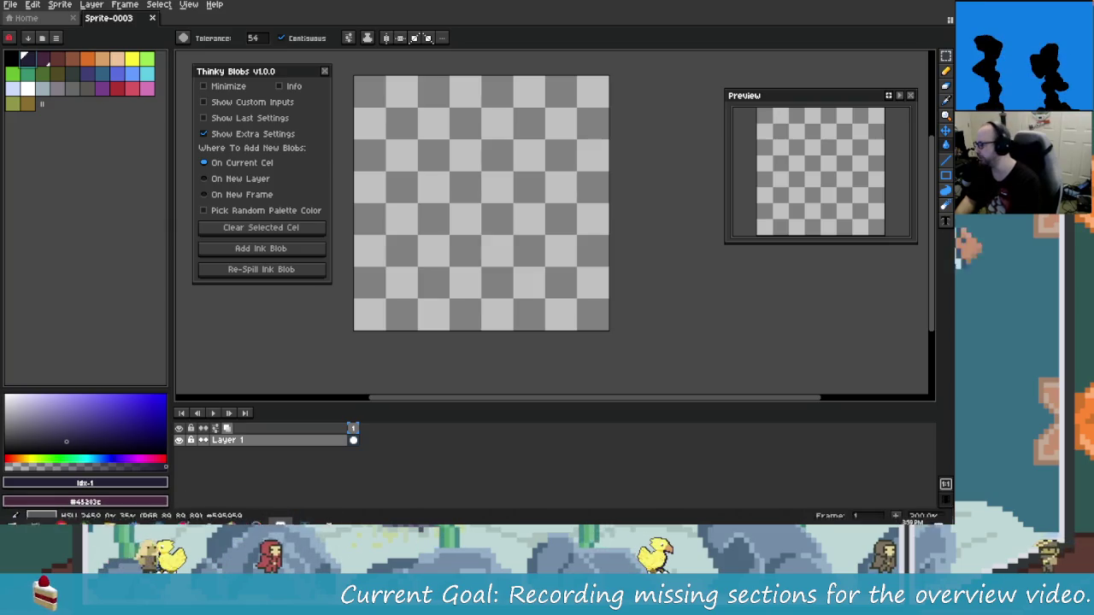
# Switch over to DaVinci Resolve and then back to Aseprite.
pyautogui.hotkey('alt', 'Tab')
pyautogui.press('Tab')
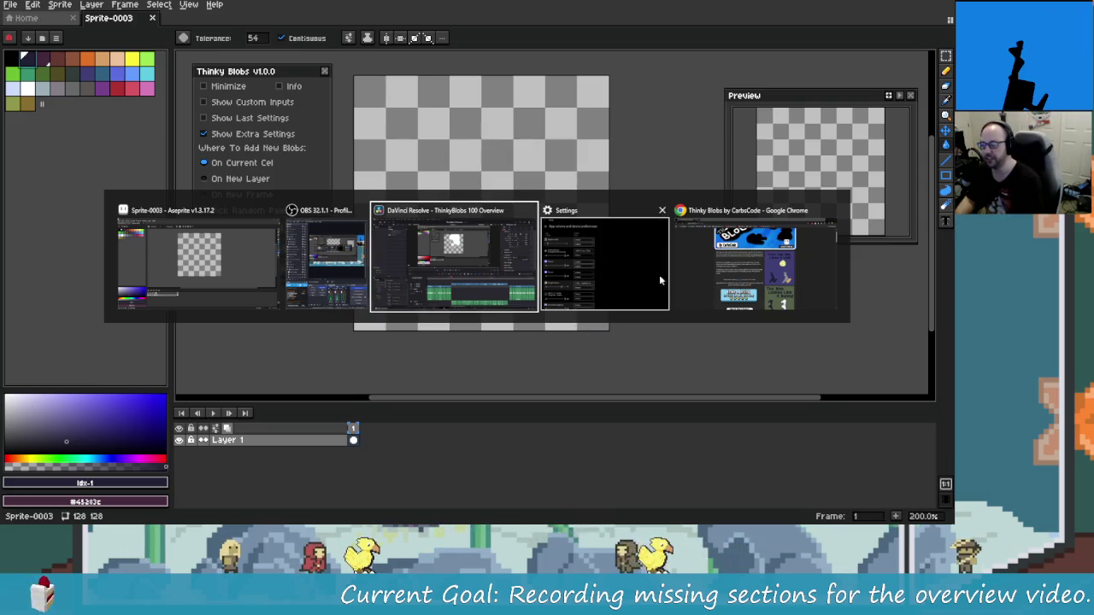
pyautogui.press('Return')
pyautogui.hotkey('alt', 'Tab')
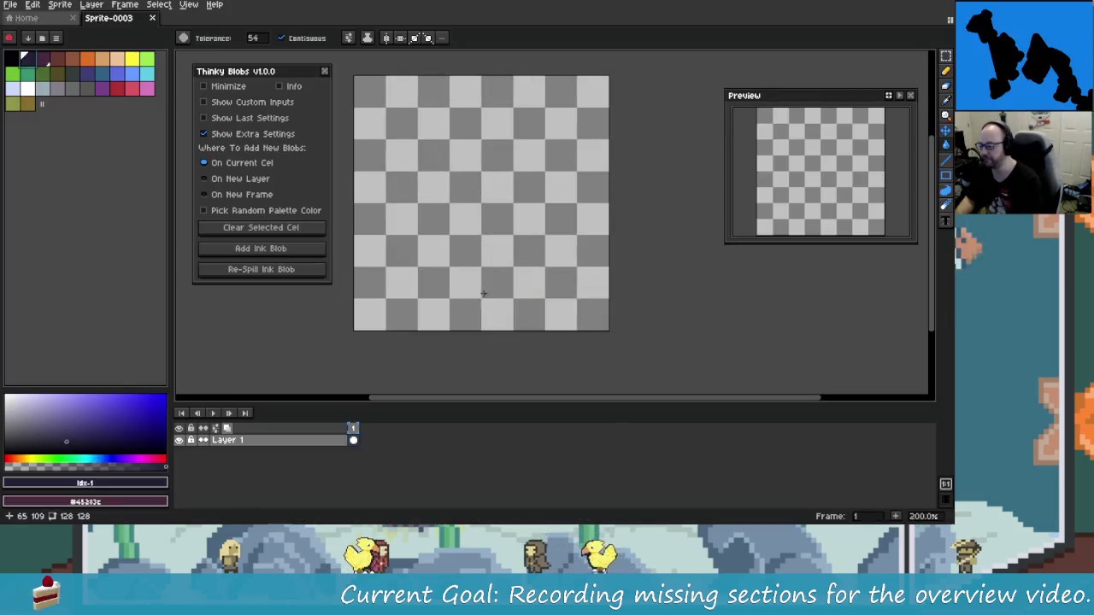
pyautogui.hotkey('alt', 'Tab')
pyautogui.hotkey('alt', 'Tab')
pyautogui.hotkey('alt', 'shift', 'Tab')
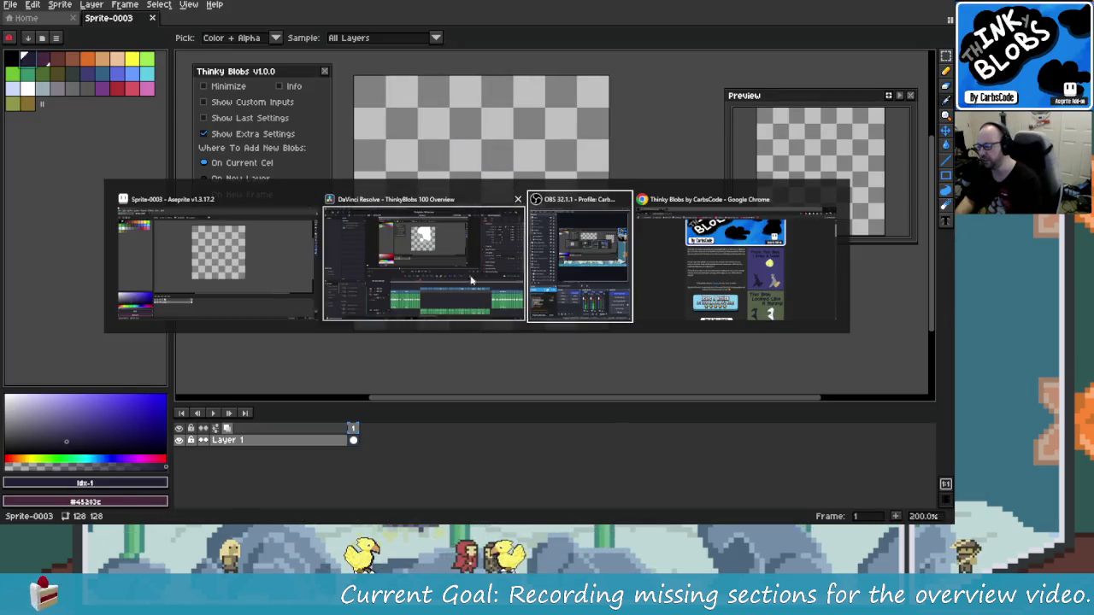
pyautogui.hotkey('alt', 'shift', 'Tab')
pyautogui.press('w')
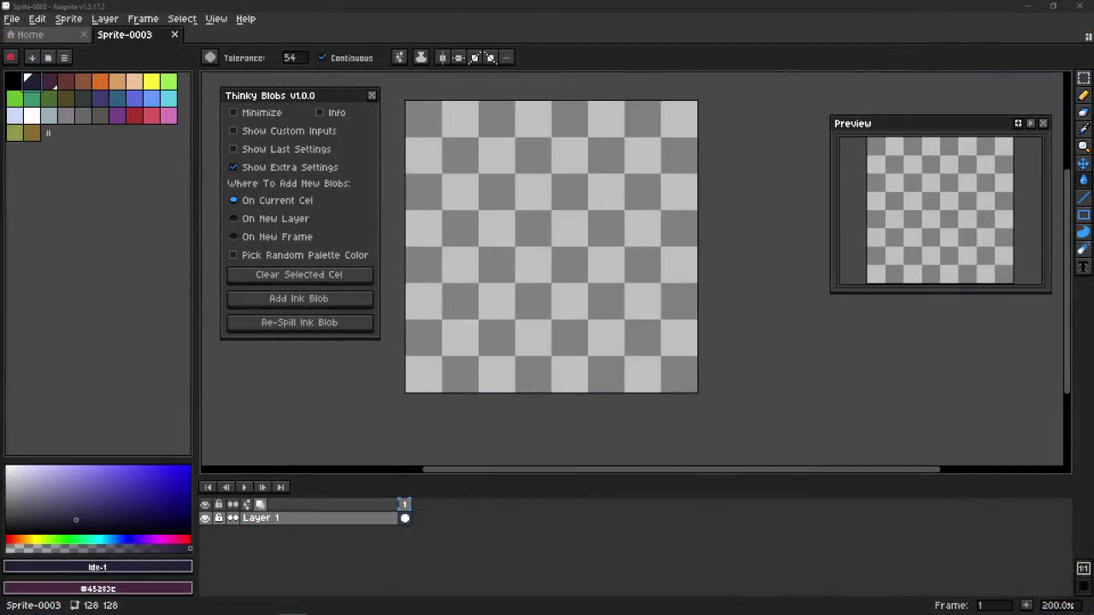
# Turn Thinky Blobs' Show Extra Settings off, then back on.
pyautogui.click(303, 170)
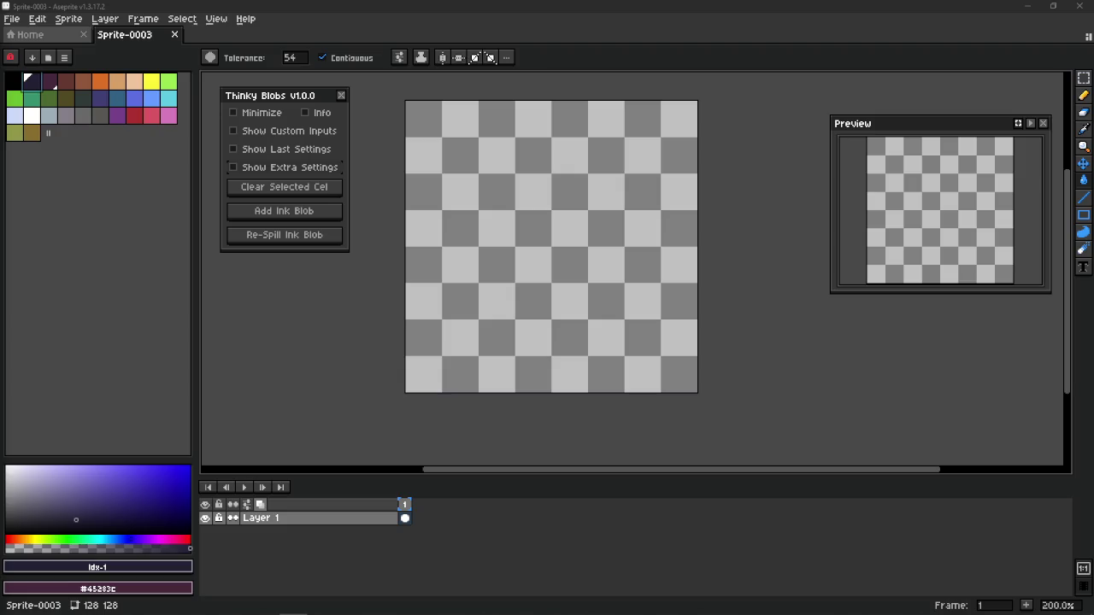
pyautogui.click(337, 172)
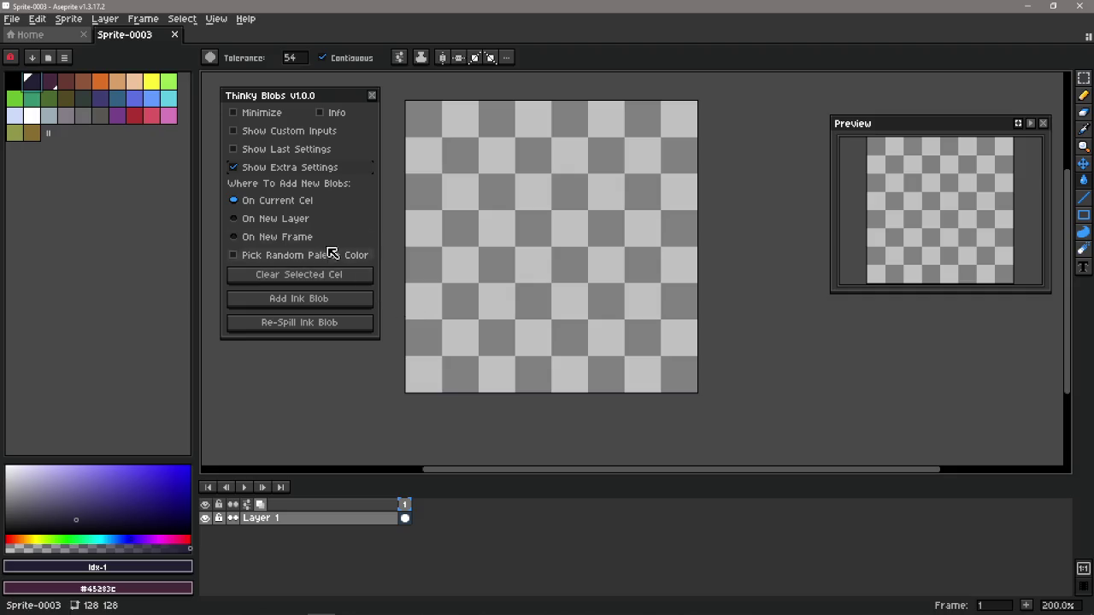
# Toggle Show Extra Settings off and on, then add an ink blob to the current cel.
pyautogui.click(310, 175)
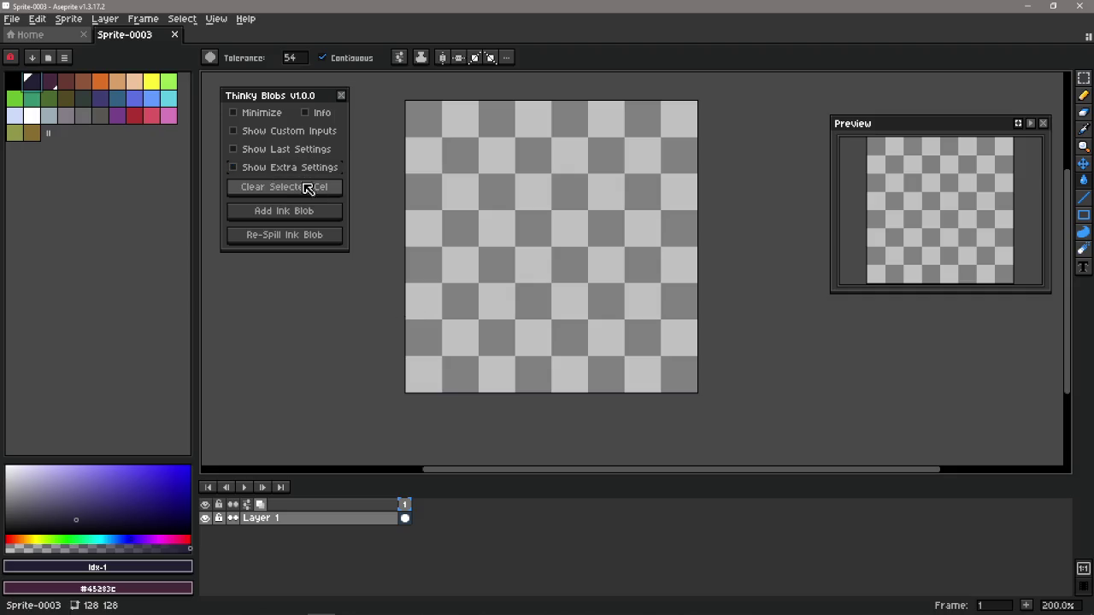
pyautogui.click(291, 170)
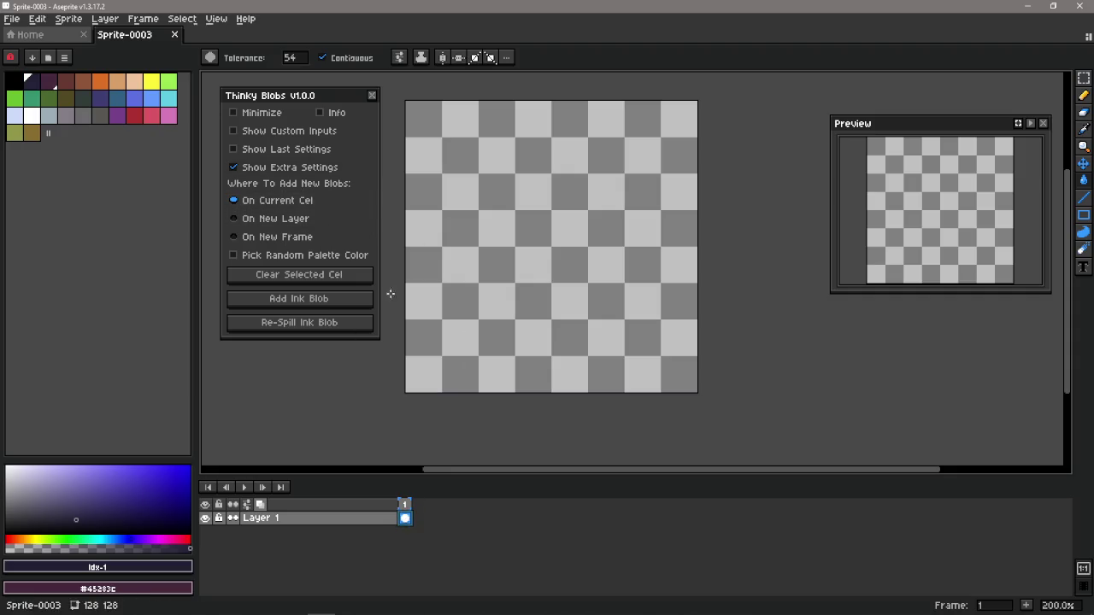
pyautogui.click(340, 325)
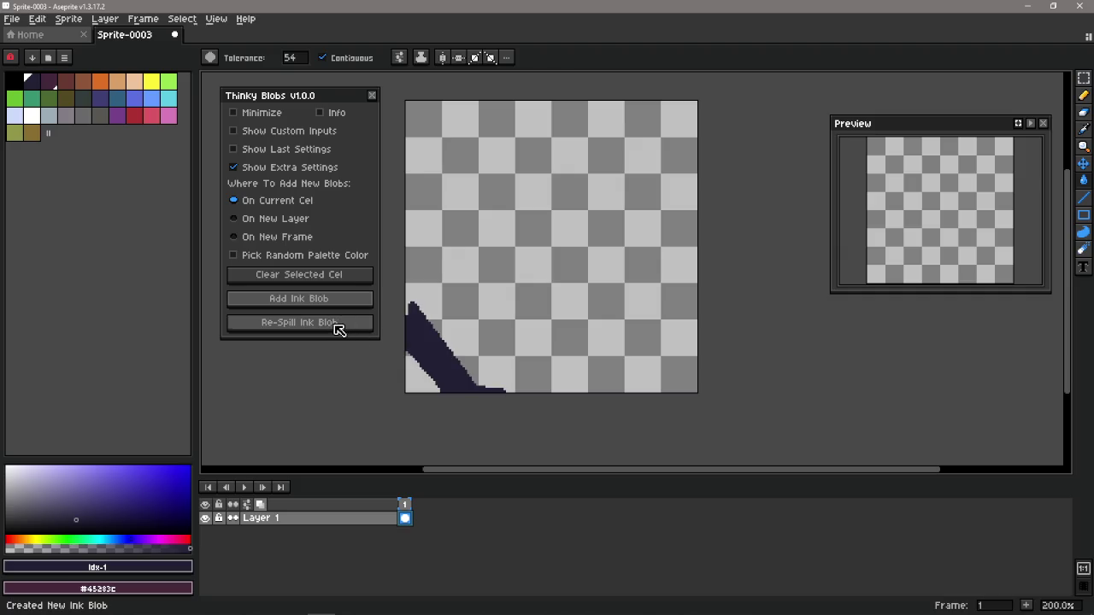
# Re-spill the ink blob a few times, then clear it from the current cel.
pyautogui.click(340, 325)
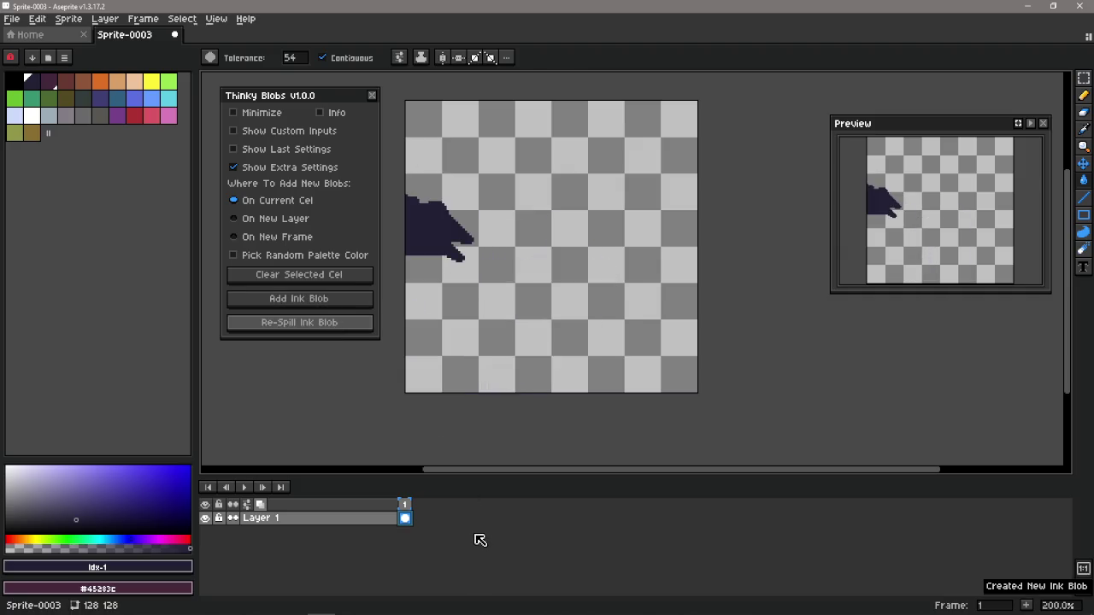
pyautogui.scroll(2, 480, 539)
pyautogui.click(351, 326)
pyautogui.click(349, 327)
pyautogui.click(300, 274)
# Set new blobs On New Layer and add three ink blobs, up to Layer 5.
pyautogui.click(282, 229)
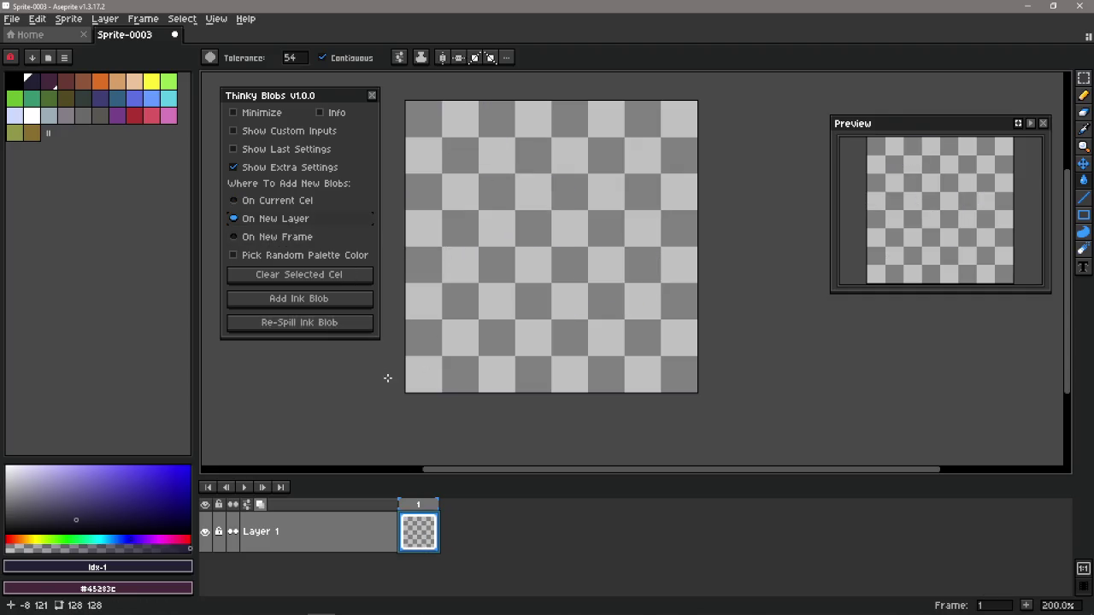
pyautogui.click(342, 305)
pyautogui.click(346, 308)
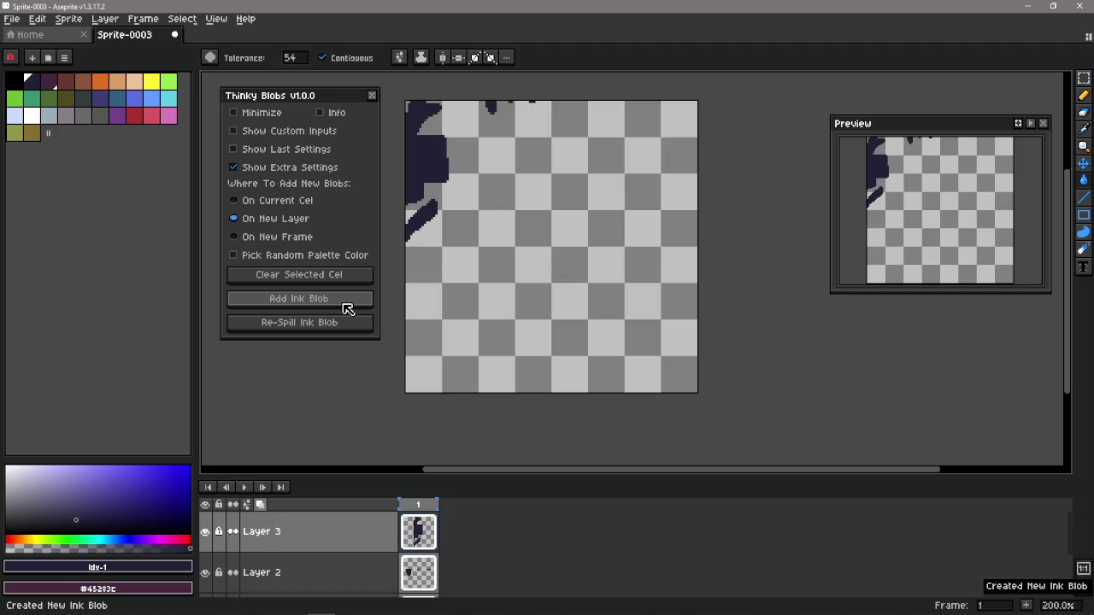
pyautogui.click(347, 307)
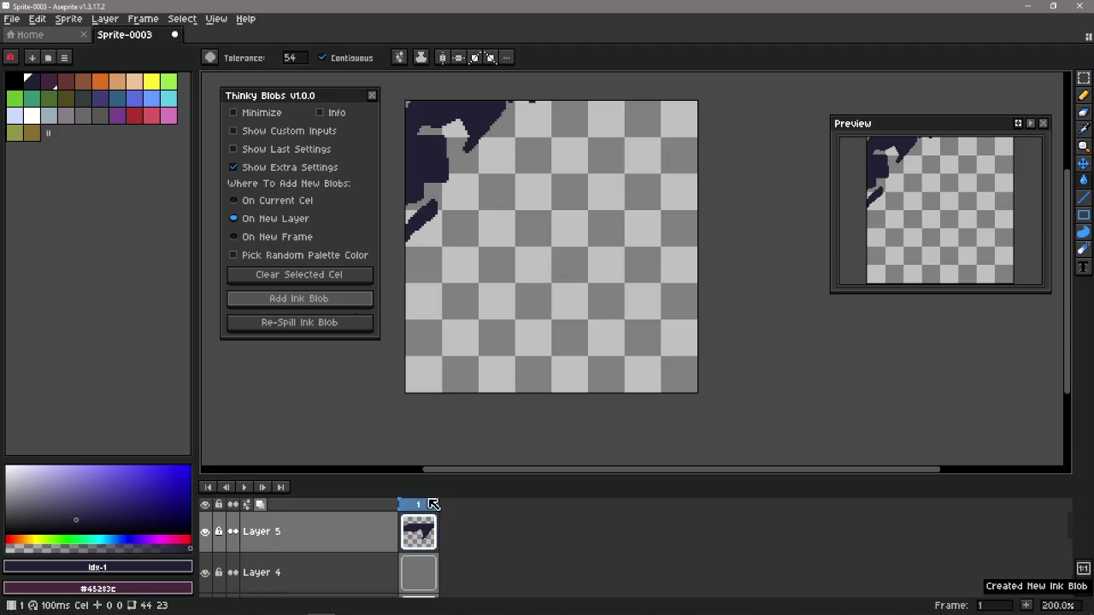
# Inspect the blob layers in an enlarged timeline, then undo them and shrink it back.
pyautogui.moveTo(403, 477); pyautogui.dragTo(404, 336)
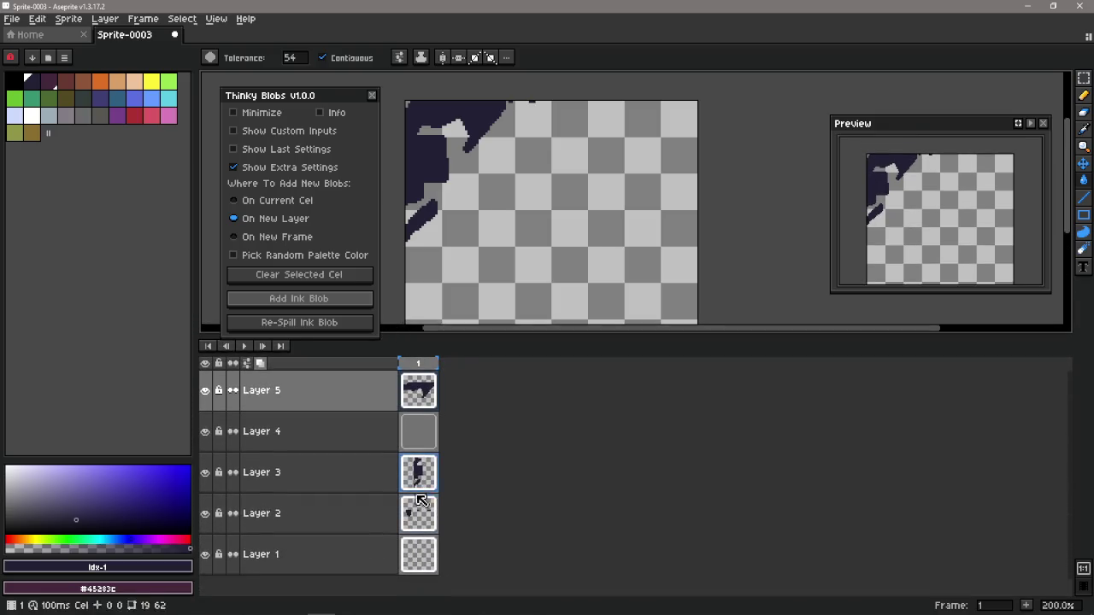
pyautogui.click(423, 421)
pyautogui.click(430, 479)
pyautogui.click(431, 513)
pyautogui.click(418, 471)
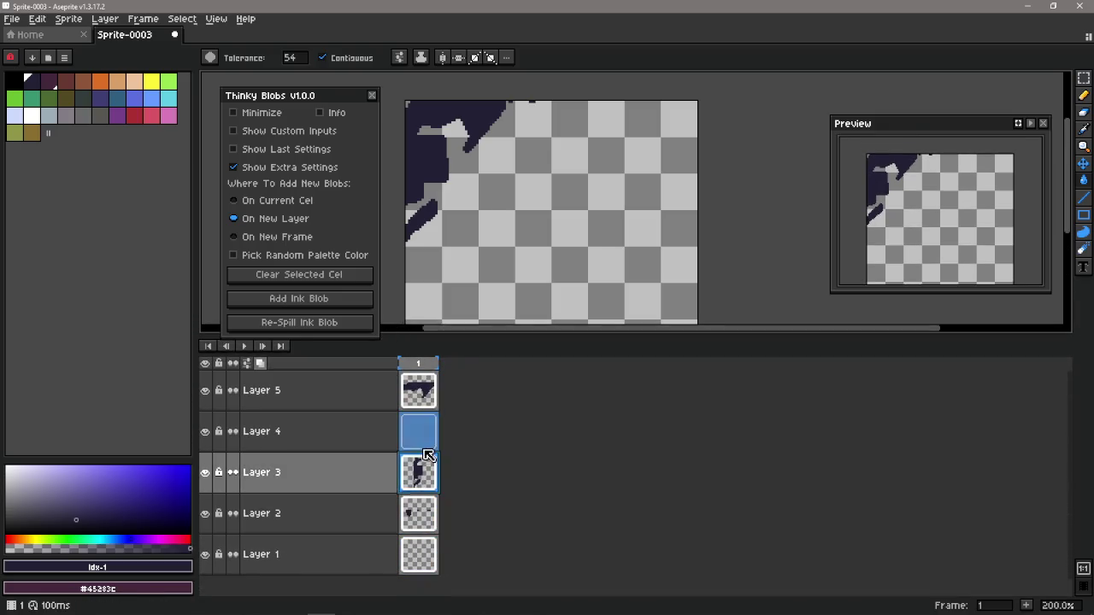
pyautogui.click(412, 431)
pyautogui.click(406, 389)
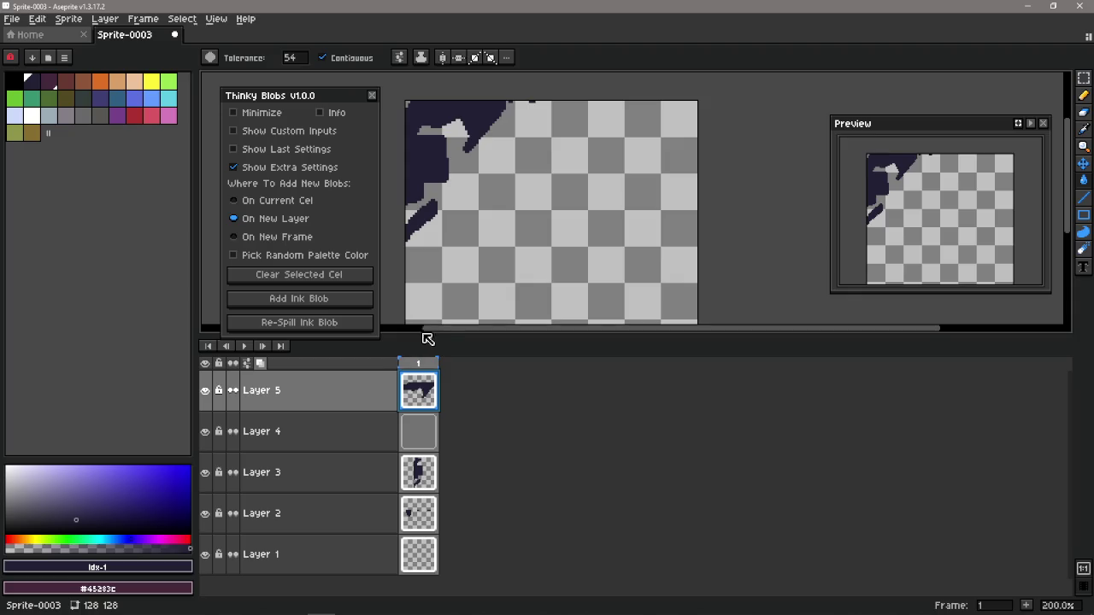
pyautogui.hotkey('ctrl', 'z')
pyautogui.hotkey('ctrl', 'z')
pyautogui.hotkey('ctrl', 'z')
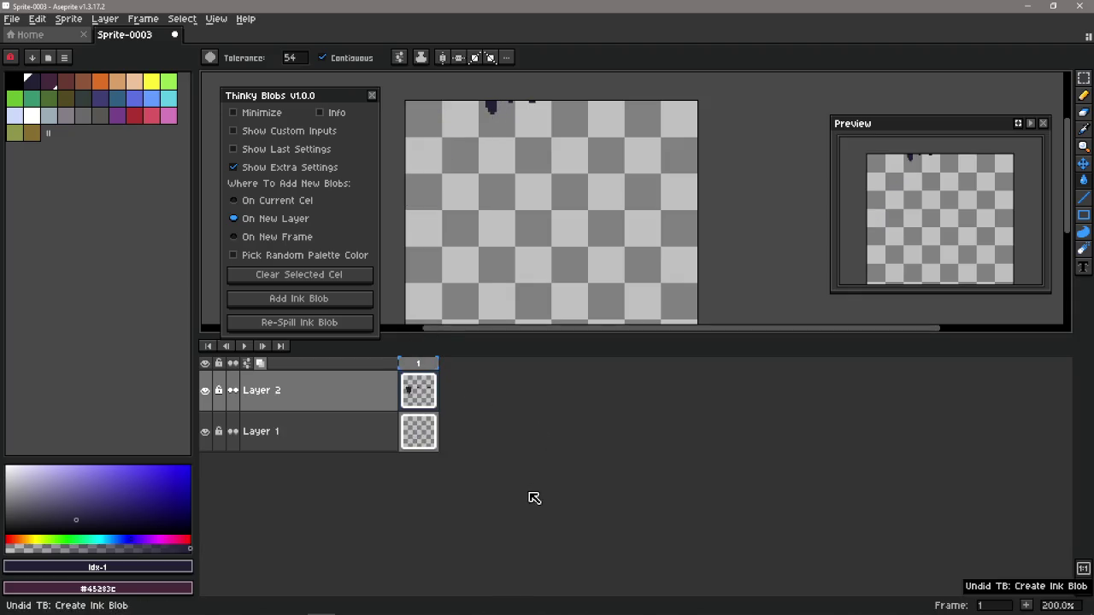
pyautogui.moveTo(411, 335)
pyautogui.mouseDown()
pyautogui.moveTo(432, 461)
pyautogui.moveTo(433, 450)
pyautogui.mouseUp()
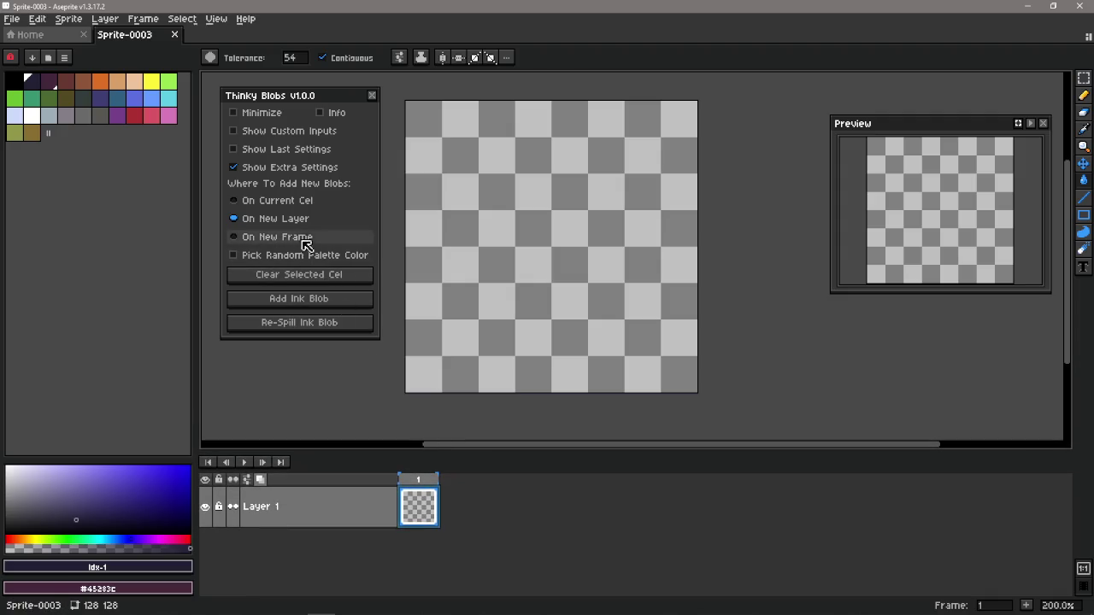
# Add ink blobs On New Frame up to frame 11, then undo back to one empty frame.
pyautogui.click(329, 306)
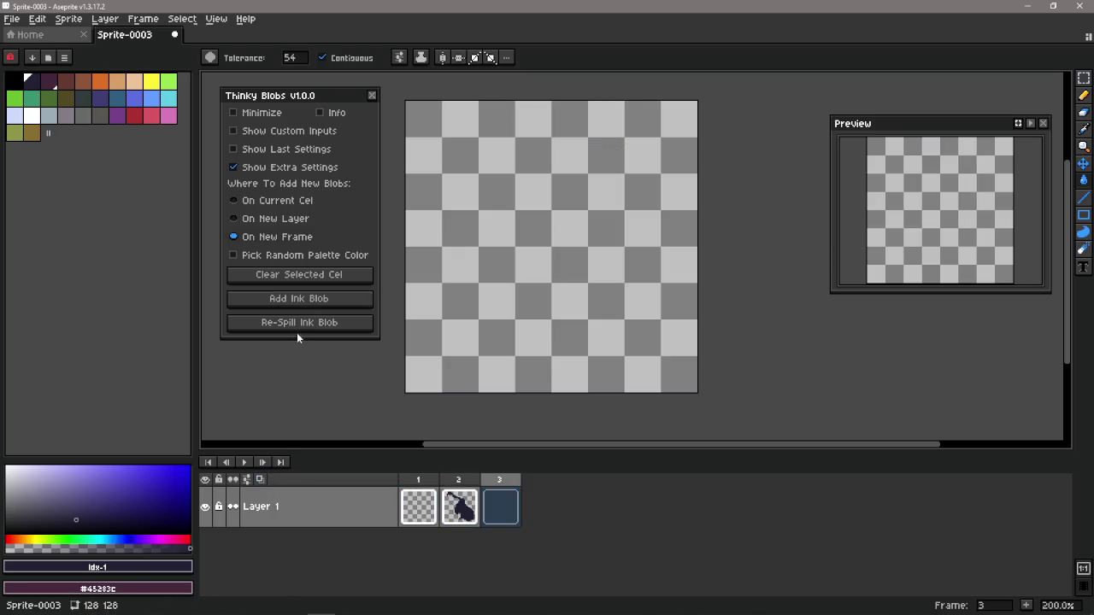
pyautogui.click(318, 301)
pyautogui.click(318, 301)
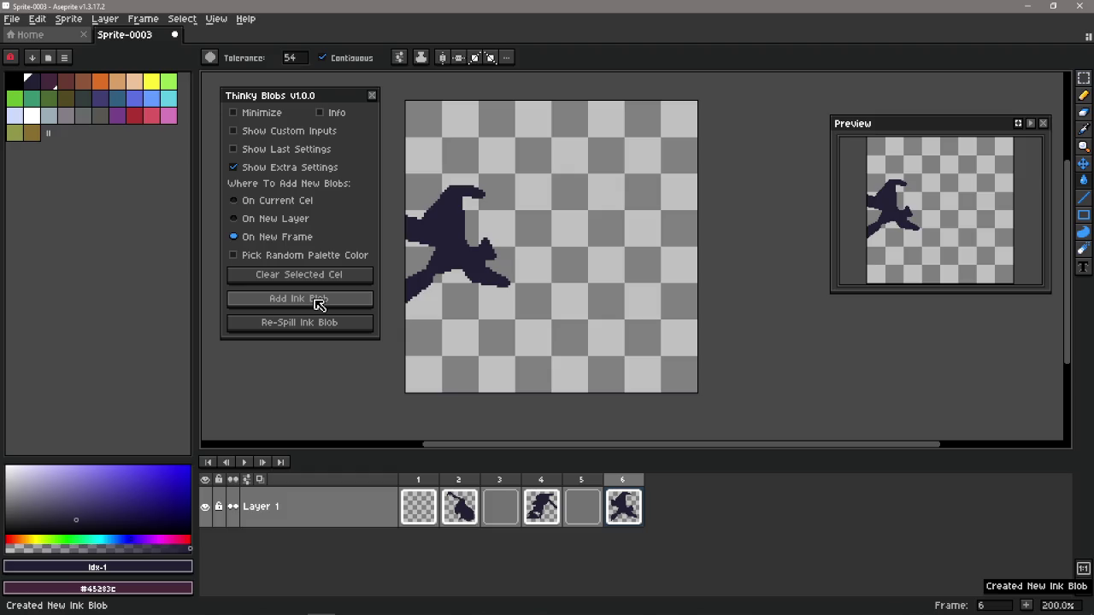
pyautogui.click(317, 301)
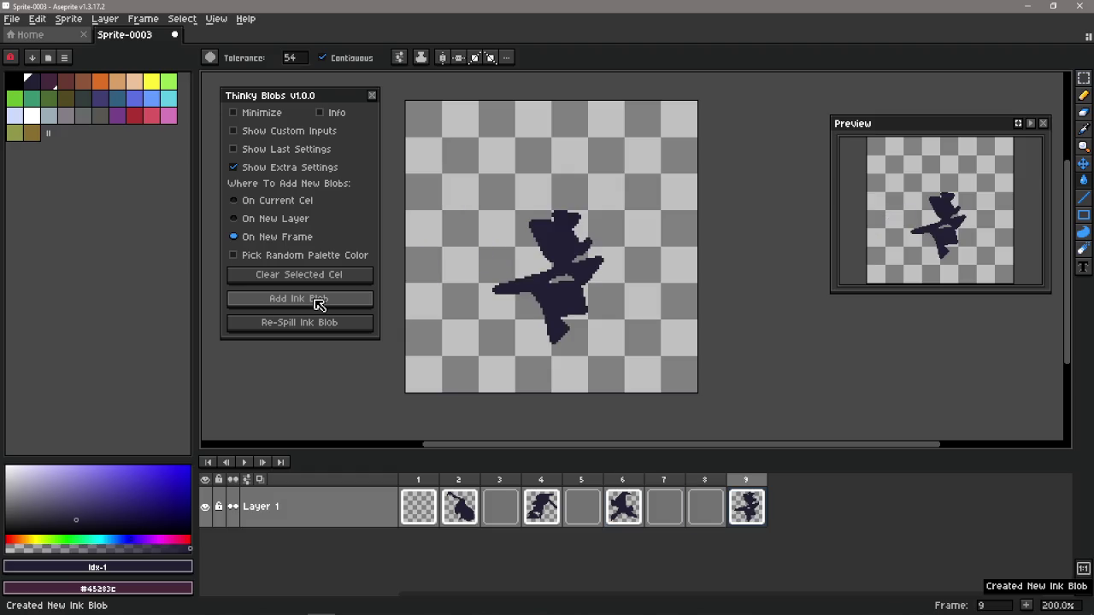
pyautogui.click(318, 301)
pyautogui.click(318, 301)
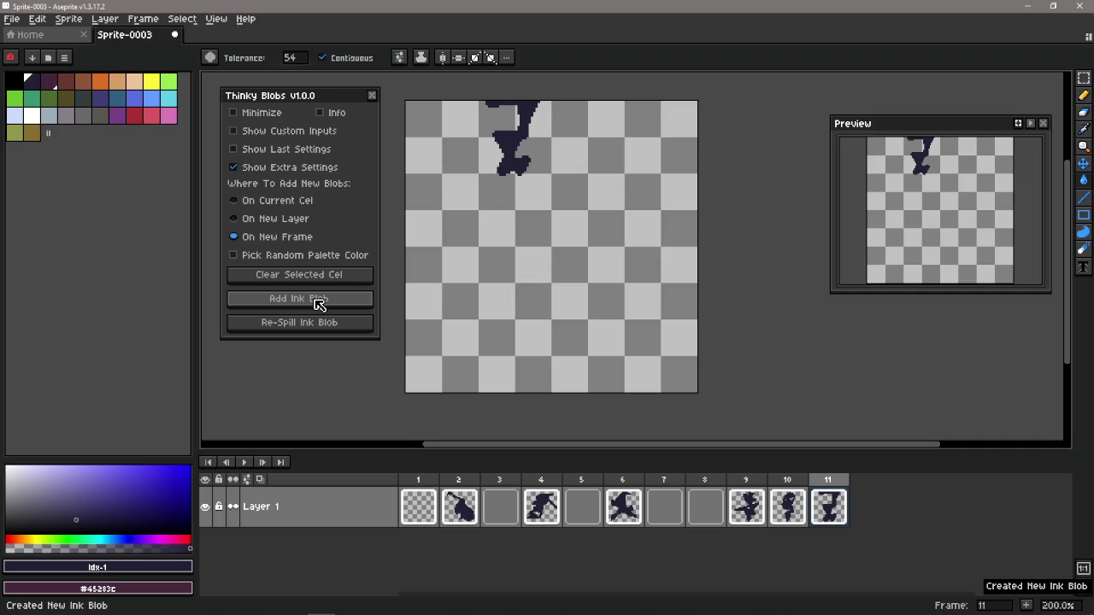
pyautogui.hotkey('ctrl', 'z')
pyautogui.hotkey('ctrl', 'z')
pyautogui.hotkey('ctrl', 'z')
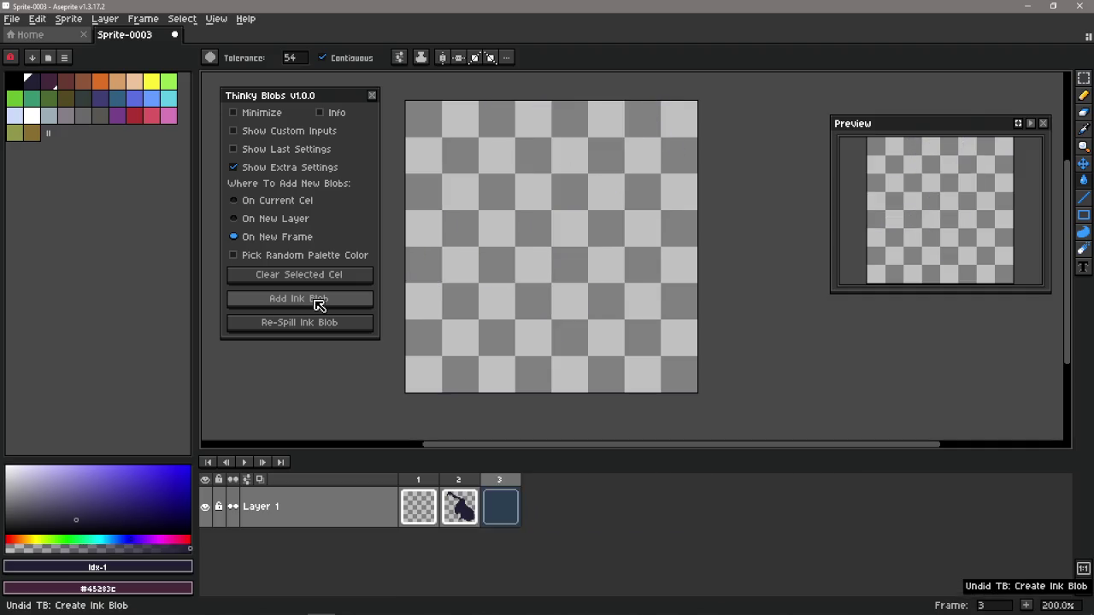
pyautogui.hotkey('ctrl', 'z')
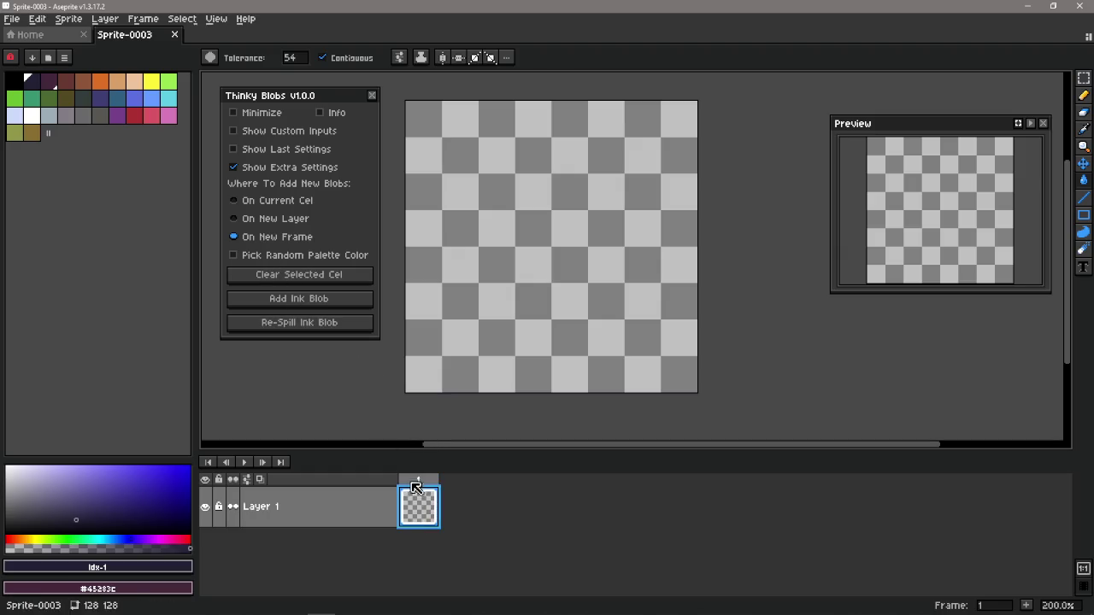
# Clear the cel, set blobs On New Frame, and start adding ink blob frames.
pyautogui.click(342, 276)
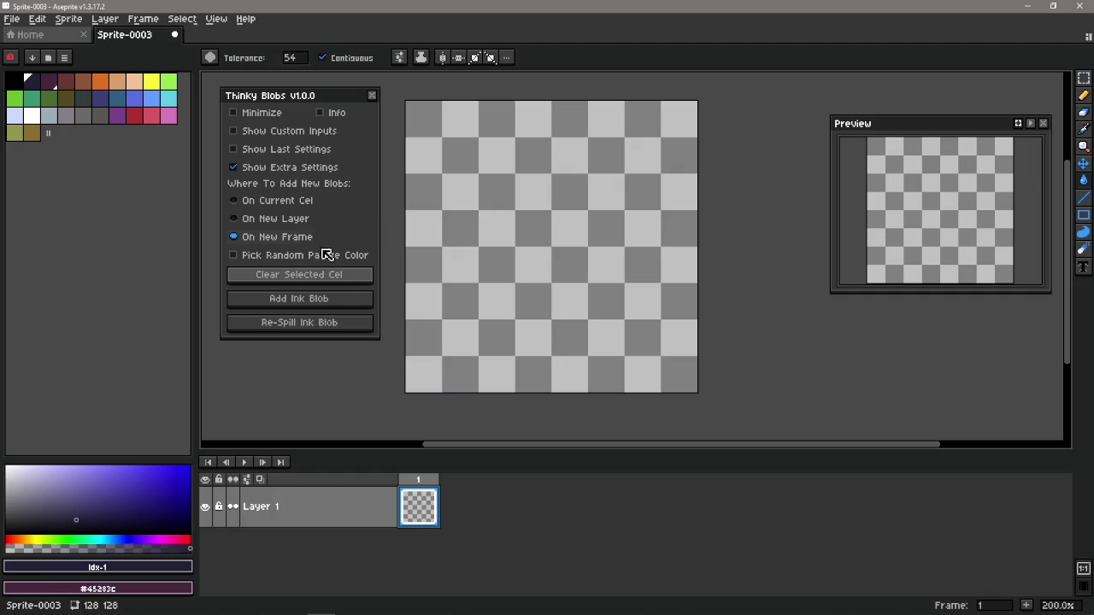
pyautogui.click(286, 218)
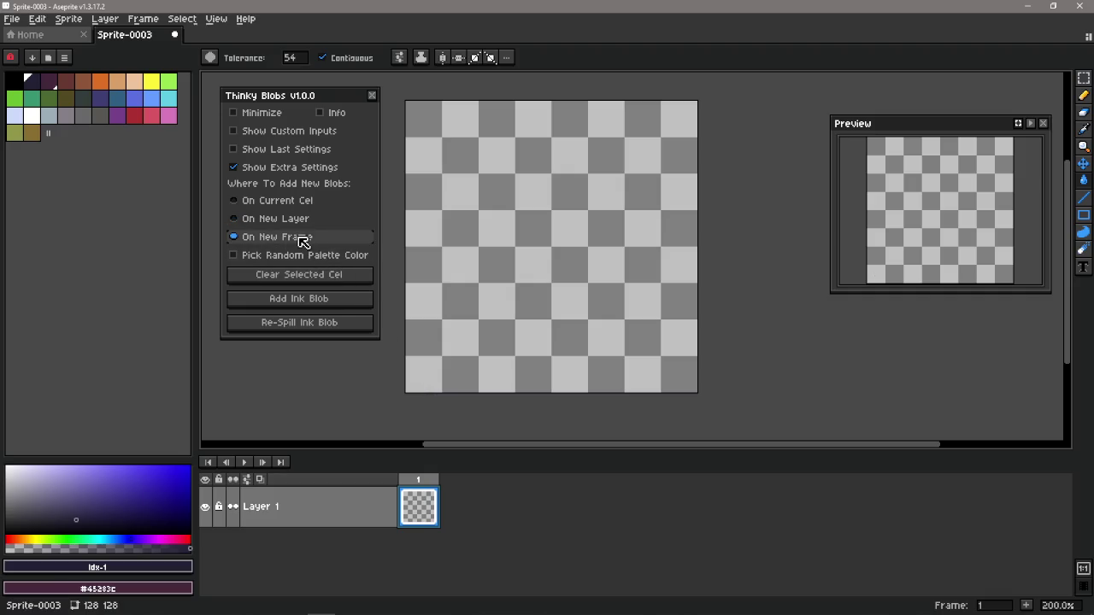
pyautogui.click(318, 304)
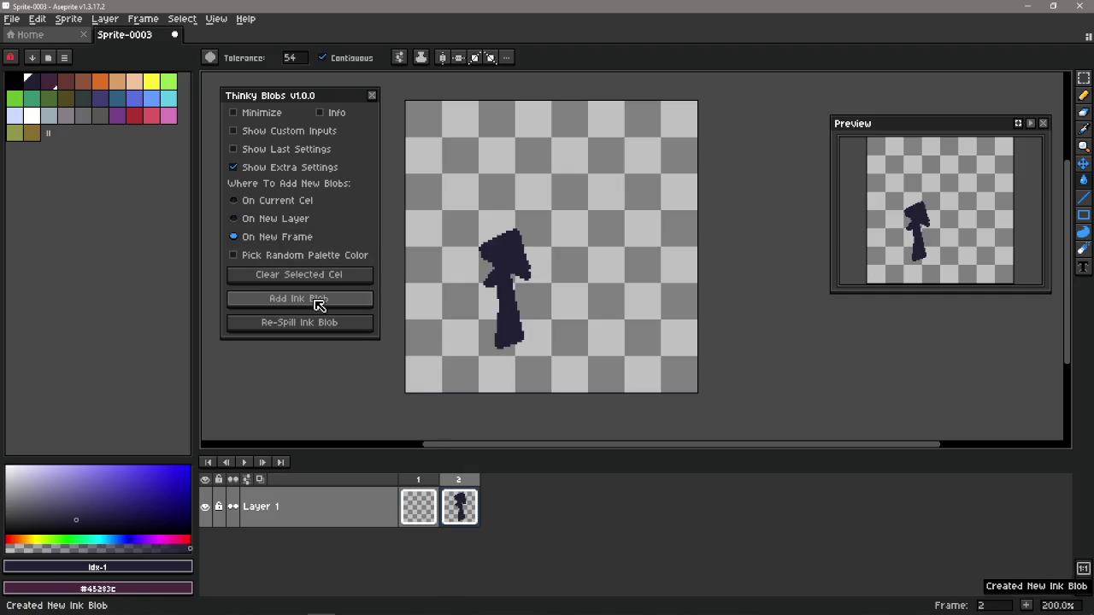
pyautogui.click(318, 304)
pyautogui.click(318, 304)
pyautogui.click(318, 304)
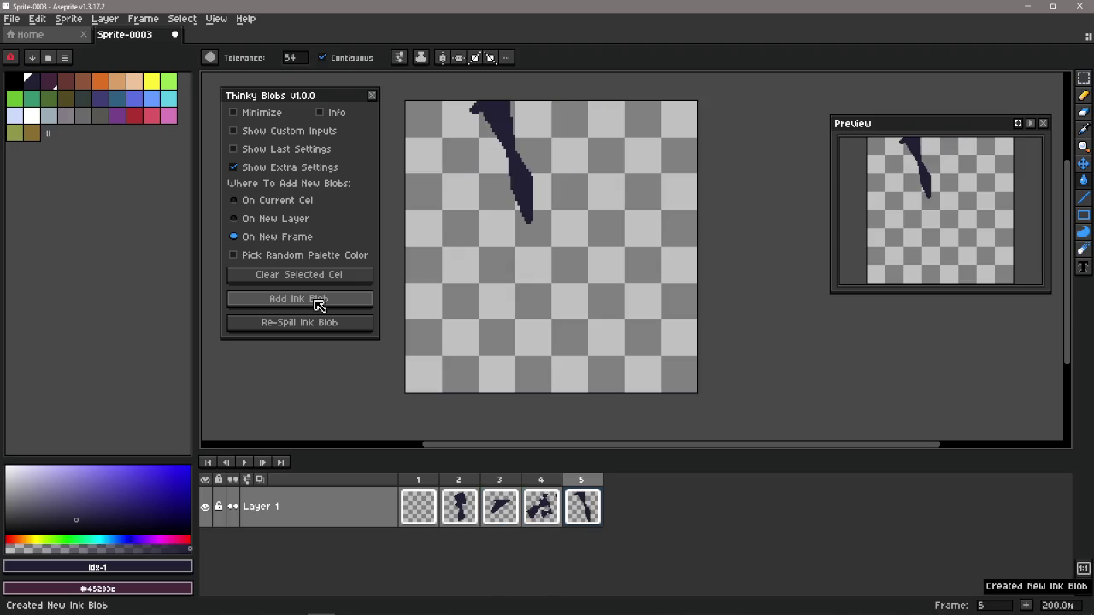
# Keep adding ink blob frames up to frame 11, then enable Pick Random Palette Color.
pyautogui.click(318, 304)
pyautogui.click(318, 304)
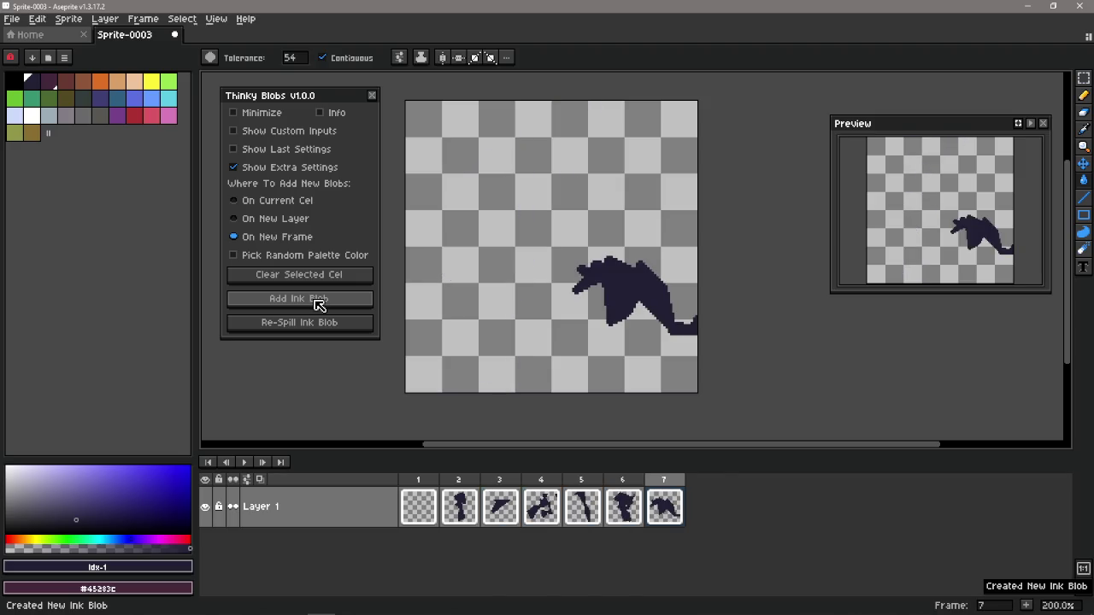
pyautogui.click(318, 304)
pyautogui.click(318, 304)
pyautogui.click(317, 304)
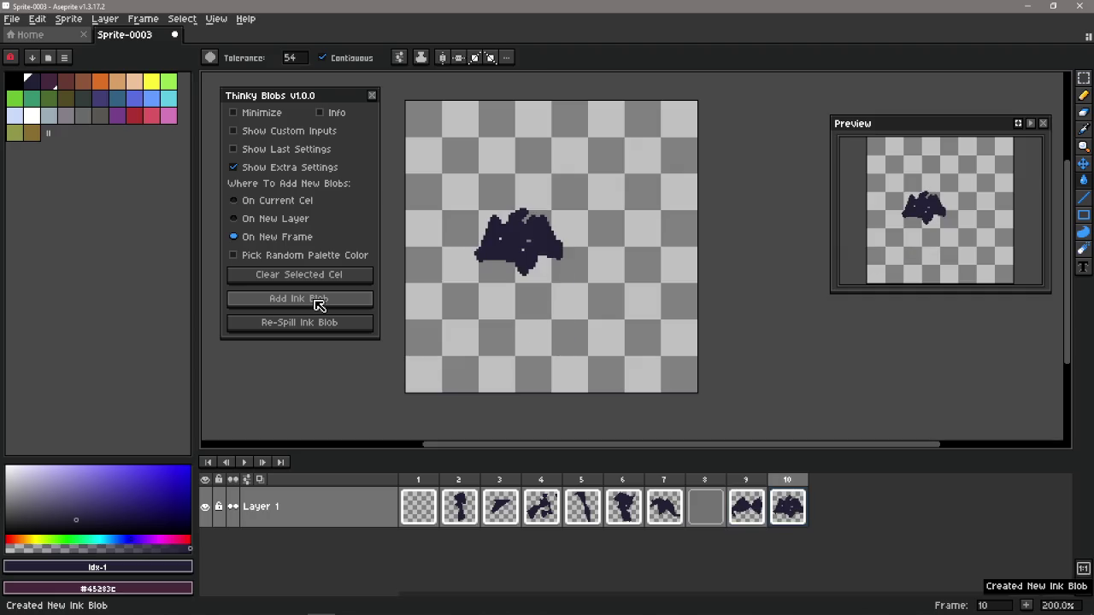
pyautogui.click(318, 305)
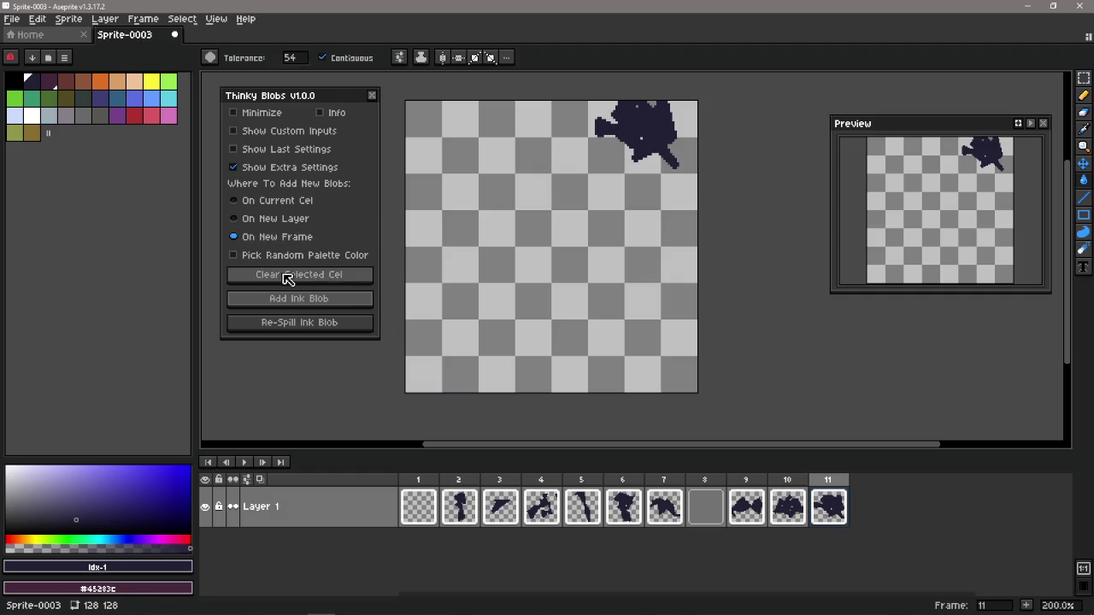
pyautogui.click(248, 255)
# Delete frames 2–11, choose On Current Cel, and switch off random palette colours.
pyautogui.moveTo(827, 513); pyautogui.dragTo(461, 517)
pyautogui.press('Delete')
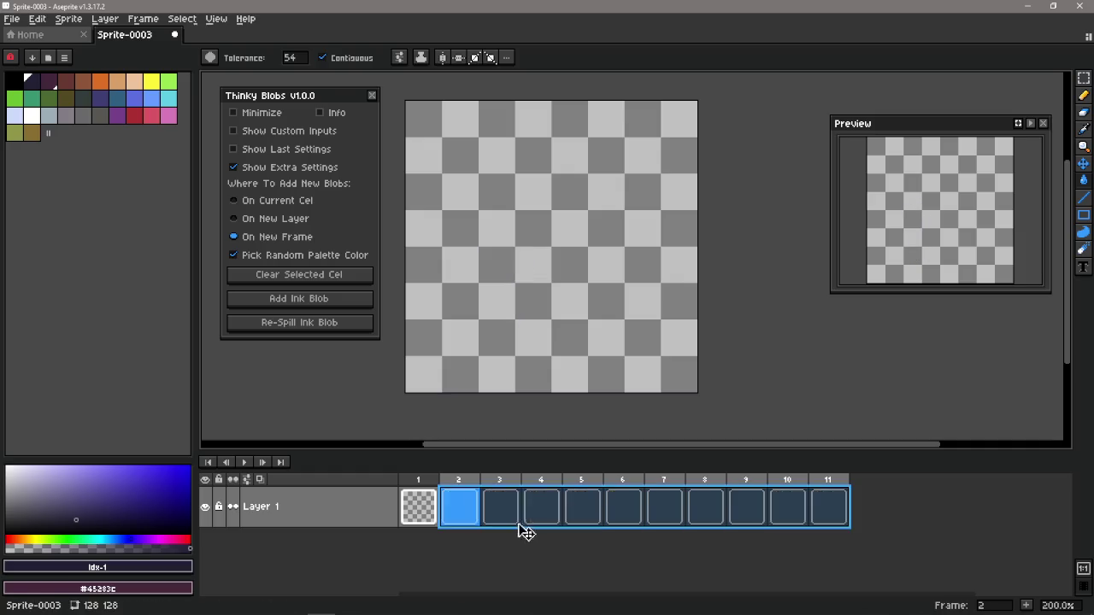
pyautogui.press('Return')
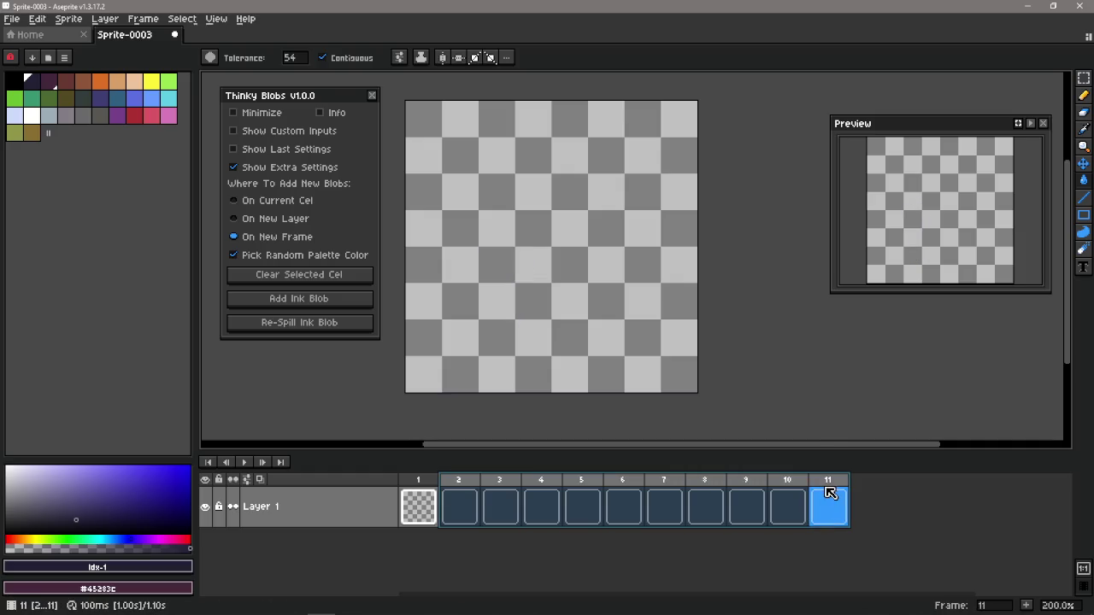
pyautogui.hotkey('alt', 'c')
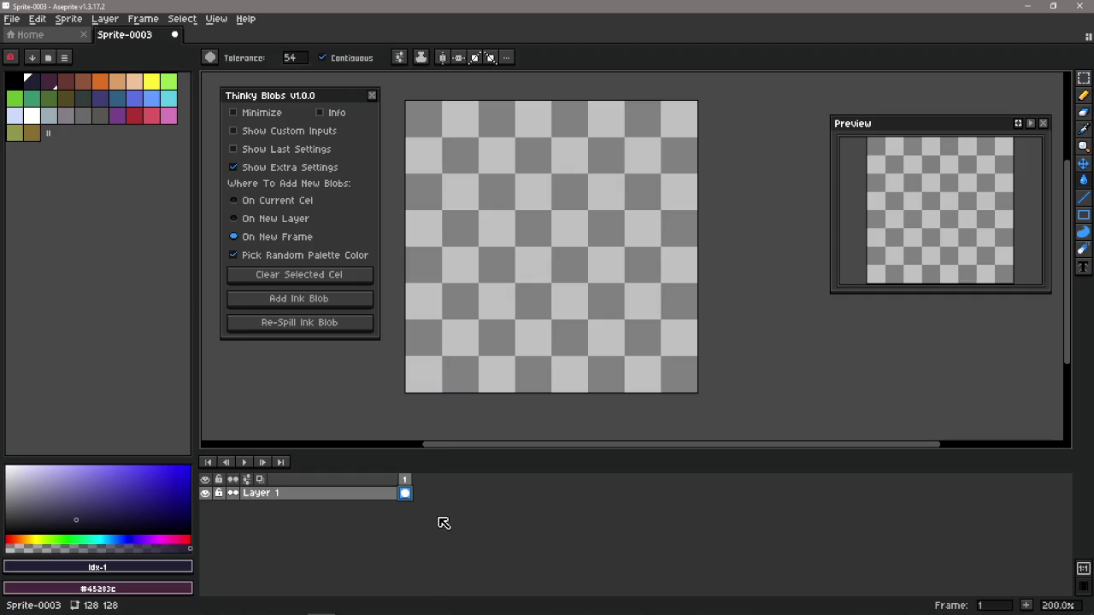
pyautogui.click(293, 200)
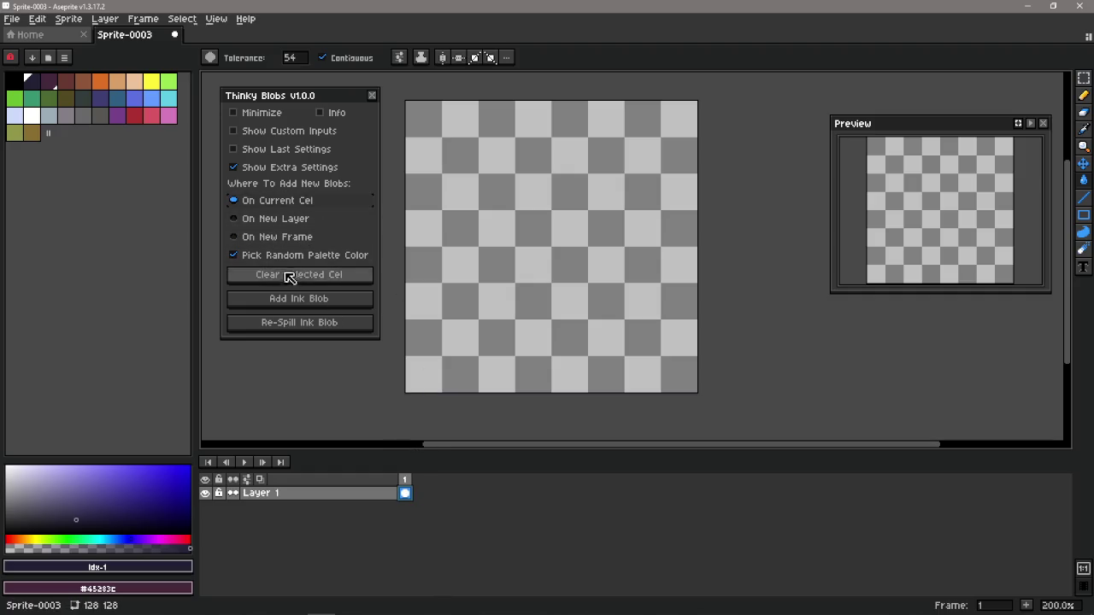
pyautogui.click(327, 258)
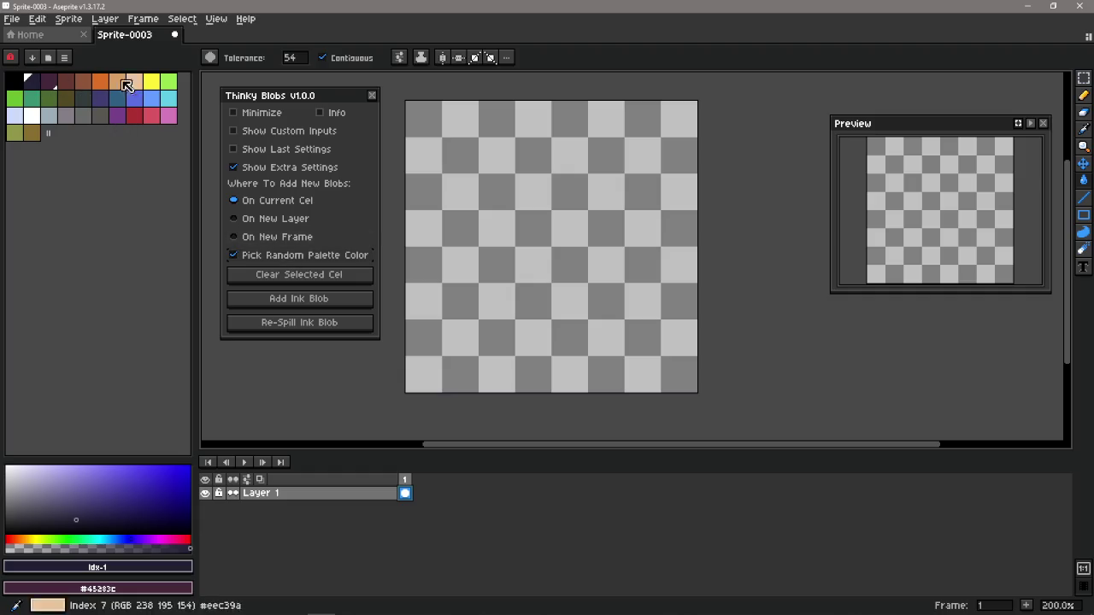
# Add an ink blob on frame 1 and re-spill it repeatedly in random colours.
pyautogui.click(327, 301)
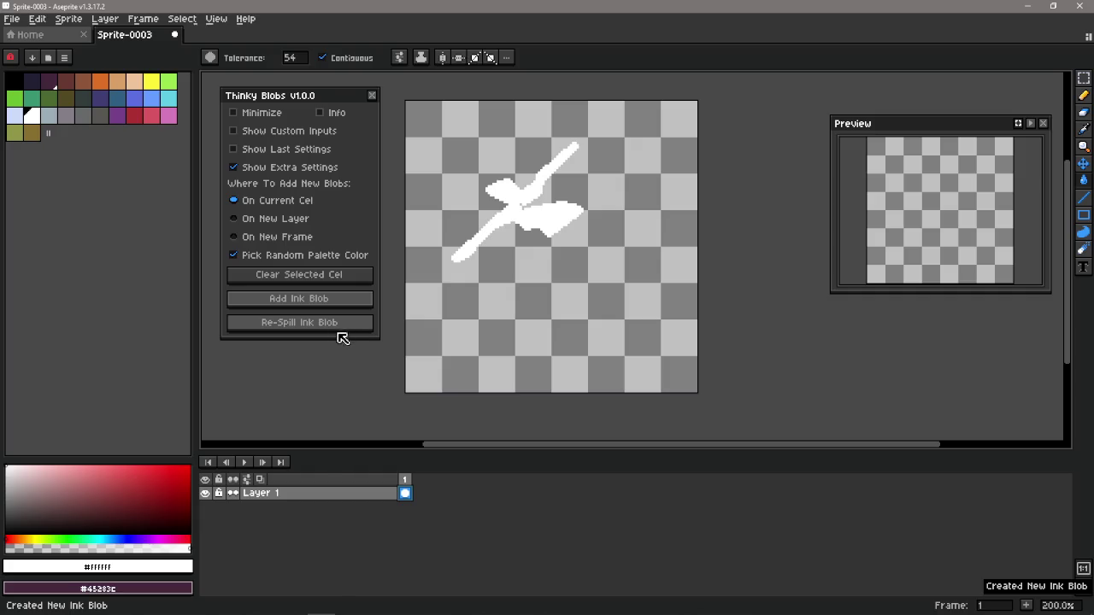
pyautogui.click(326, 325)
pyautogui.click(326, 324)
pyautogui.click(324, 325)
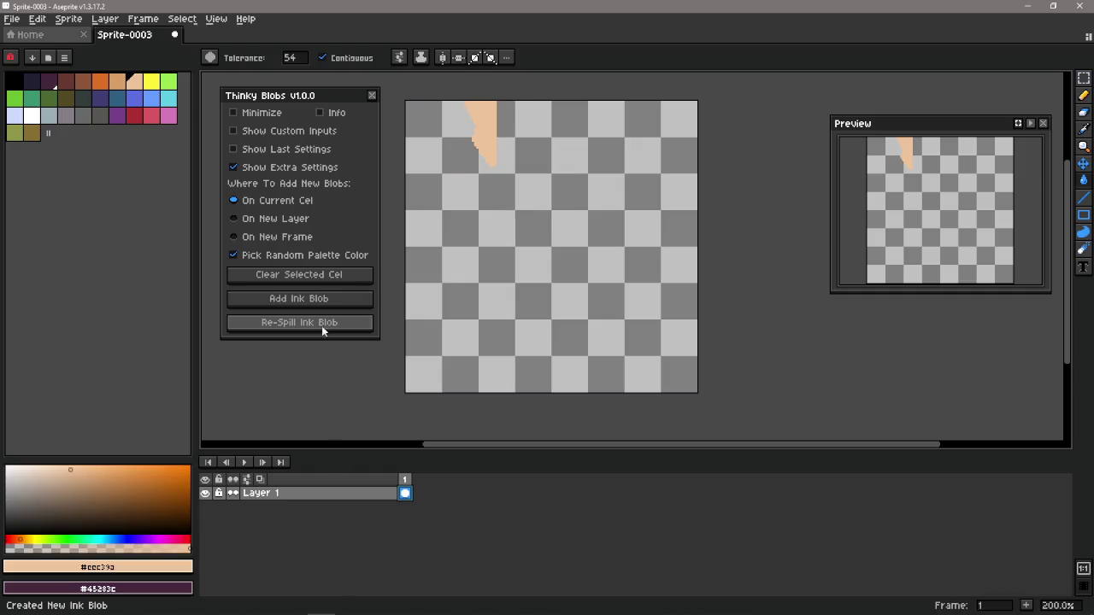
pyautogui.click(334, 330)
pyautogui.click(333, 330)
pyautogui.click(333, 331)
pyautogui.click(334, 331)
pyautogui.click(333, 330)
pyautogui.click(333, 331)
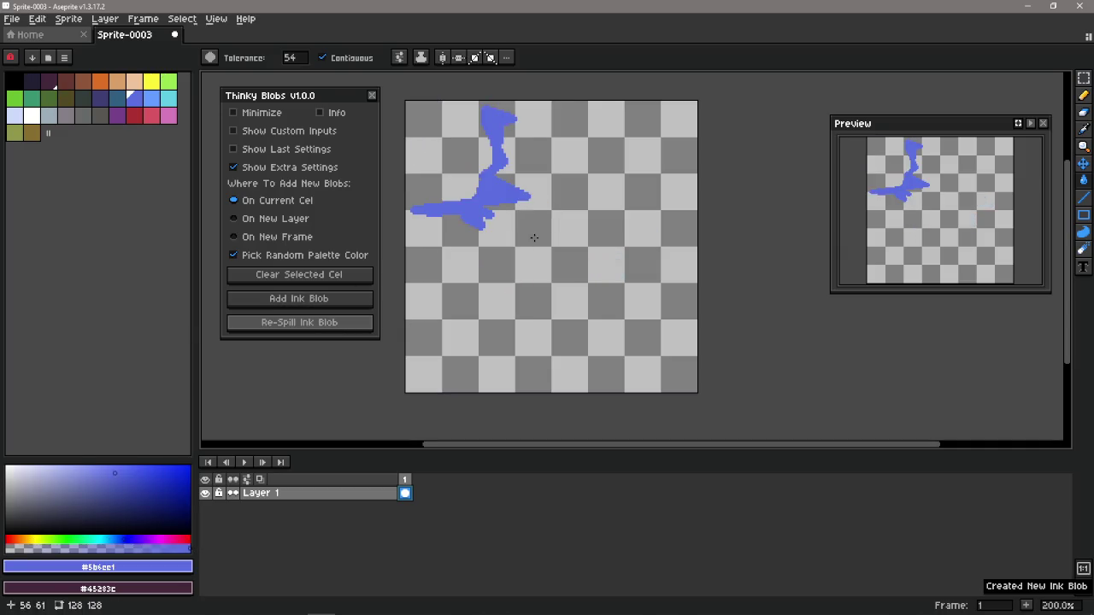
# With random colours off, add a blue ink blob and re-spill it several times.
pyautogui.click(301, 256)
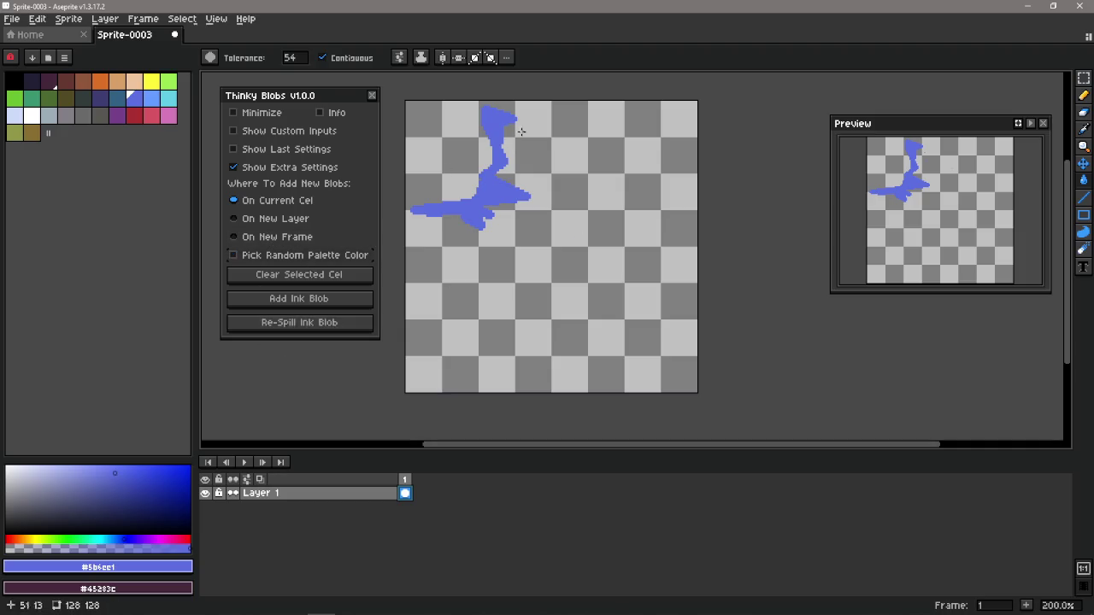
pyautogui.click(332, 301)
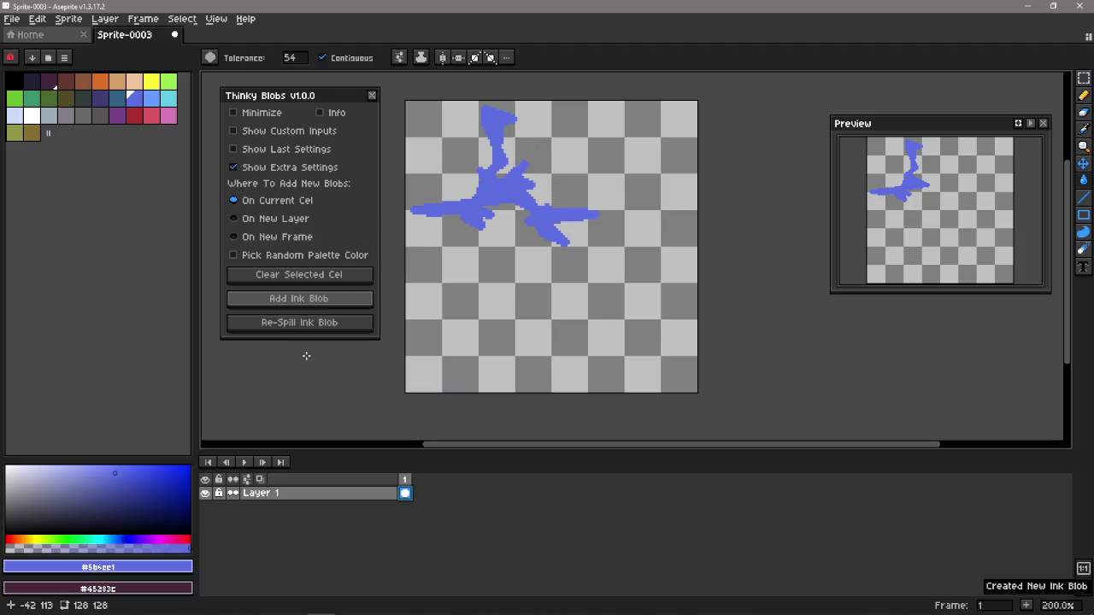
pyautogui.click(323, 329)
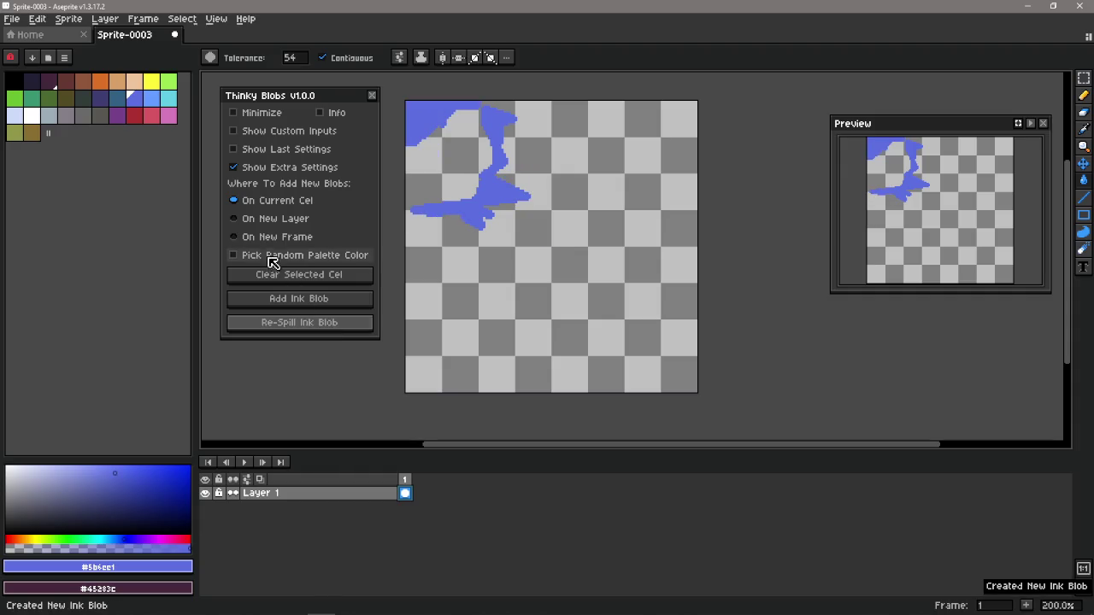
pyautogui.click(335, 330)
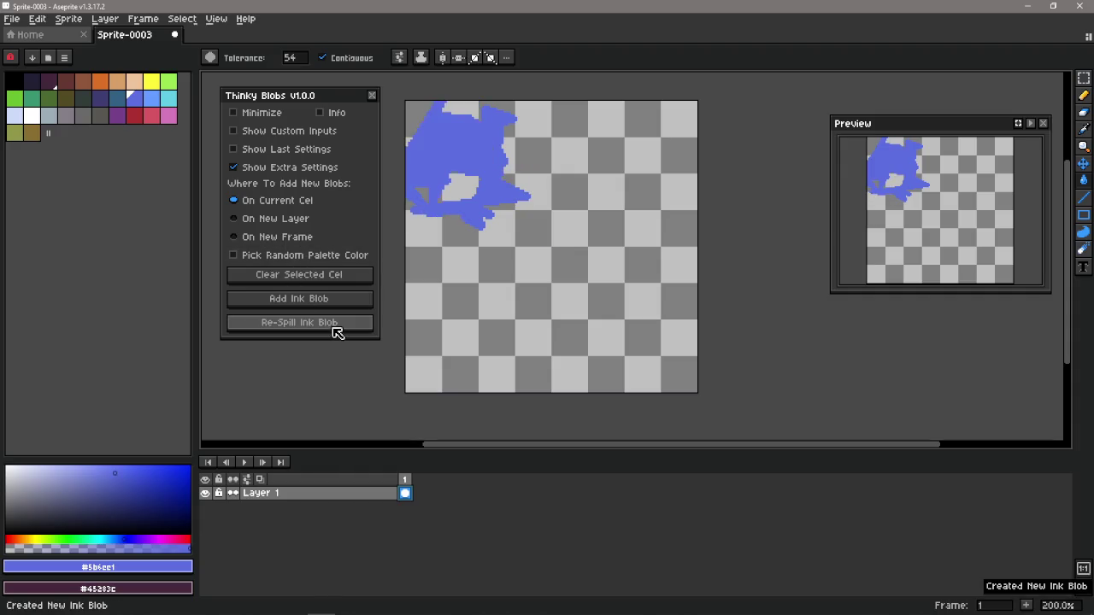
pyautogui.click(336, 329)
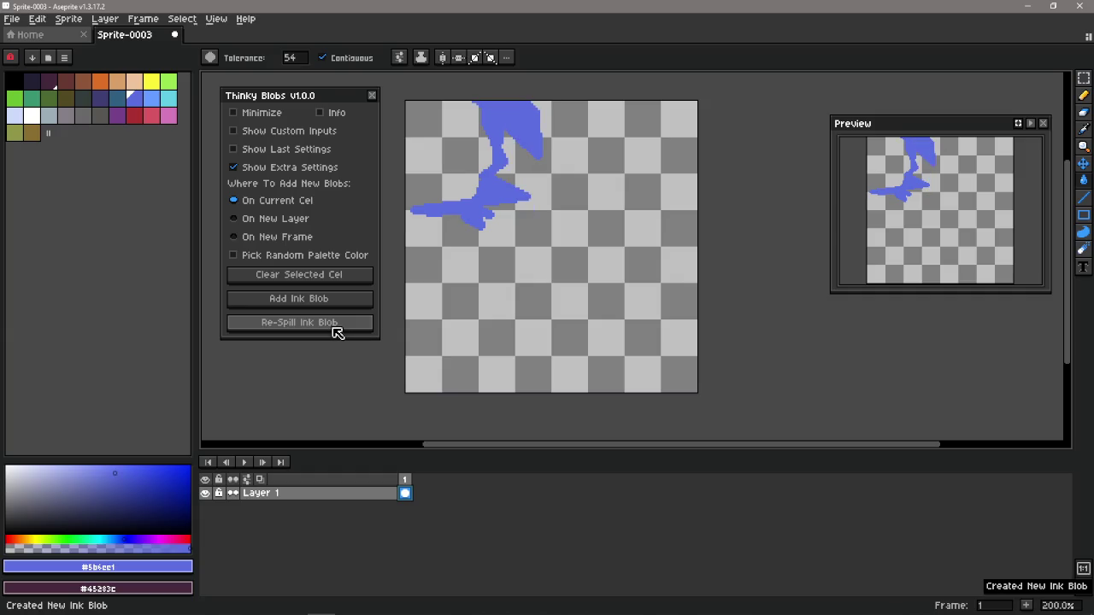
pyautogui.click(335, 323)
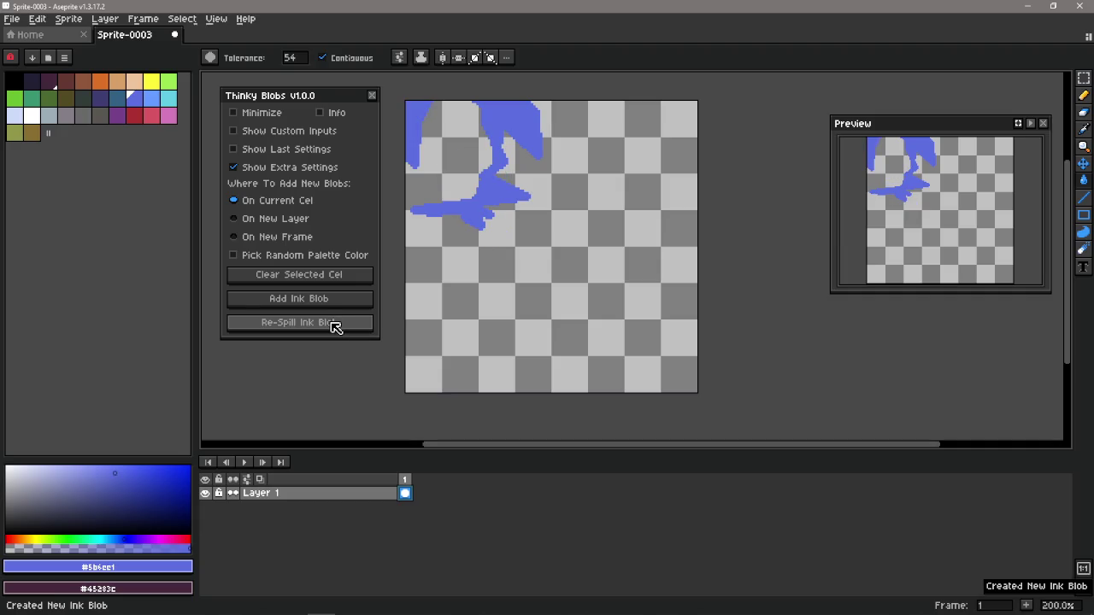
# Toggle Pick Random Palette Color on and off, then clear the current cel.
pyautogui.click(315, 264)
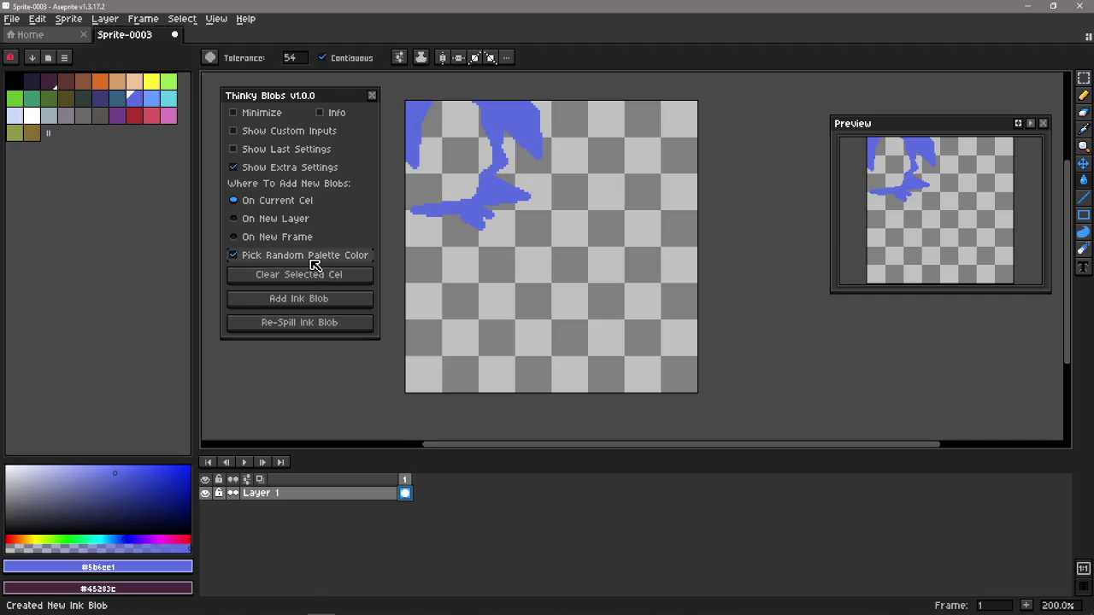
pyautogui.click(314, 264)
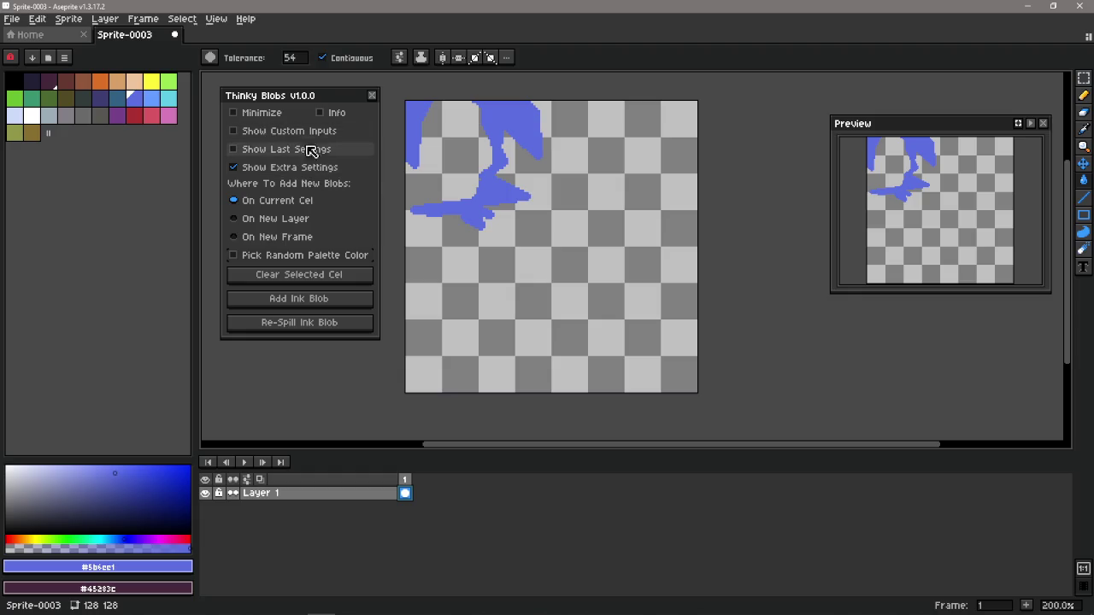
pyautogui.click(310, 272)
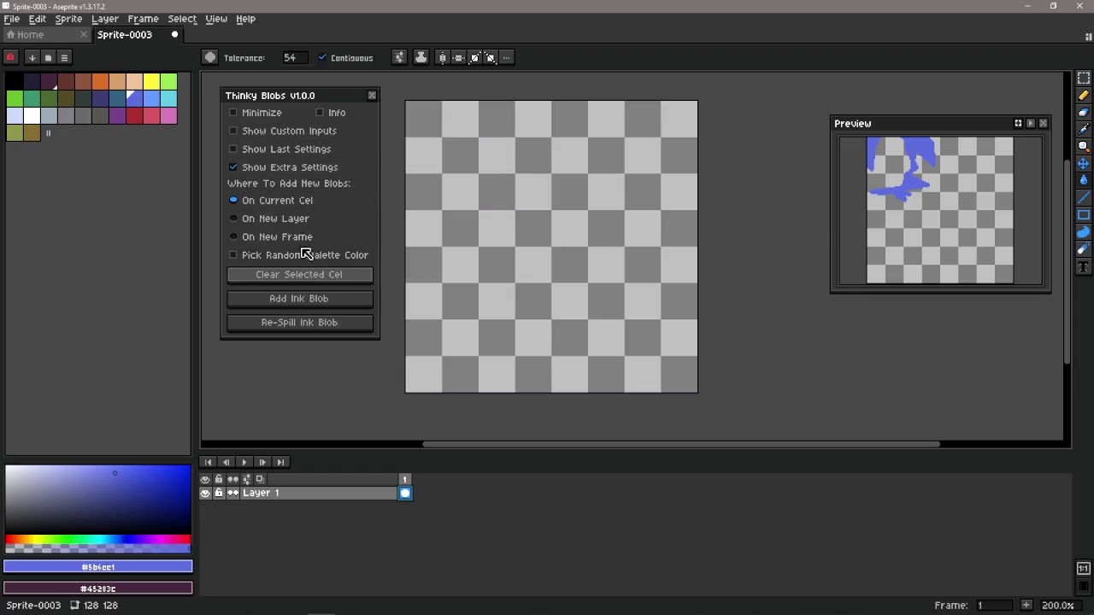
# Hide the extra blob-placement settings, show the custom inputs and turn on the fixed Seed.
pyautogui.click(300, 167)
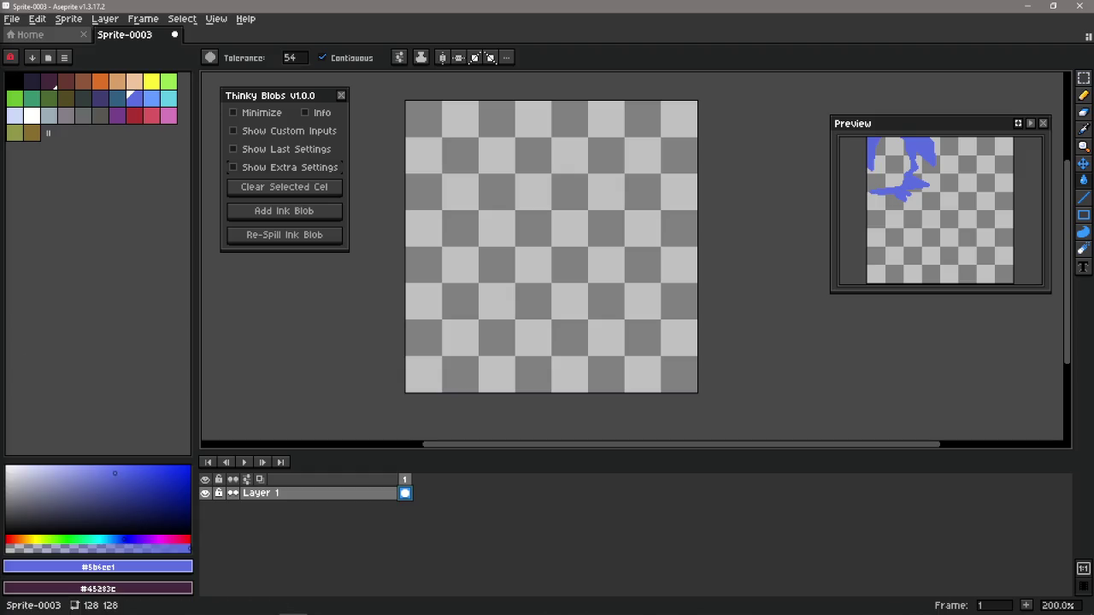
pyautogui.click(279, 133)
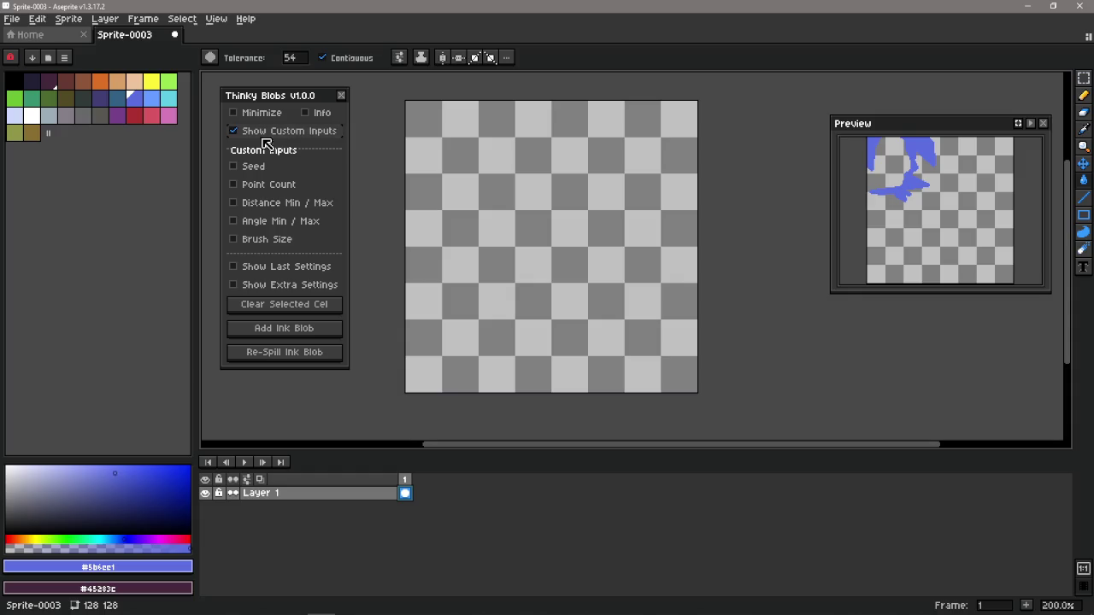
pyautogui.click(281, 132)
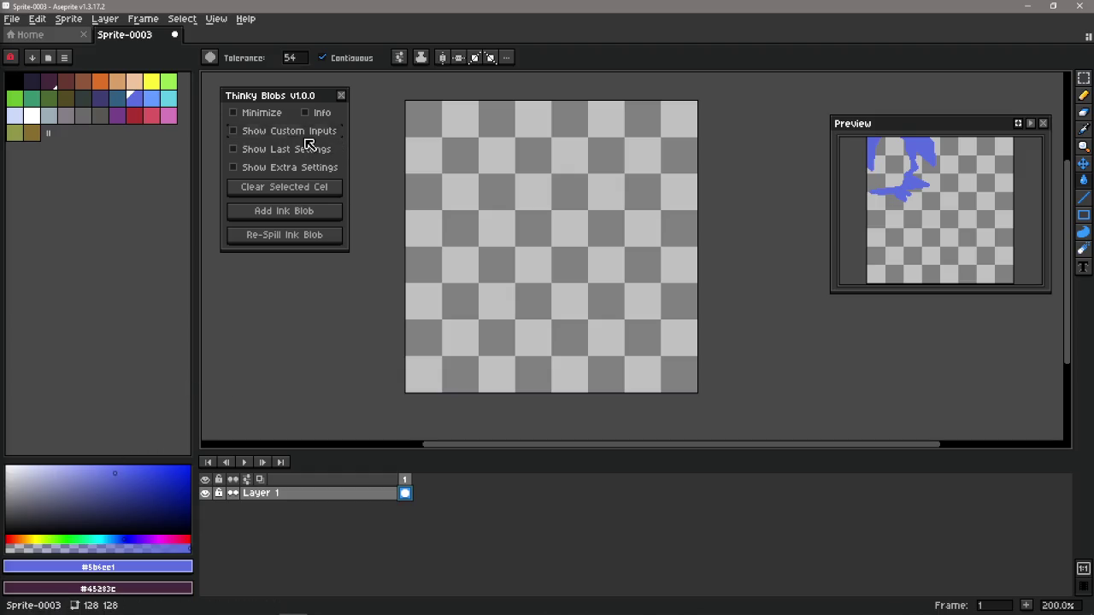
pyautogui.click(288, 133)
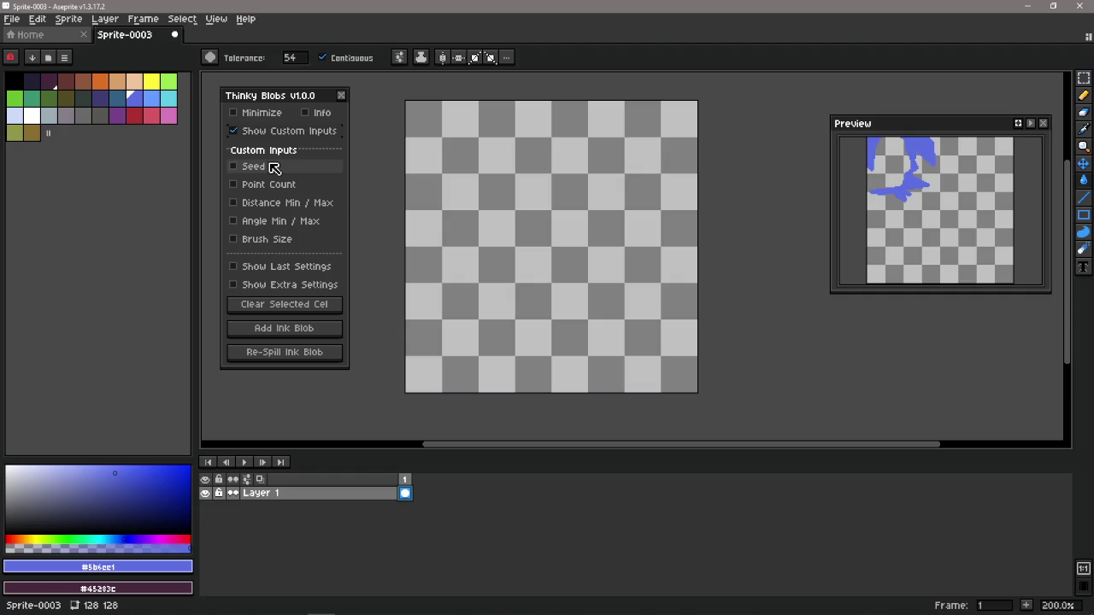
pyautogui.click(272, 168)
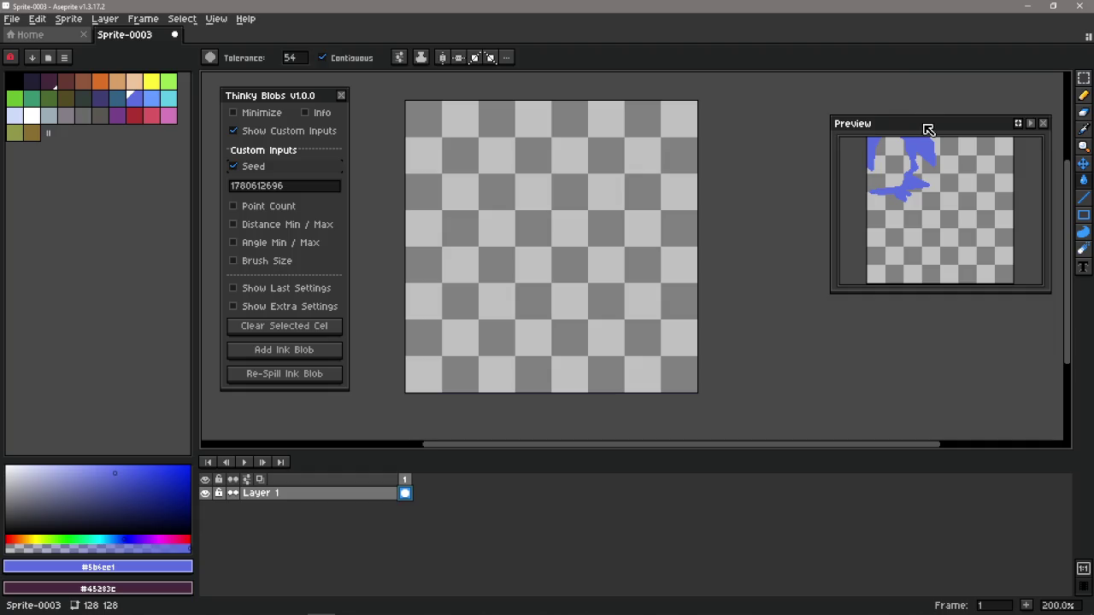
pyautogui.moveTo(928, 129); pyautogui.dragTo(926, 127)
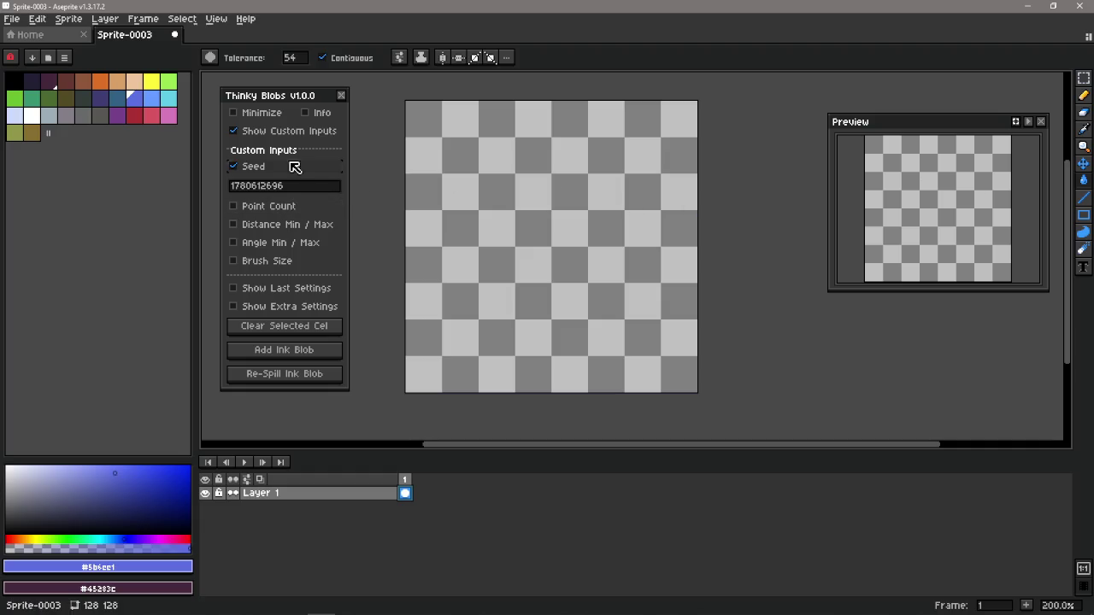
pyautogui.moveTo(311, 188); pyautogui.dragTo(220, 189)
pyautogui.click(290, 188)
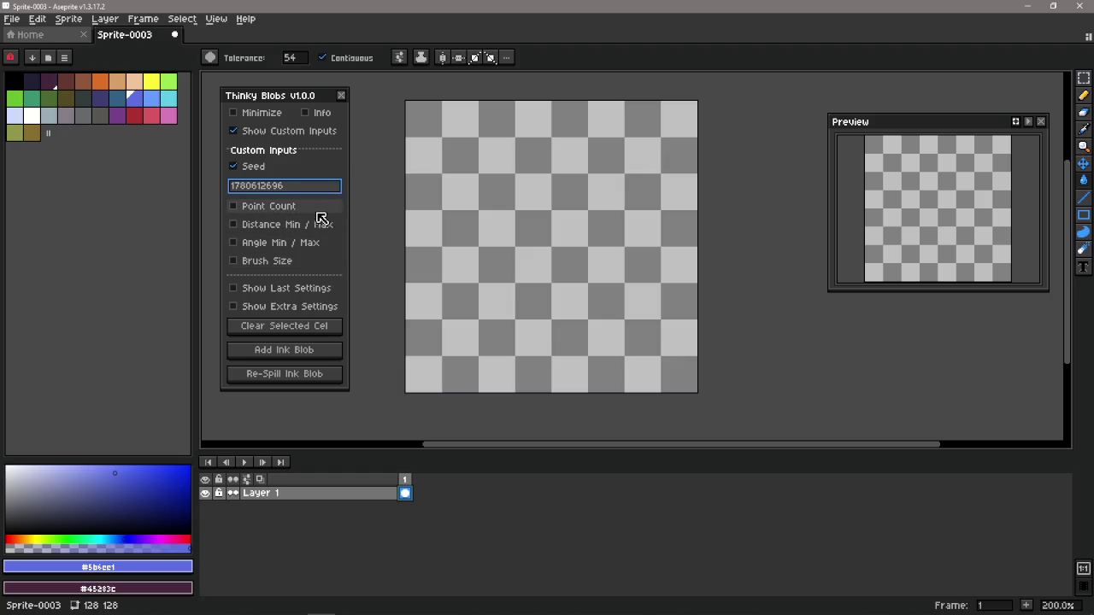
pyautogui.moveTo(300, 191); pyautogui.dragTo(219, 199)
pyautogui.click(308, 194)
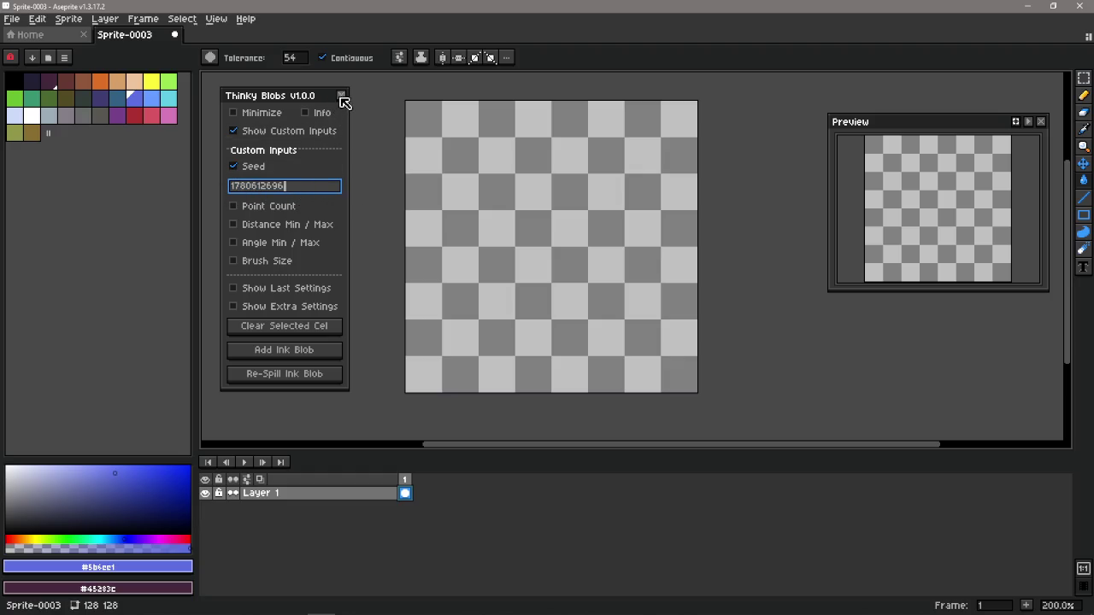
pyautogui.click(342, 96)
pyautogui.click(106, 19)
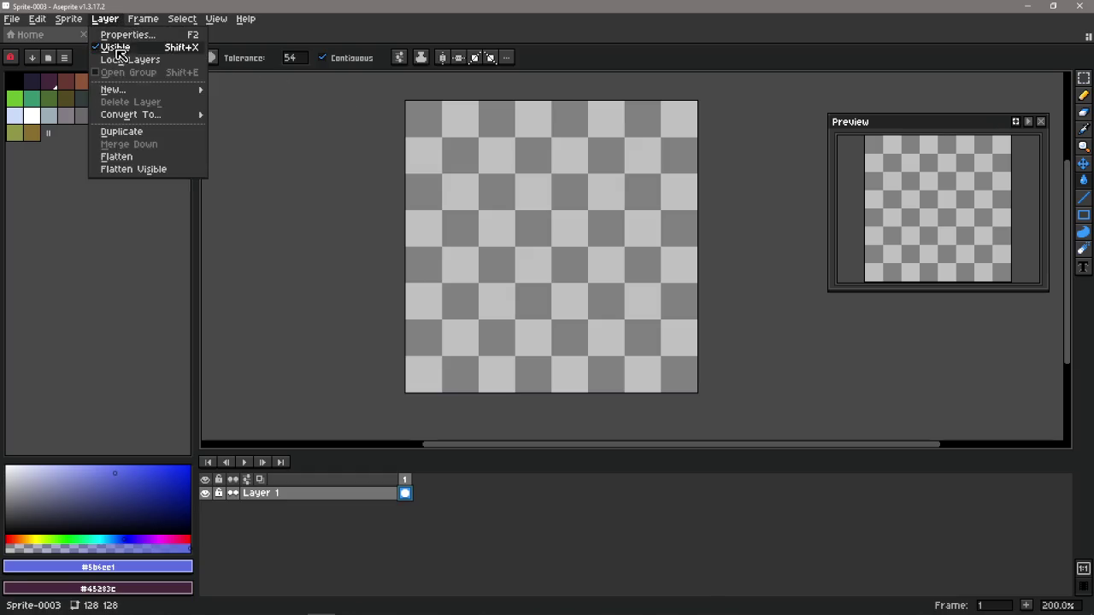
pyautogui.click(147, 57)
pyautogui.moveTo(201, 86); pyautogui.dragTo(267, 114)
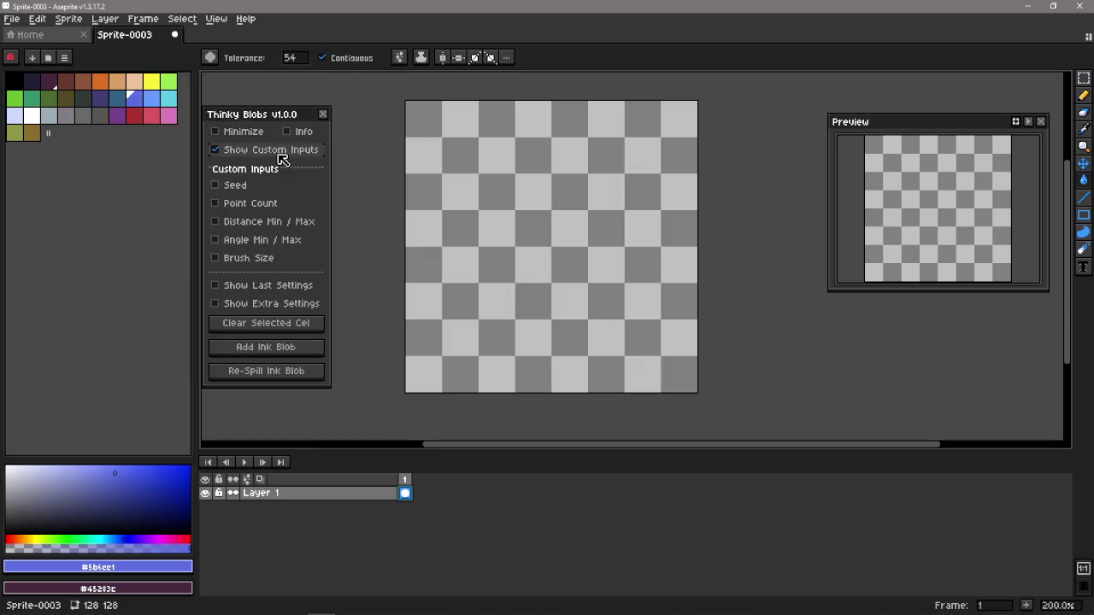
pyautogui.click(243, 186)
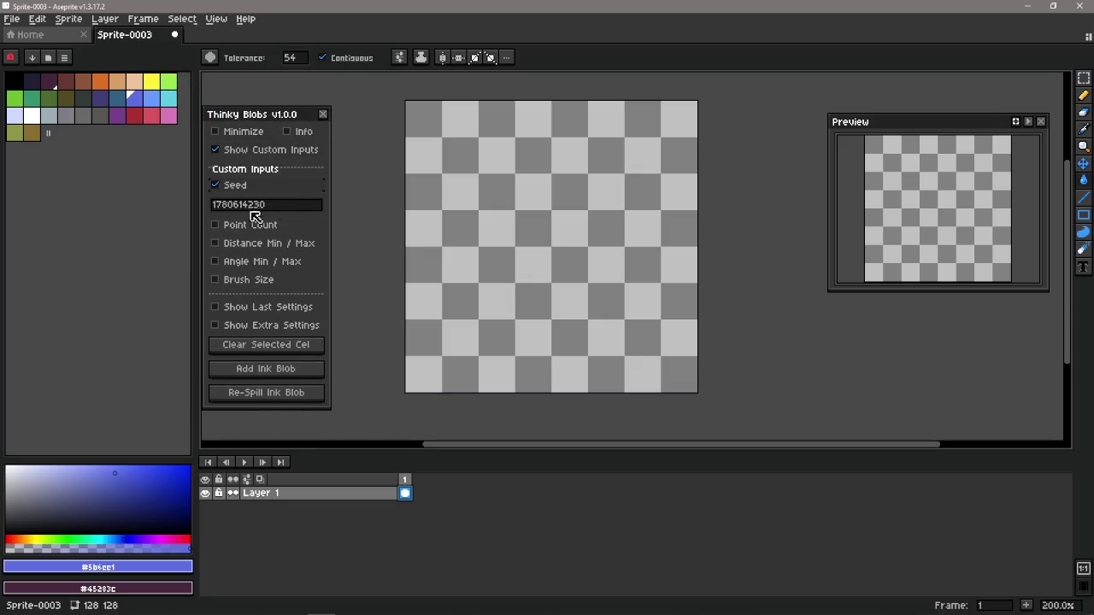
pyautogui.click(288, 207)
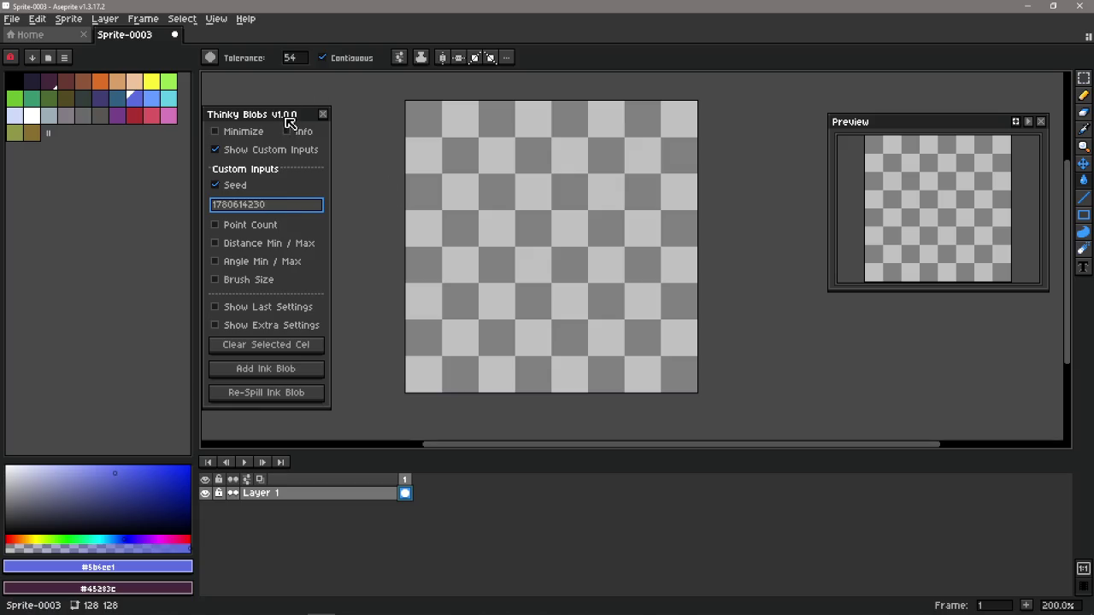
pyautogui.moveTo(285, 119); pyautogui.dragTo(291, 119)
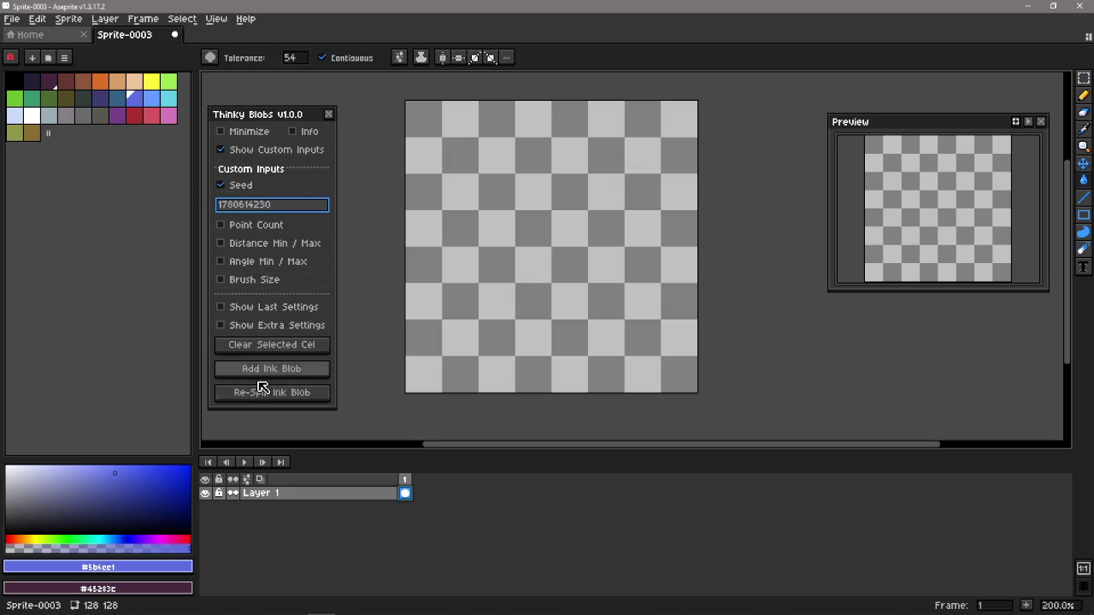
pyautogui.click(314, 369)
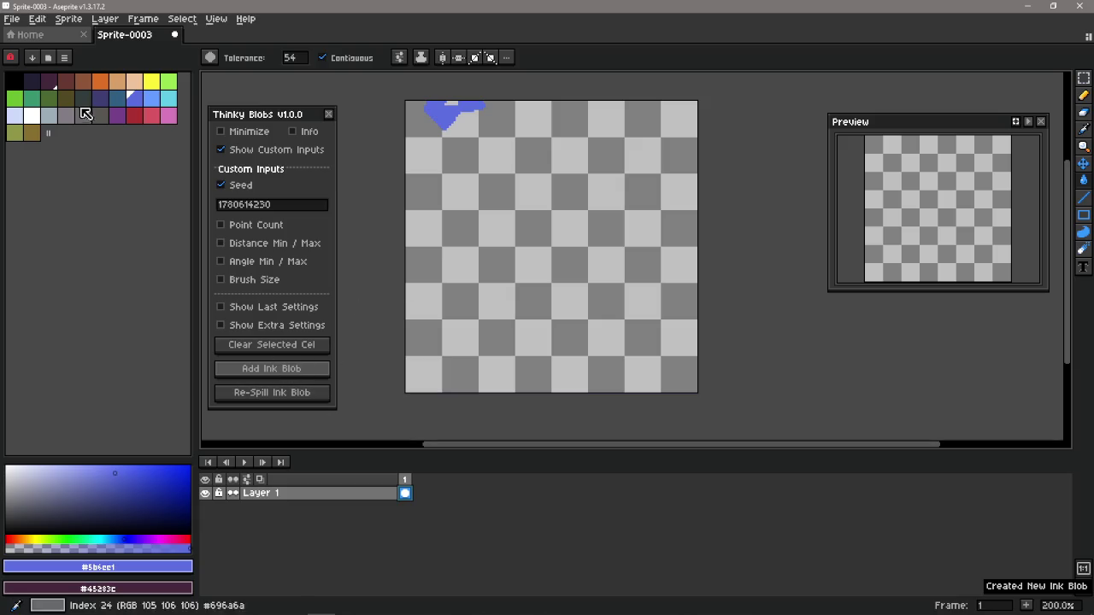
# Switch the ink to the dark palette colour, add a blob and re-spill it six times.
pyautogui.click(31, 81)
pyautogui.click(299, 395)
pyautogui.click(301, 394)
pyautogui.click(309, 397)
pyautogui.click(309, 397)
pyautogui.click(310, 398)
pyautogui.click(309, 397)
pyautogui.click(310, 397)
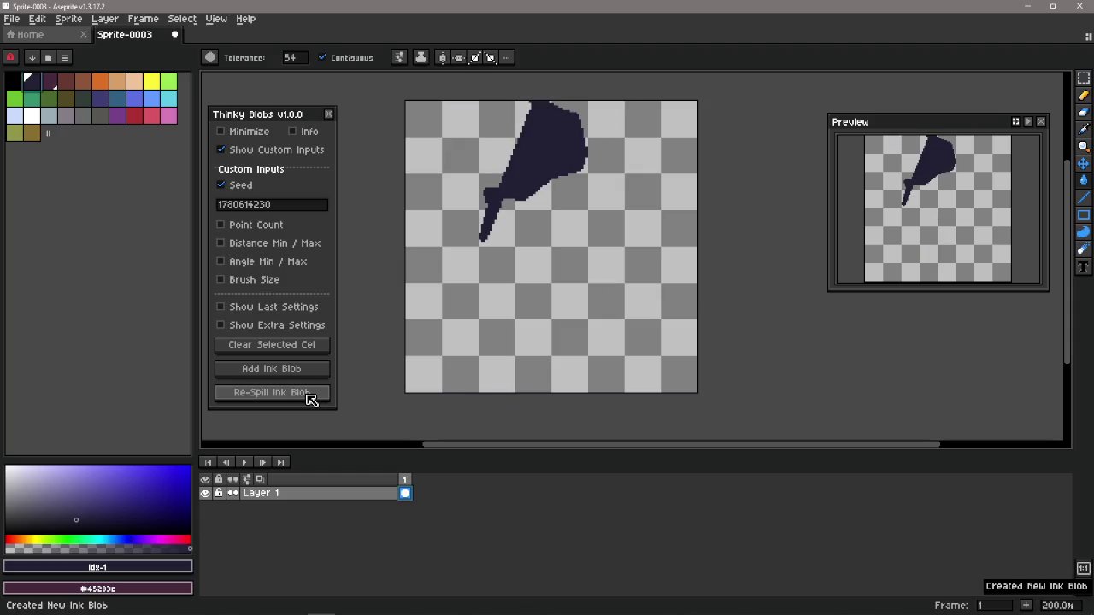
pyautogui.click(310, 397)
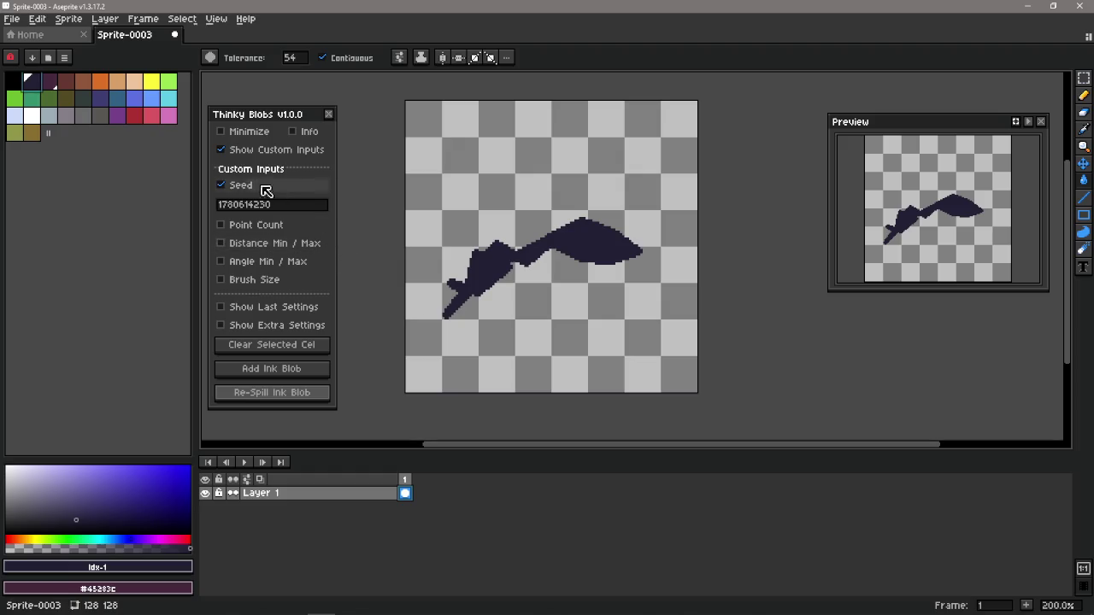
# Try a dark flood fill on the canvas, undo it, and toggle the extra blob settings.
pyautogui.click(638, 185)
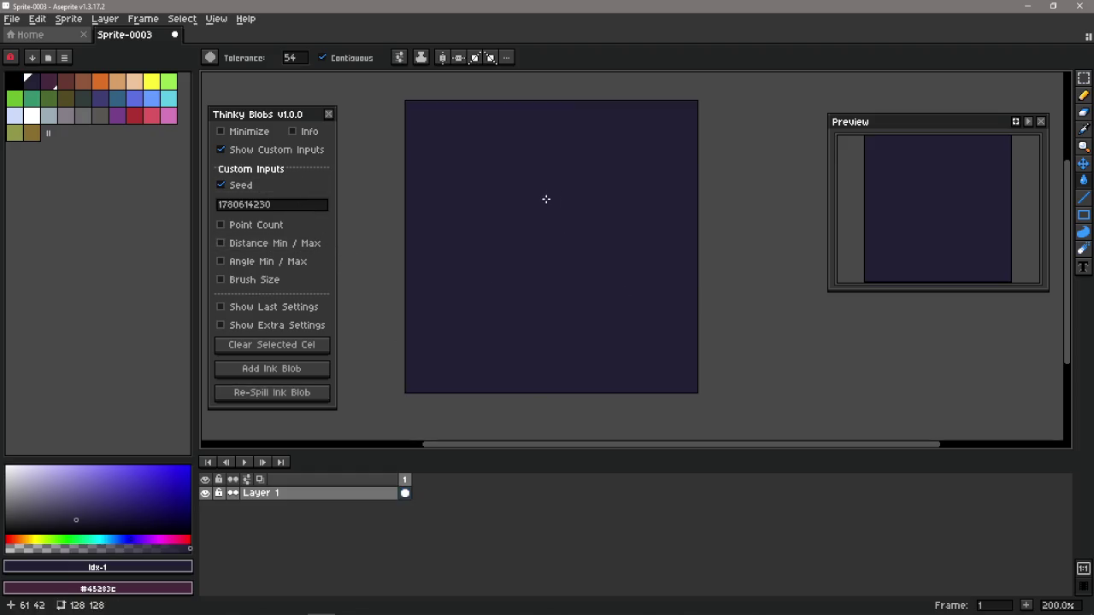
pyautogui.hotkey('ctrl', 'z')
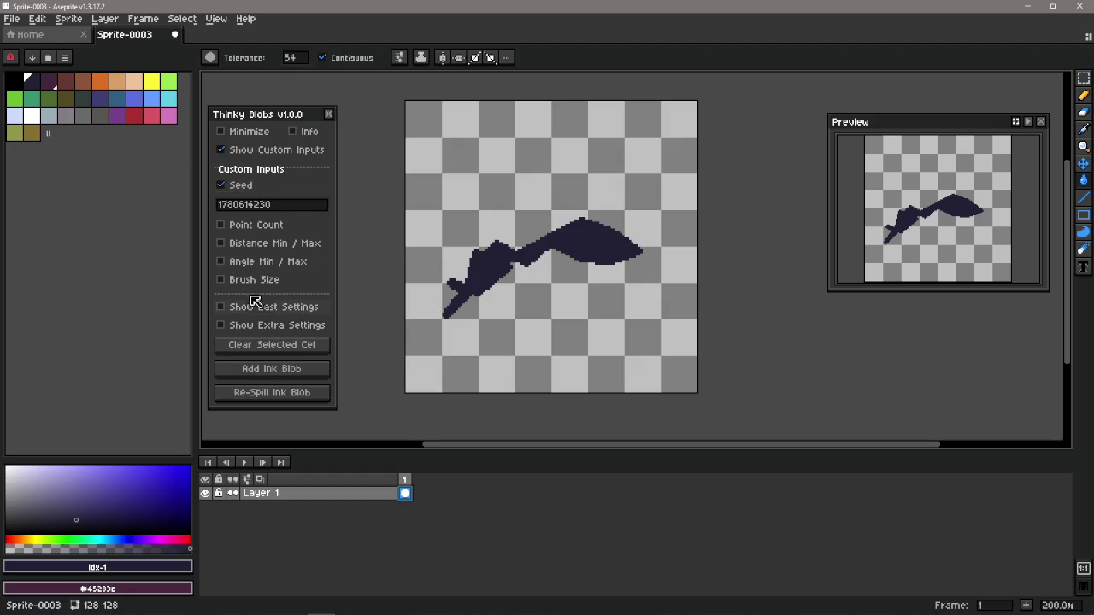
pyautogui.click(295, 324)
pyautogui.click(309, 323)
# Check the last blob's settings, clear the cel and add a new ink blob.
pyautogui.click(301, 308)
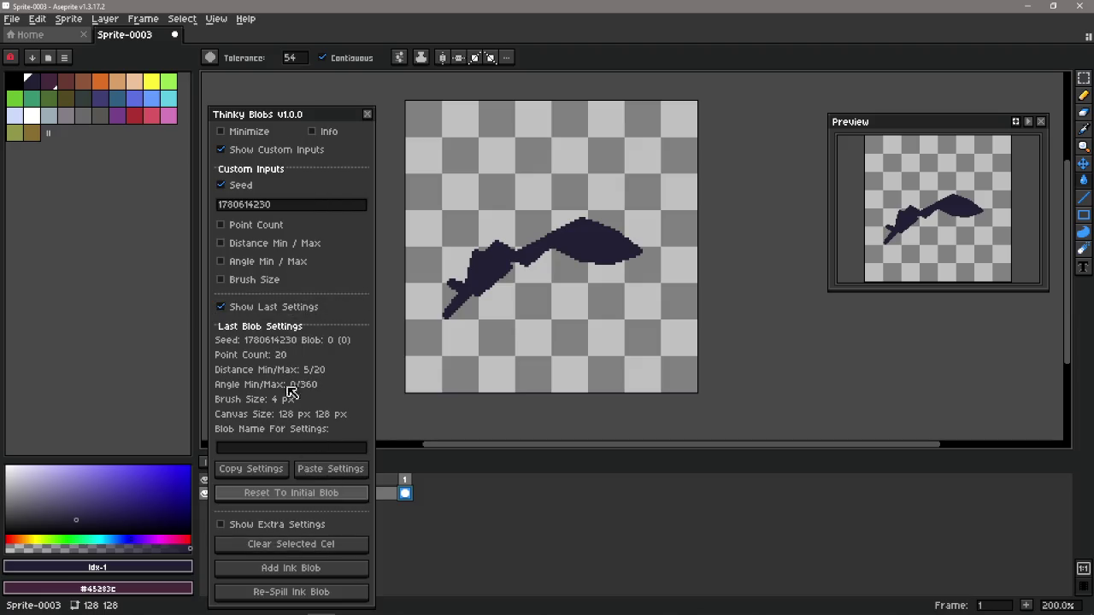
pyautogui.click(286, 307)
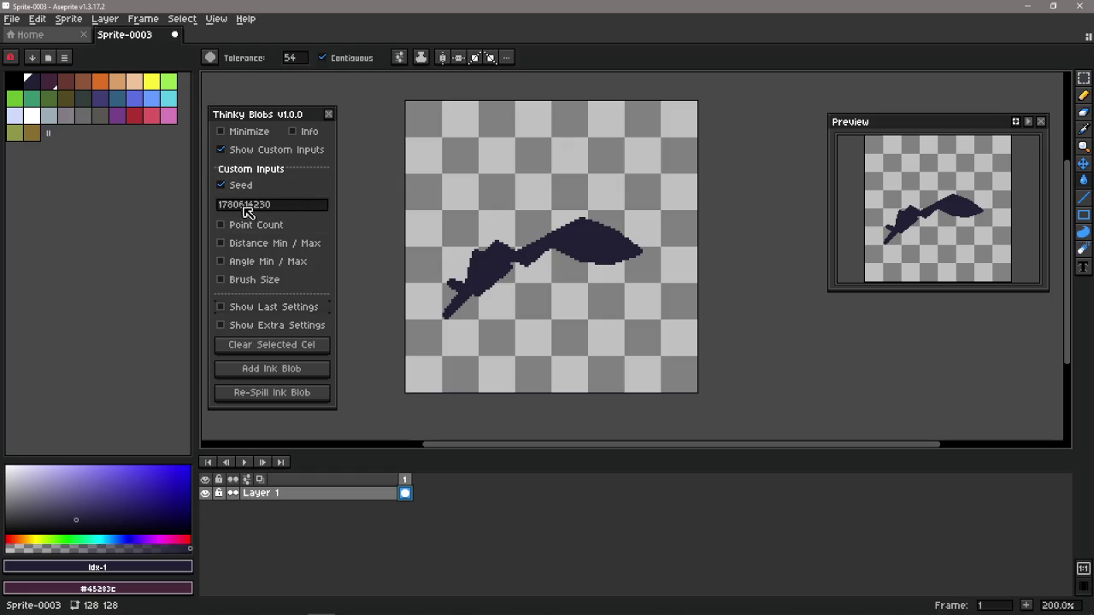
pyautogui.click(282, 345)
pyautogui.click(295, 372)
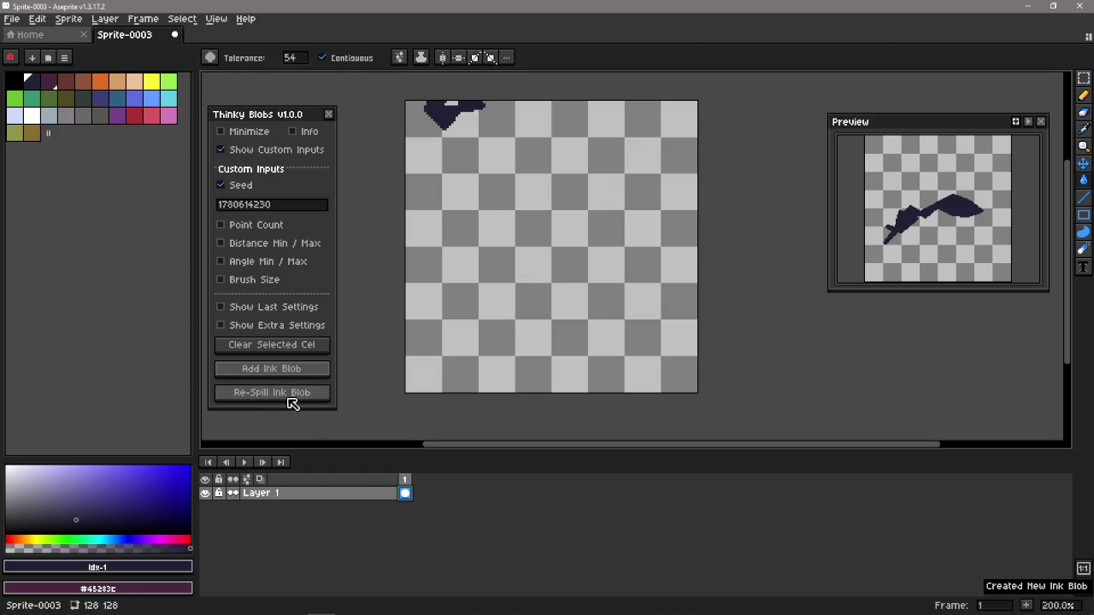
# Re-spill the blob seven times, select the seed value, and close the Thinky Blobs panel.
pyautogui.click(299, 395)
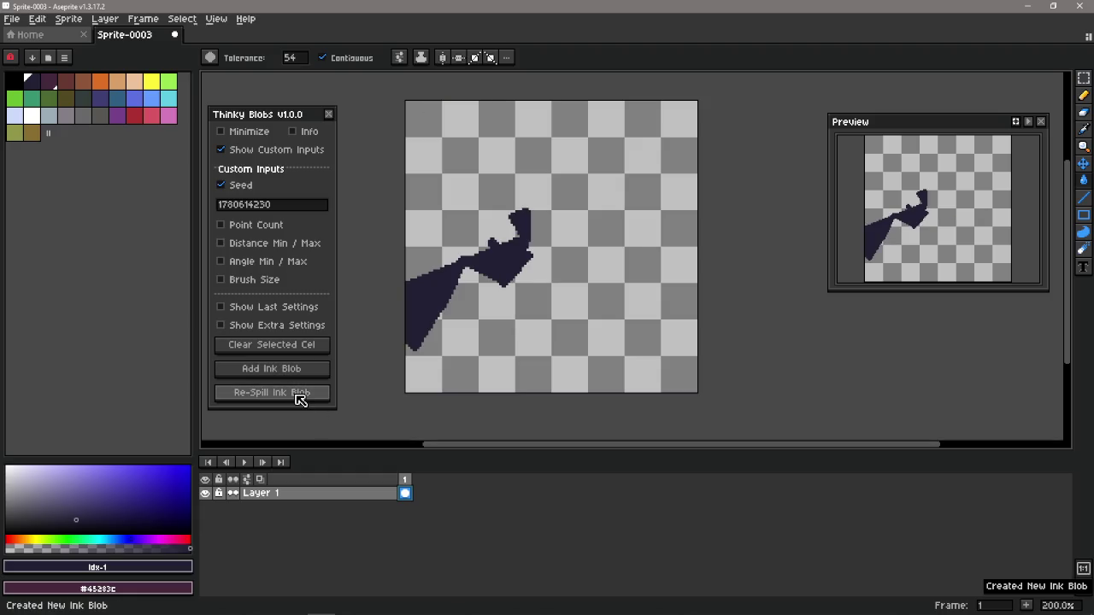
pyautogui.click(300, 395)
pyautogui.click(300, 395)
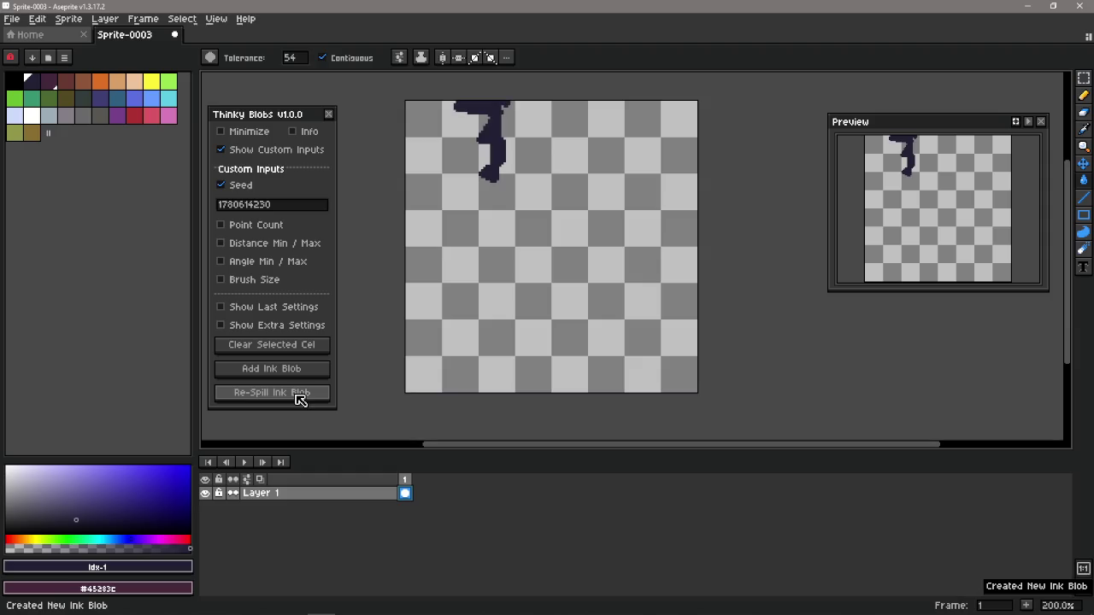
pyautogui.click(299, 395)
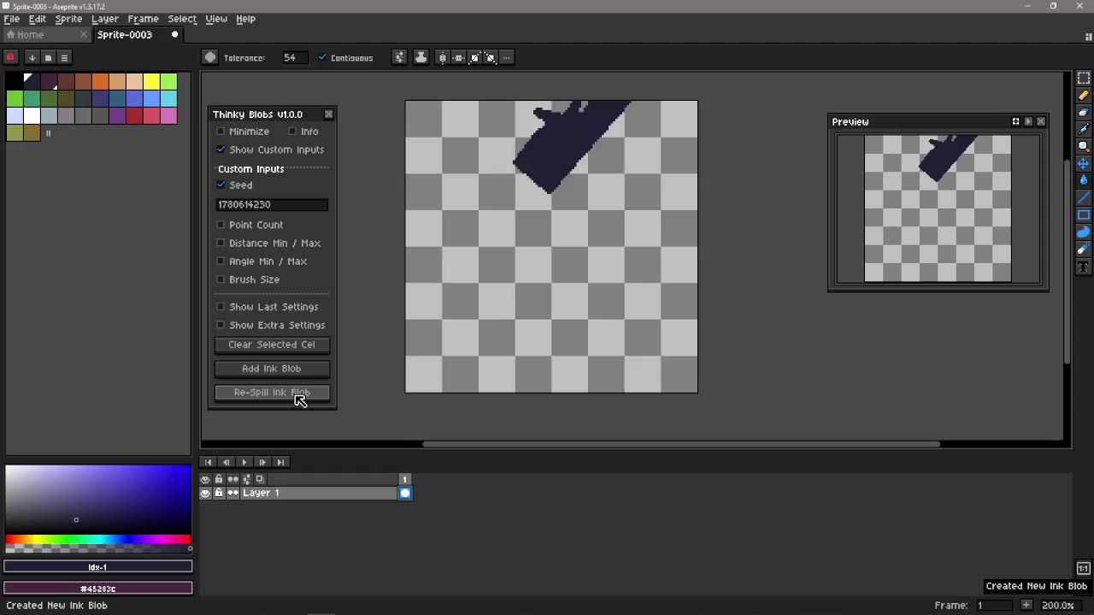
pyautogui.click(298, 395)
pyautogui.click(298, 395)
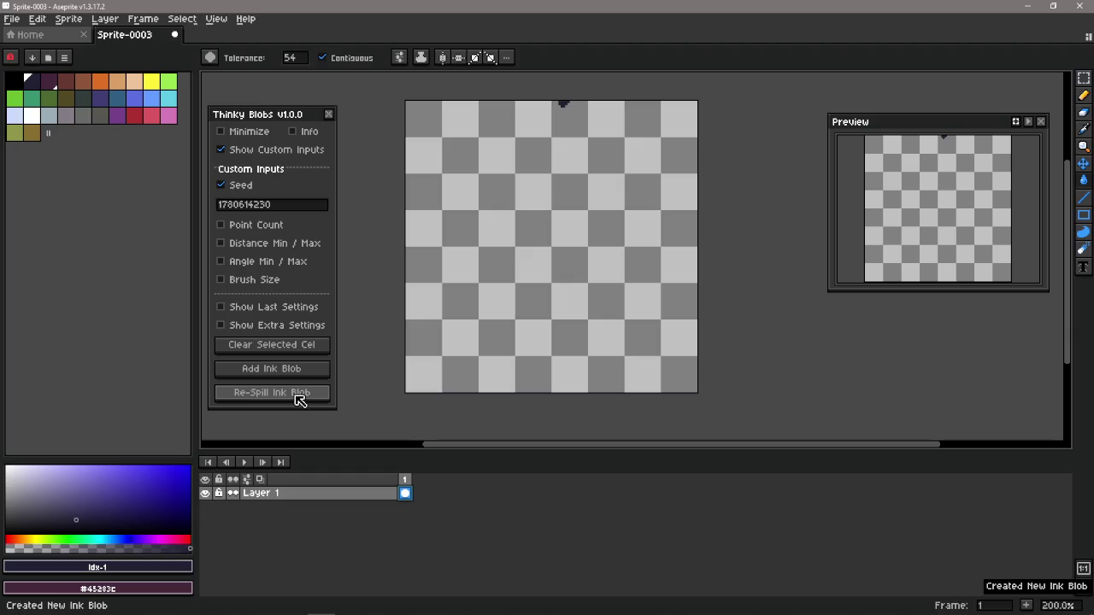
pyautogui.click(298, 395)
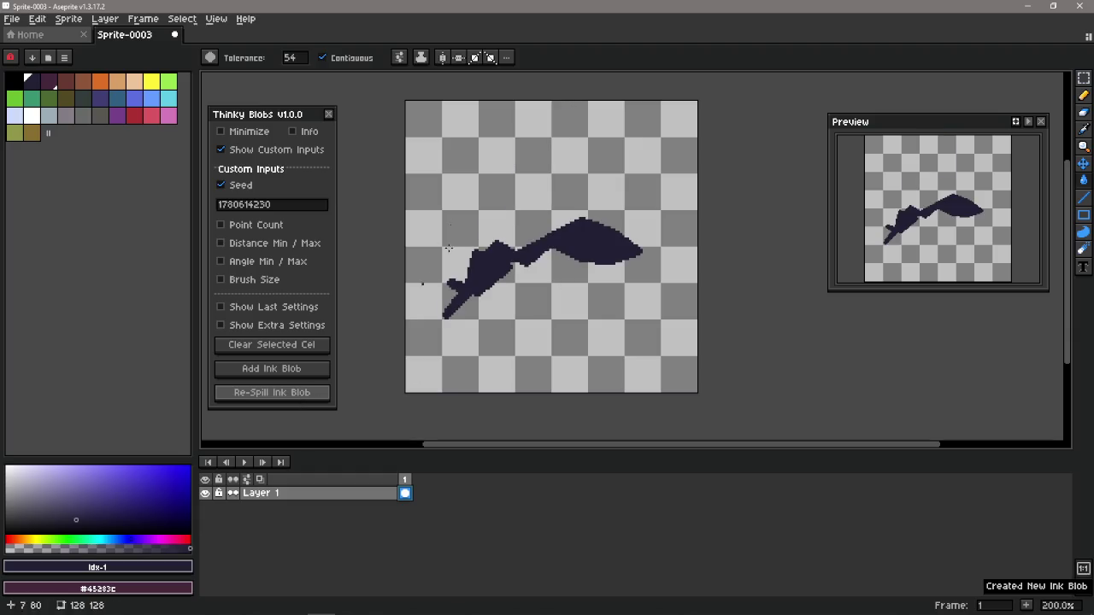
pyautogui.doubleClick(225, 210)
pyautogui.hotkey('ctrl', 'c')
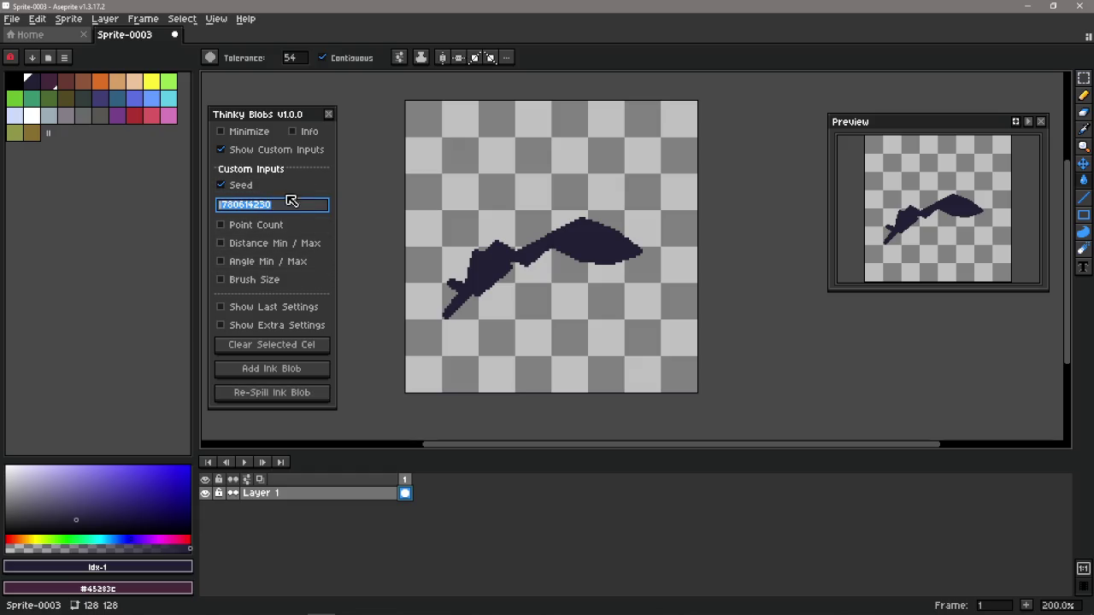
pyautogui.click(328, 113)
pyautogui.click(106, 18)
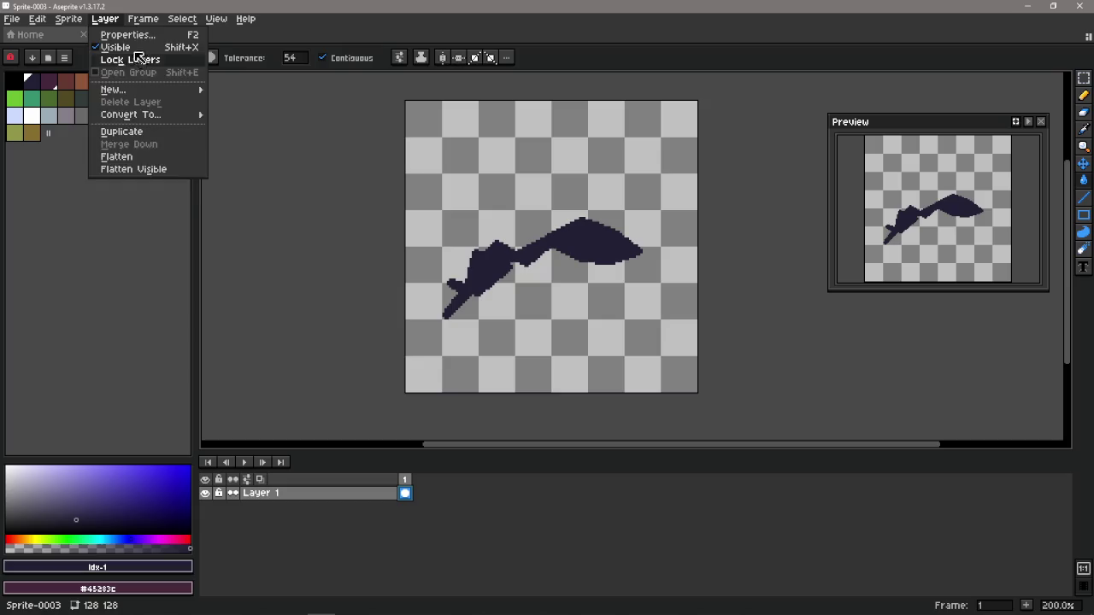
# Reopen Thinky Blobs with custom inputs and fixed seed, and re-spill several blobs.
pyautogui.click(171, 58)
pyautogui.click(212, 120)
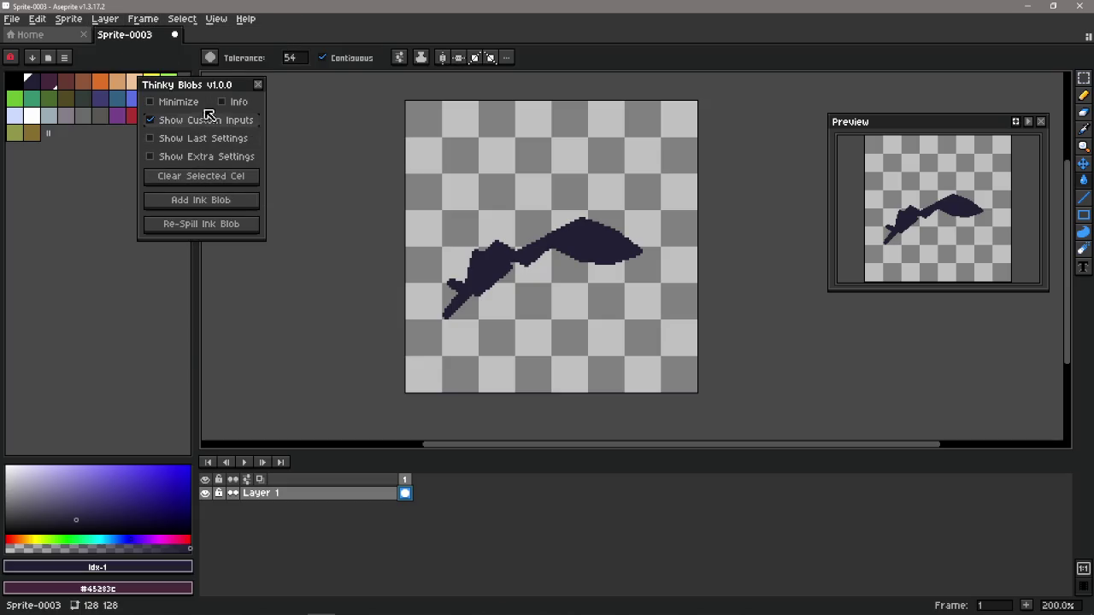
pyautogui.click(266, 177)
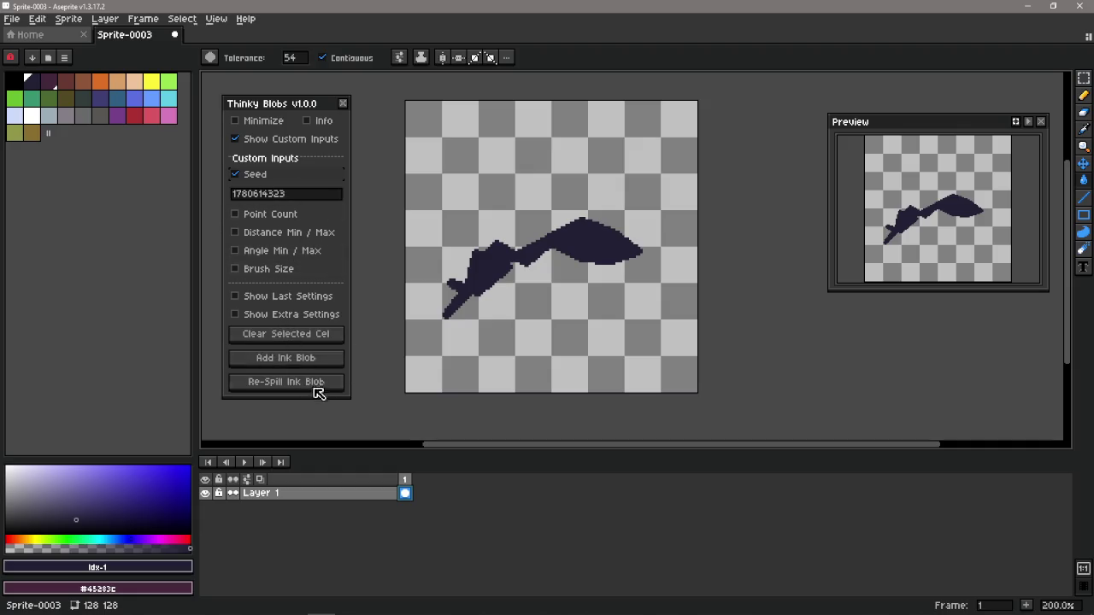
pyautogui.click(286, 334)
pyautogui.click(296, 358)
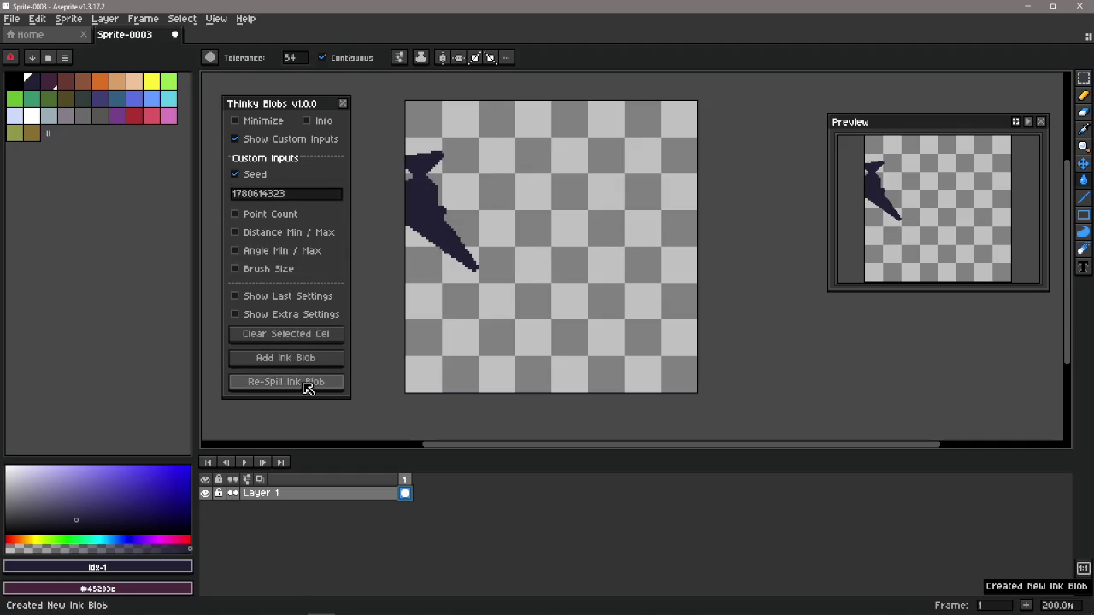
pyautogui.click(307, 386)
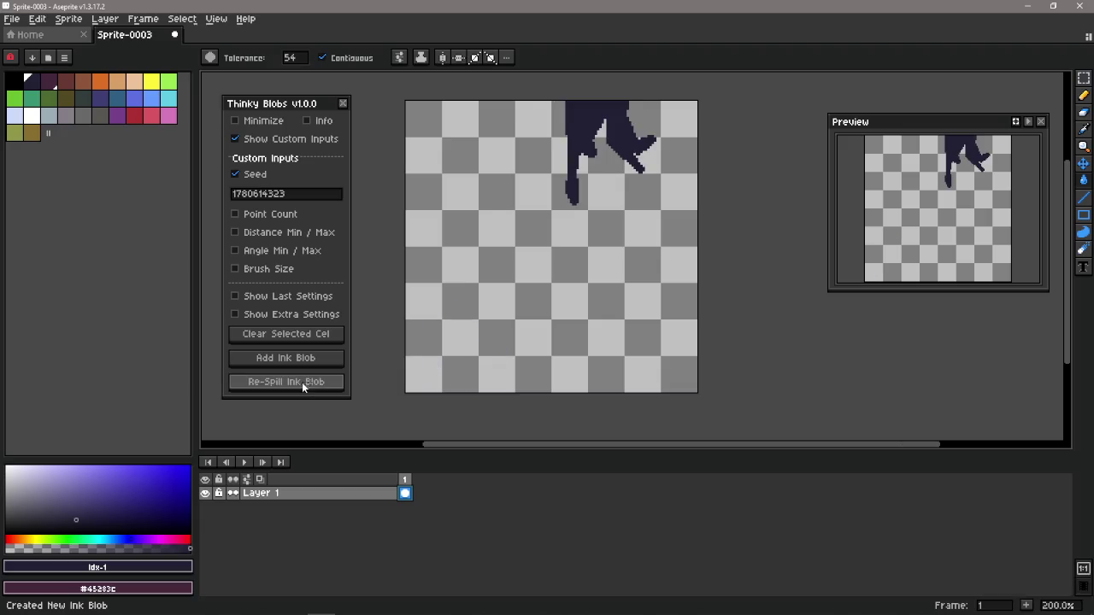
pyautogui.click(305, 385)
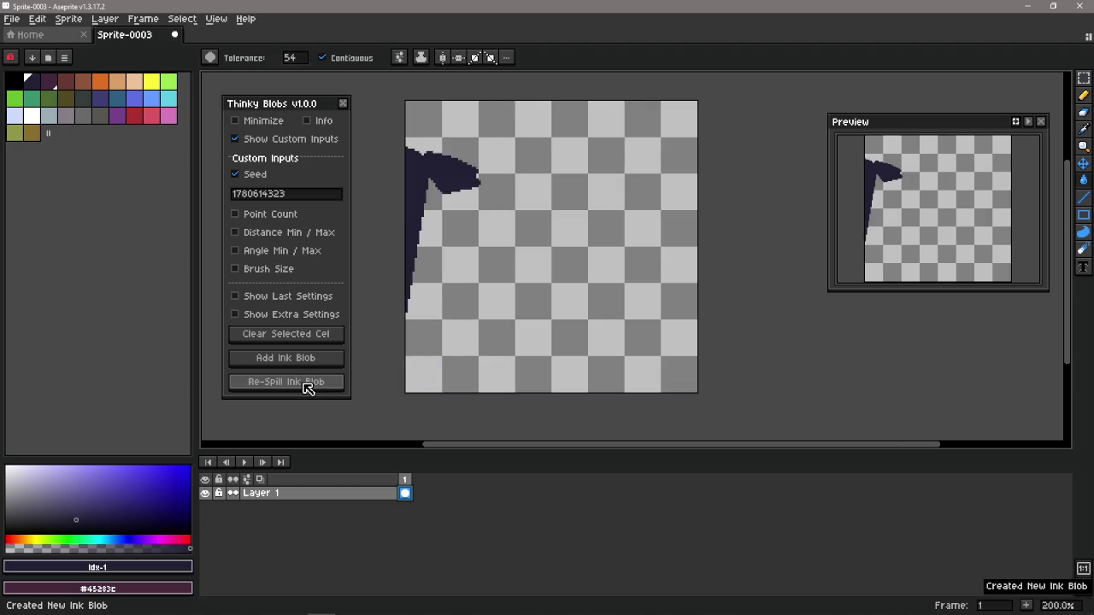
pyautogui.click(295, 195)
pyautogui.doubleClick(318, 195)
pyautogui.hotkey('ctrl', 'v')
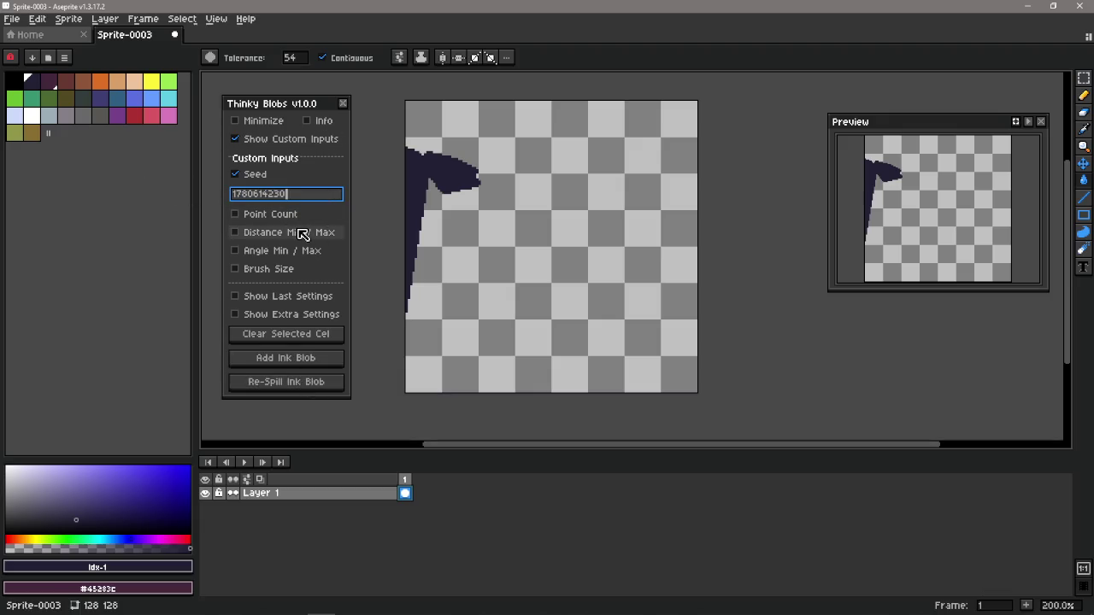
pyautogui.click(301, 335)
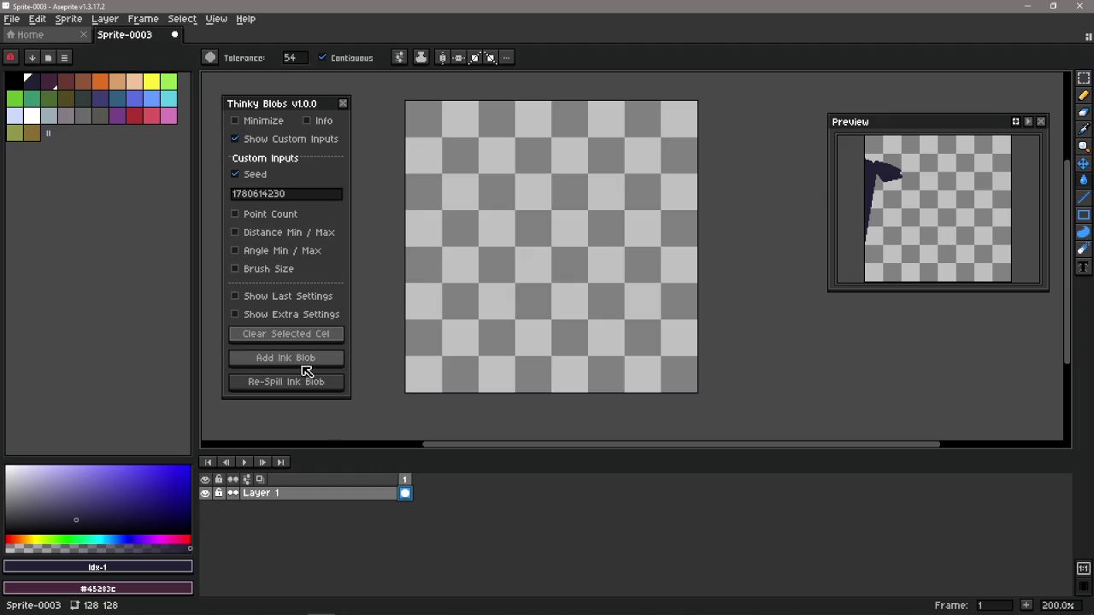
pyautogui.click(304, 361)
pyautogui.click(304, 382)
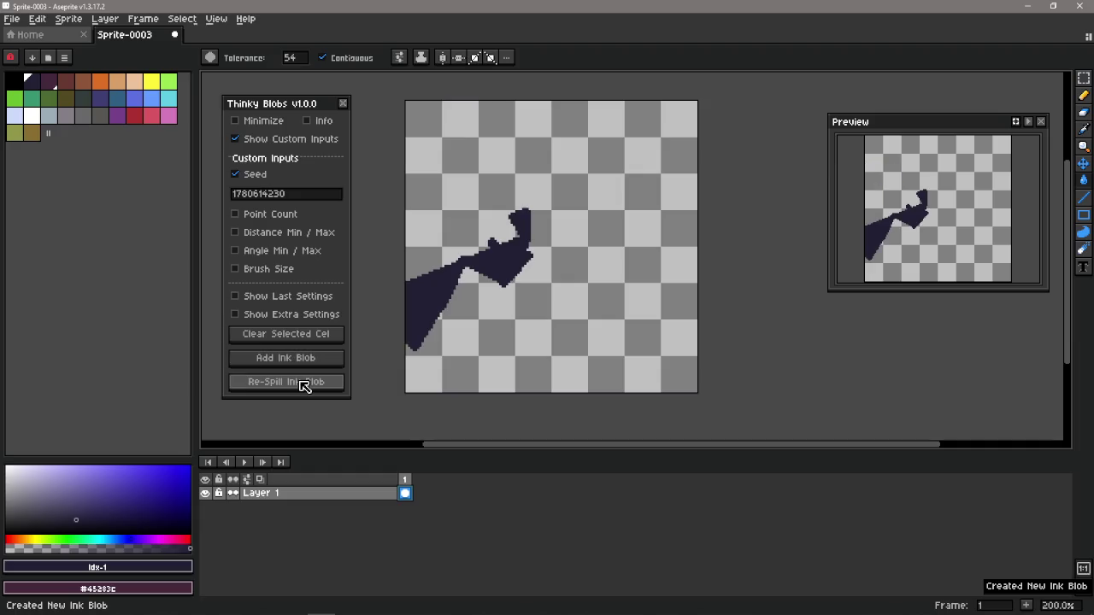
# Try a flood fill and a pencil stroke, undo both, re-spill the blob, and select the seed.
pyautogui.click(539, 175)
pyautogui.hotkey('ctrl', 'z')
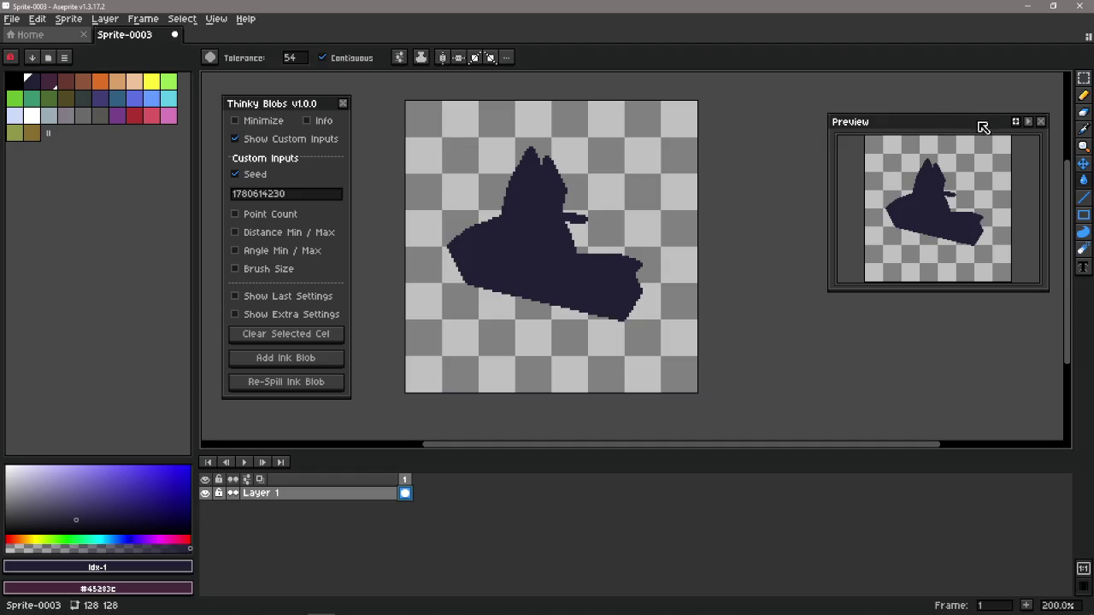
pyautogui.click(1083, 95)
pyautogui.moveTo(469, 142); pyautogui.dragTo(706, 291)
pyautogui.hotkey('ctrl', 'z')
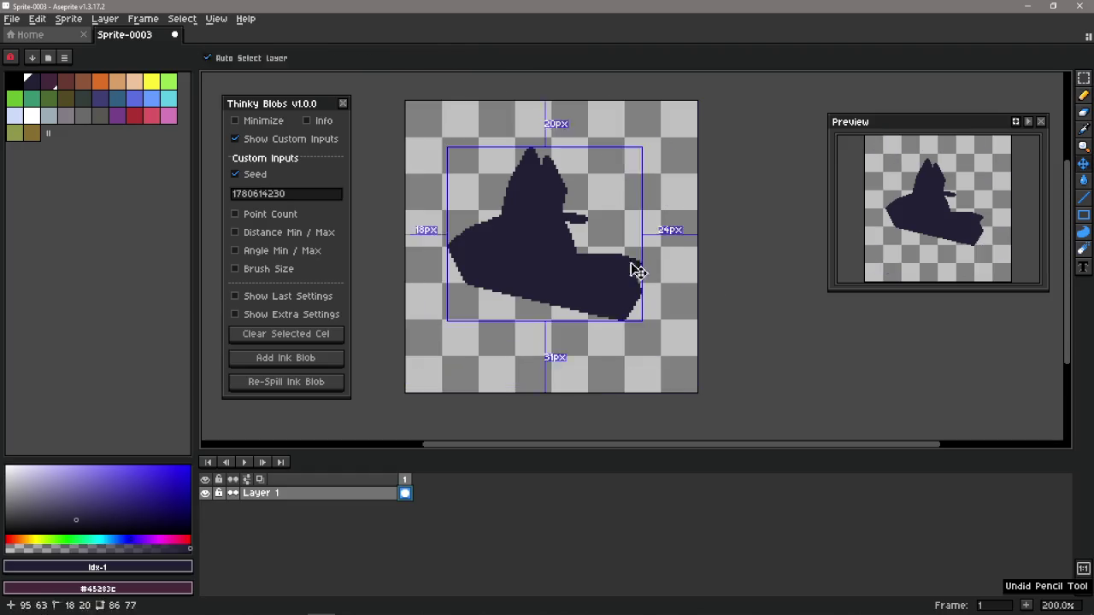
pyautogui.click(312, 389)
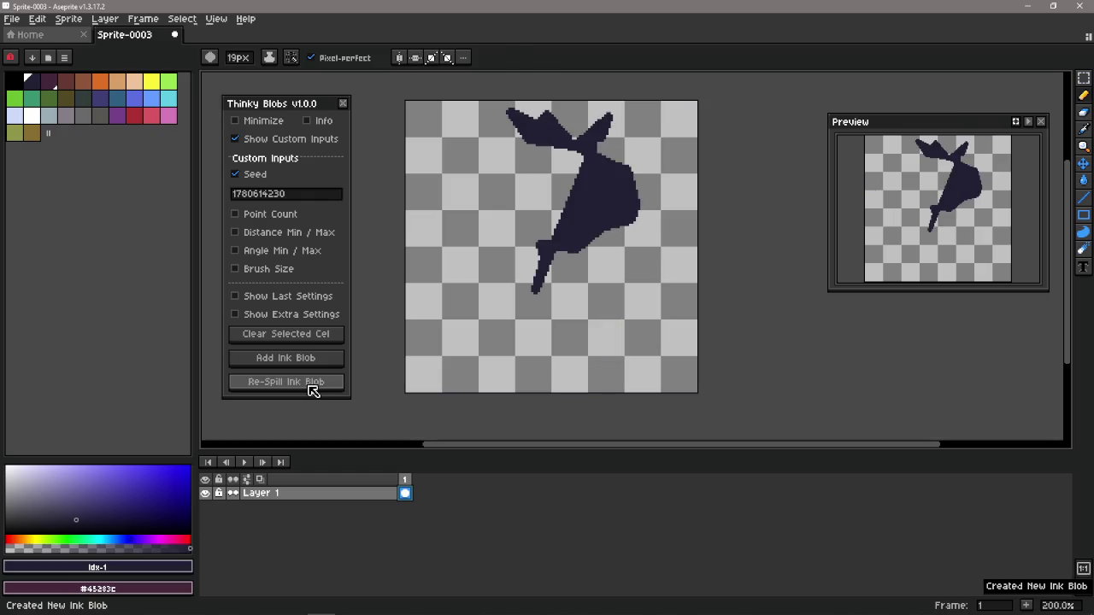
pyautogui.click(282, 194)
# Toggle the fixed seed off and on, clear the dark blob from the cel, and switch to DaVinci Resolve.
pyautogui.click(282, 194)
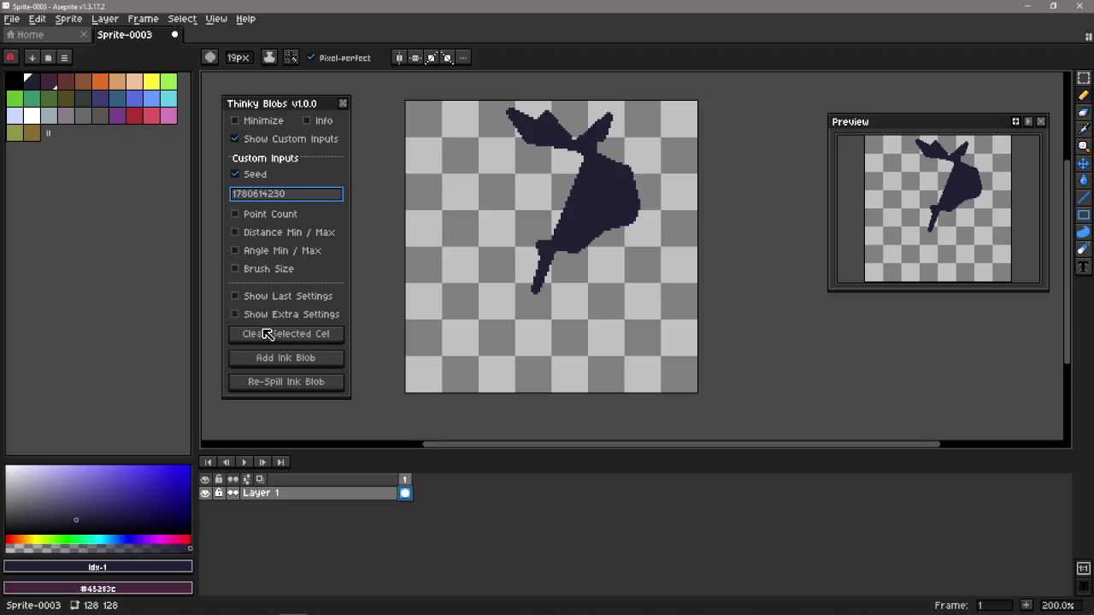
pyautogui.click(266, 177)
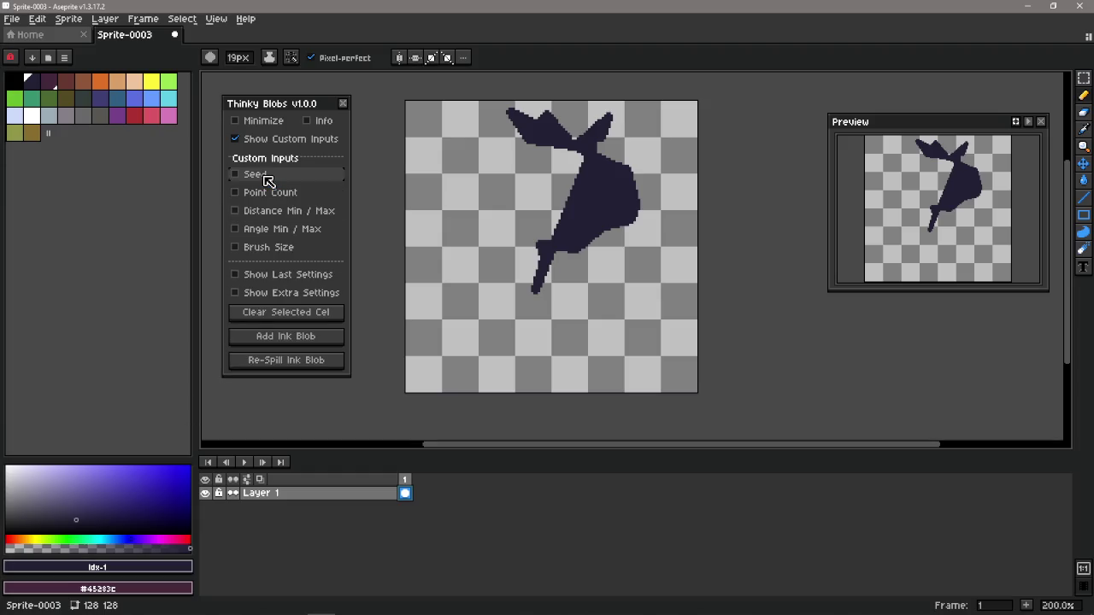
pyautogui.click(266, 176)
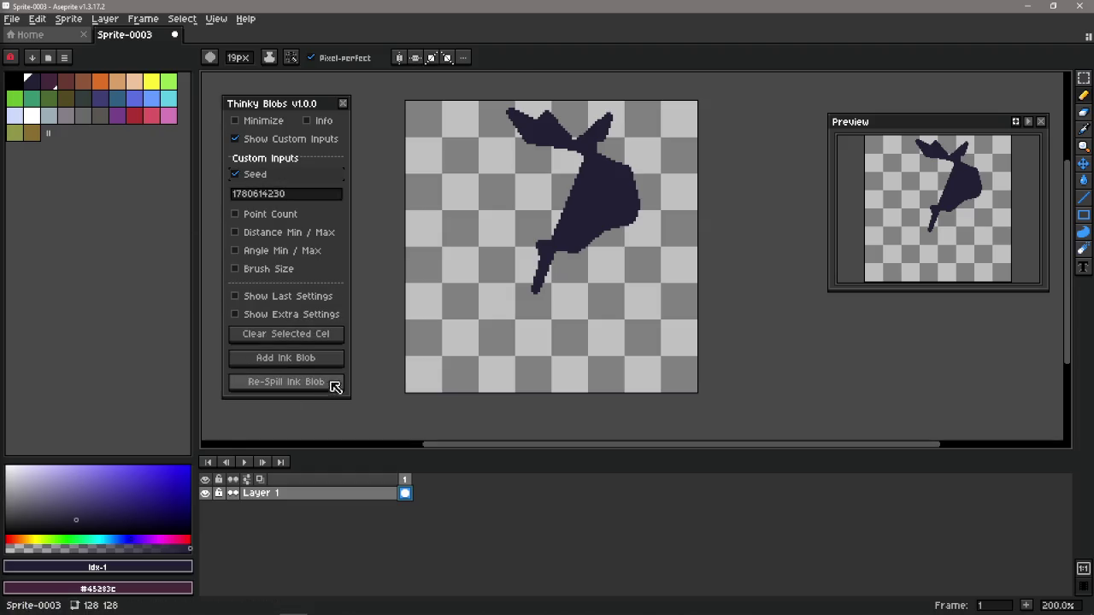
pyautogui.click(335, 336)
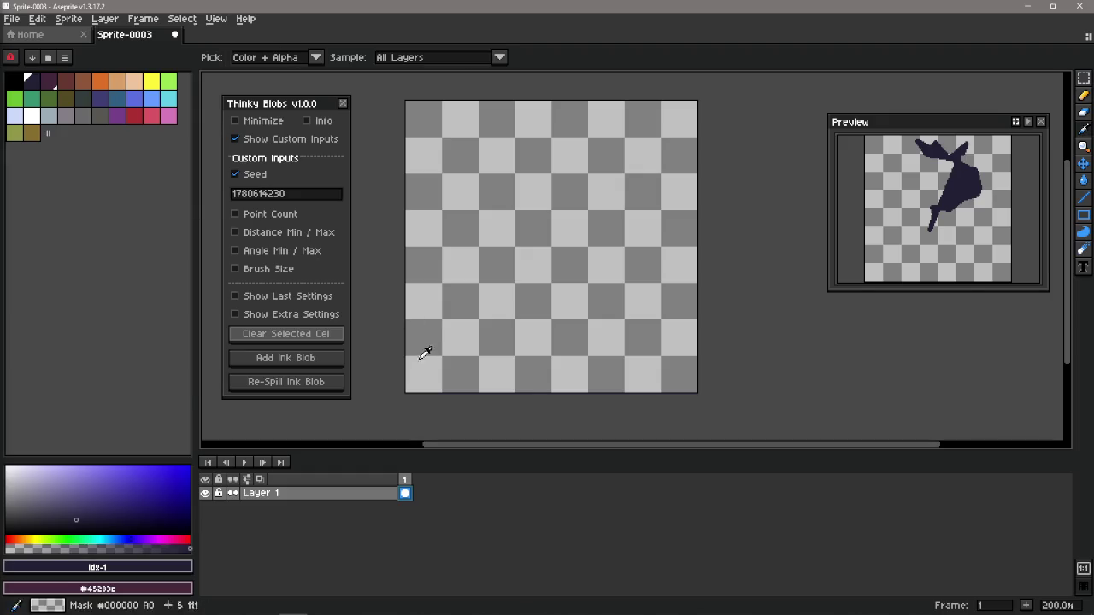
pyautogui.hotkey('alt', 'Tab')
pyautogui.click(626, 304)
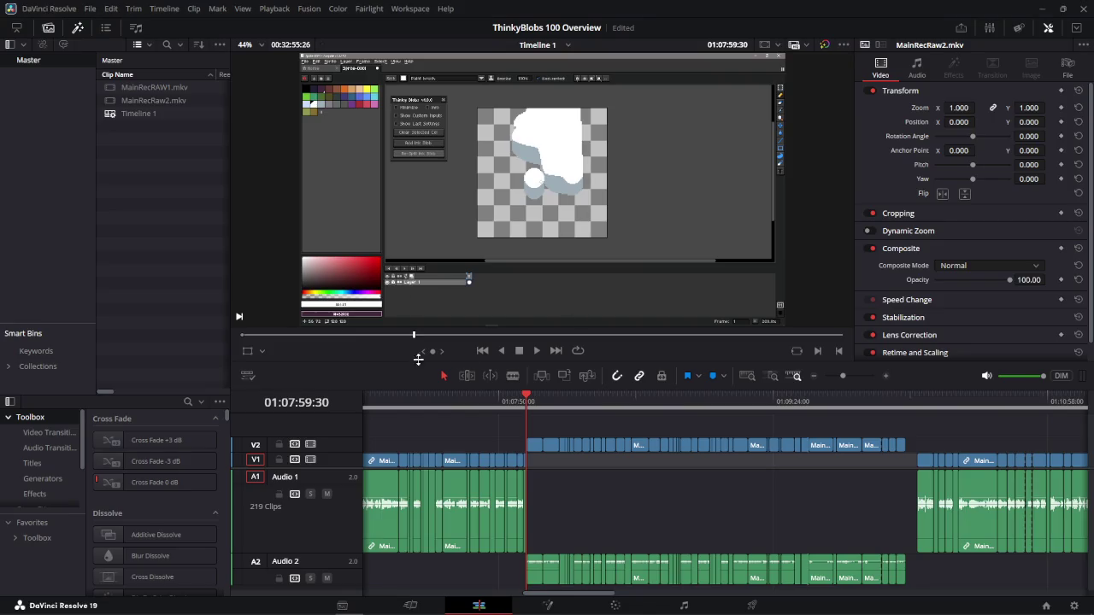
pyautogui.rightClick(157, 142)
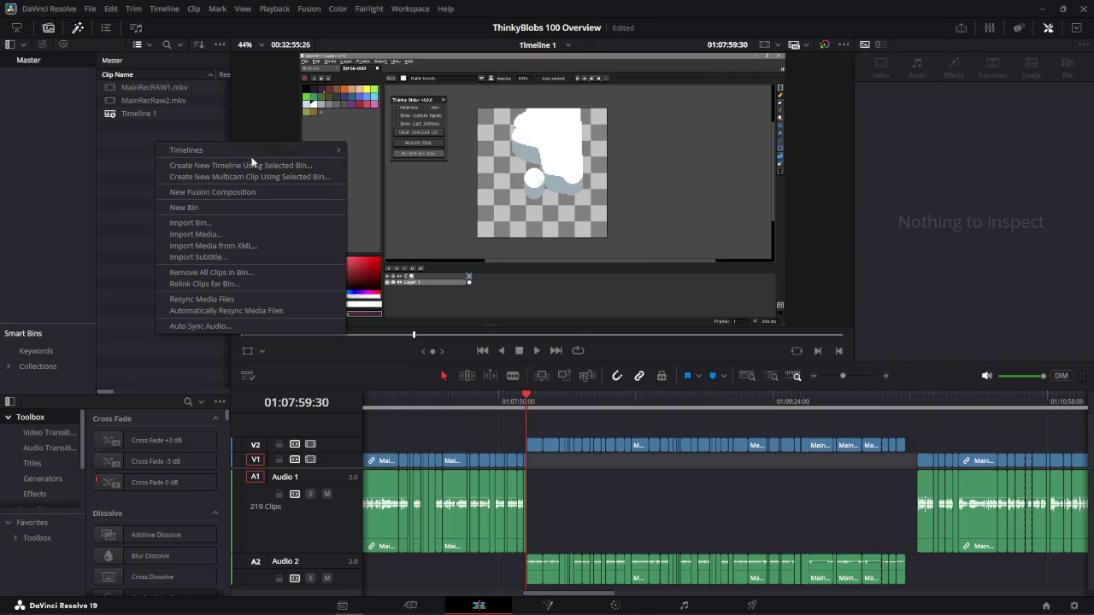
pyautogui.click(216, 237)
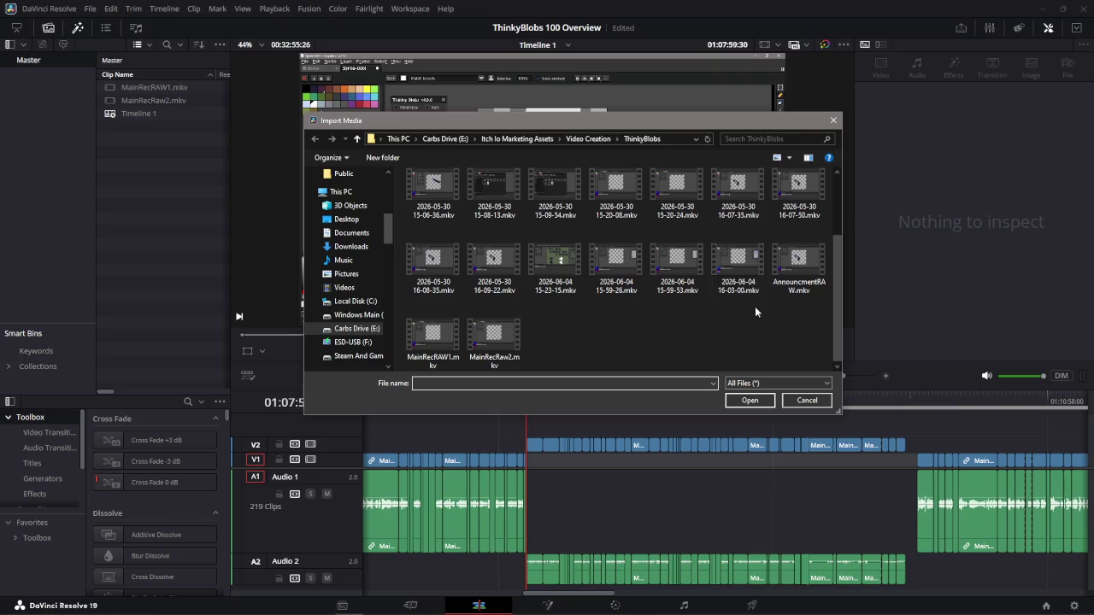
pyautogui.click(746, 268)
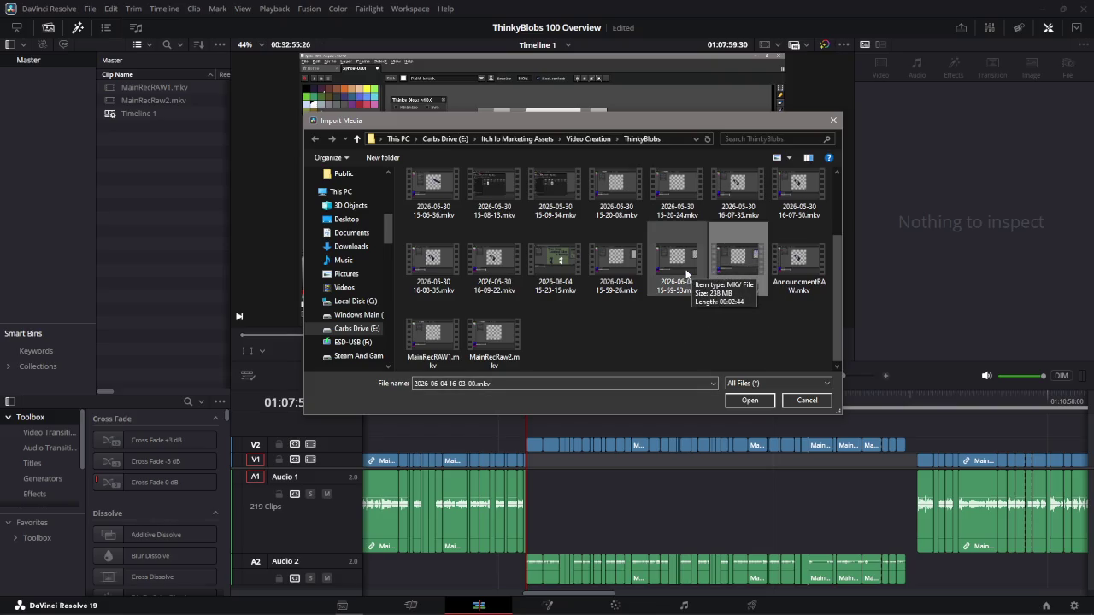
pyautogui.click(678, 268)
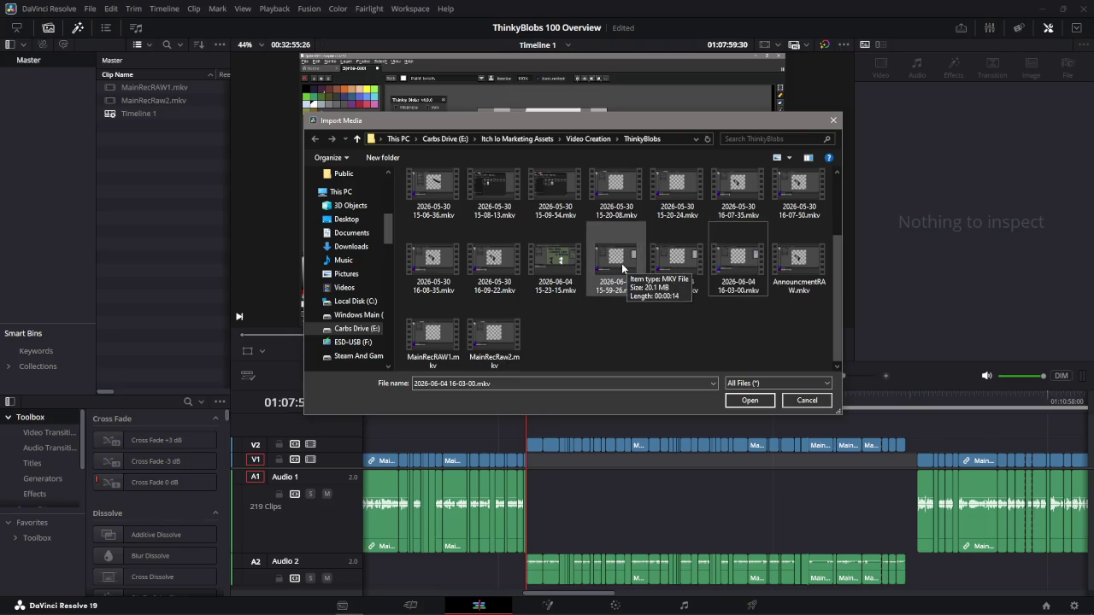
pyautogui.click(684, 286)
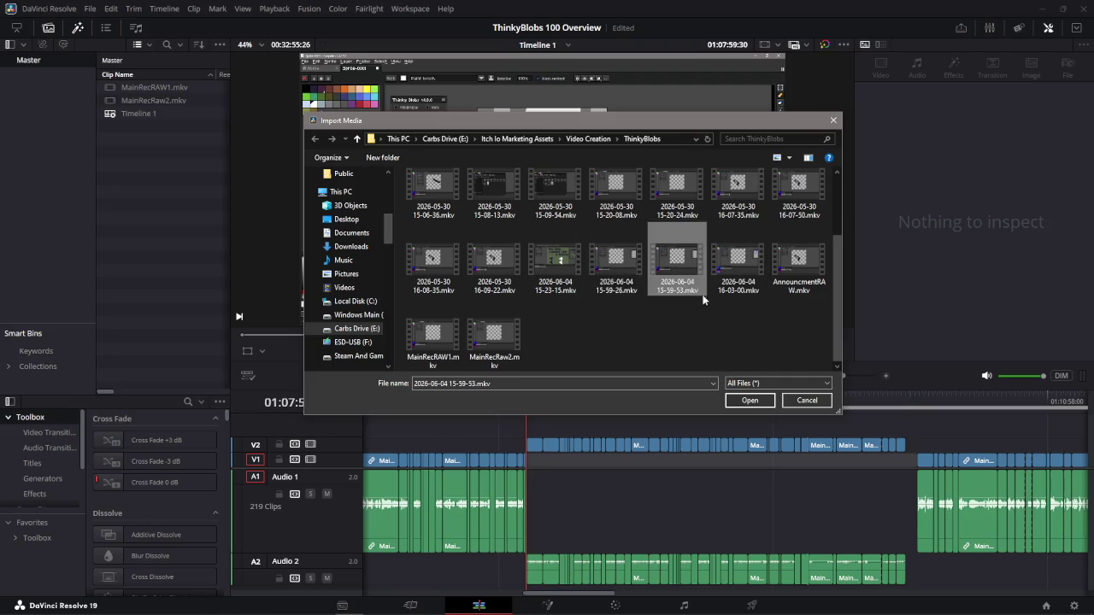
pyautogui.hotkey('alt', 'Tab')
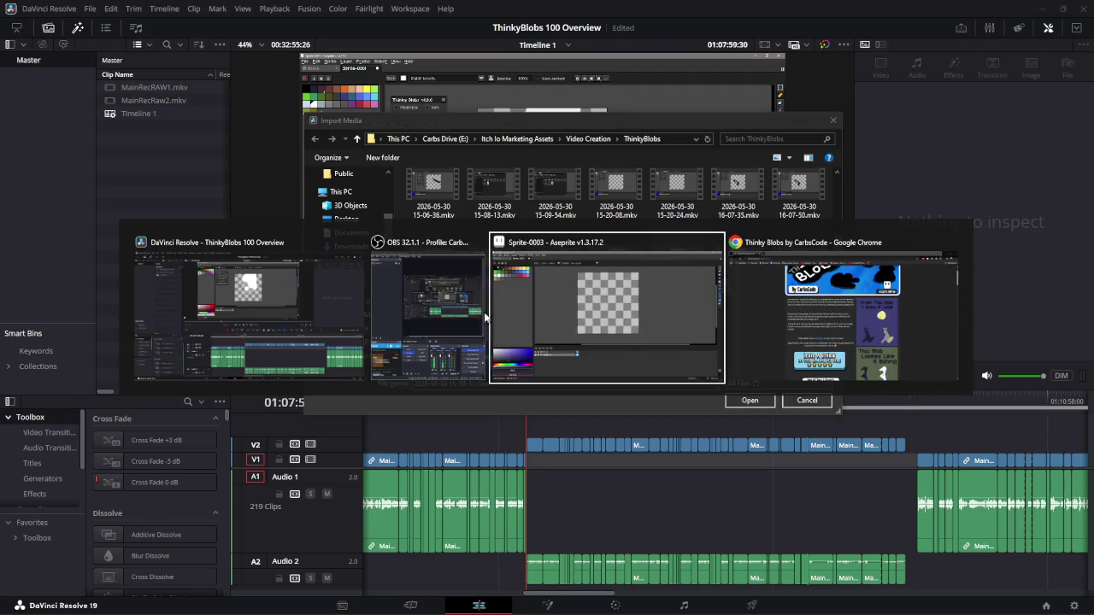
# In the recordings folder, preview the 15-59-53 recording, then pause and close the player.
pyautogui.press('Escape')
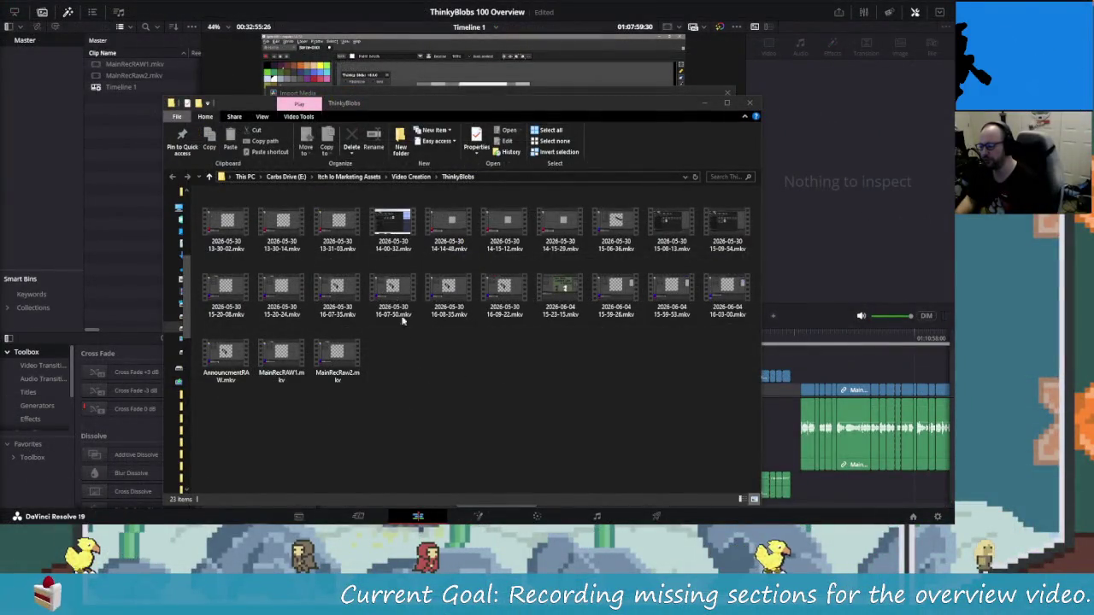
pyautogui.click(464, 391)
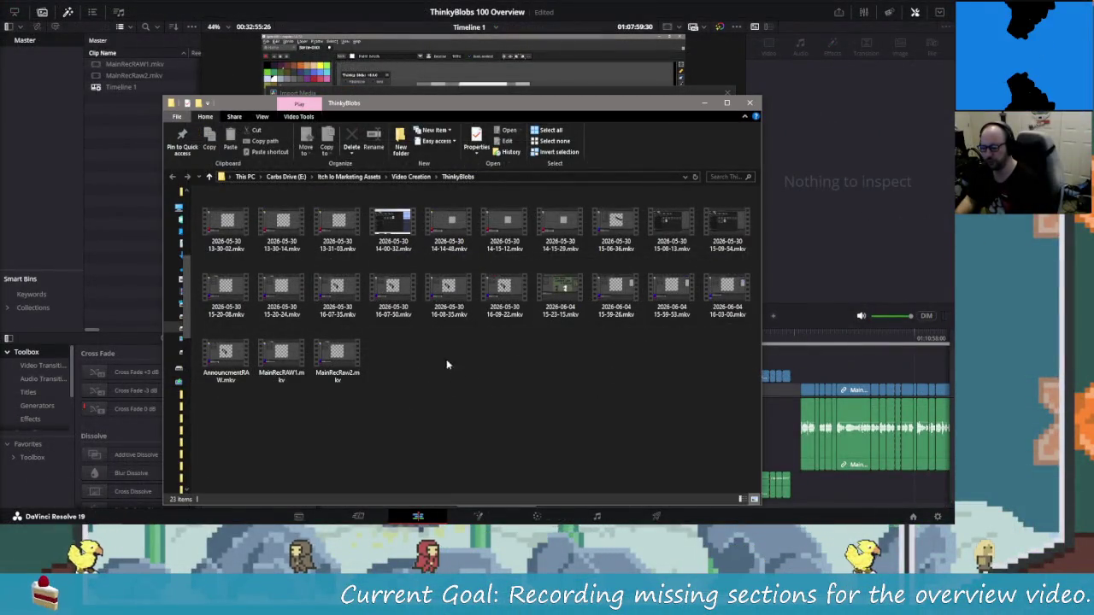
pyautogui.click(726, 289)
pyautogui.press('Left')
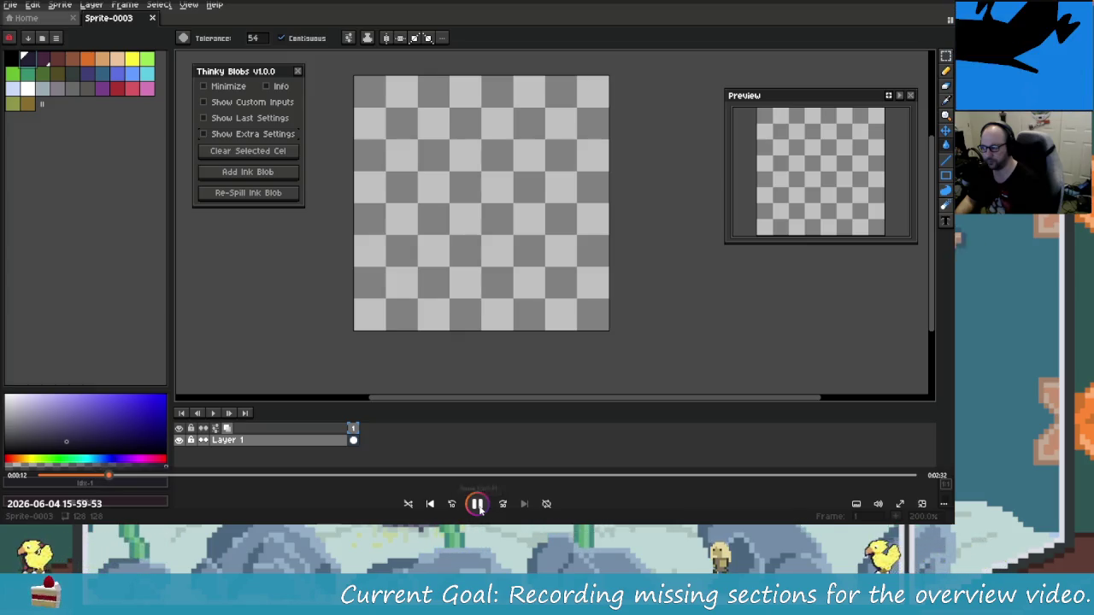
pyautogui.click(477, 504)
pyautogui.hotkey('alt', 'F4')
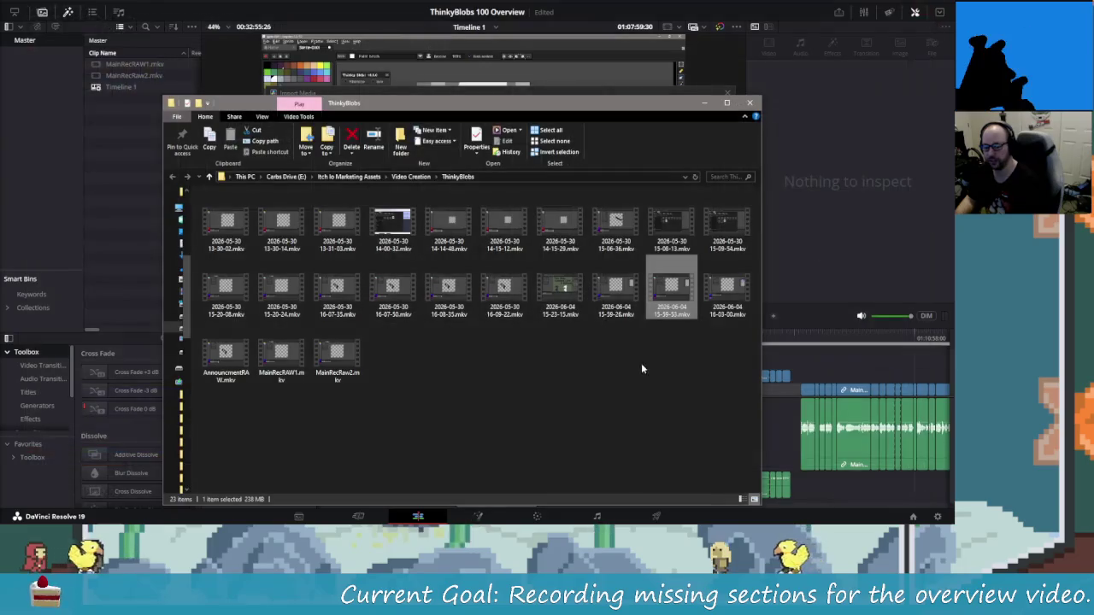
# Rename the 15-59-53 recording to FutureCarbs.mkv and the 16-03-00 recording to Seed.mkv.
pyautogui.click(684, 312)
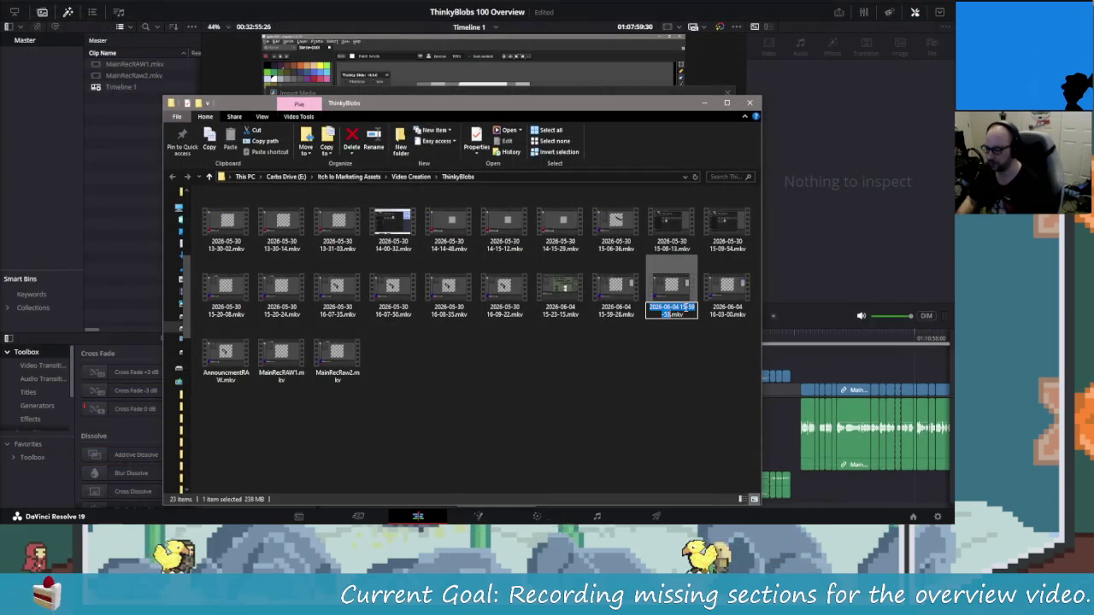
pyautogui.write('Future')
pyautogui.write('Cars')
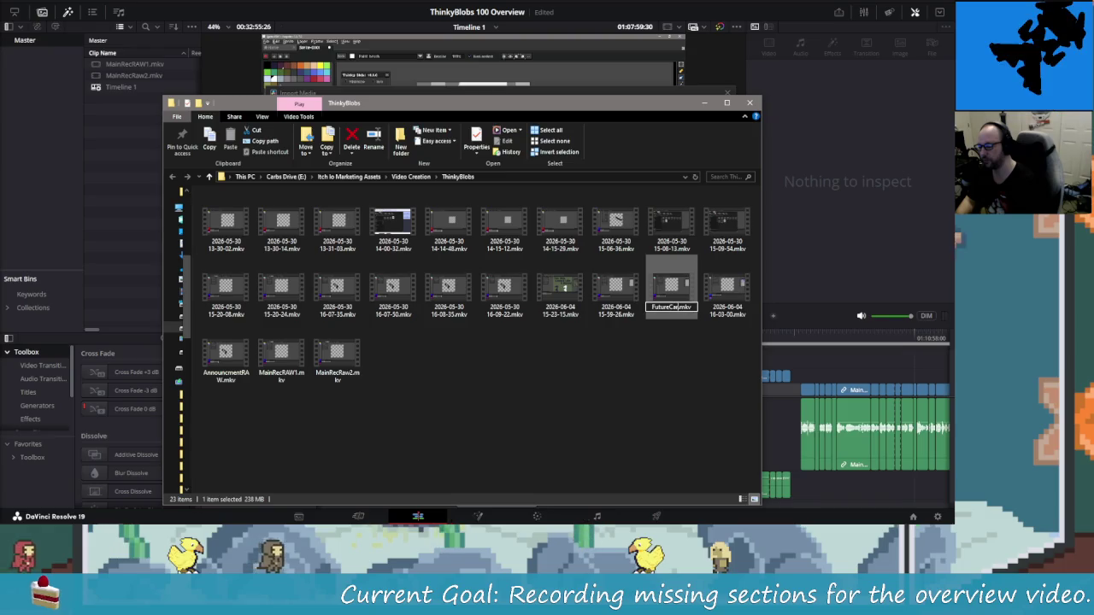
pyautogui.press('Return')
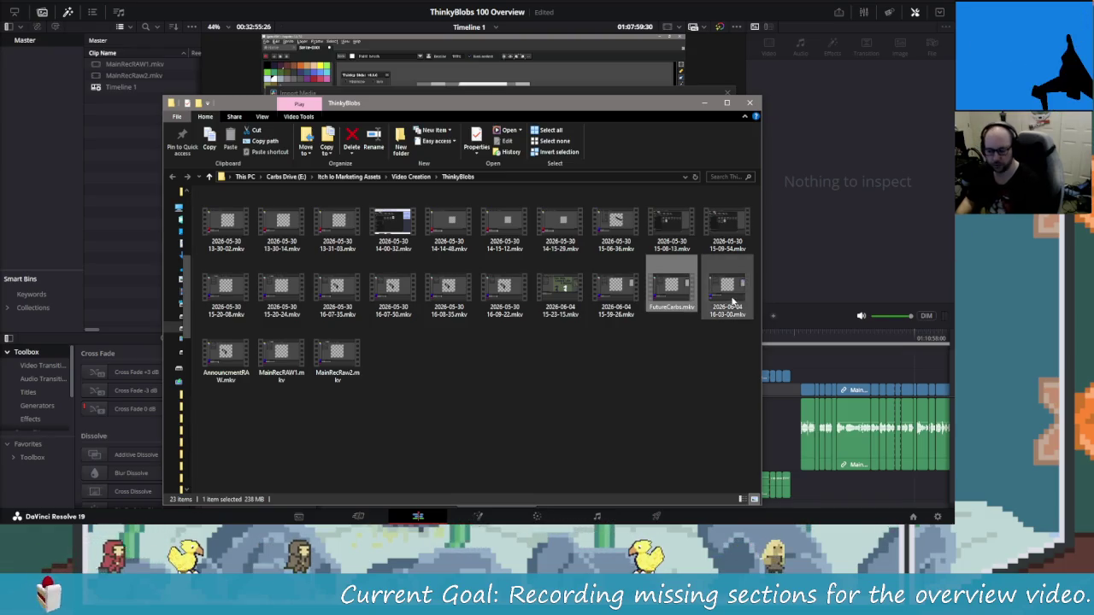
pyautogui.press('F2')
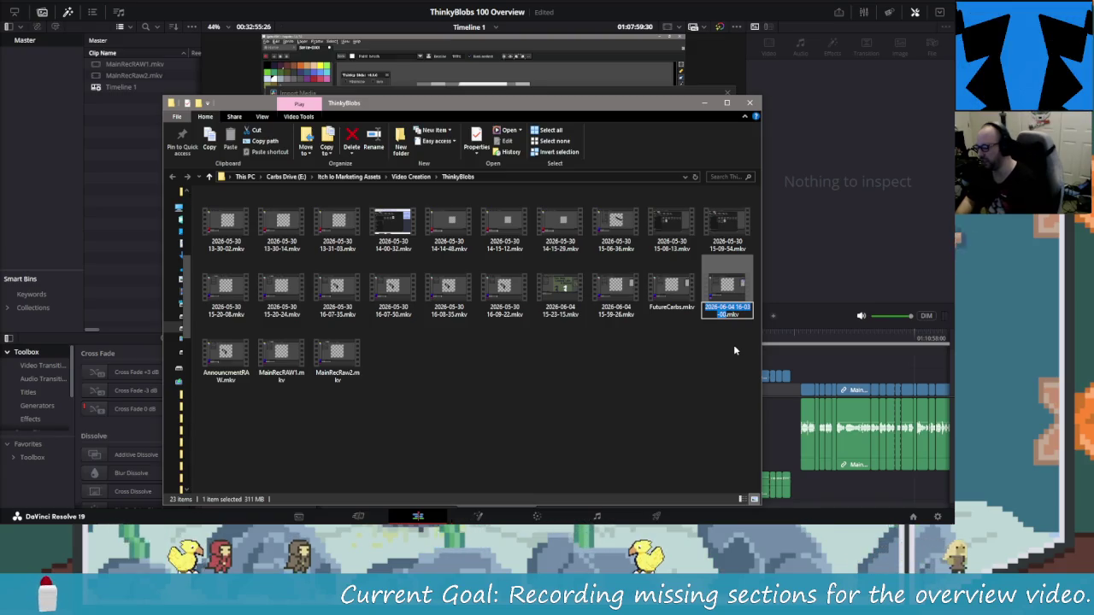
pyautogui.write('Seed')
pyautogui.press('Return')
pyautogui.hotkey('alt', 'Tab')
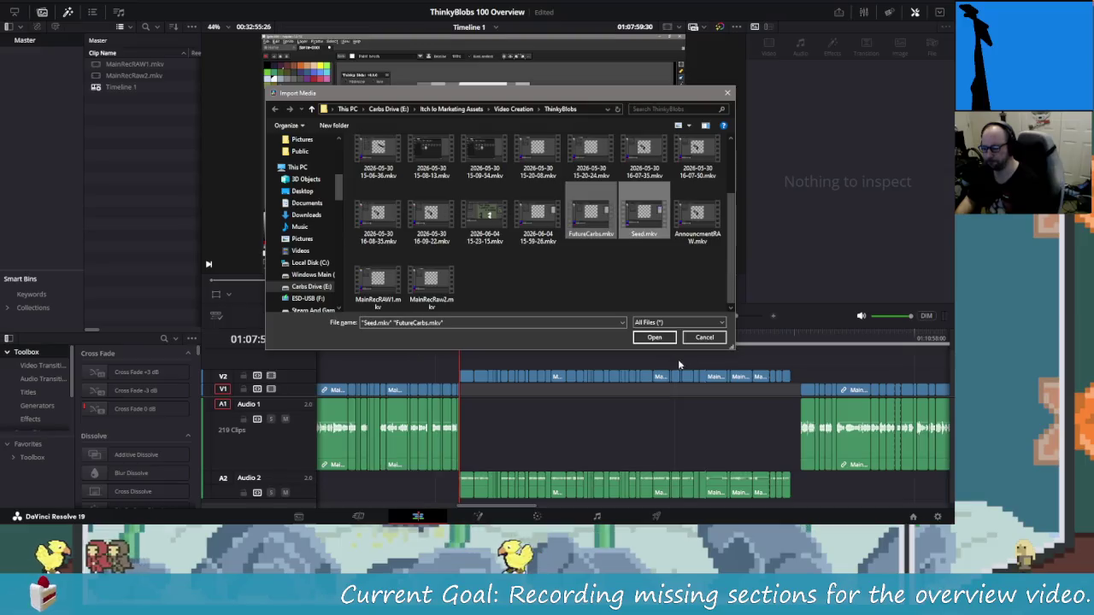
# Import Seed.mkv and FutureCarbs.mkv, select FutureCarbs.mkv, and box-select the timeline clips after the gap.
pyautogui.click(656, 338)
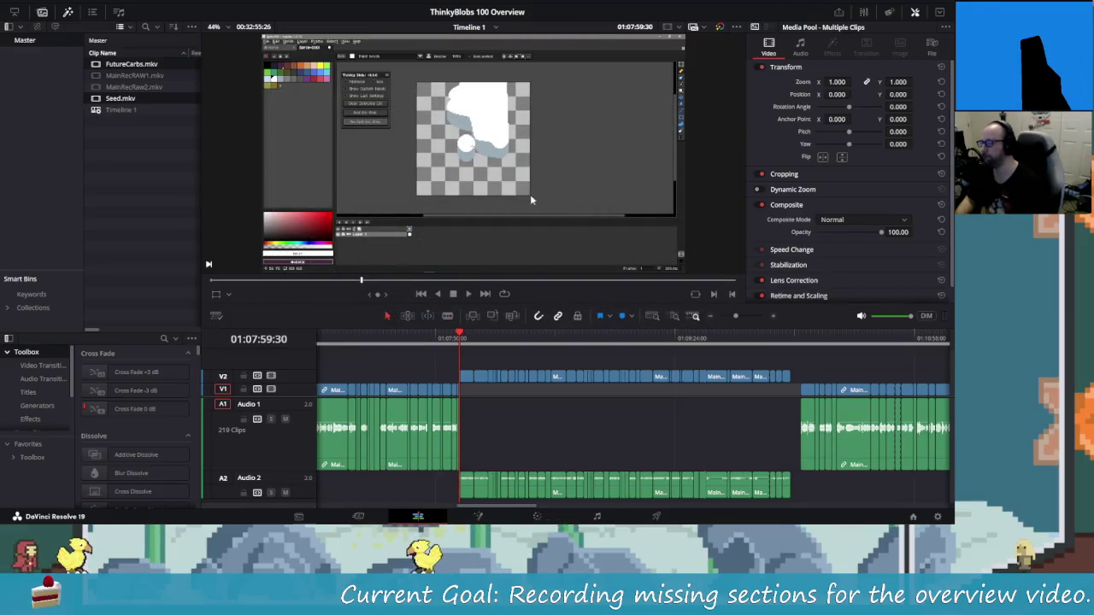
pyautogui.click(134, 133)
pyautogui.click(132, 65)
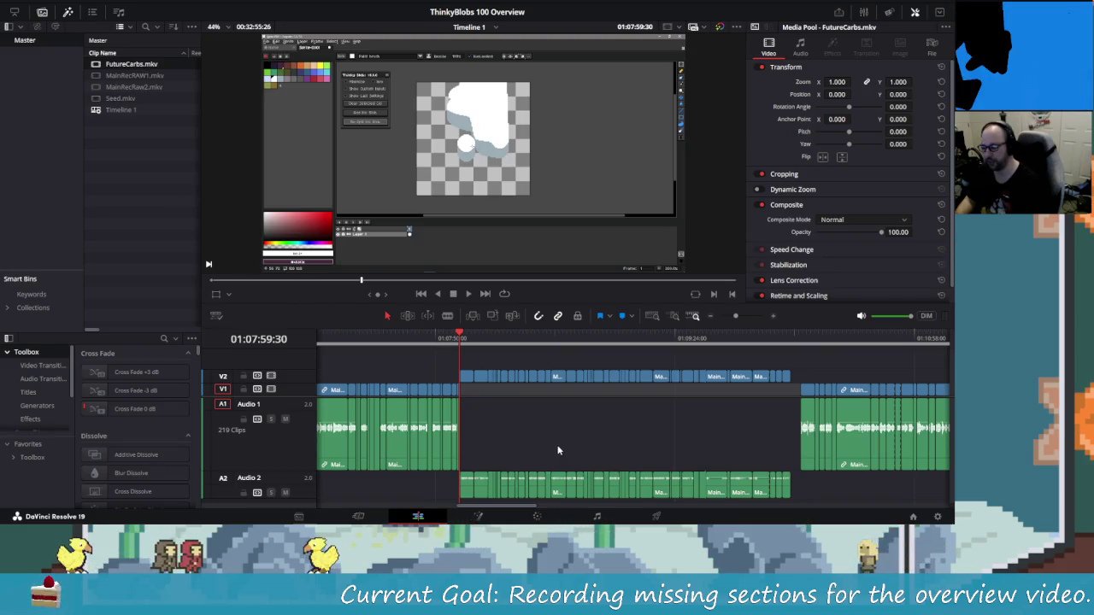
pyautogui.moveTo(801, 377)
pyautogui.mouseDown()
pyautogui.moveTo(867, 476)
pyautogui.moveTo(947, 487)
pyautogui.moveTo(537, 491)
pyautogui.mouseUp()
pyautogui.moveTo(529, 444)
pyautogui.mouseDown()
pyautogui.moveTo(630, 457)
pyautogui.moveTo(947, 460)
pyautogui.mouseUp()
pyautogui.scroll(-5, 503, 419)
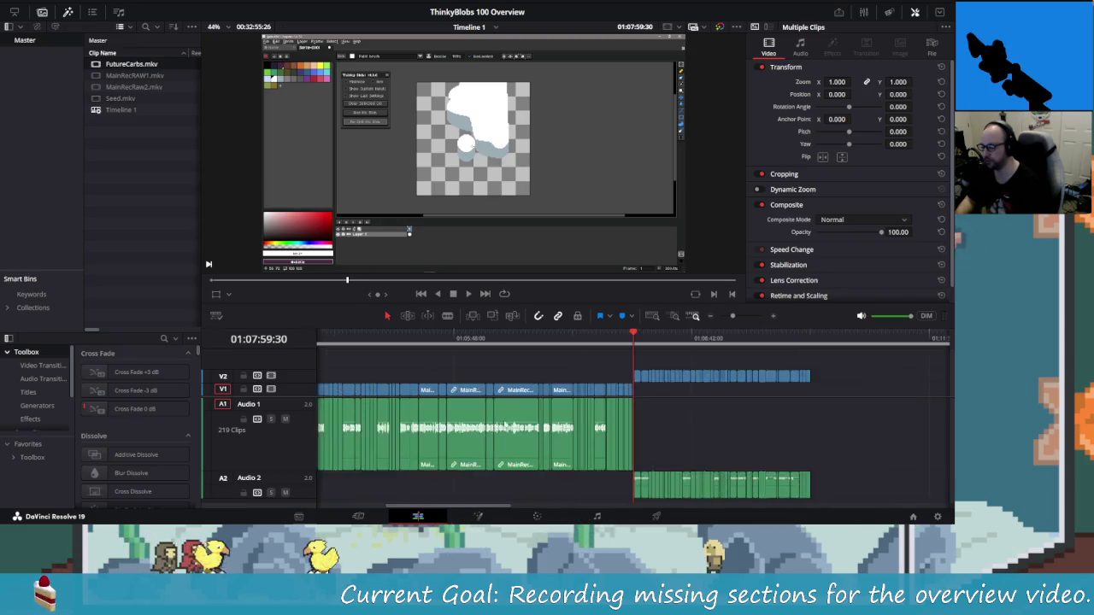
# Move the later main-recording clips far down the timeline.
pyautogui.scroll(3, 503, 419)
pyautogui.scroll(-4, 504, 424)
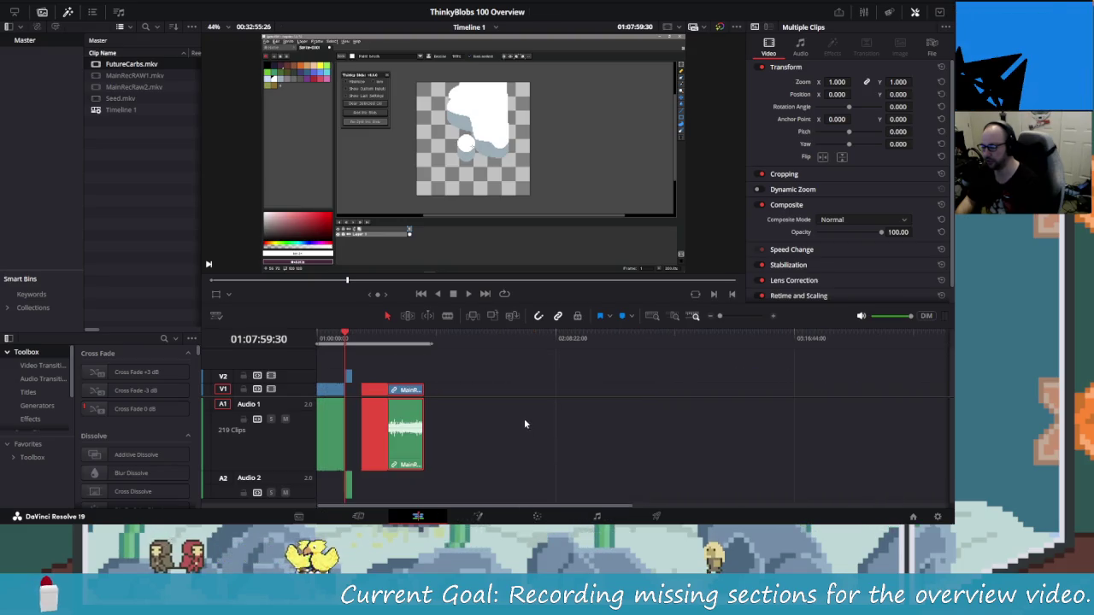
pyautogui.moveTo(369, 427)
pyautogui.mouseDown()
pyautogui.moveTo(482, 440)
pyautogui.moveTo(456, 439)
pyautogui.mouseUp()
pyautogui.scroll(5, 394, 420)
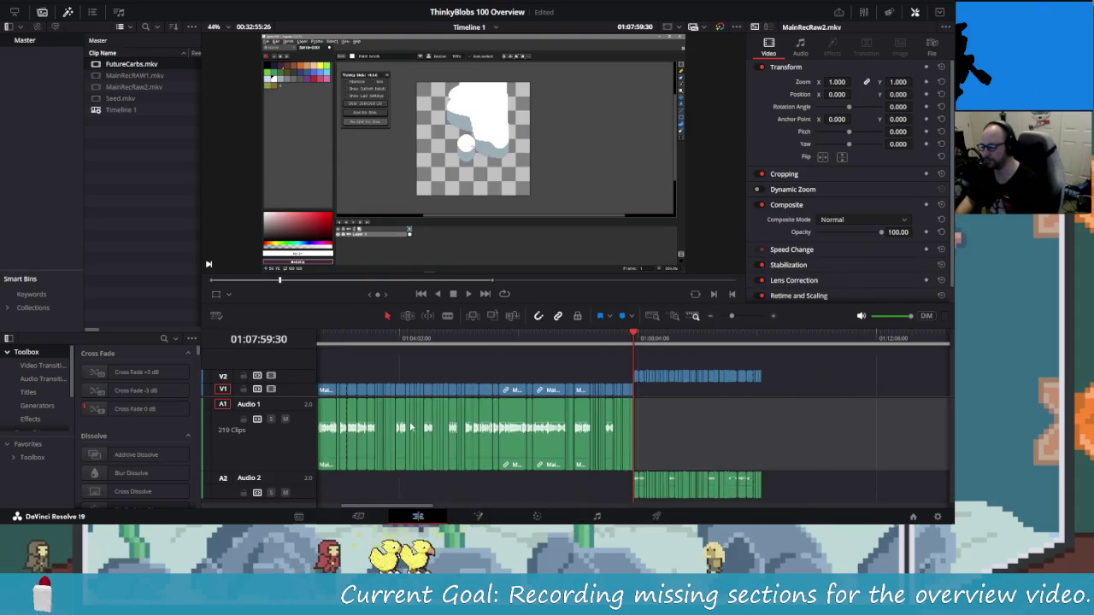
pyautogui.hscroll(5, 730, 454)
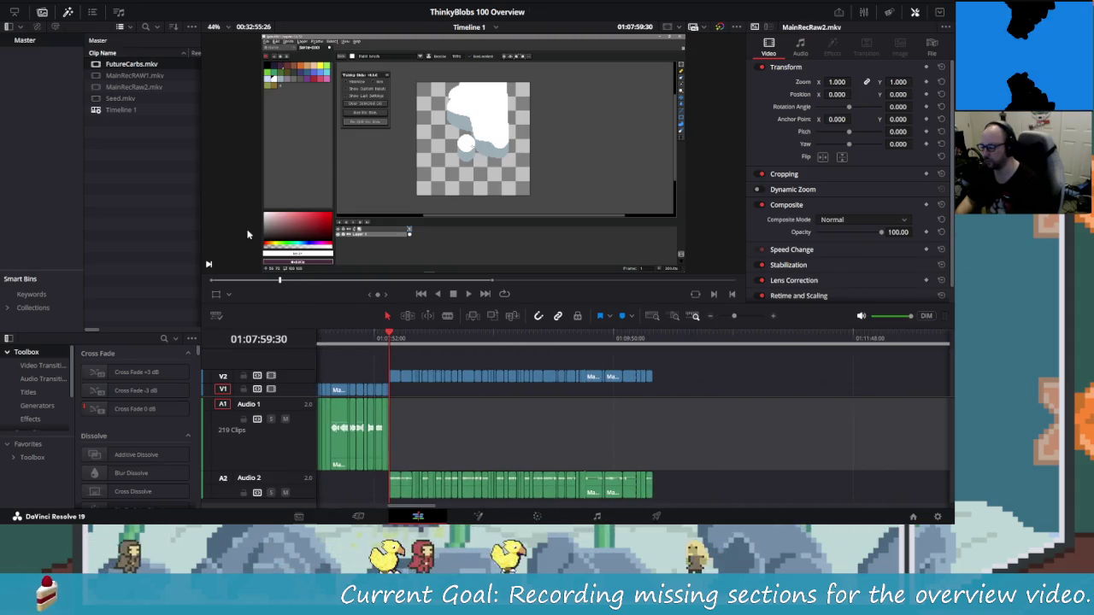
# Place FutureCarbs.mkv at the playhead on V1, mute Audio 2, and select the V2/A2 clips.
pyautogui.moveTo(128, 64)
pyautogui.mouseDown()
pyautogui.moveTo(404, 369)
pyautogui.moveTo(389, 405)
pyautogui.mouseUp()
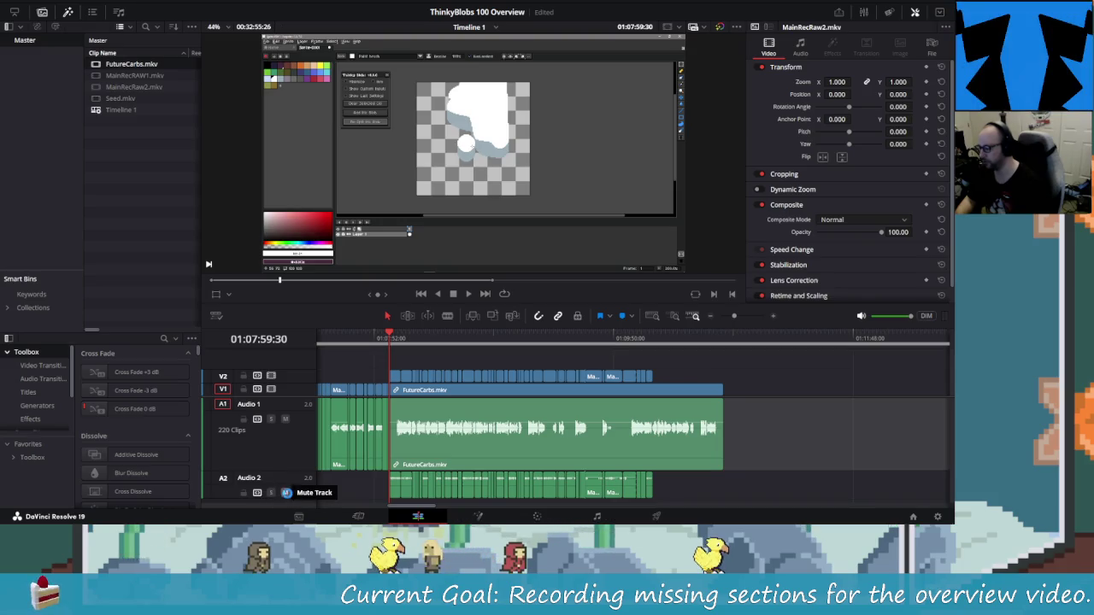
pyautogui.click(286, 493)
pyautogui.hotkey('ctrl', '=')
pyautogui.hotkey('ctrl', '-')
pyautogui.hotkey('ctrl', '-')
pyautogui.hotkey('ctrl', '-')
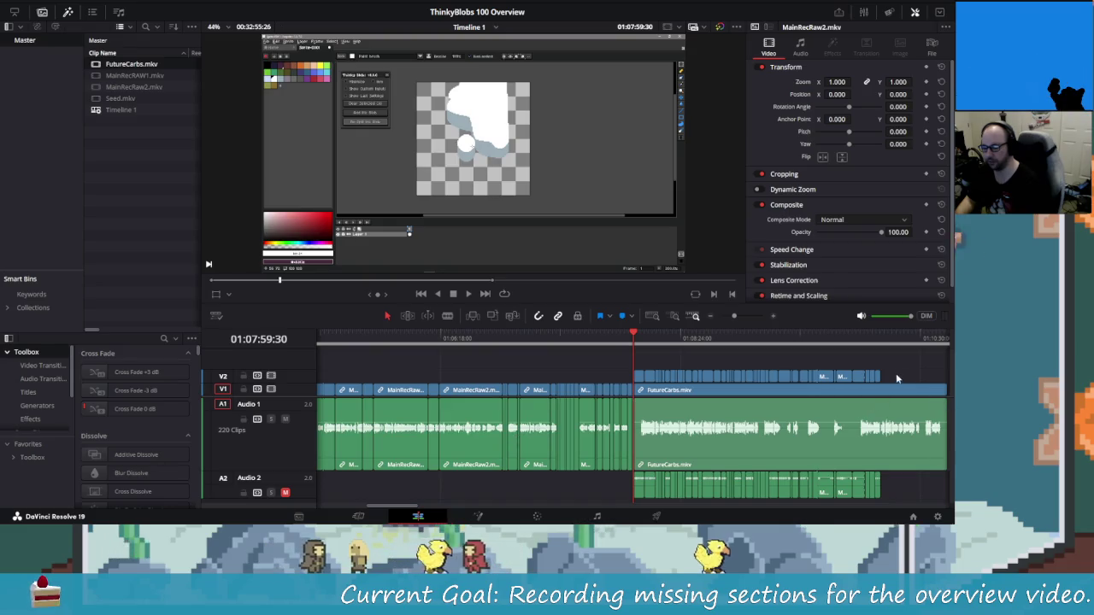
pyautogui.moveTo(680, 373); pyautogui.dragTo(632, 378)
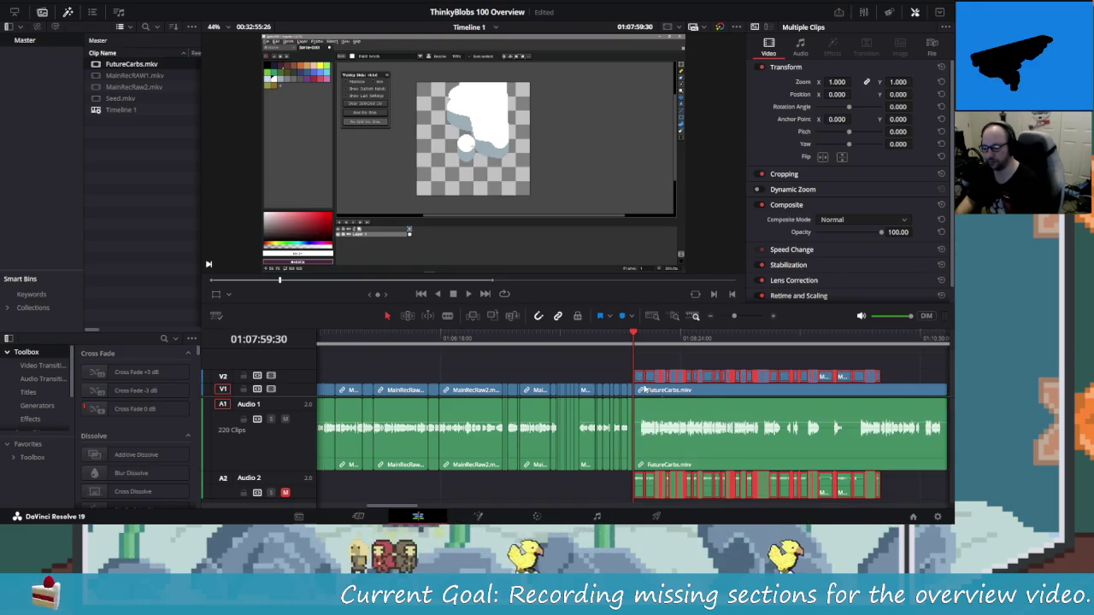
# Hide the V2 blob overlay, mute Audio 2, lock V2 and zoom into the FutureCarbs join.
pyautogui.click(271, 376)
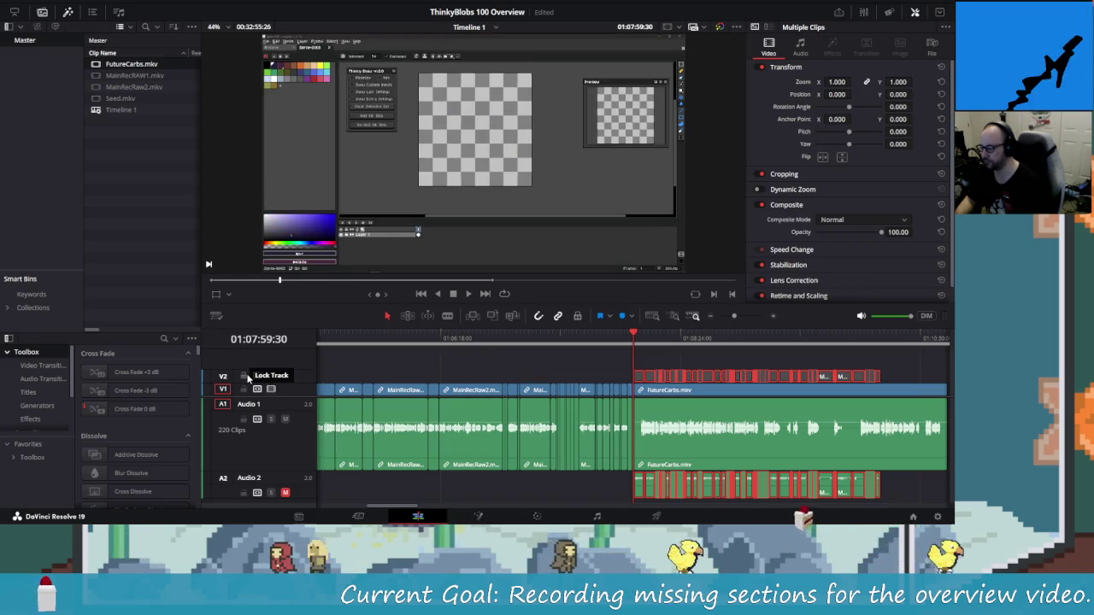
pyautogui.click(285, 492)
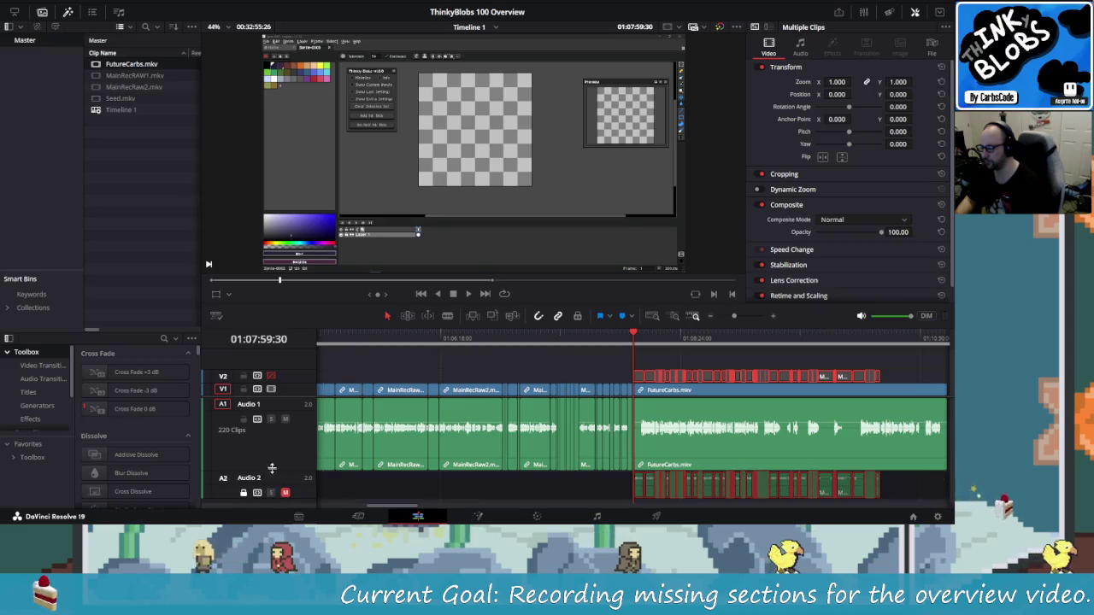
pyautogui.click(244, 377)
pyautogui.hscroll(5, 640, 444)
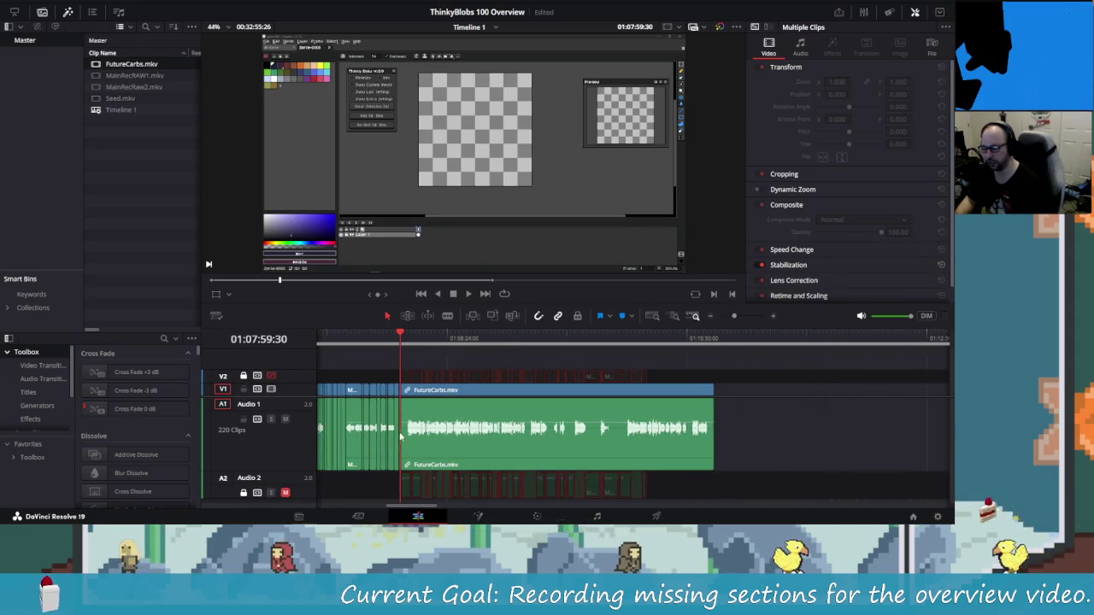
pyautogui.scroll(5, 389, 451)
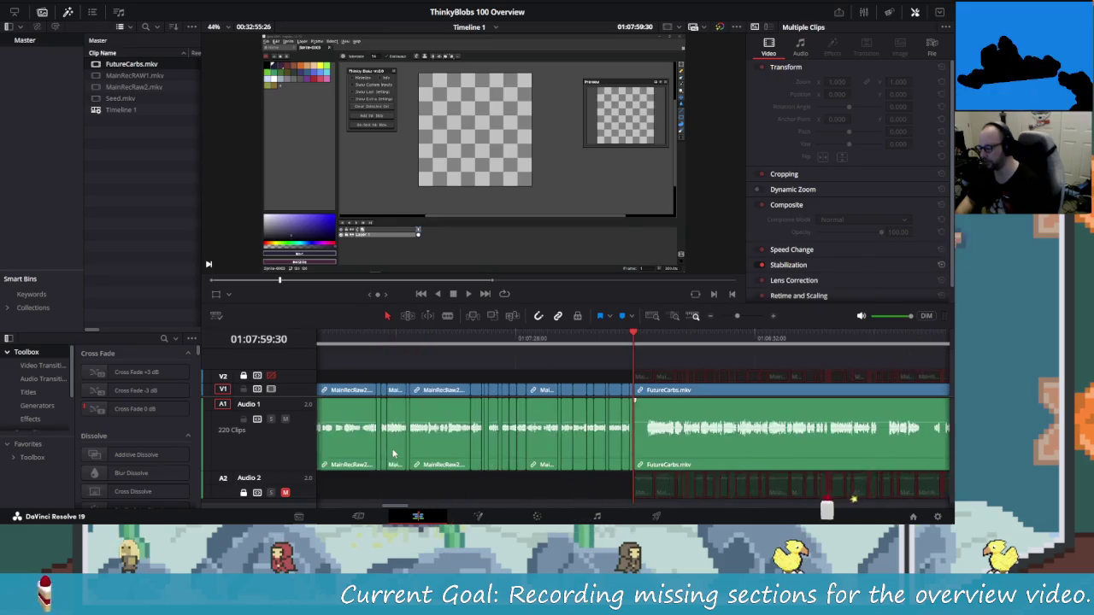
pyautogui.scroll(4, 586, 451)
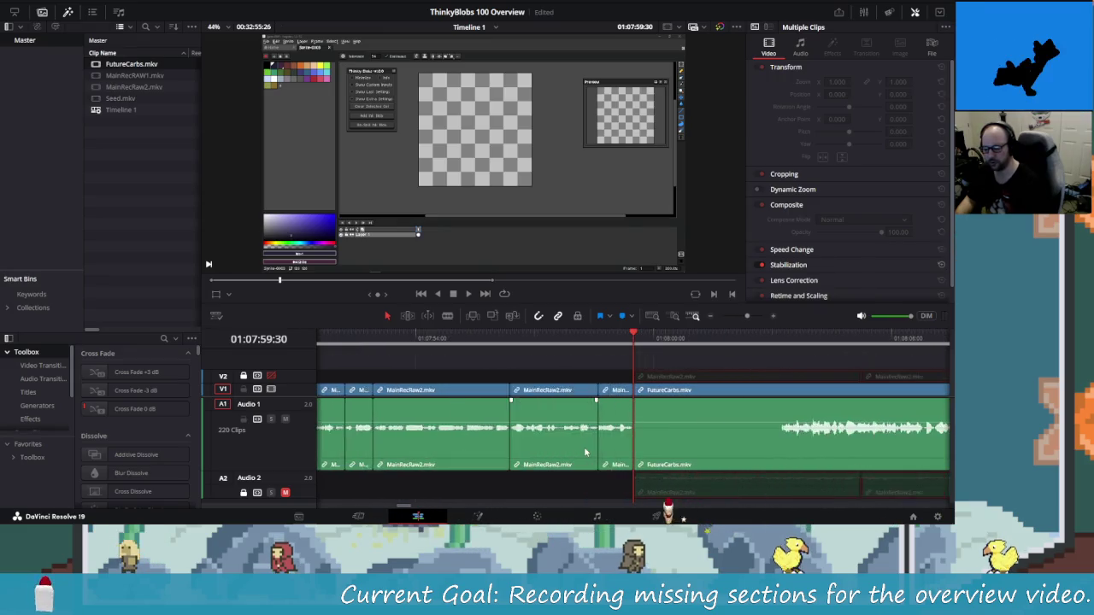
pyautogui.hscroll(3, 702, 455)
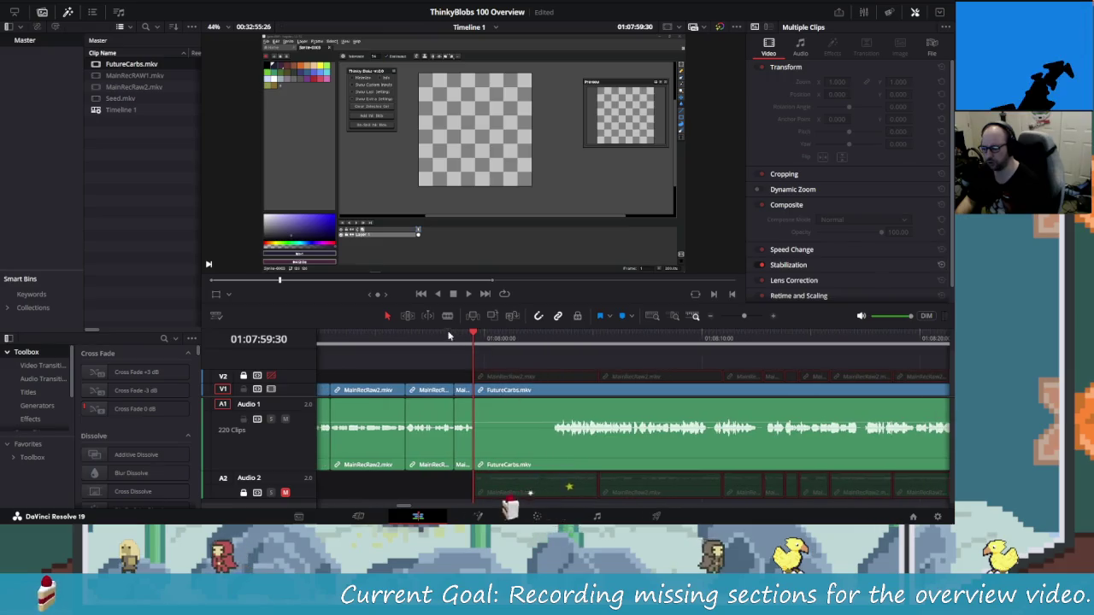
pyautogui.moveTo(475, 345); pyautogui.dragTo(554, 356)
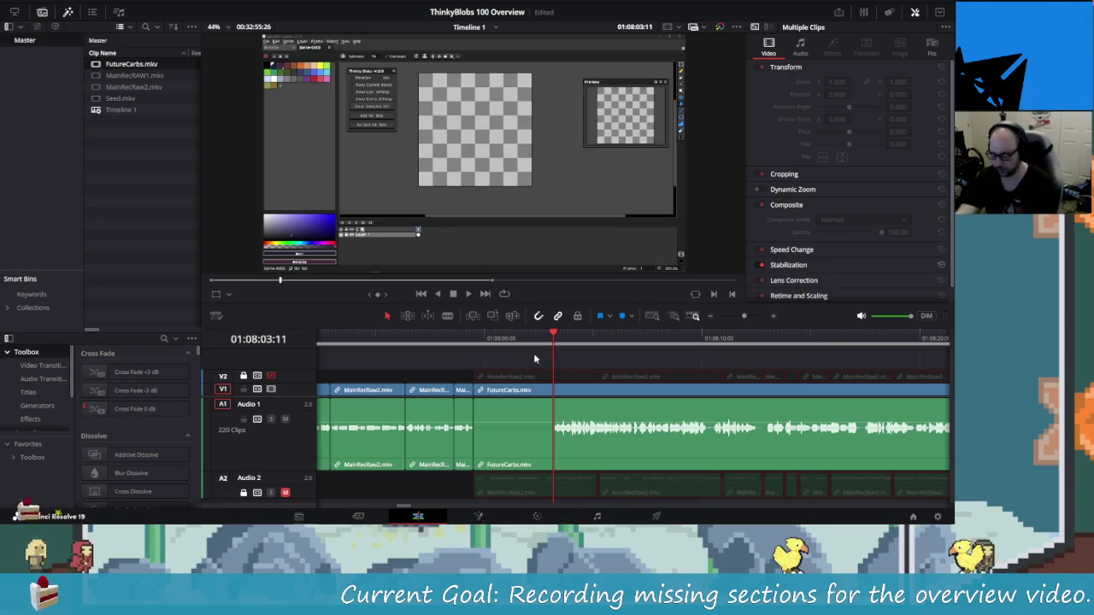
# Try a split on FutureCarbs two frames back, then undo it.
pyautogui.press('Left')
pyautogui.press('Left')
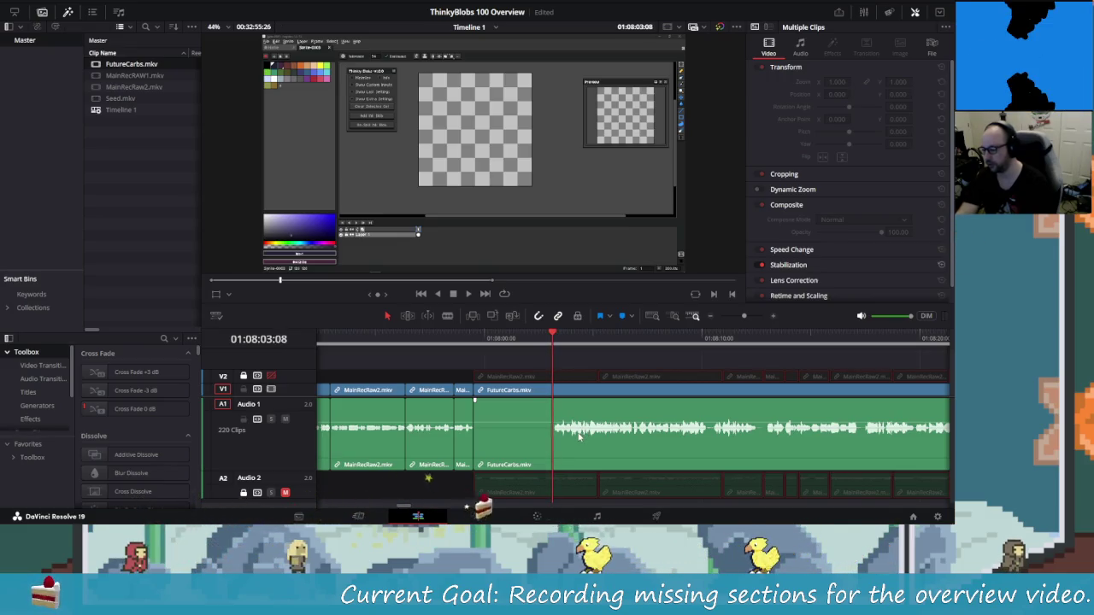
pyautogui.click(527, 436)
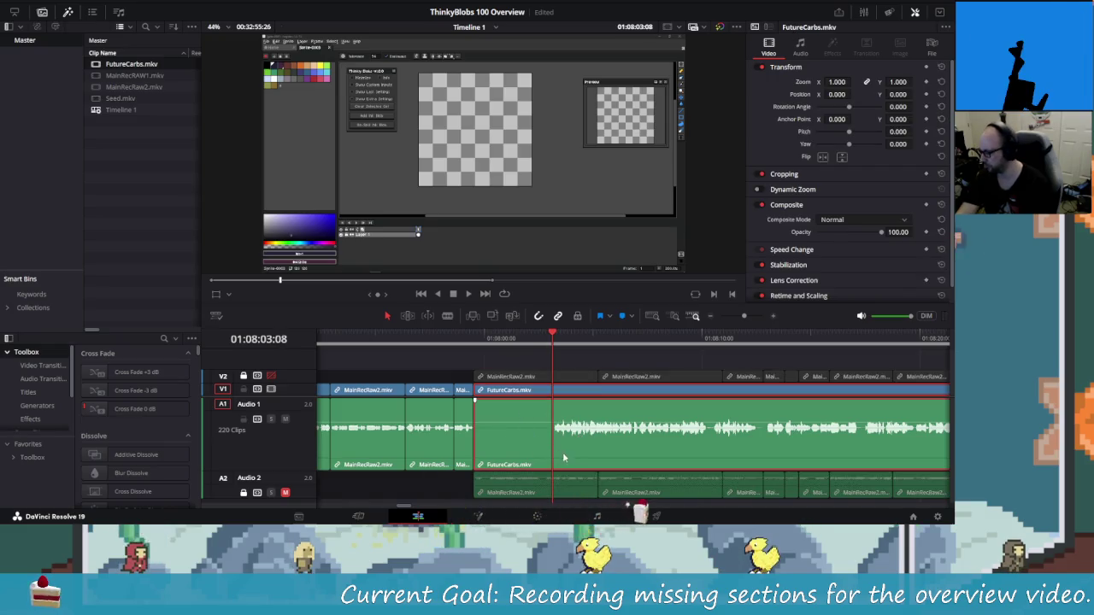
pyautogui.hotkey('ctrl', 'b')
pyautogui.press('Left')
pyautogui.press('Left')
pyautogui.press('Left')
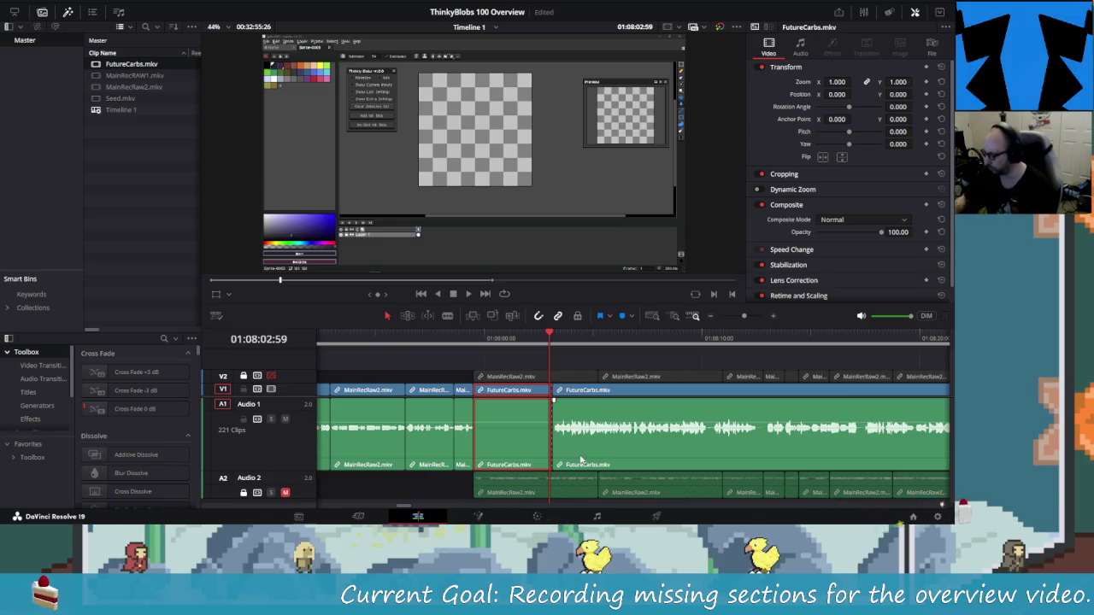
pyautogui.hotkey('ctrl', 'z')
pyautogui.hotkey('ctrl', 'z')
pyautogui.hotkey('ctrl', 'z')
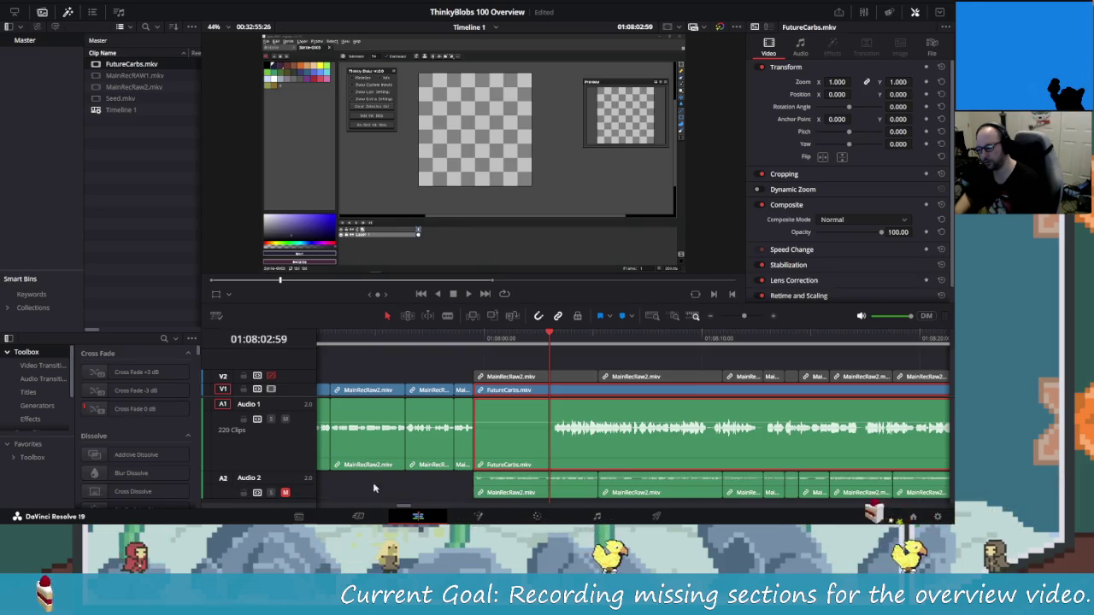
# Lock V2 and Audio 2 and mute Audio 2, leaving V1 unlocked.
pyautogui.click(244, 391)
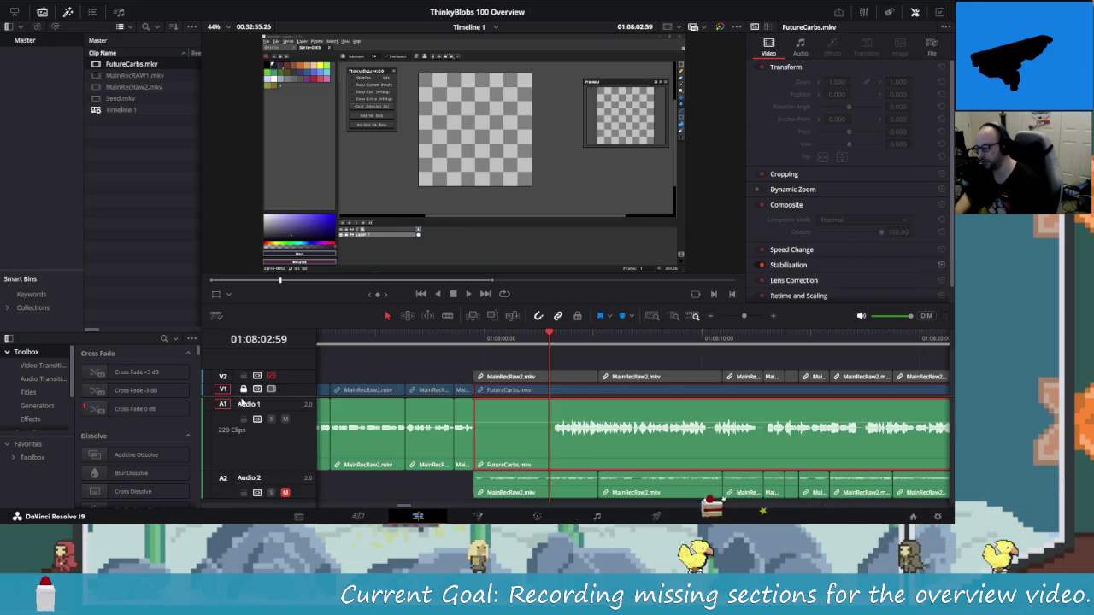
pyautogui.click(243, 390)
pyautogui.click(243, 376)
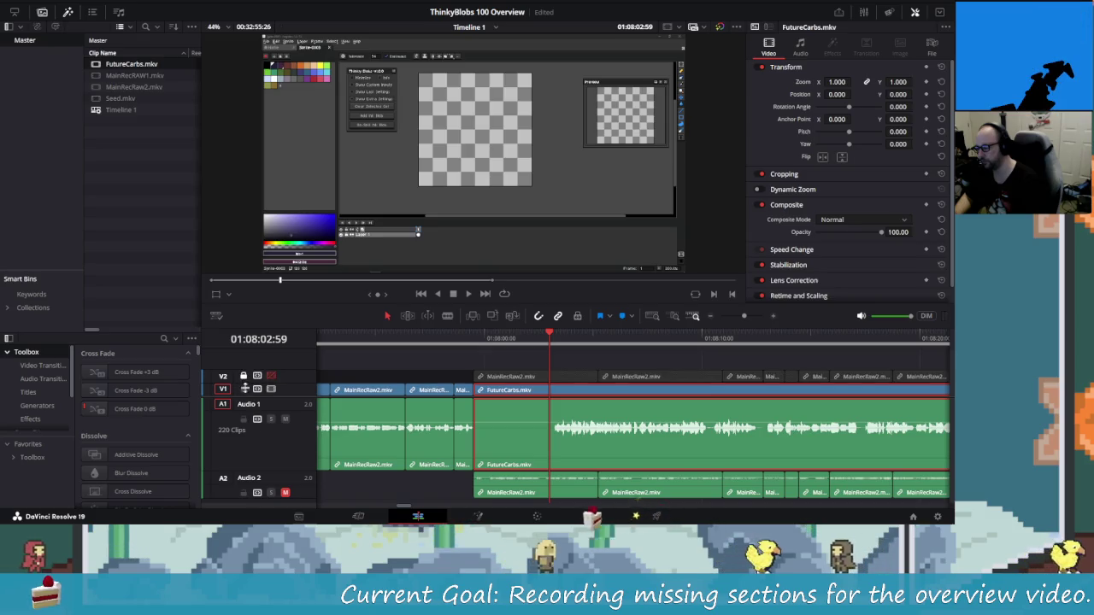
pyautogui.click(244, 493)
pyautogui.click(285, 492)
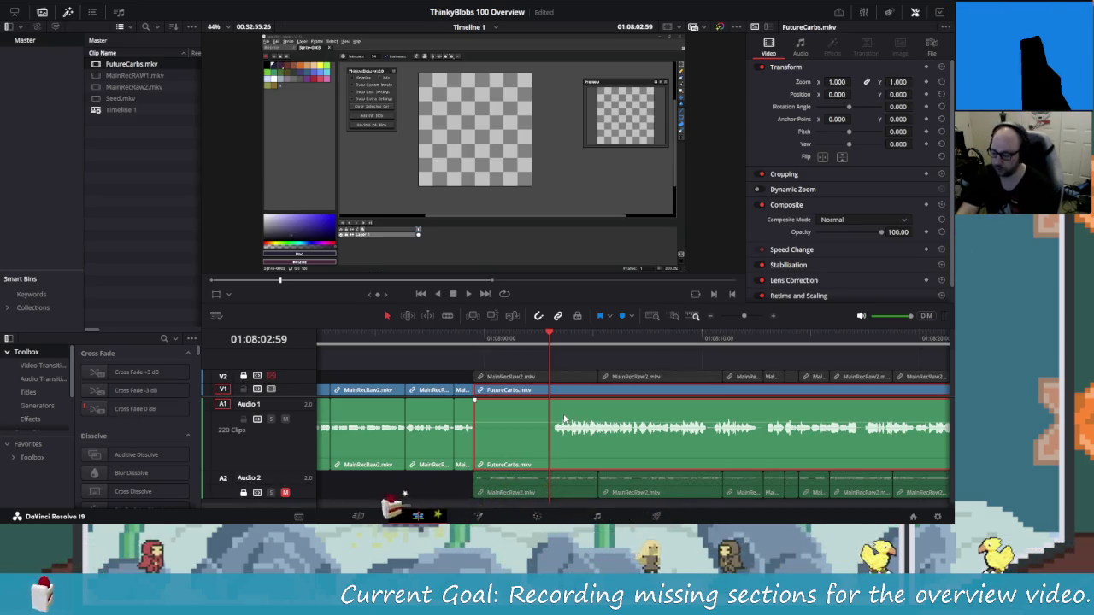
# Blade FutureCarbs at the playhead, delete its silent front piece and close the gap.
pyautogui.hotkey('ctrl', 'b')
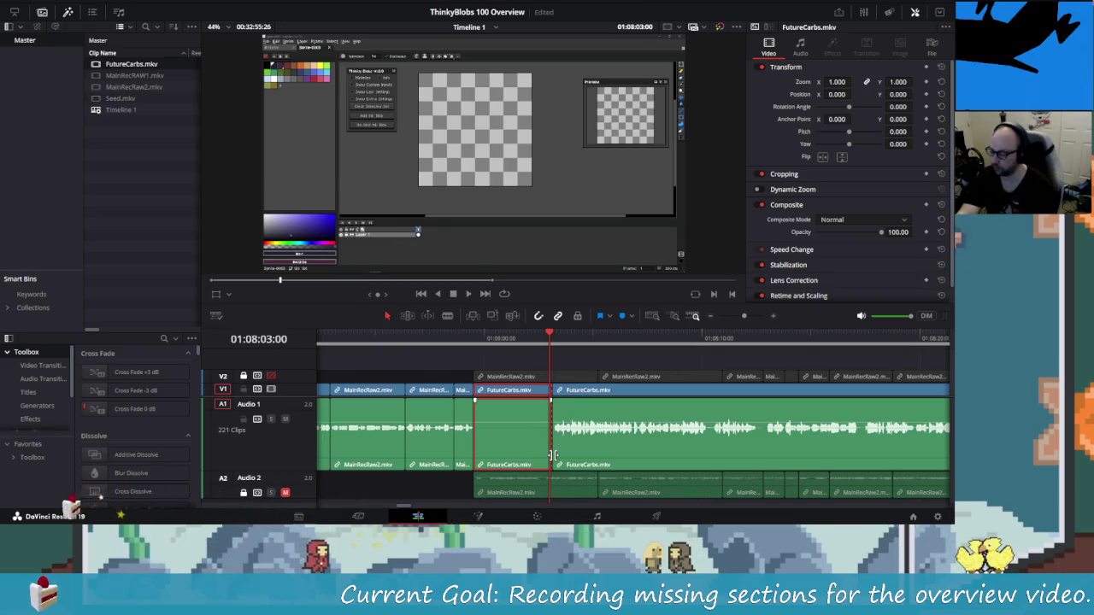
pyautogui.press('Delete')
pyautogui.click(547, 449)
pyautogui.press('Delete')
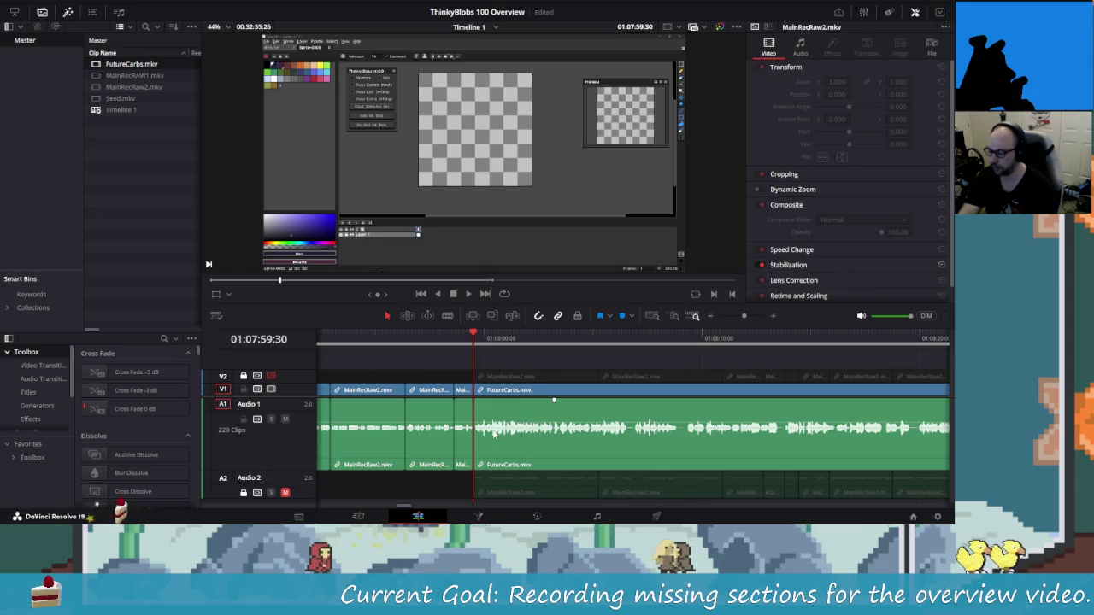
pyautogui.press('space')
pyautogui.press('j')
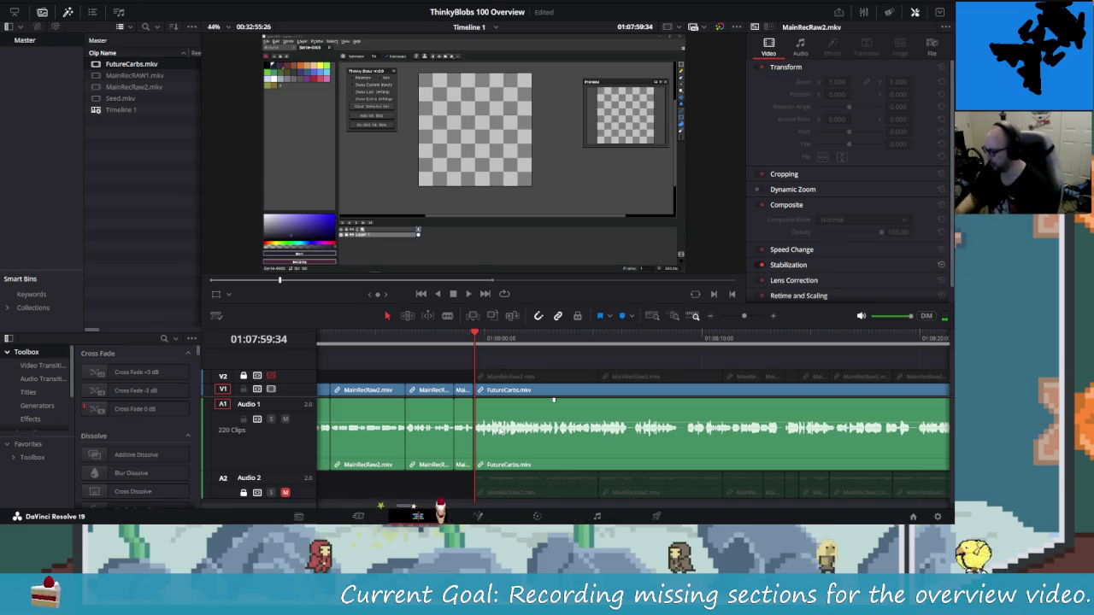
# Split again at 01:08:02:59, remove the silent stretch and replay from three seconds before.
pyautogui.hotkey('ctrl', 'b')
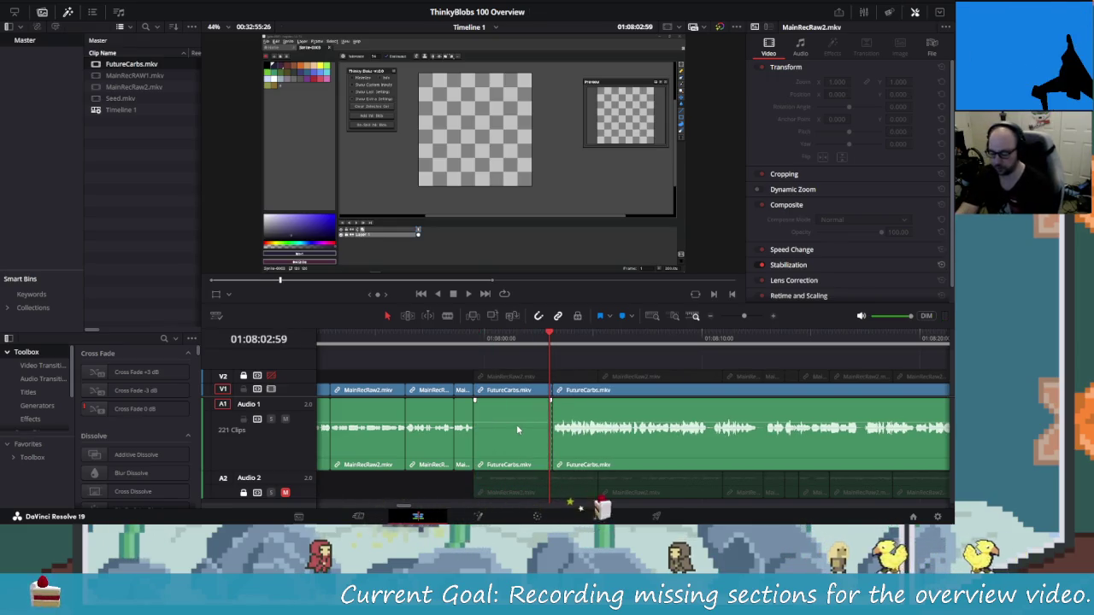
pyautogui.click(517, 424)
pyautogui.press('Delete')
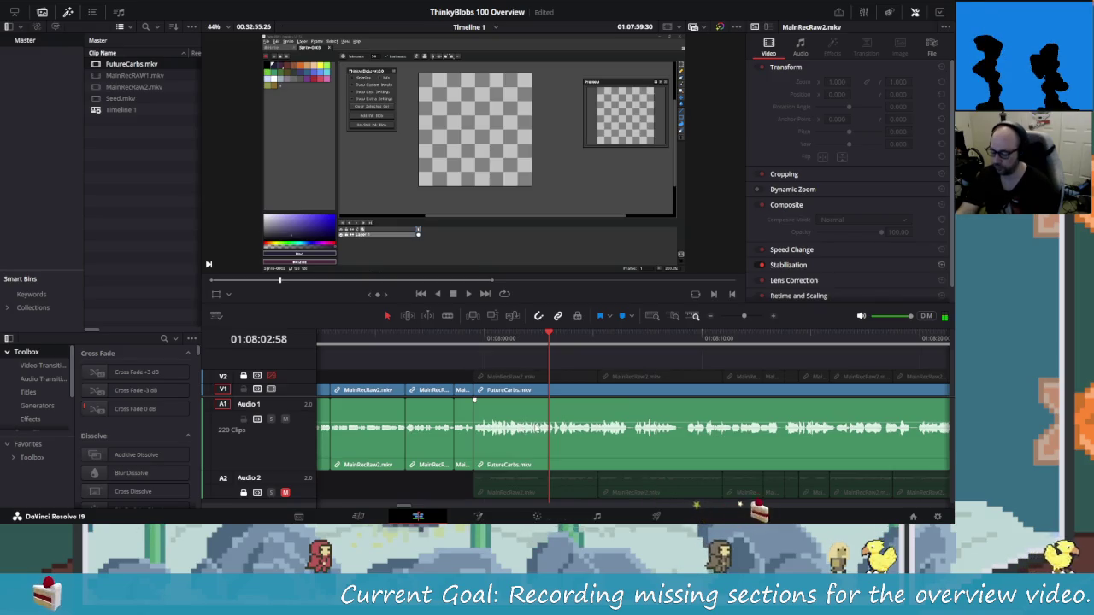
pyautogui.hotkey('shift', 'Left')
pyautogui.hotkey('shift', 'Left')
pyautogui.hotkey('shift', 'Left')
pyautogui.hotkey('shift', 'Left')
pyautogui.hotkey('shift', 'Left')
pyautogui.hotkey('shift', 'Left')
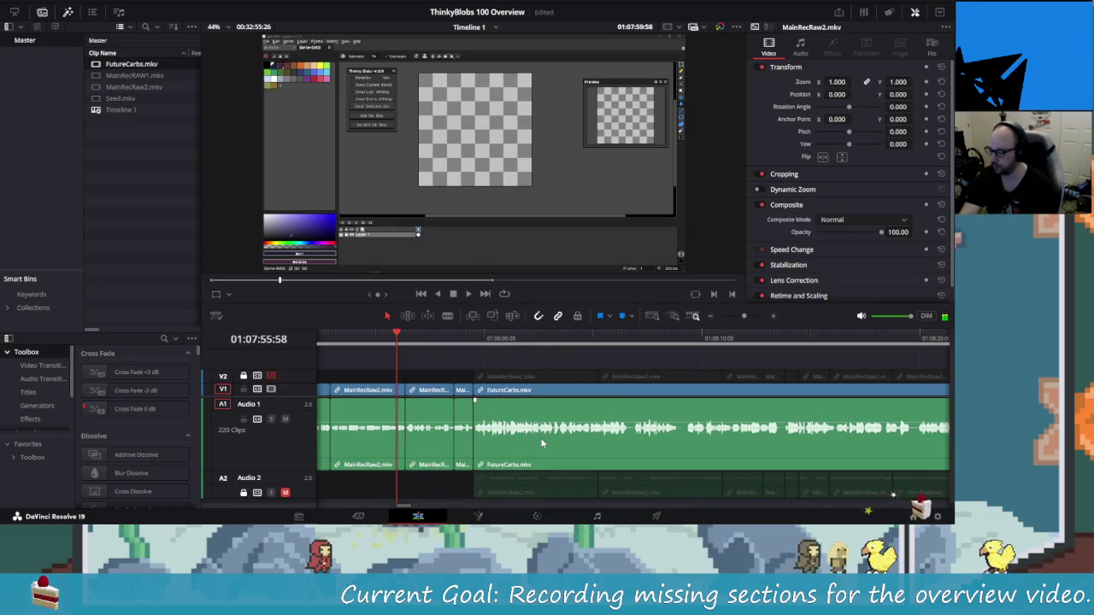
pyautogui.press('space')
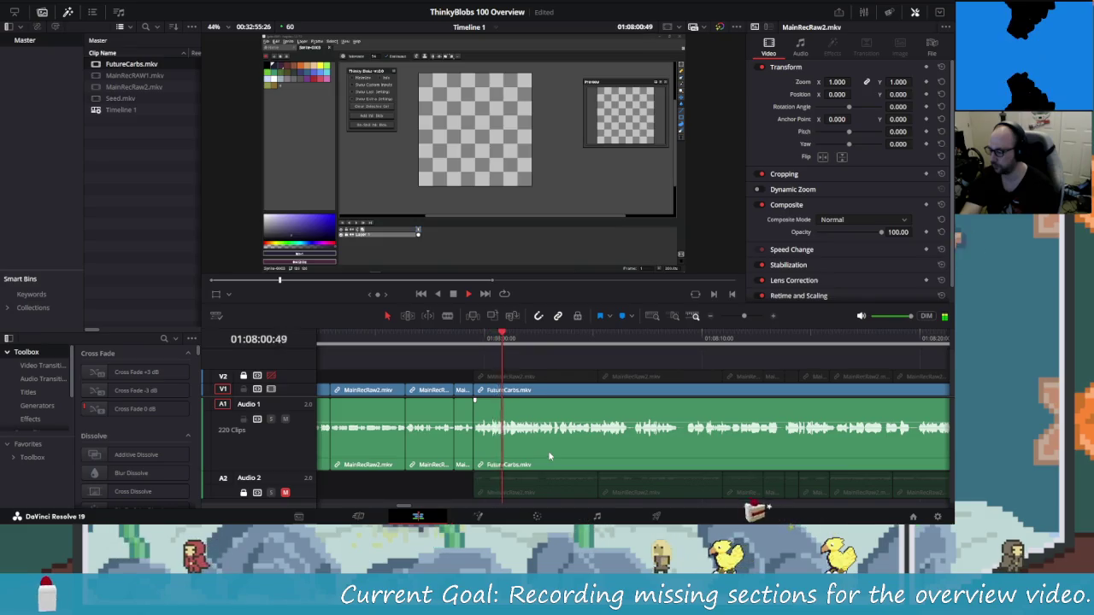
pyautogui.press('space')
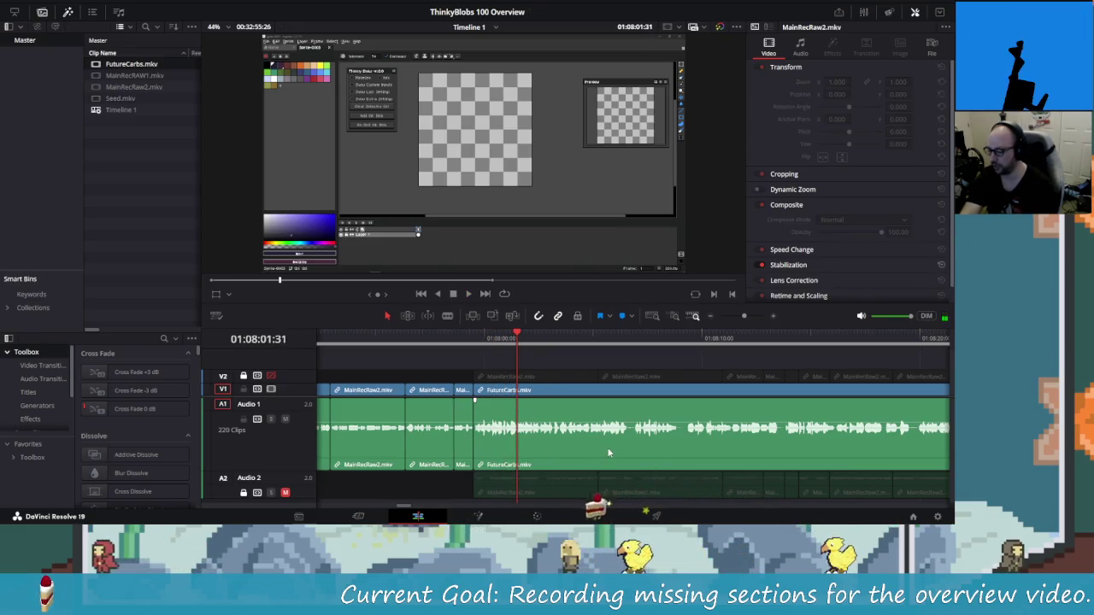
pyautogui.hotkey('shift', 'Left')
pyautogui.hotkey('shift', 'Left')
pyautogui.hotkey('shift', 'Left')
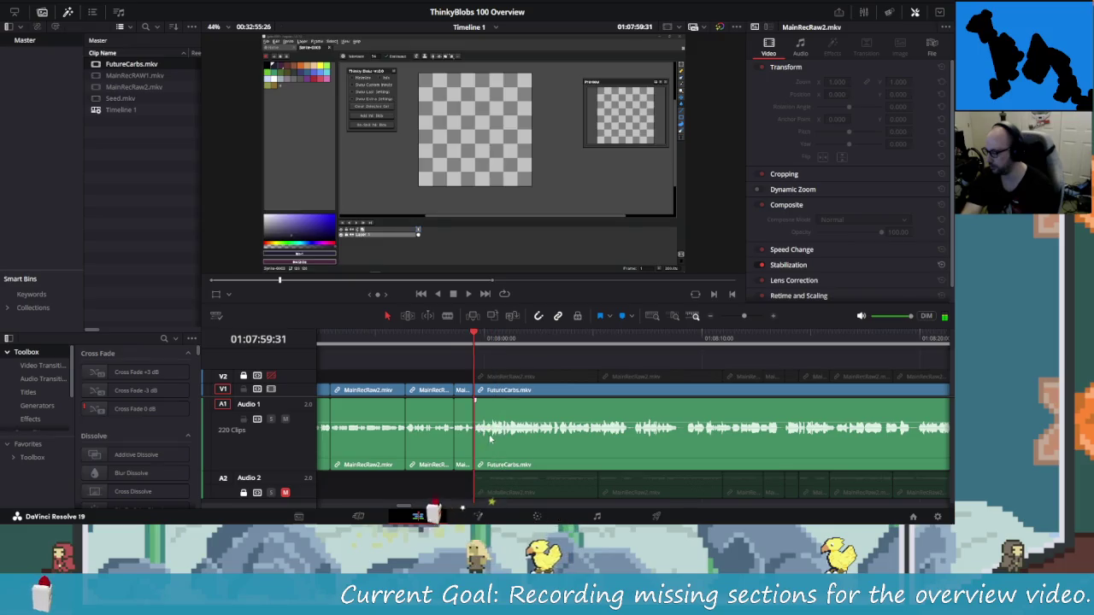
pyautogui.click(479, 429)
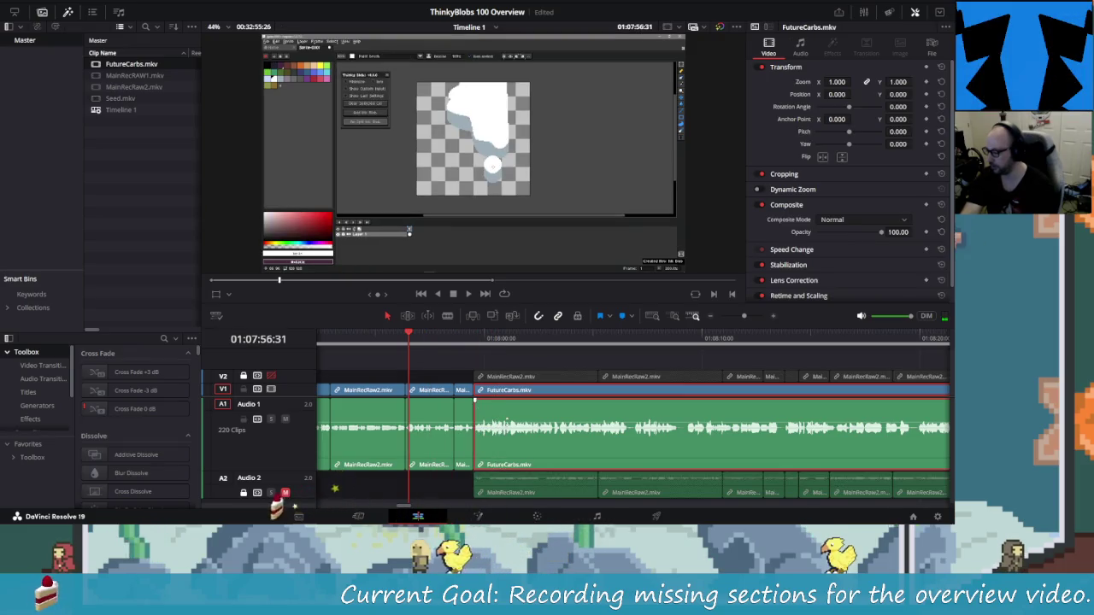
# Drag the FutureCarbs volume line down to -3.13 dB and play it back to check.
pyautogui.moveTo(505, 422); pyautogui.dragTo(499, 425)
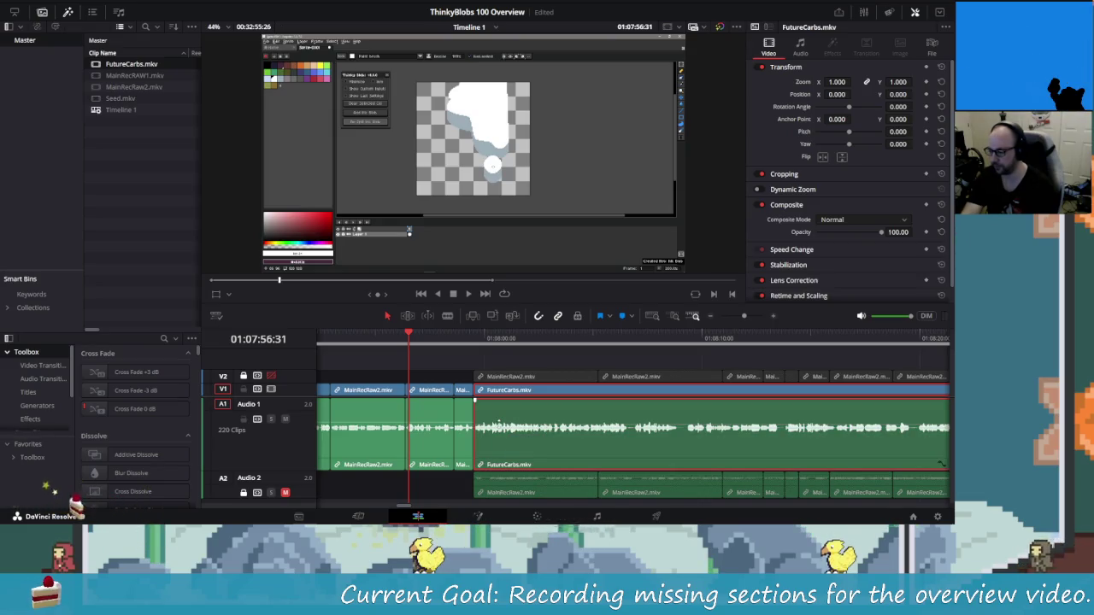
pyautogui.press('space')
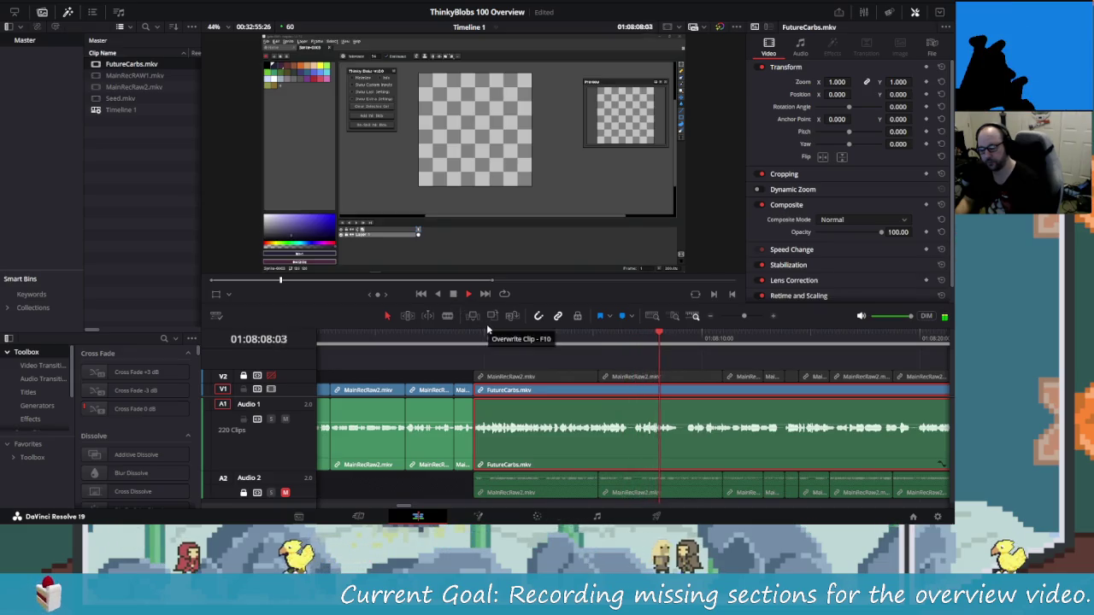
pyautogui.press('space')
pyautogui.hotkey('shift', 'Left')
pyautogui.hotkey('shift', 'Left')
pyautogui.hotkey('shift', 'Left')
pyautogui.hotkey('shift', 'Left')
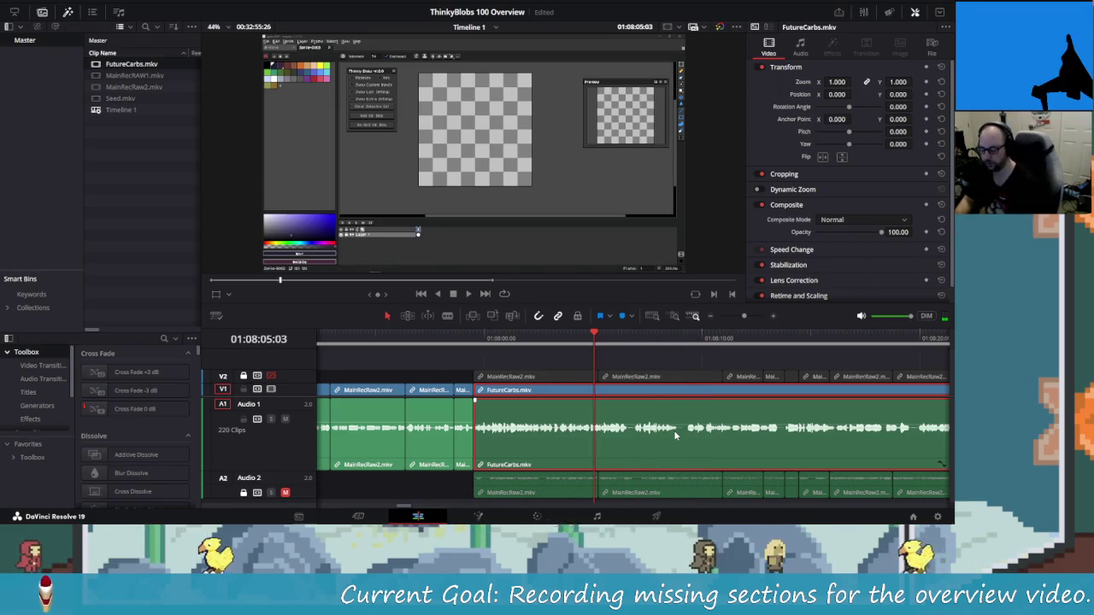
# Zoom in, find the cut frame, then blade and ripple-delete a short piece of FutureCarbs.
pyautogui.hotkey('ctrl', '=')
pyautogui.hotkey('ctrl', '=')
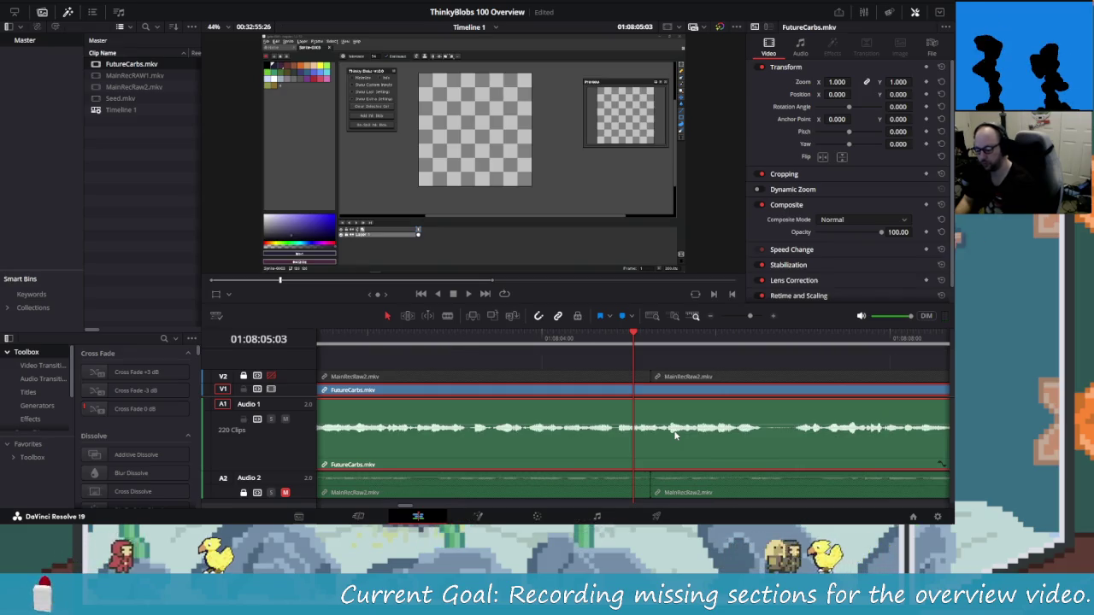
pyautogui.hotkey('shift', 'Right')
pyautogui.hotkey('shift', 'Right')
pyautogui.hotkey('shift', 'Right')
pyautogui.press('Left')
pyautogui.press('Left')
pyautogui.press('Left')
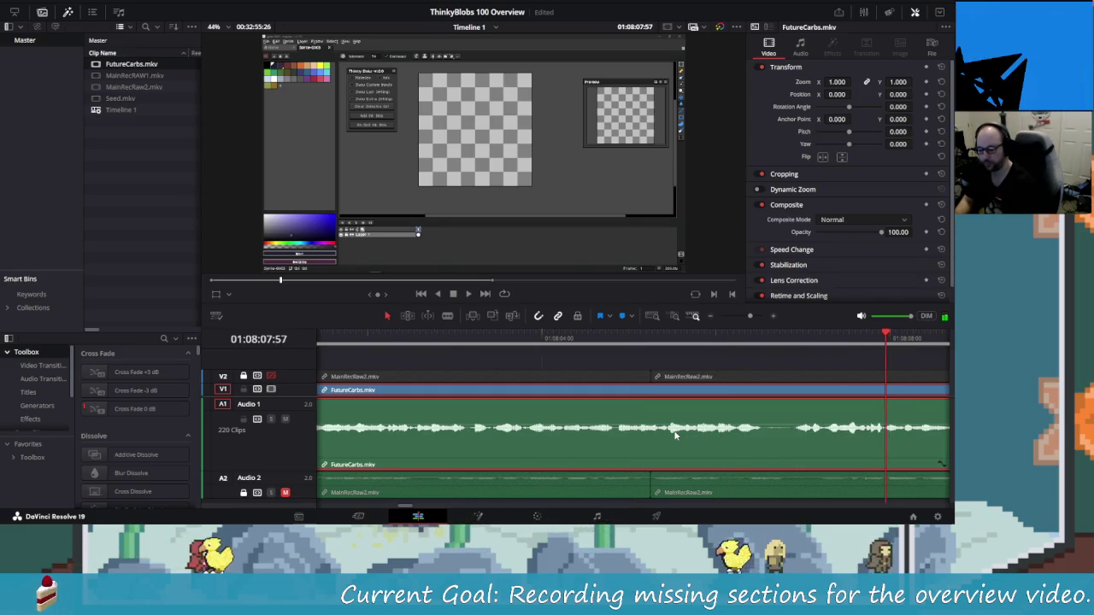
pyautogui.hotkey('shift', 'Left')
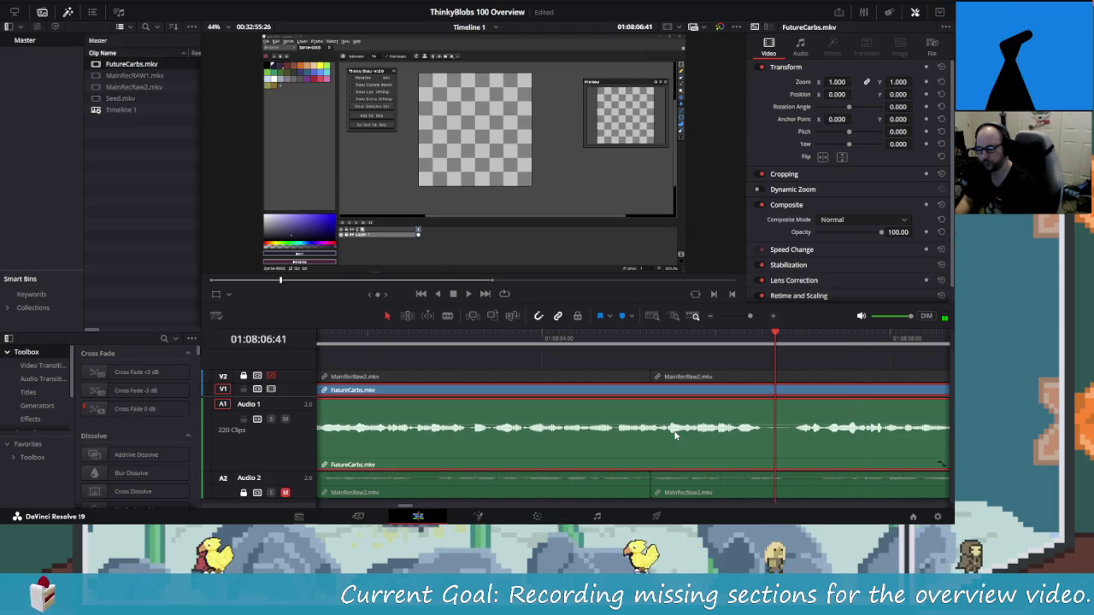
pyautogui.press('Left')
pyautogui.press('Left')
pyautogui.press('Left')
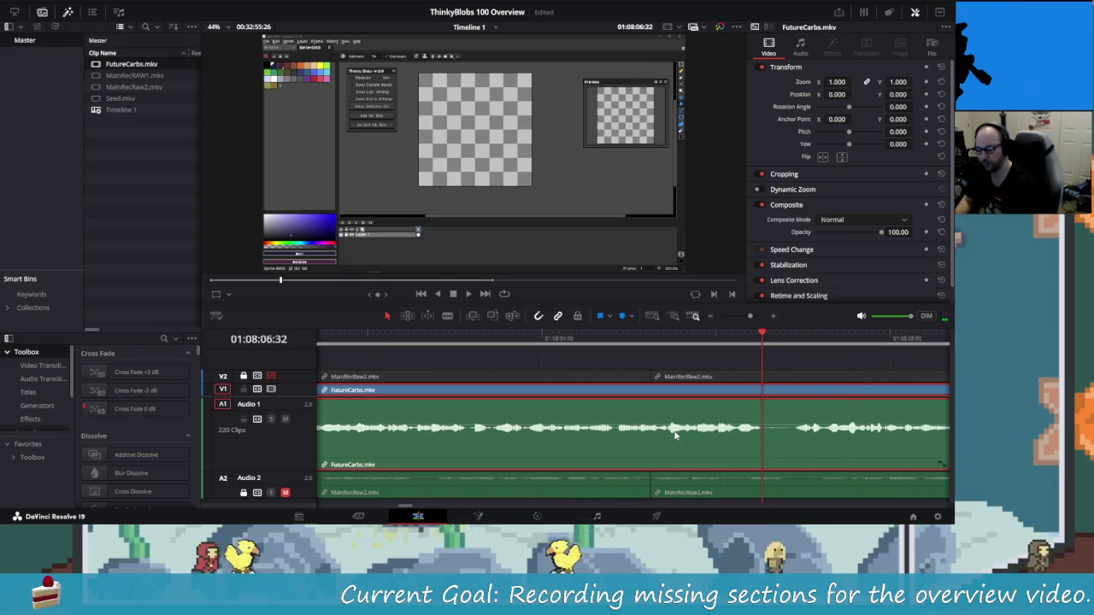
pyautogui.press('Right')
pyautogui.press('Right')
pyautogui.press('Right')
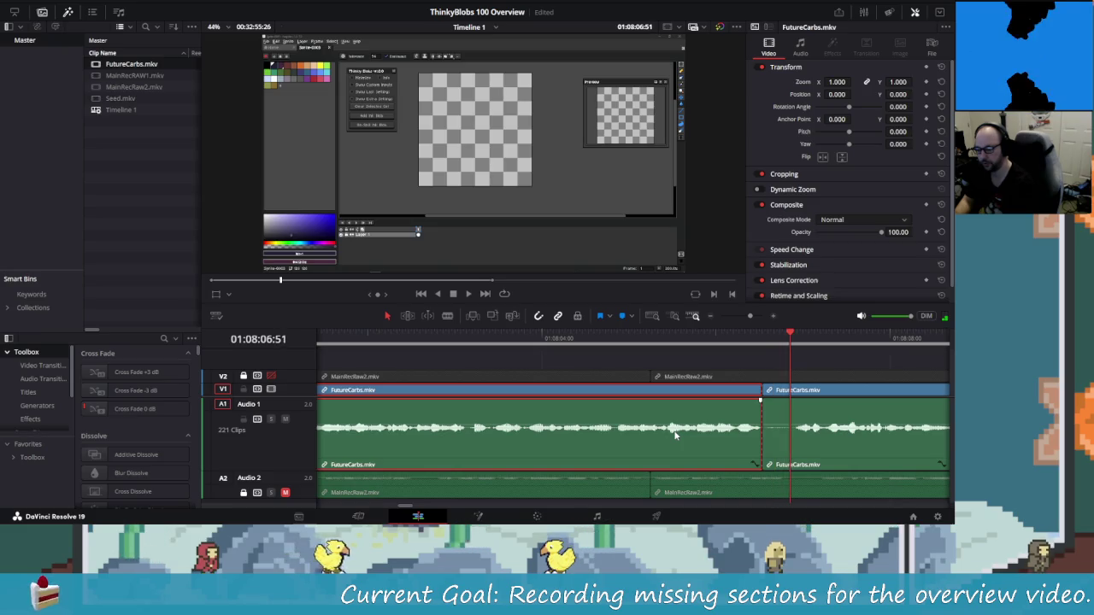
pyautogui.hotkey('ctrl', 'b')
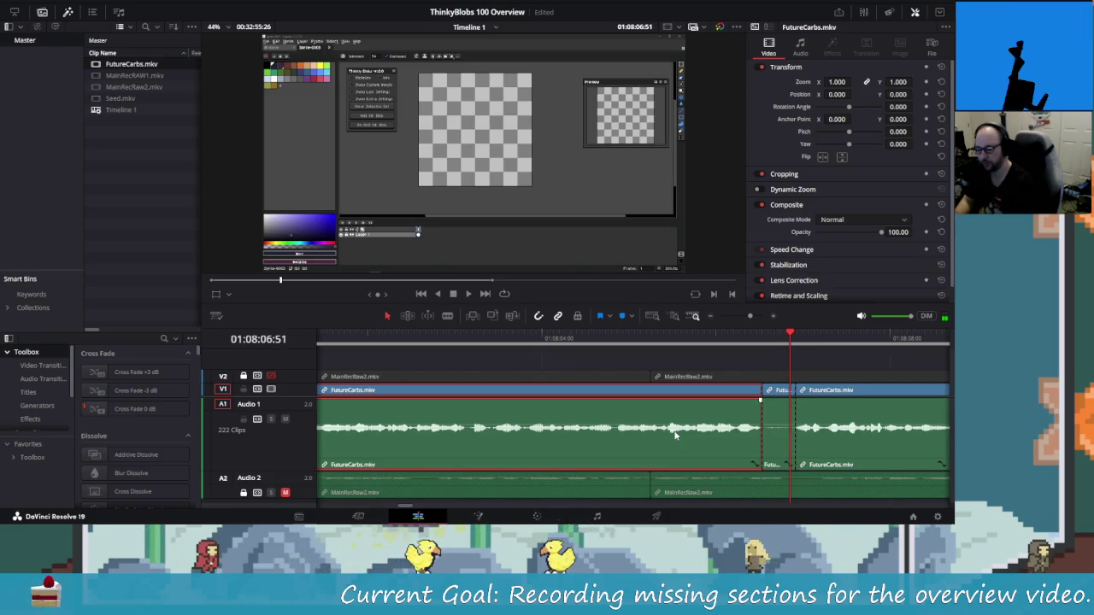
pyautogui.press('Delete')
pyautogui.press('Left')
pyautogui.press('Left')
pyautogui.press('Left')
# Replay the join from before the cut and again from the edit point to check it.
pyautogui.hotkey('shift', 'Left')
pyautogui.hotkey('shift', 'Left')
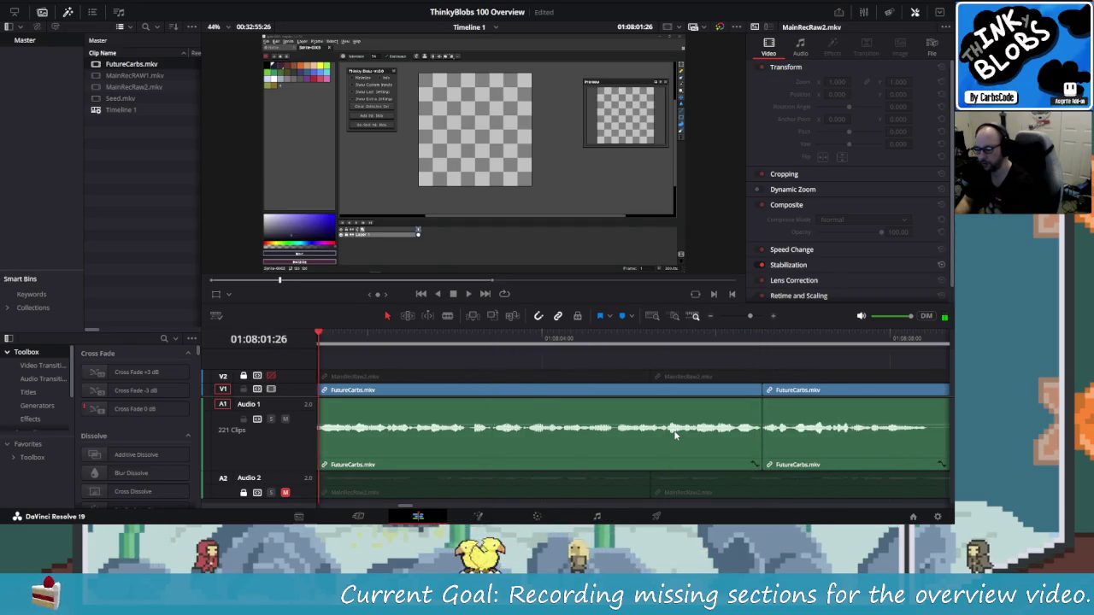
pyautogui.hotkey('shift', 'Left')
pyautogui.hotkey('shift', 'Left')
pyautogui.press('space')
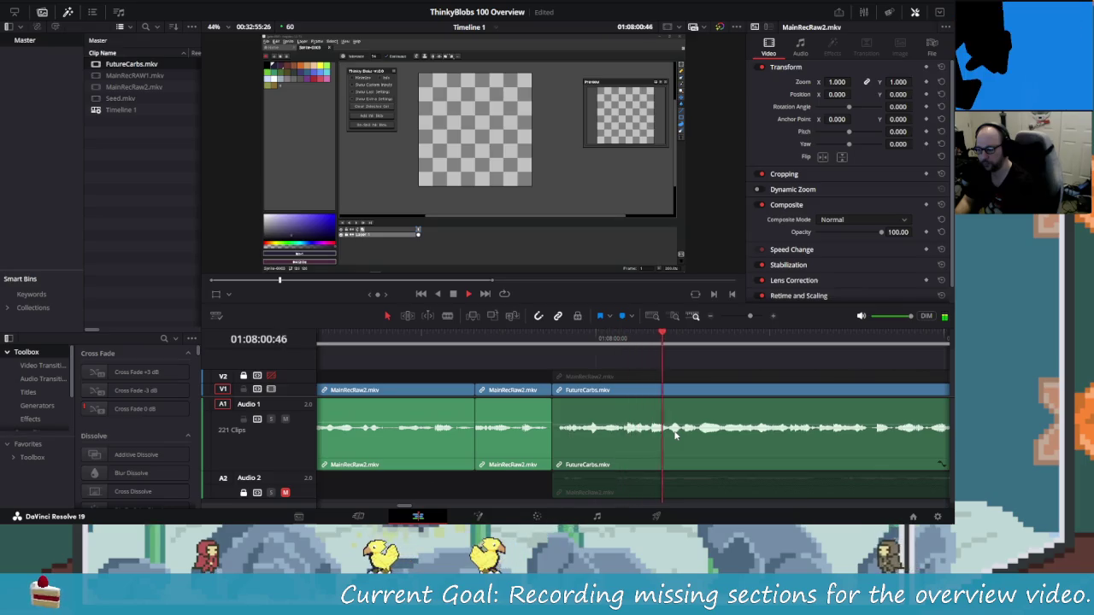
pyautogui.press('space')
pyautogui.press('Up')
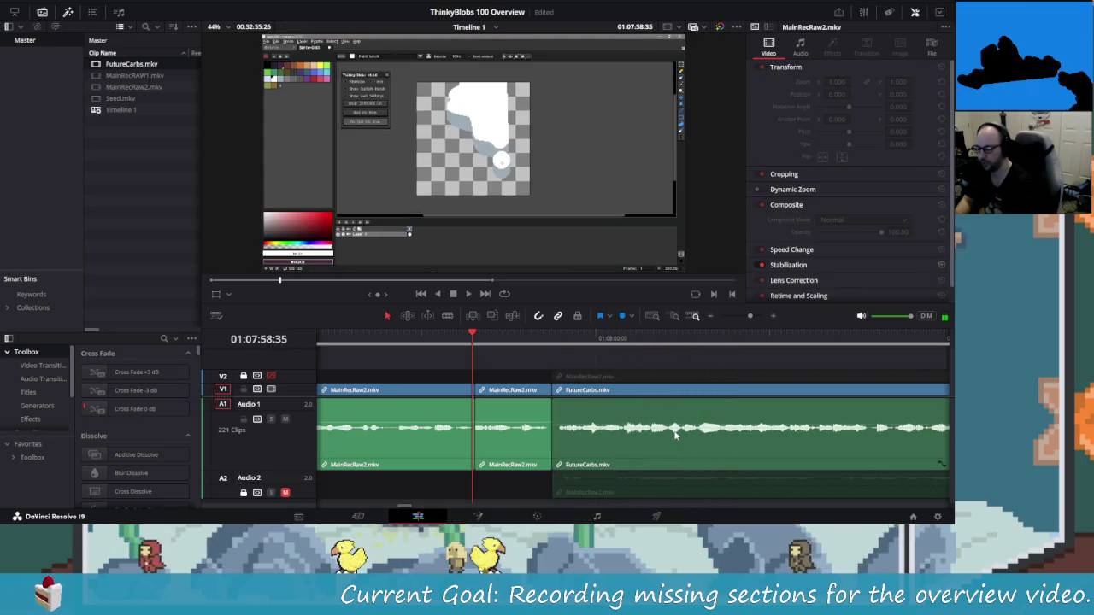
pyautogui.press('space')
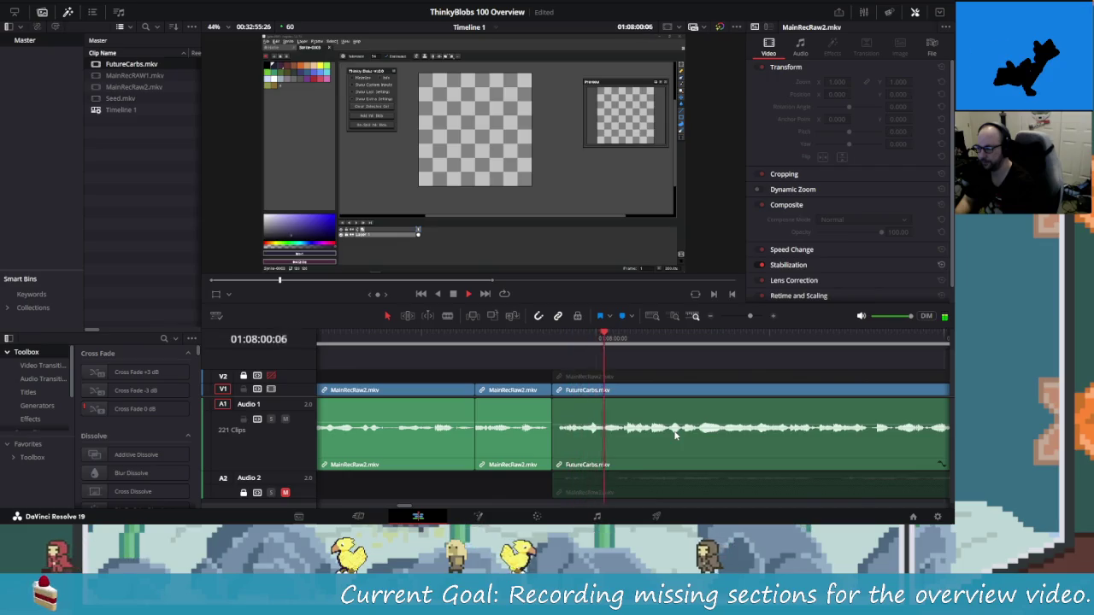
pyautogui.press('space')
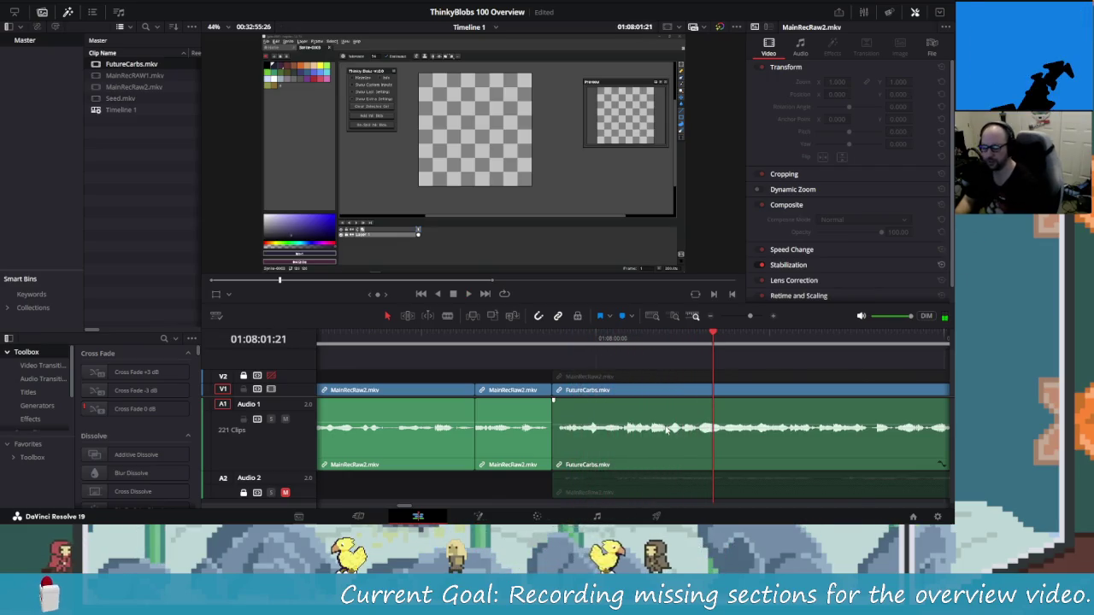
# Select the first FutureCarbs clip and scrub through its footage to 01:08:05:15.
pyautogui.click(603, 410)
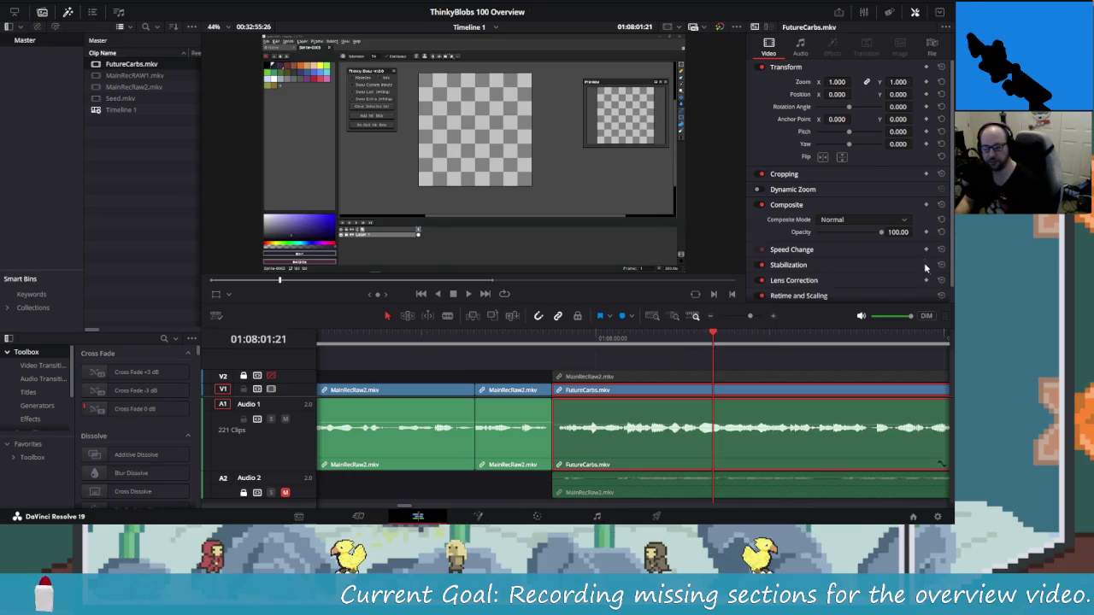
pyautogui.moveTo(716, 341)
pyautogui.mouseDown()
pyautogui.moveTo(552, 346)
pyautogui.moveTo(553, 358)
pyautogui.moveTo(572, 359)
pyautogui.mouseUp()
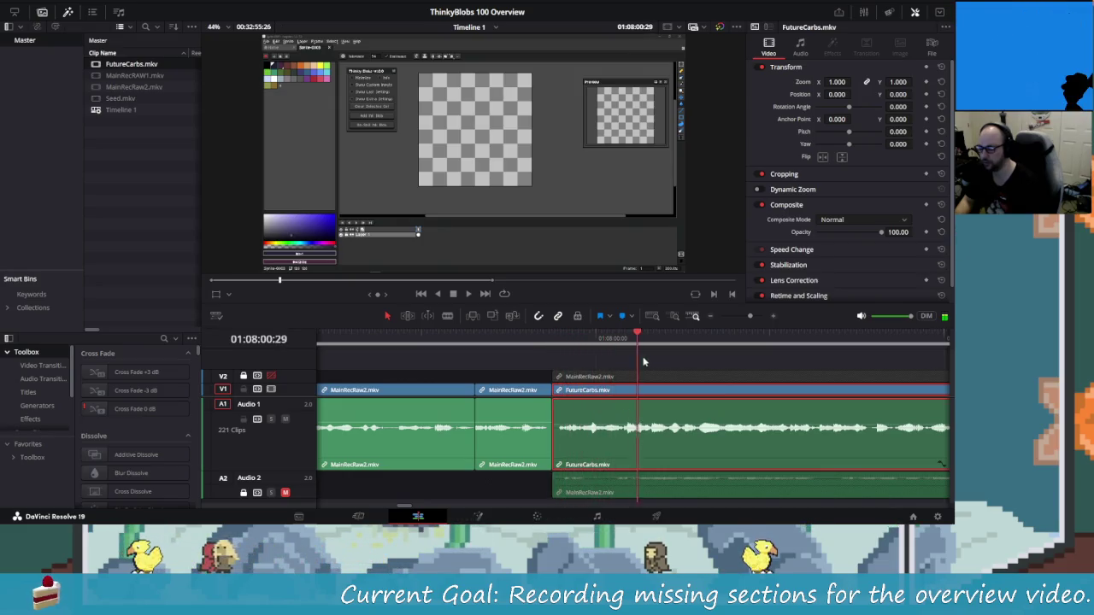
pyautogui.moveTo(771, 369); pyautogui.dragTo(868, 381)
pyautogui.hscroll(3, 717, 436)
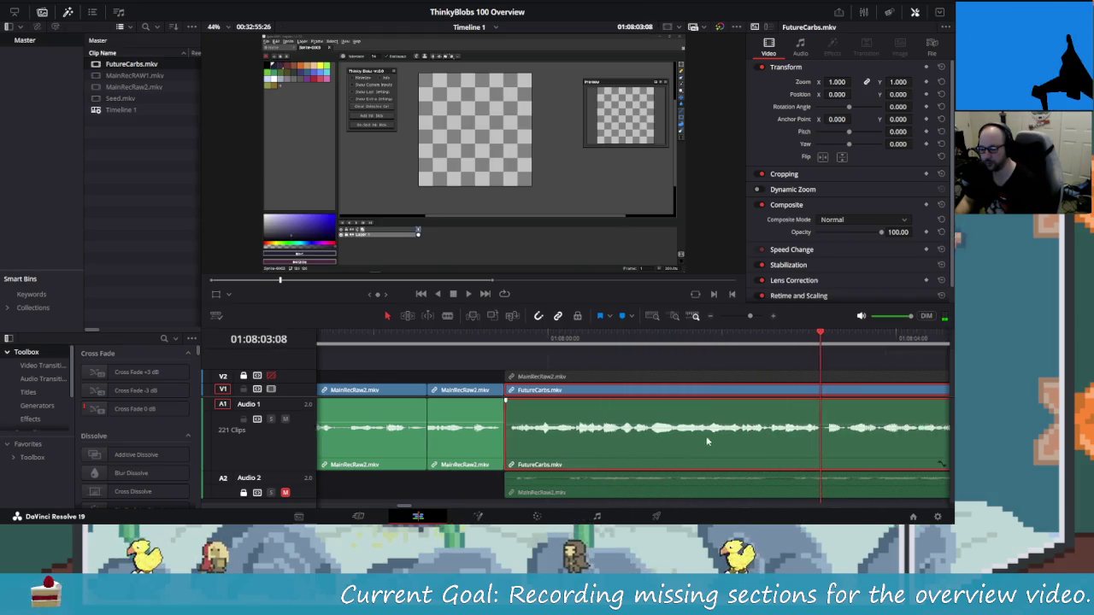
pyautogui.hscroll(-1, 566, 412)
pyautogui.hscroll(-1, 567, 412)
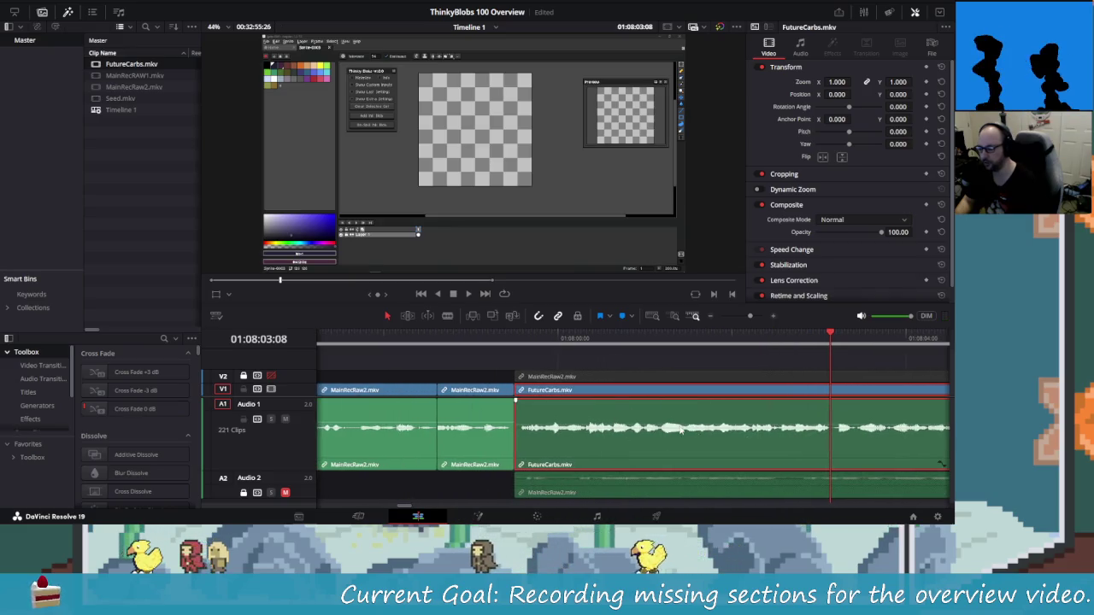
pyautogui.scroll(-6, 684, 421)
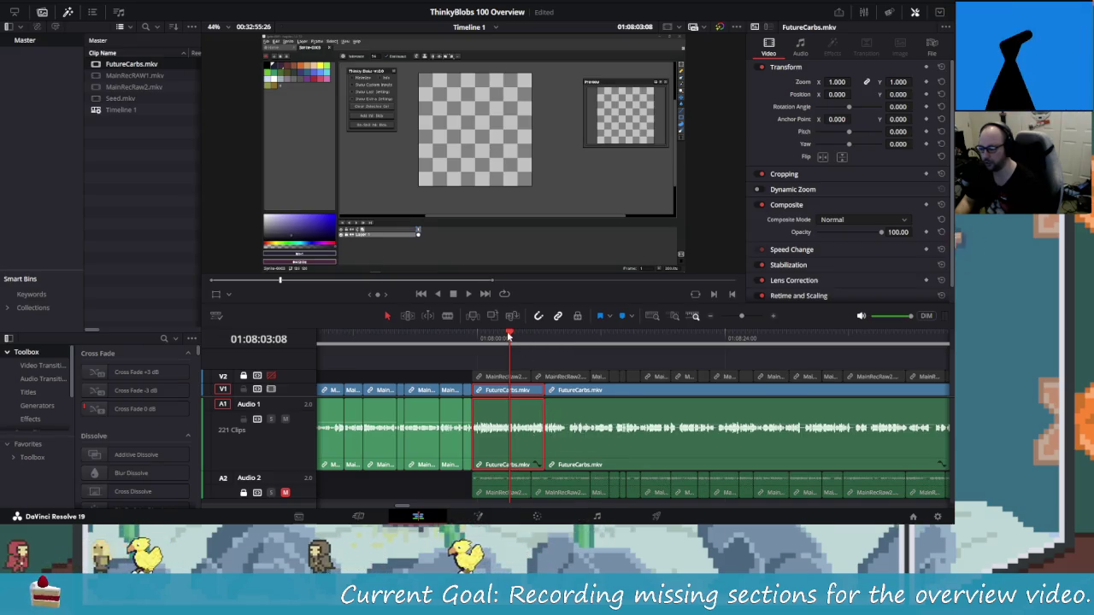
pyautogui.click(582, 342)
pyautogui.click(531, 342)
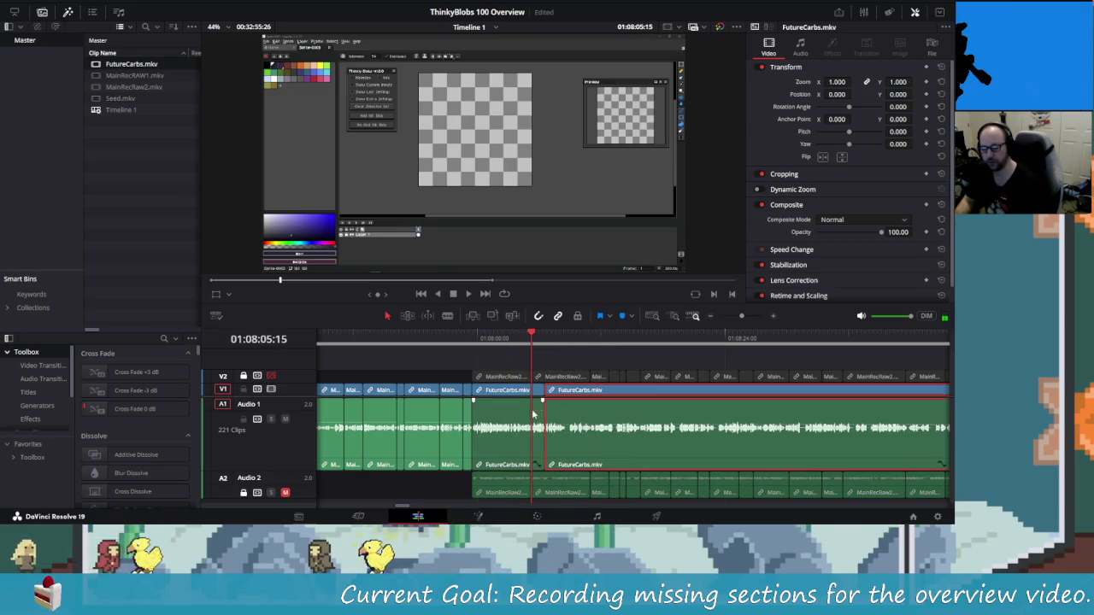
# Add the second FutureCarbs clip to the selection, then select the last short MainRecRaw2 clip.
pyautogui.scroll(3, 560, 420)
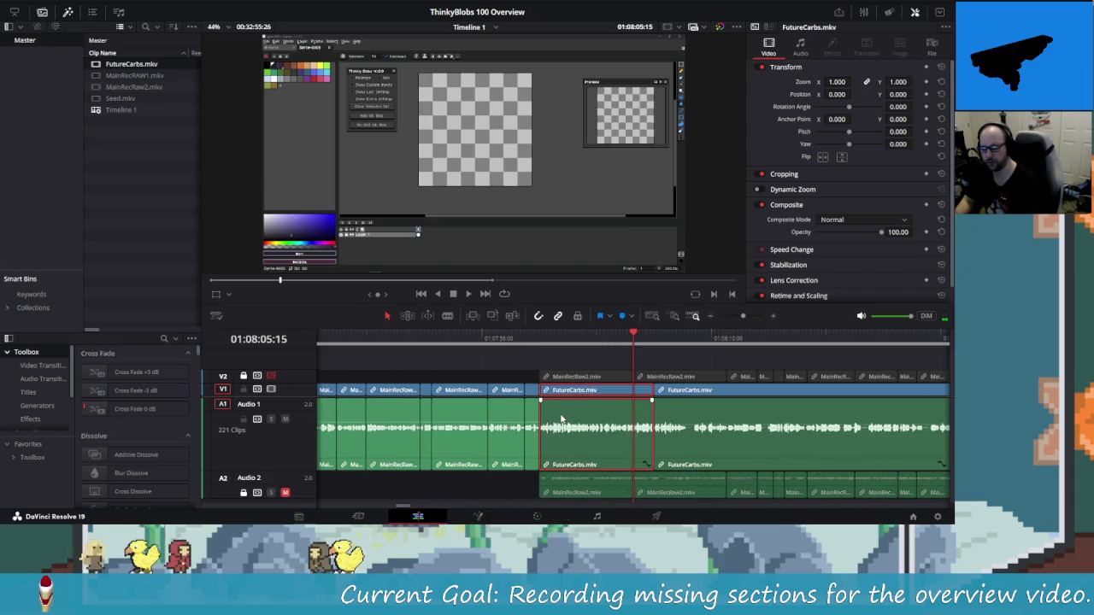
pyautogui.keyDown('ctrl'); pyautogui.click(666, 396); pyautogui.keyUp('ctrl')
pyautogui.scroll(-3, 645, 399)
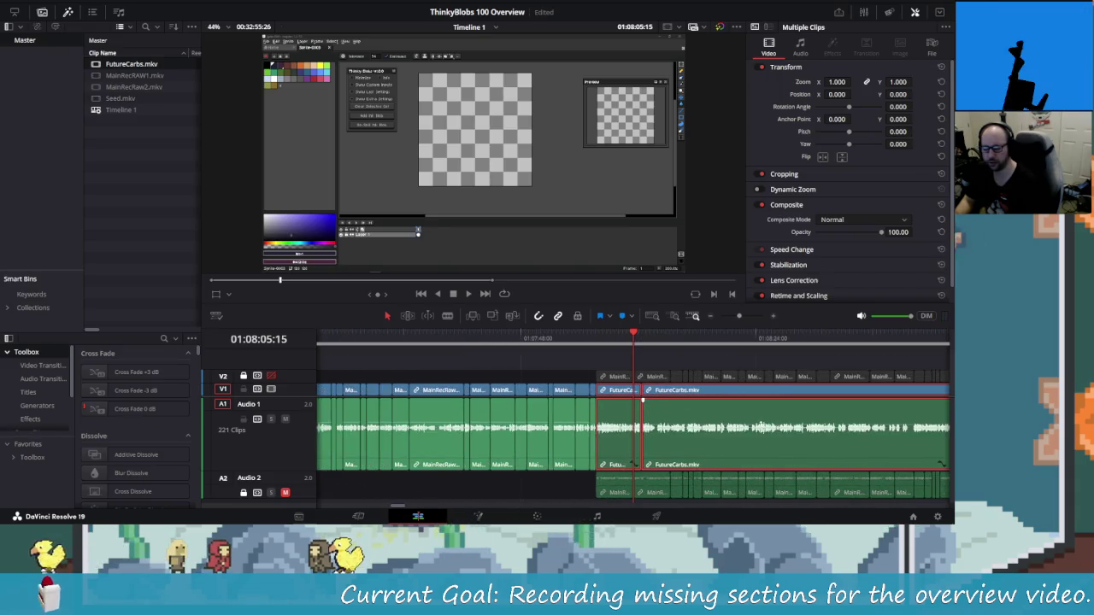
pyautogui.scroll(-2, 755, 431)
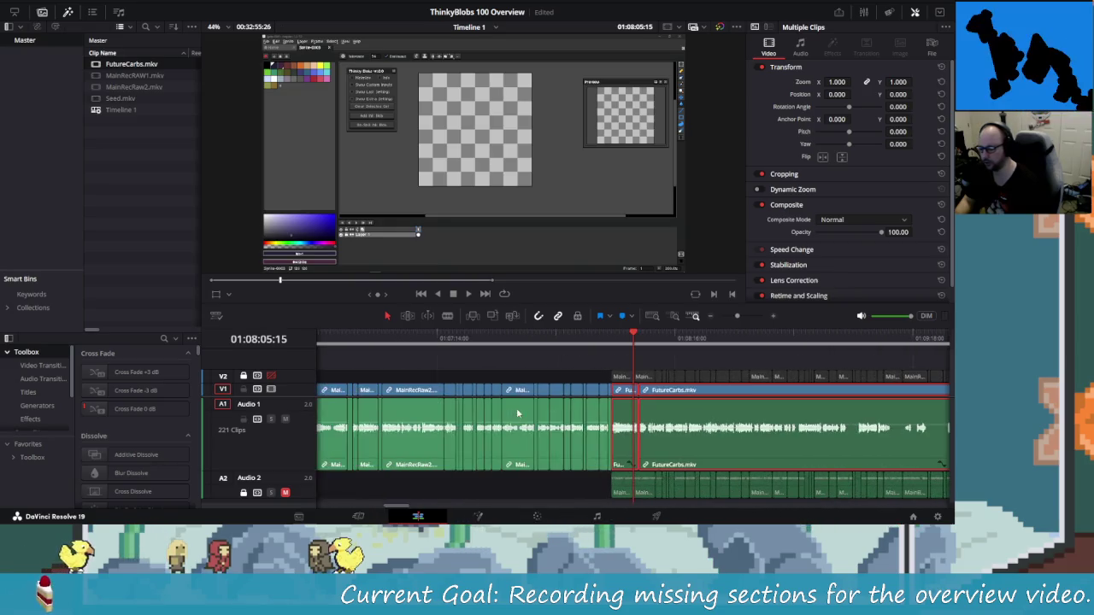
pyautogui.hscroll(10, 800, 435)
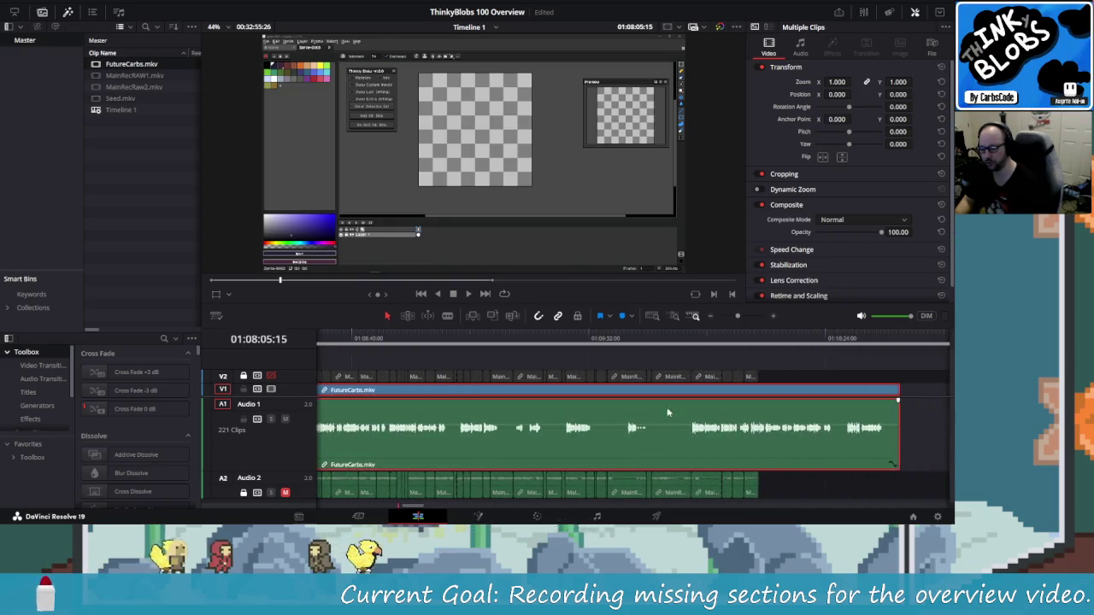
pyautogui.hscroll(-7, 752, 402)
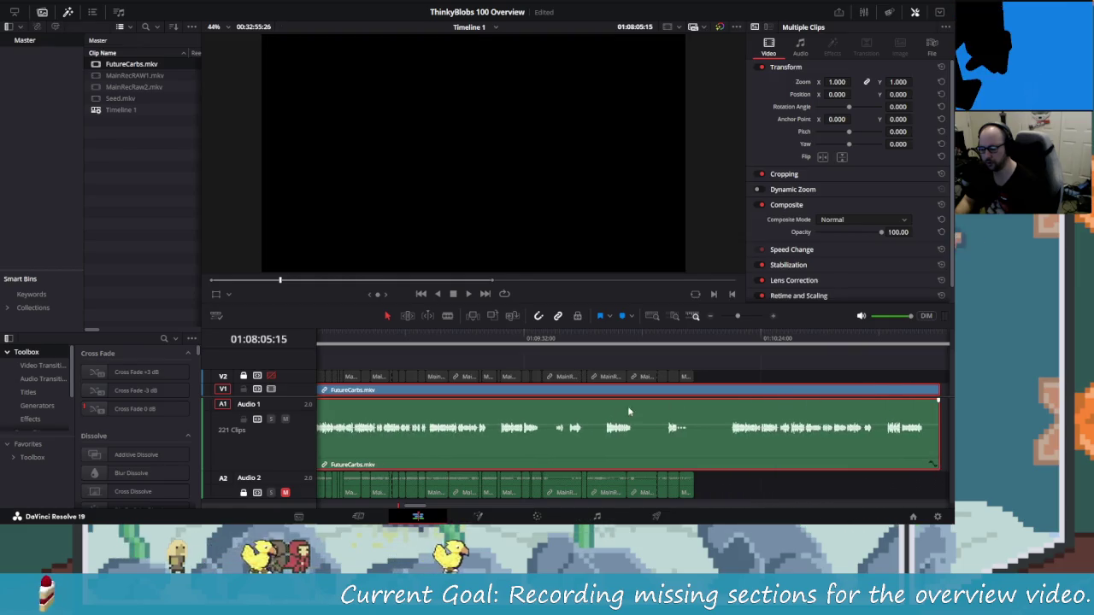
pyautogui.scroll(4, 688, 427)
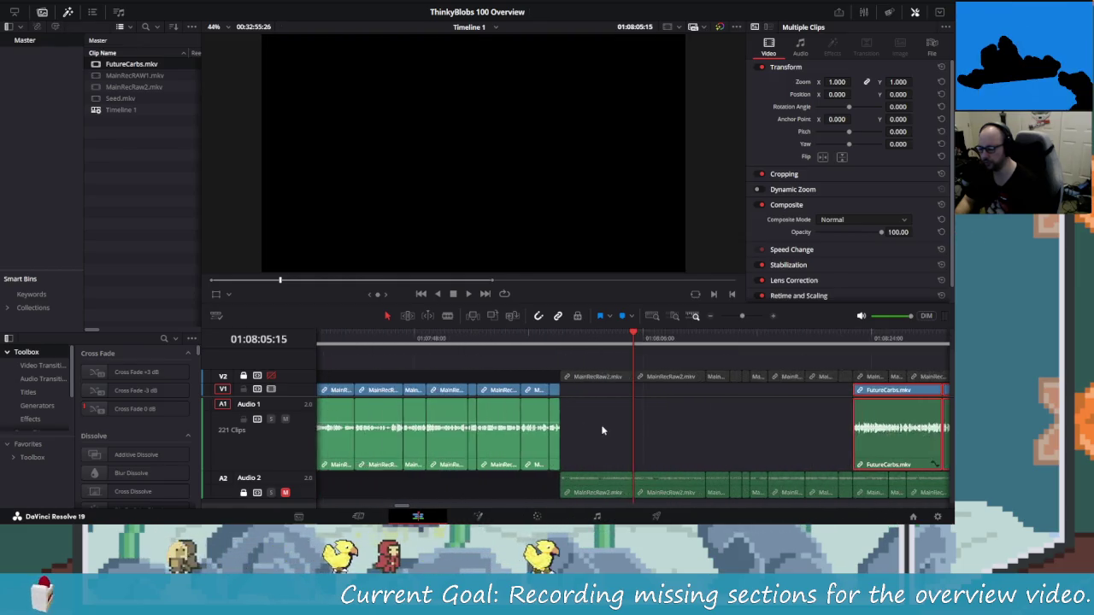
pyautogui.click(524, 419)
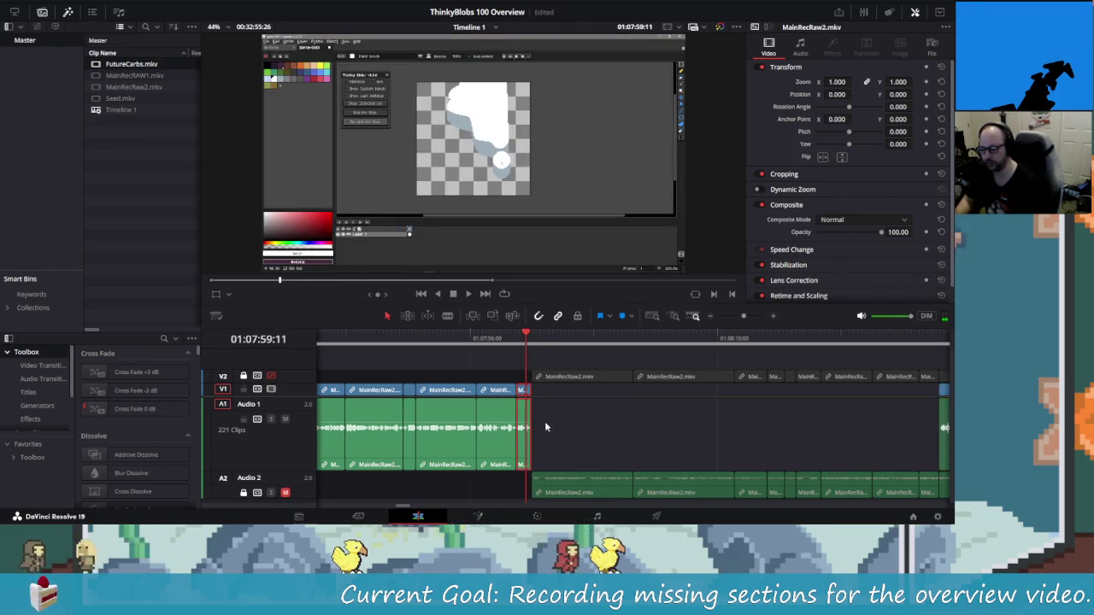
# Split the final MainRecRaw2 clip at 01:07:59:27 and open the trailing piece's context menu.
pyautogui.scroll(3, 551, 425)
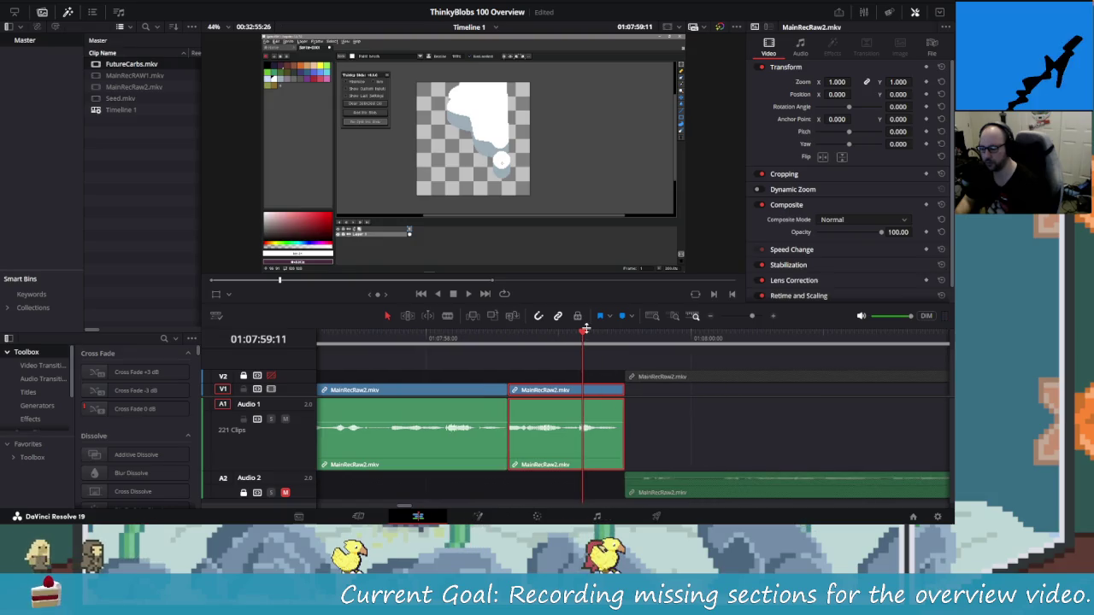
pyautogui.moveTo(602, 339); pyautogui.dragTo(618, 346)
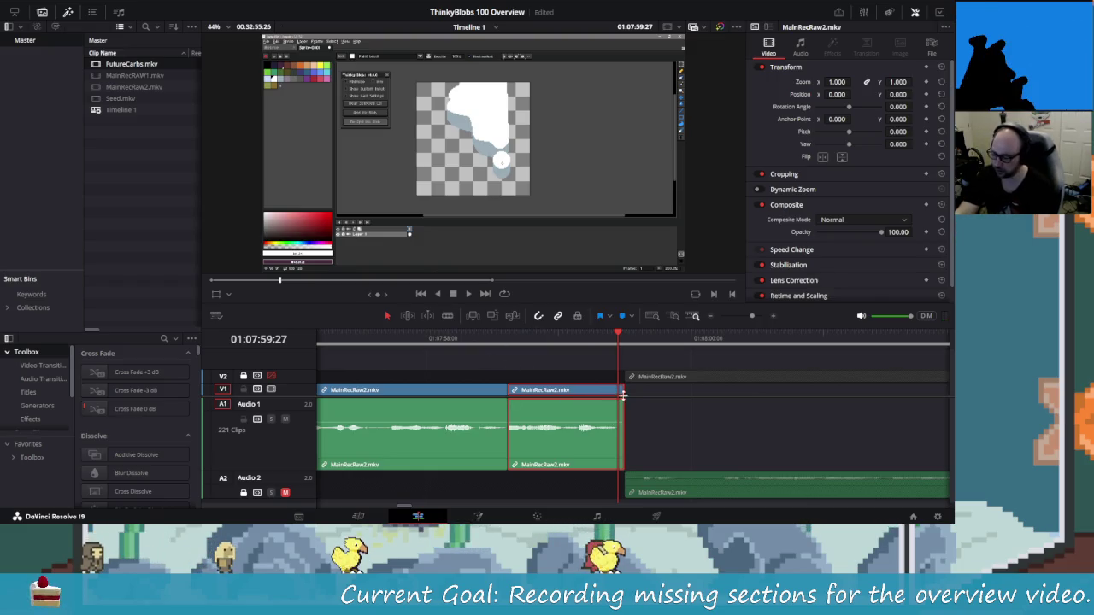
pyautogui.hotkey('ctrl', 'b')
pyautogui.rightClick(623, 427)
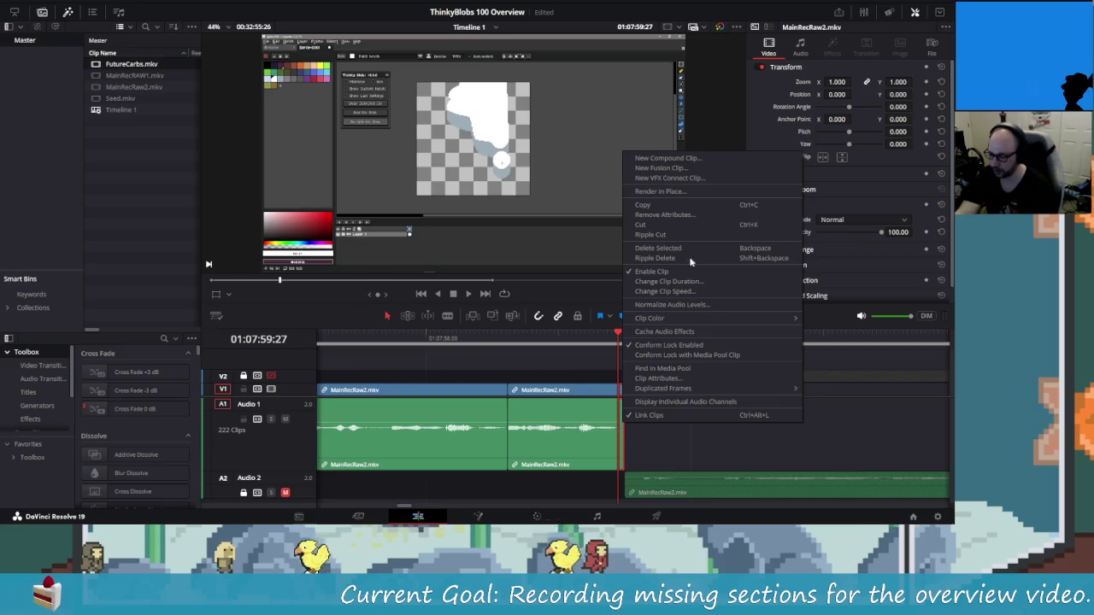
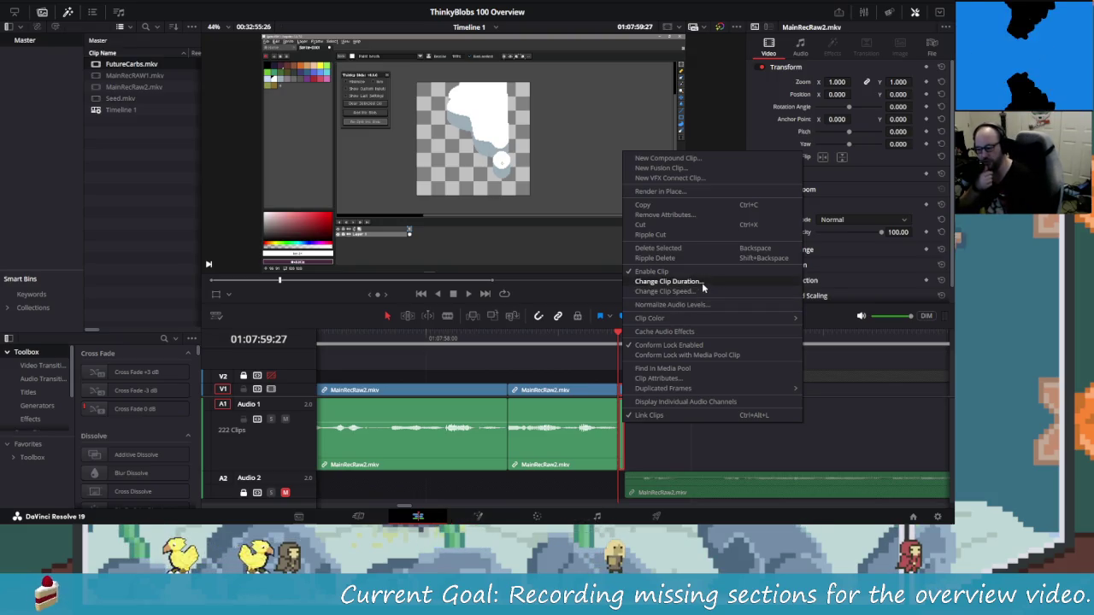
# Check the last MainRecRaw2 clip's duration and speed settings, leaving both unchanged.
pyautogui.click(669, 281)
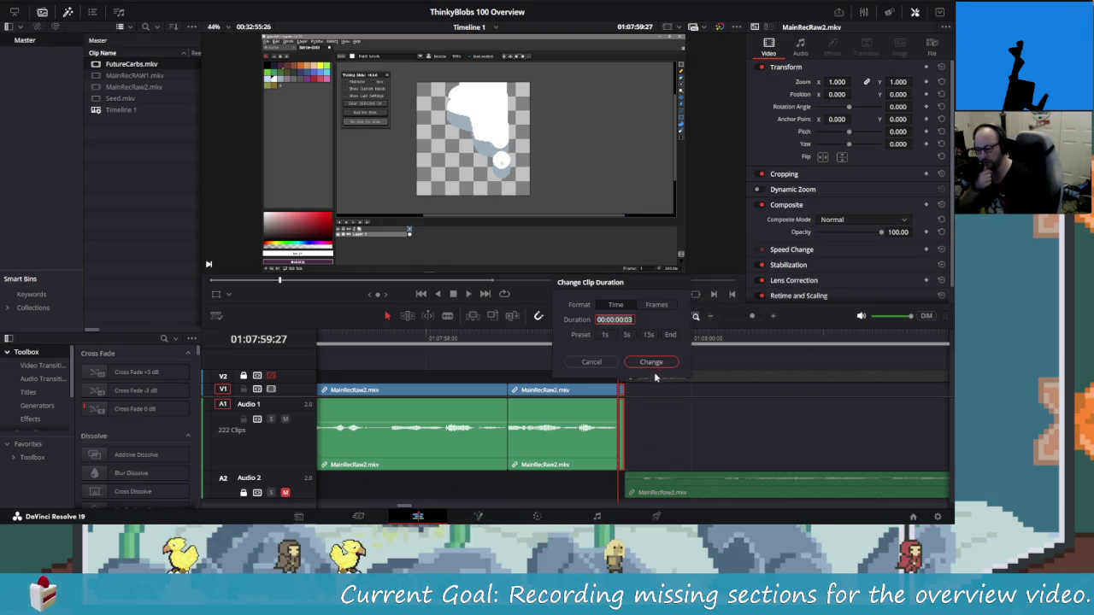
pyautogui.click(591, 363)
pyautogui.rightClick(622, 420)
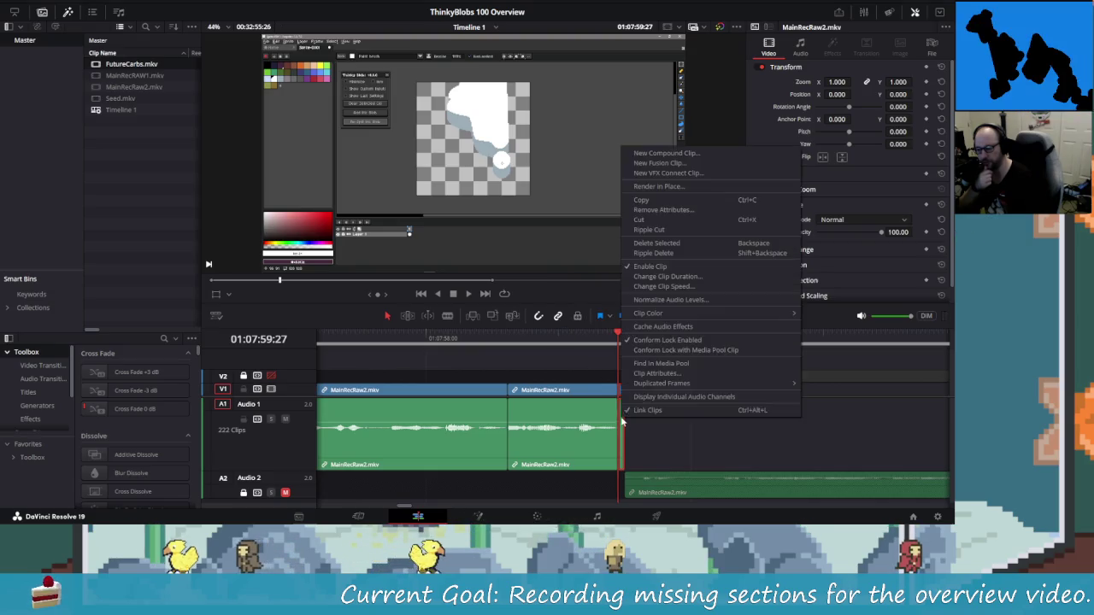
pyautogui.click(686, 288)
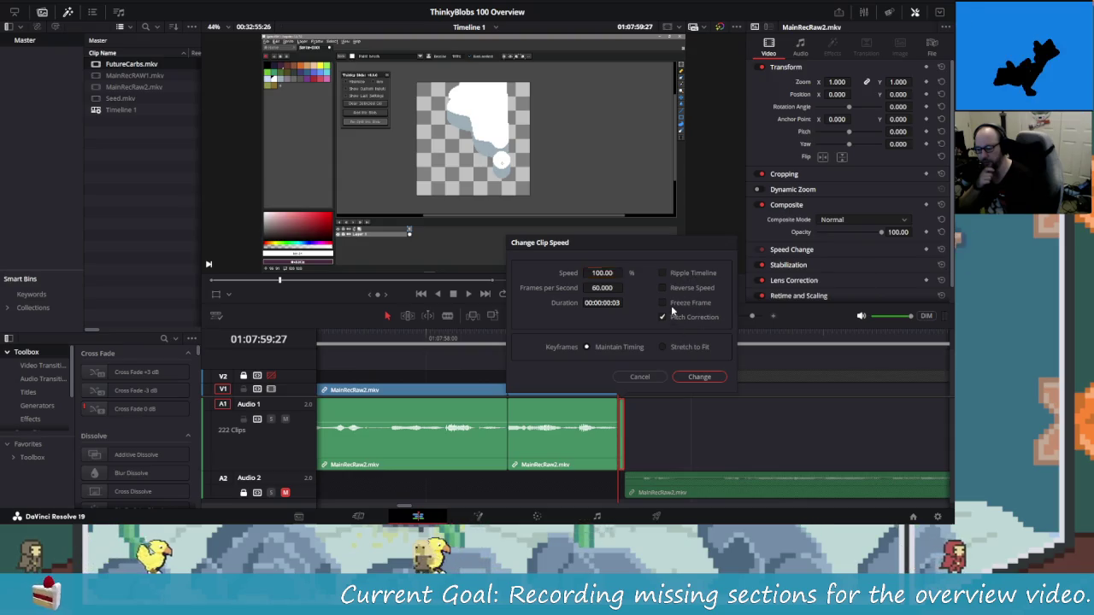
pyautogui.click(699, 376)
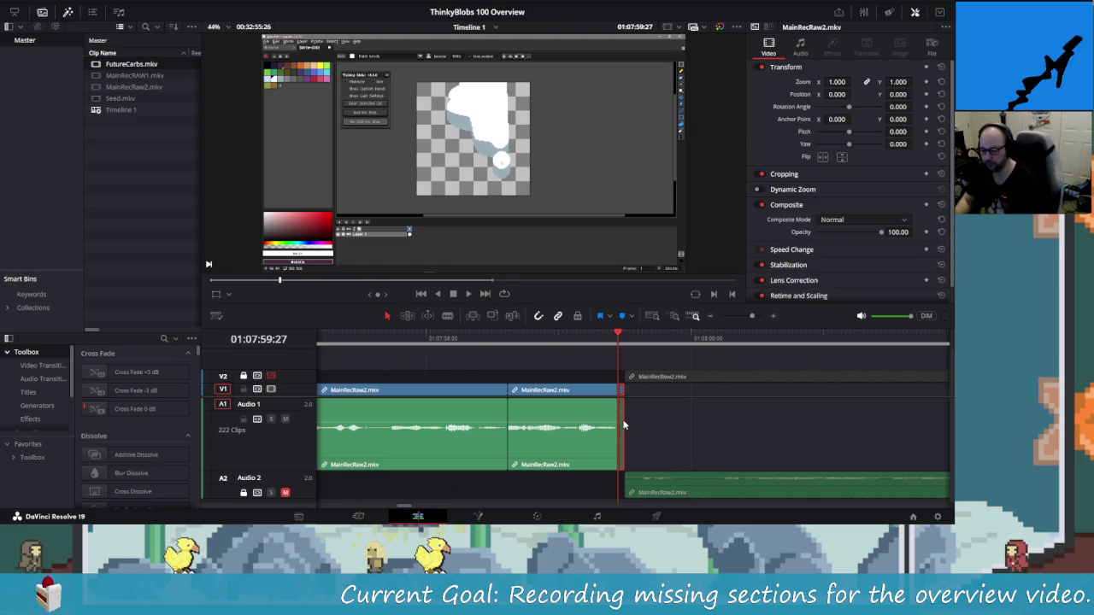
# Extend the last MainRecRaw2 clip's end further to the right.
pyautogui.moveTo(625, 425); pyautogui.dragTo(686, 426)
pyautogui.scroll(-3, 637, 437)
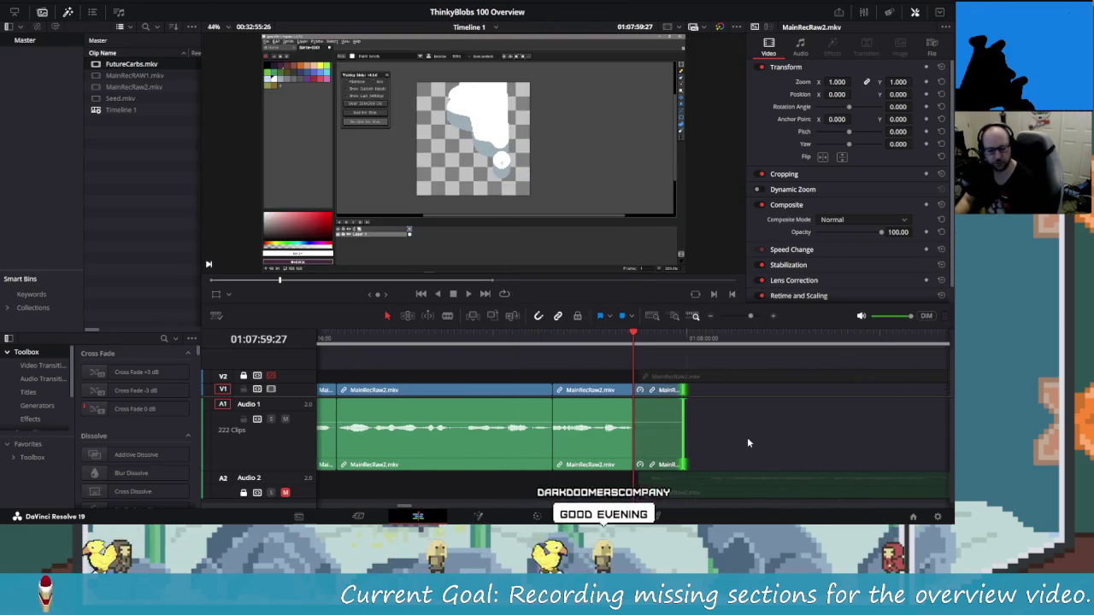
pyautogui.scroll(-3, 618, 436)
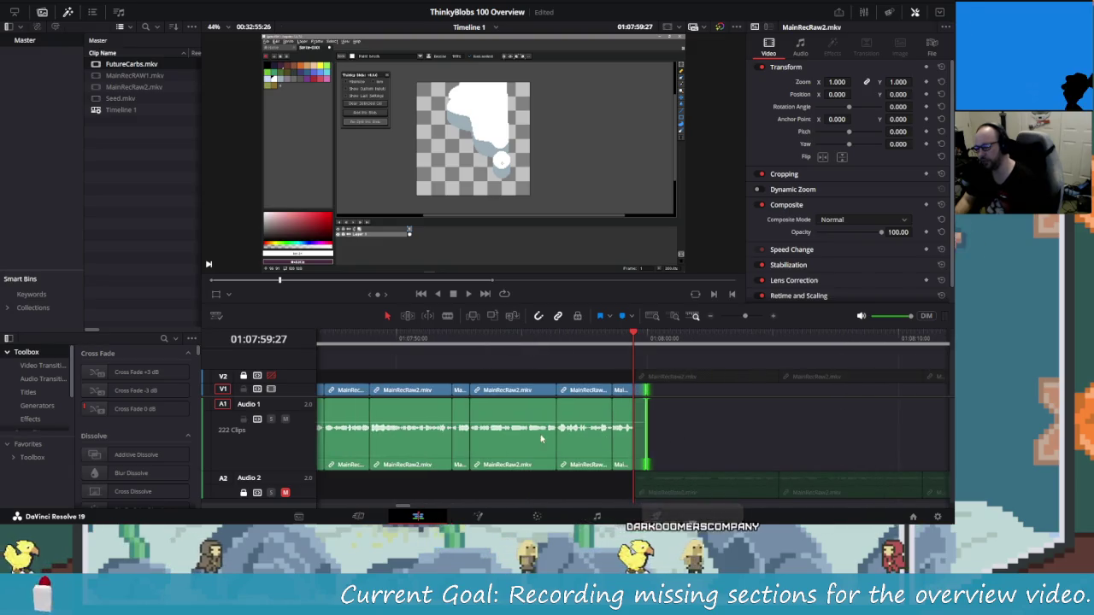
pyautogui.scroll(-3, 616, 430)
pyautogui.scroll(5, 488, 427)
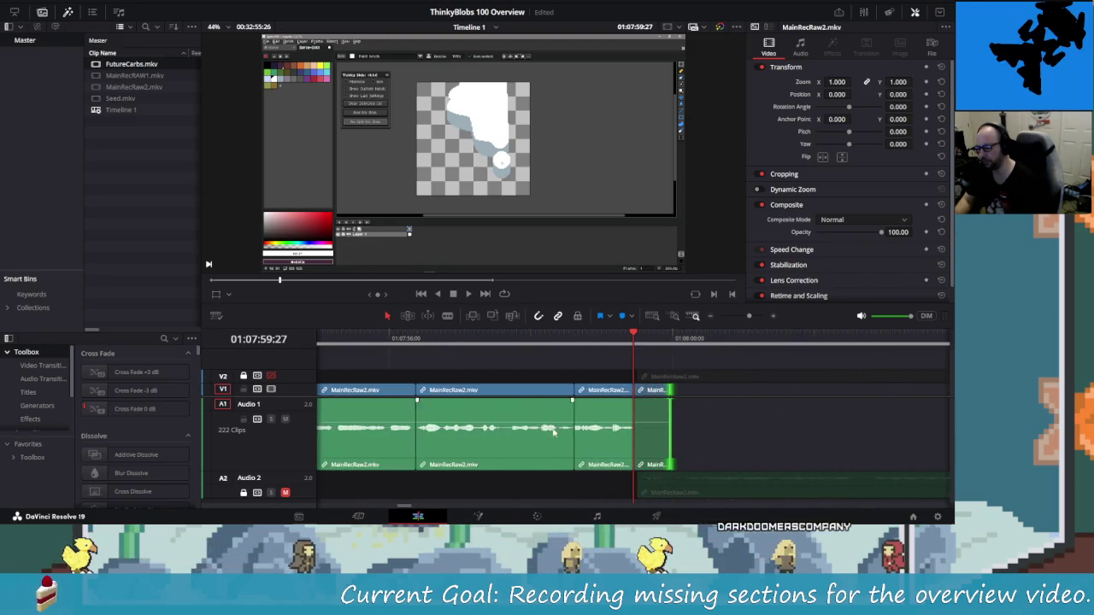
pyautogui.scroll(3, 554, 433)
# Unlink the final short MainRecRaw2 clip and delete its audio, keeping the video.
pyautogui.rightClick(622, 441)
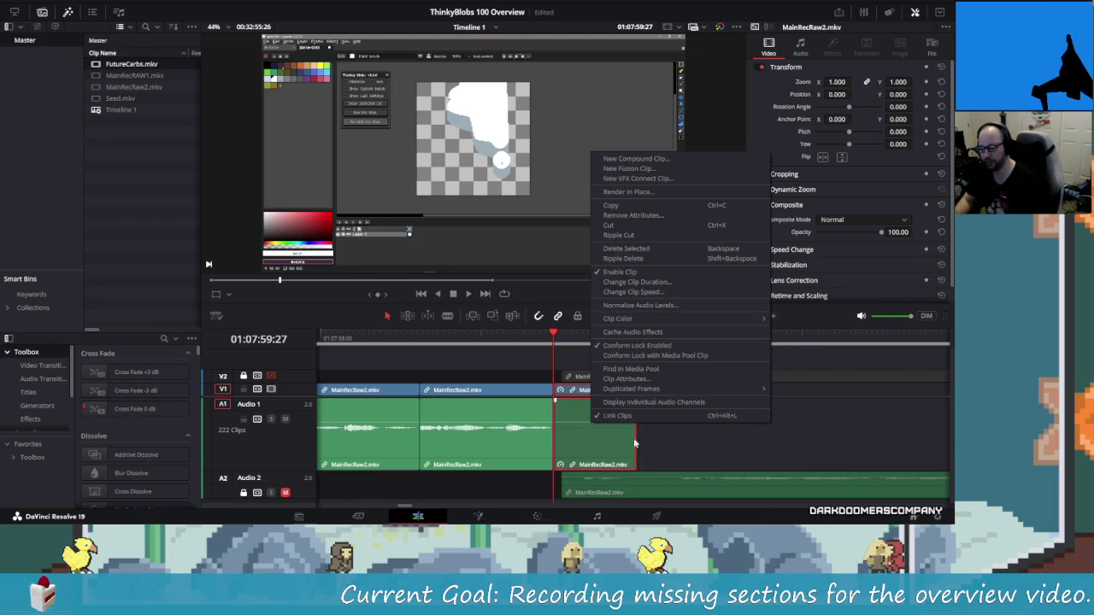
pyautogui.click(620, 445)
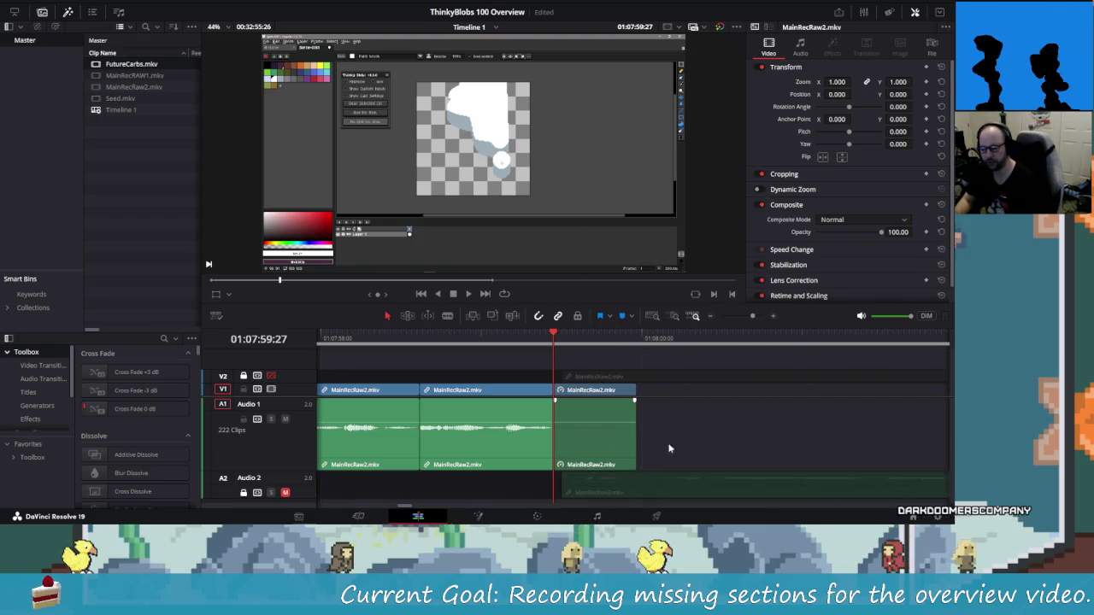
pyautogui.press('Delete')
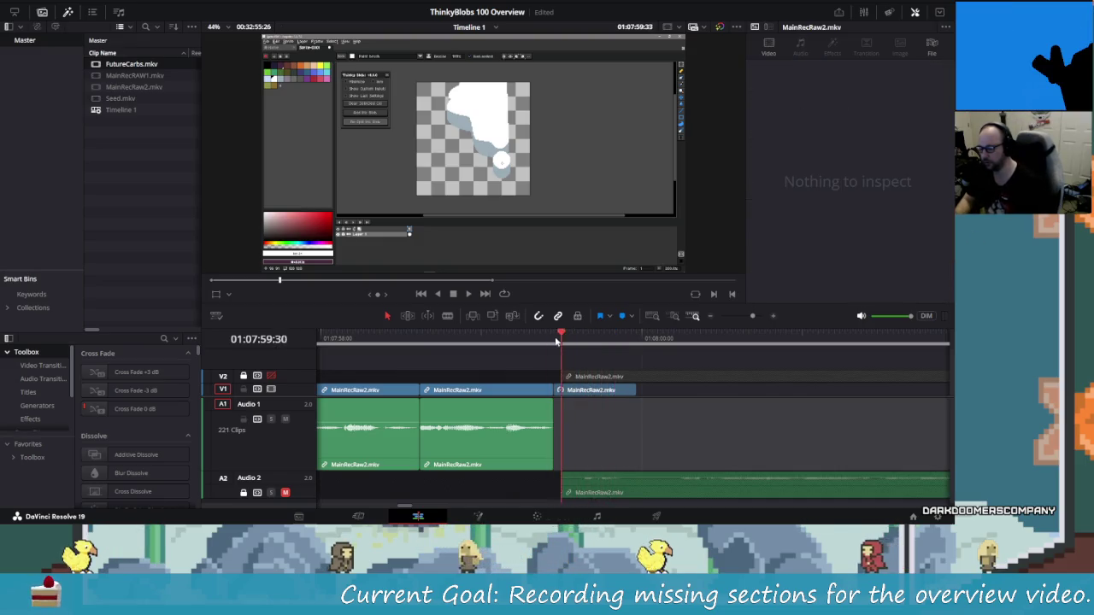
# Move the FutureCarbs.mkv clip to just after the playhead.
pyautogui.scroll(-2, 702, 429)
pyautogui.scroll(-2, 800, 427)
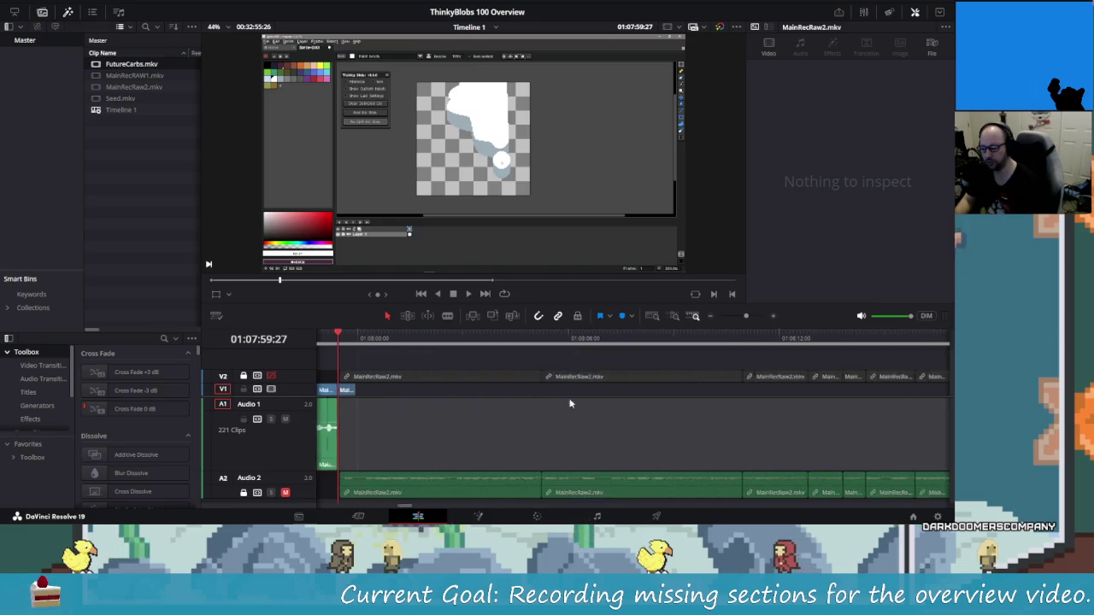
pyautogui.moveTo(926, 430); pyautogui.dragTo(675, 429)
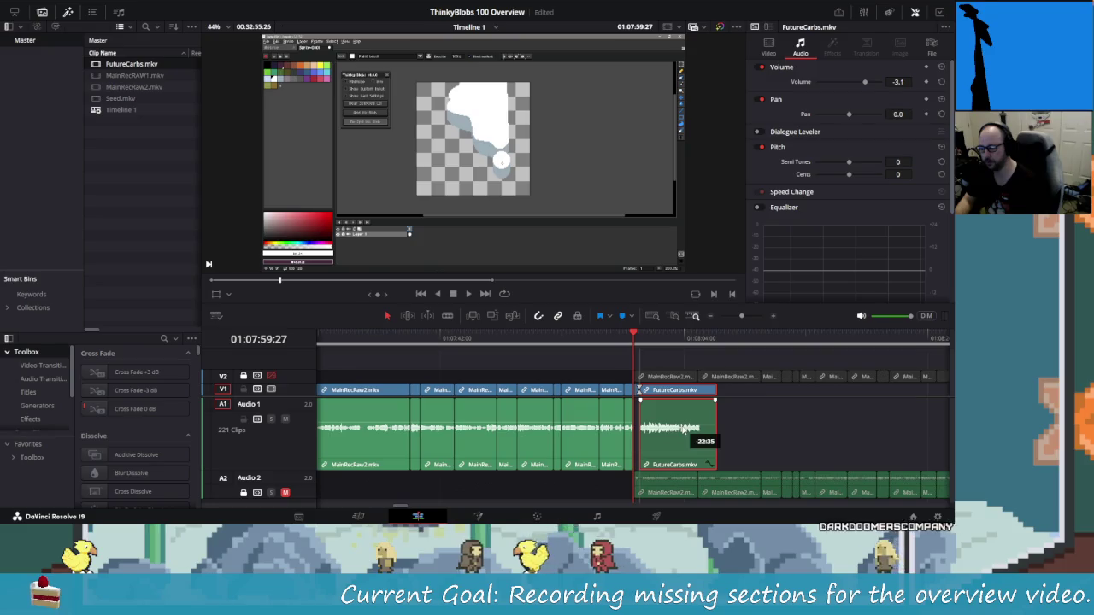
# Scrub and play through the FutureCarbs footage to preview it.
pyautogui.scroll(4, 658, 430)
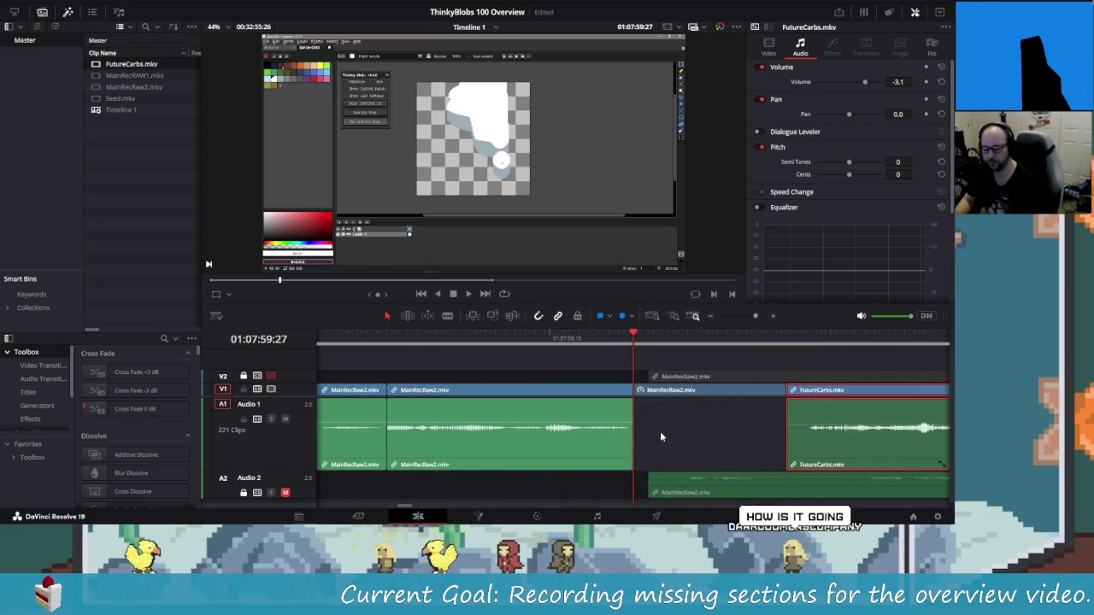
pyautogui.scroll(2, 640, 435)
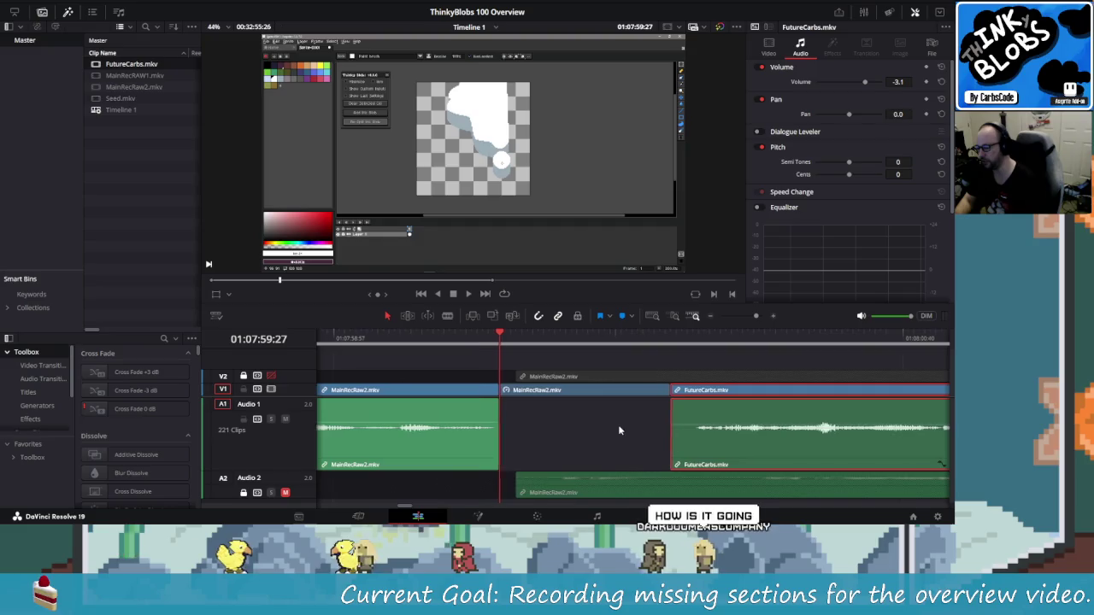
pyautogui.hscroll(1, 635, 421)
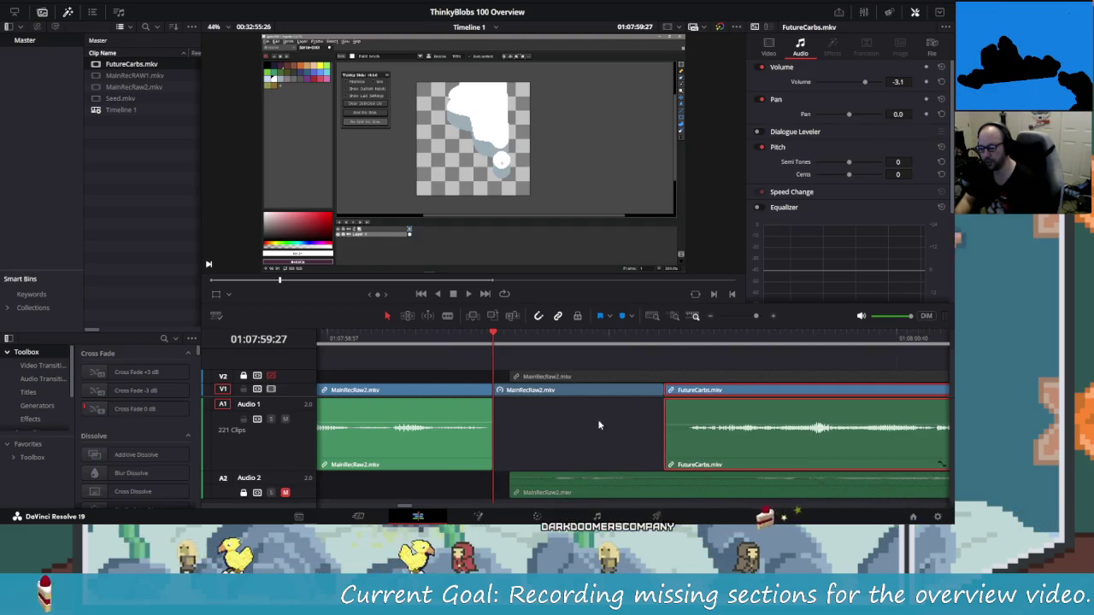
pyautogui.hscroll(3, 559, 421)
pyautogui.moveTo(595, 342); pyautogui.dragTo(814, 362)
pyautogui.hscroll(7, 660, 436)
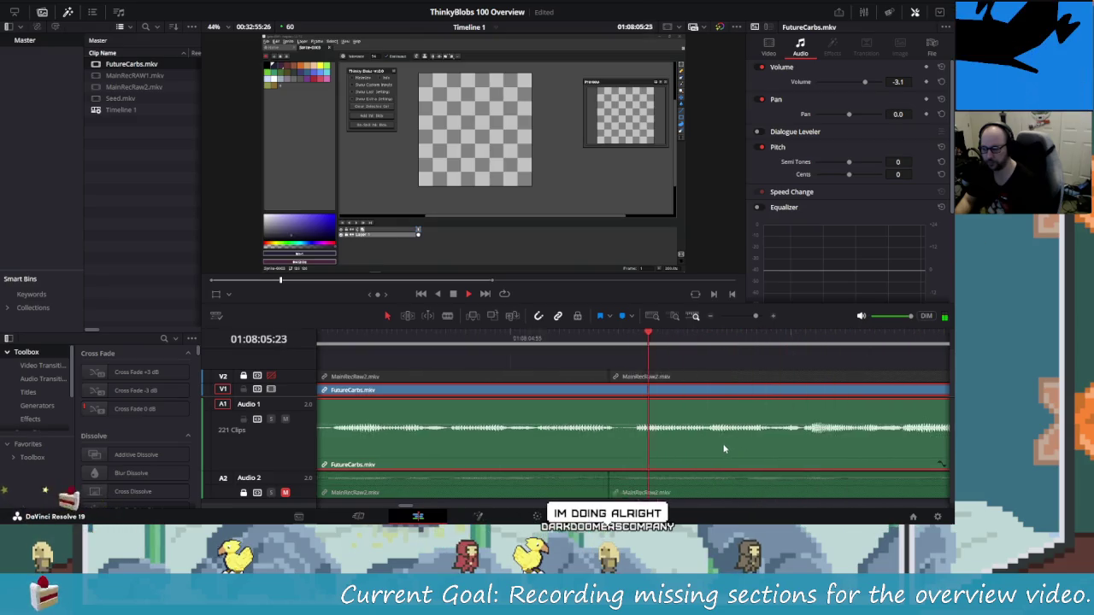
pyautogui.press('space')
pyautogui.scroll(5, 671, 428)
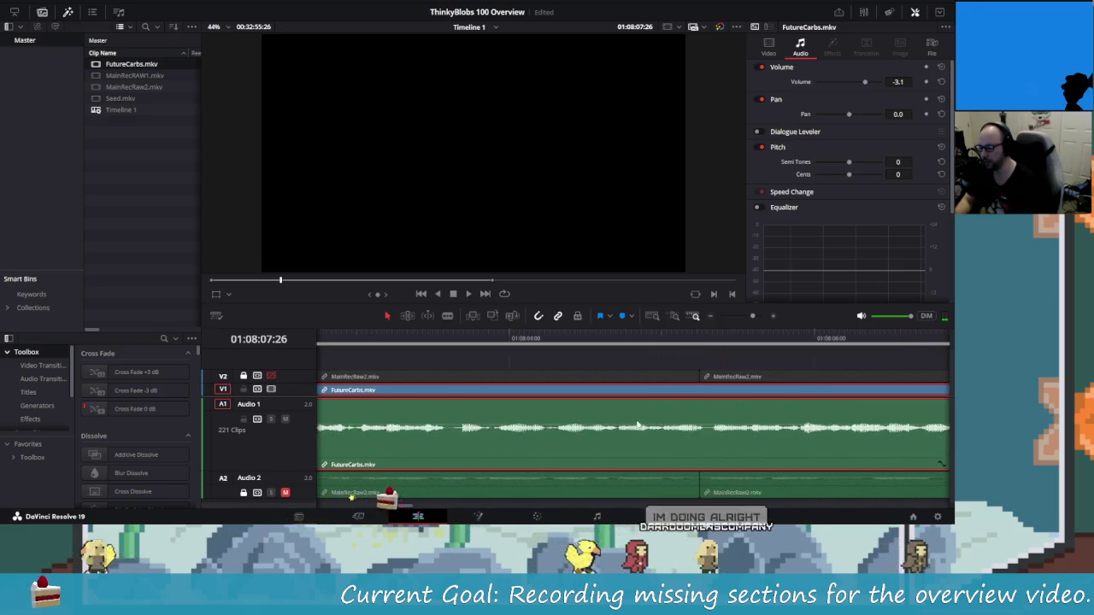
pyautogui.hscroll(-5, 613, 437)
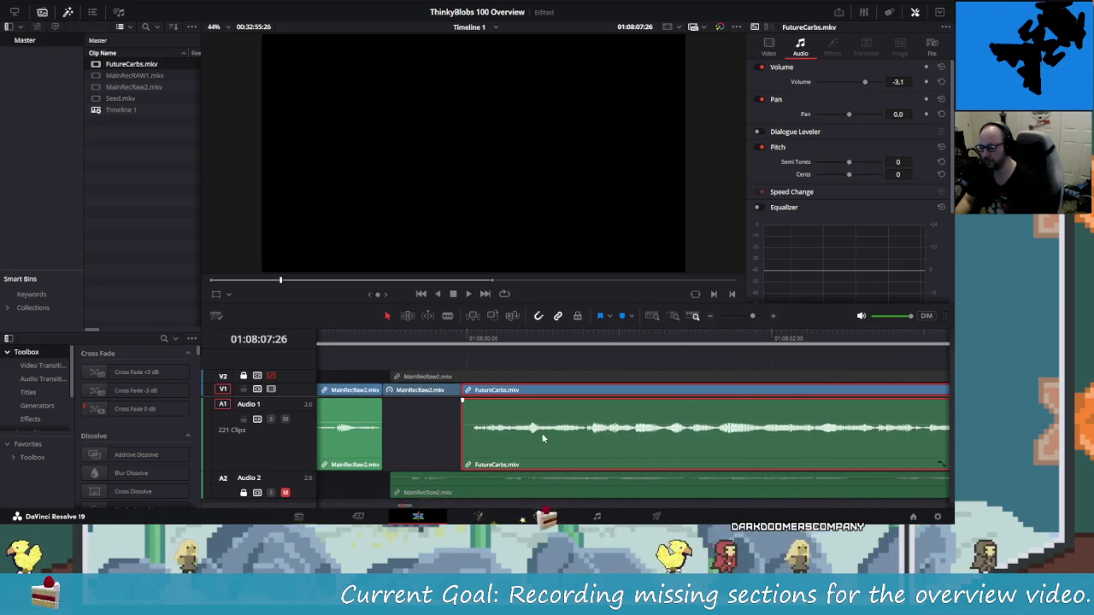
# Unlink FutureCarbs, delete its V1 video, butt its audio against MainRecRaw2, and play the join.
pyautogui.rightClick(512, 411)
pyautogui.click(530, 392)
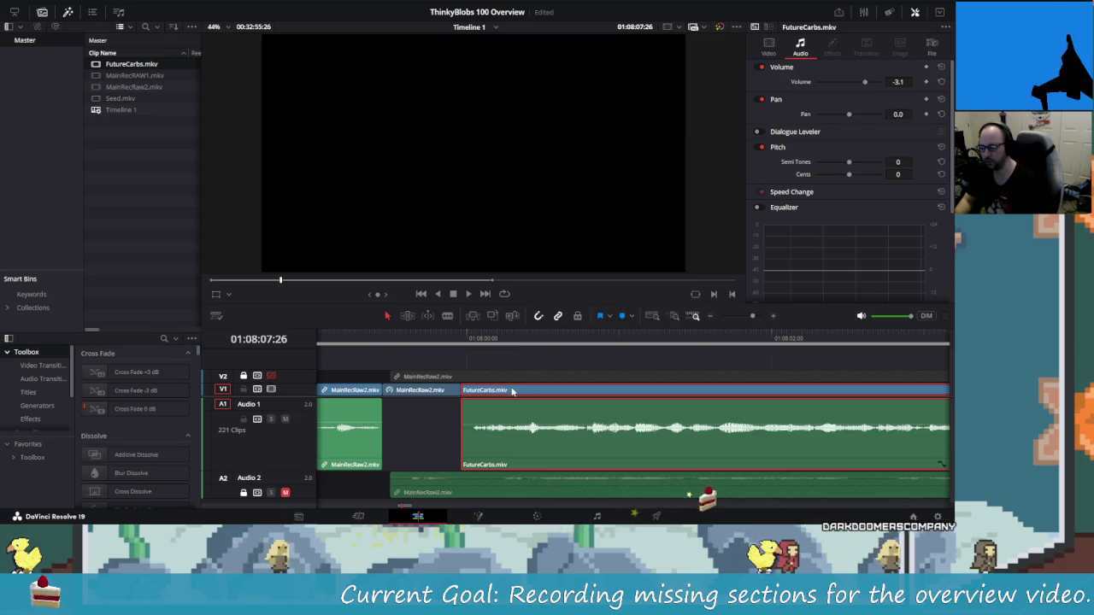
pyautogui.click(512, 390)
pyautogui.press('Delete')
pyautogui.moveTo(509, 412)
pyautogui.mouseDown()
pyautogui.moveTo(430, 416)
pyautogui.moveTo(637, 423)
pyautogui.moveTo(572, 438)
pyautogui.mouseUp()
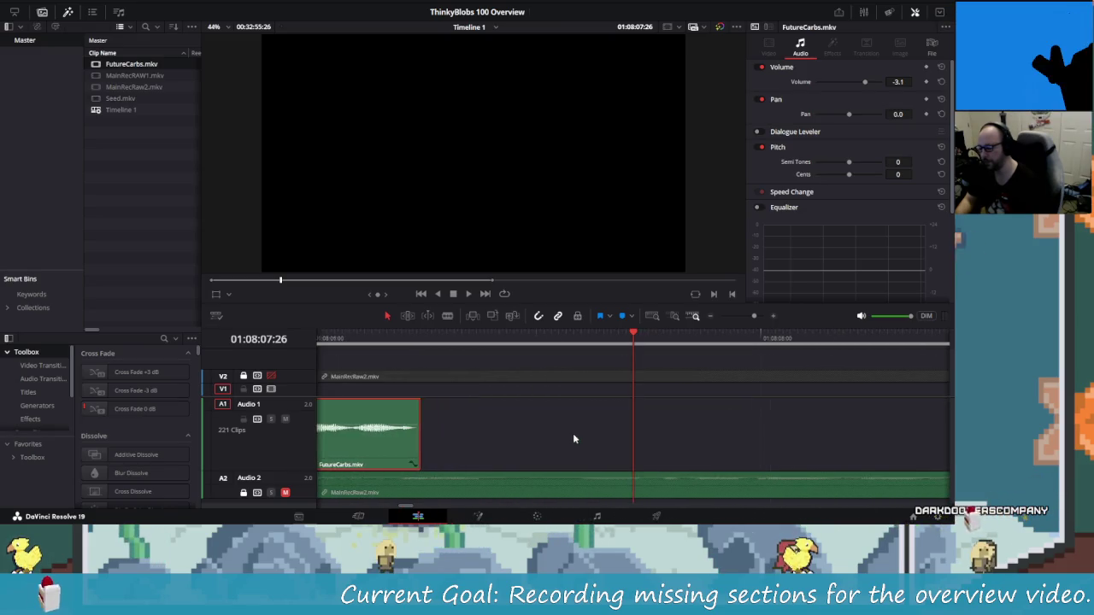
pyautogui.scroll(-8, 572, 438)
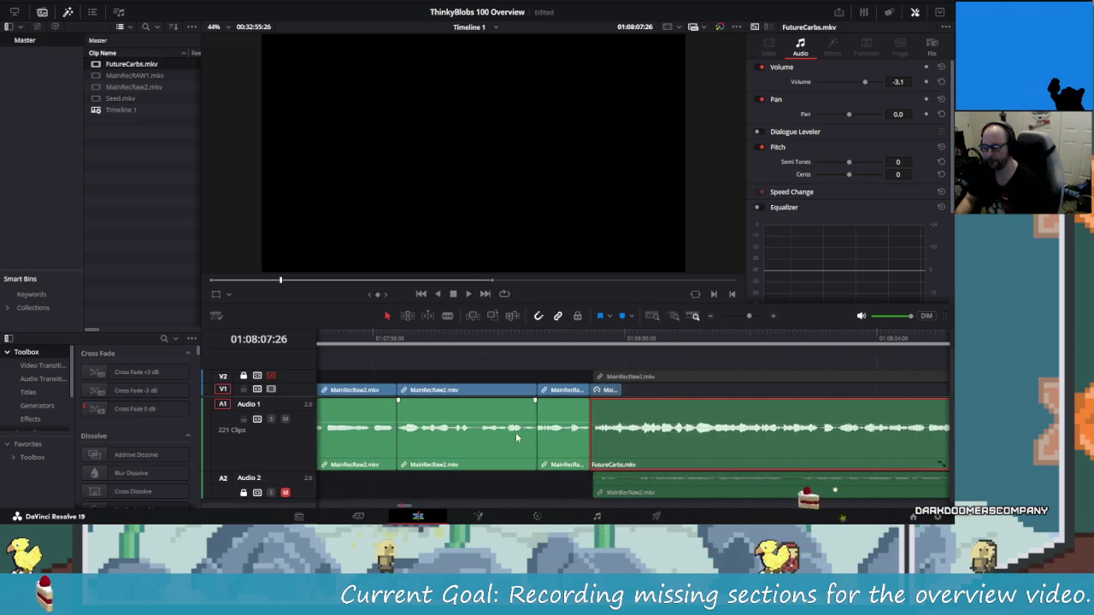
pyautogui.hscroll(-2, 517, 437)
pyautogui.press('space')
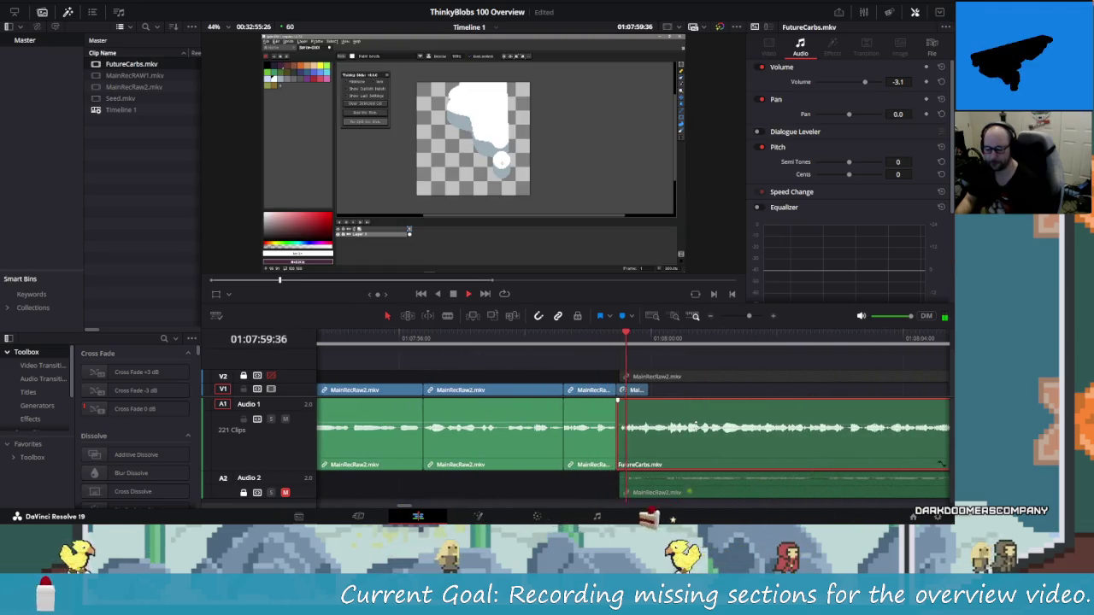
# Lengthen the short MainRecRaw2 video clip on V1.
pyautogui.click(642, 389)
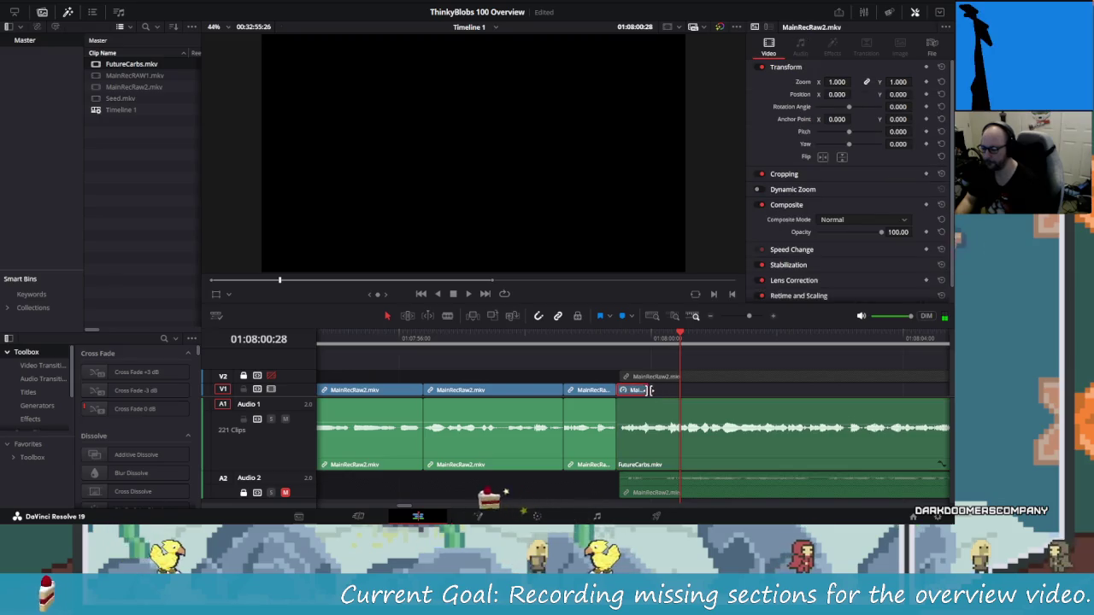
pyautogui.moveTo(651, 390); pyautogui.dragTo(764, 391)
pyautogui.scroll(-5, 633, 410)
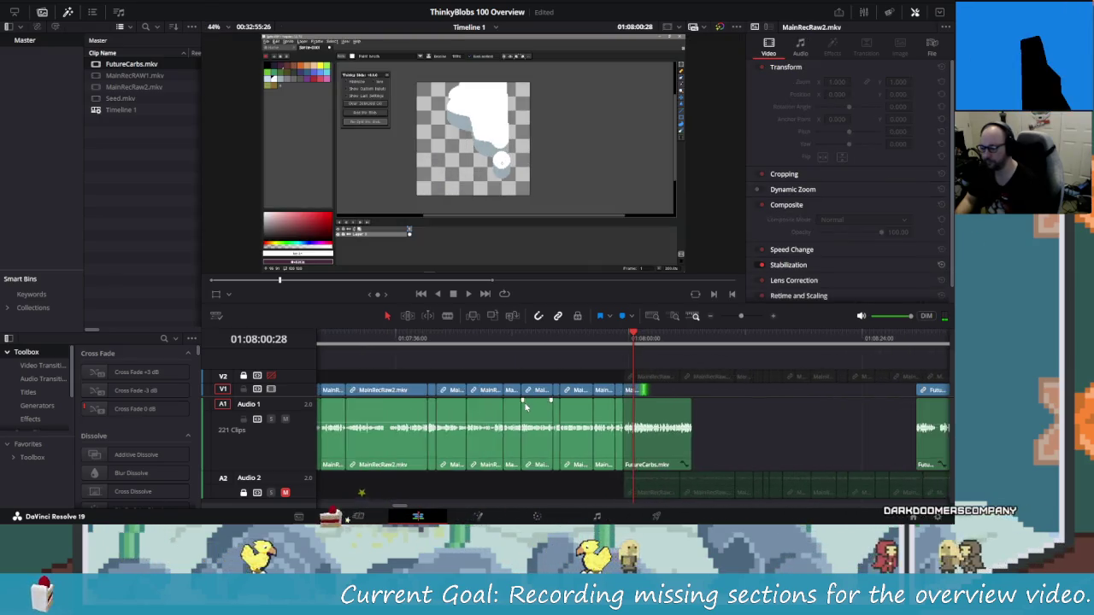
pyautogui.scroll(3, 526, 407)
# Extend the V1 clip's end and move FutureCarbs left to meet it at the join.
pyautogui.click(560, 427)
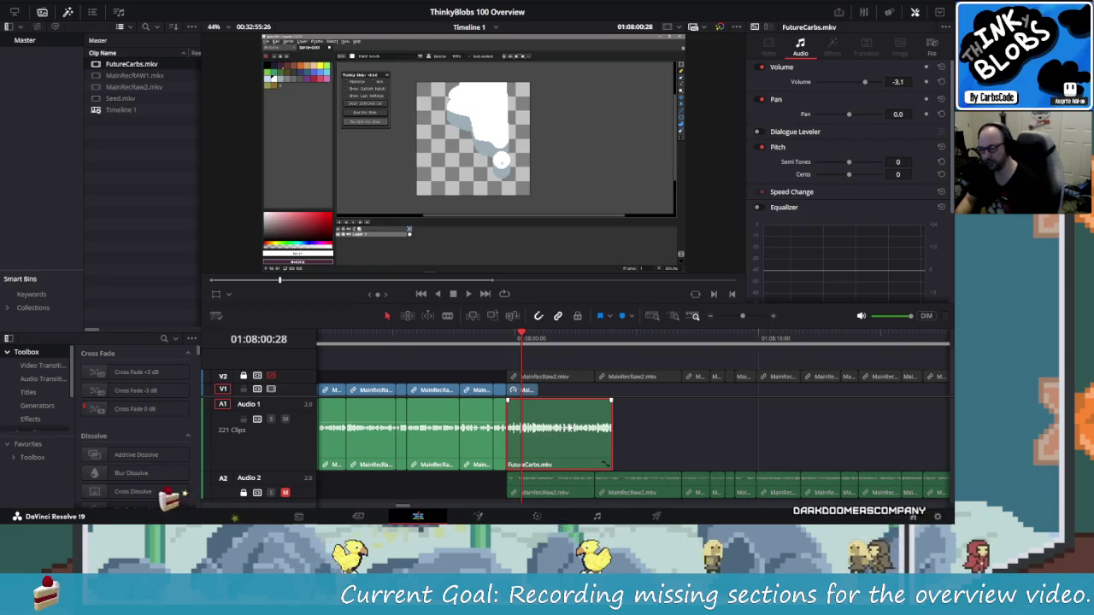
pyautogui.moveTo(520, 338)
pyautogui.mouseDown()
pyautogui.moveTo(507, 337)
pyautogui.moveTo(612, 343)
pyautogui.mouseUp()
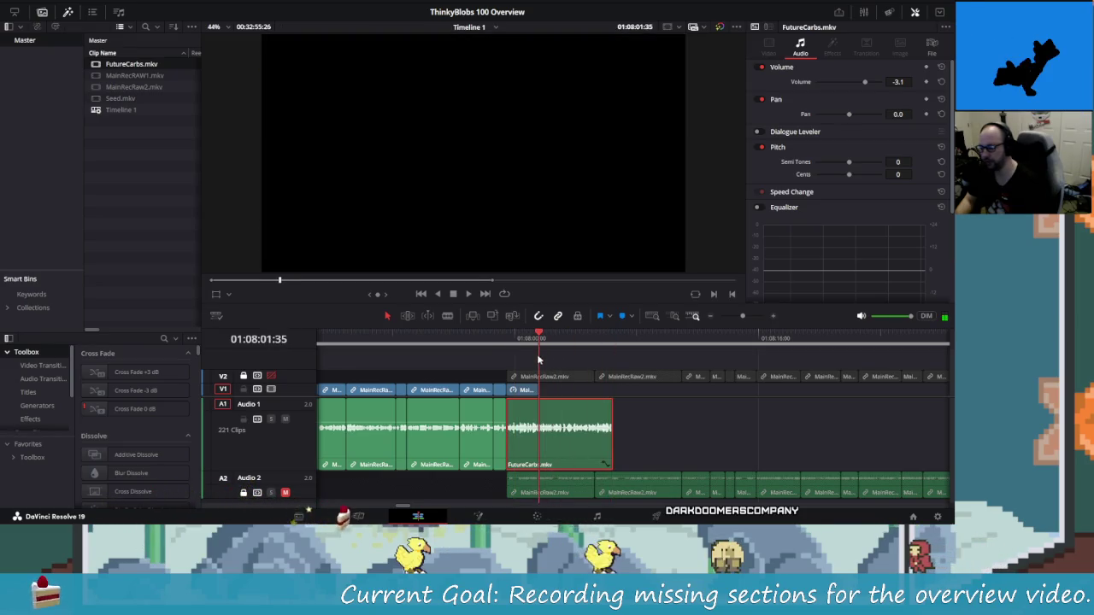
pyautogui.moveTo(532, 395)
pyautogui.mouseDown()
pyautogui.moveTo(590, 394)
pyautogui.moveTo(605, 431)
pyautogui.mouseUp()
pyautogui.hscroll(3, 605, 431)
pyautogui.moveTo(740, 394)
pyautogui.mouseDown()
pyautogui.moveTo(394, 409)
pyautogui.moveTo(407, 413)
pyautogui.mouseUp()
pyautogui.hscroll(-3, 408, 413)
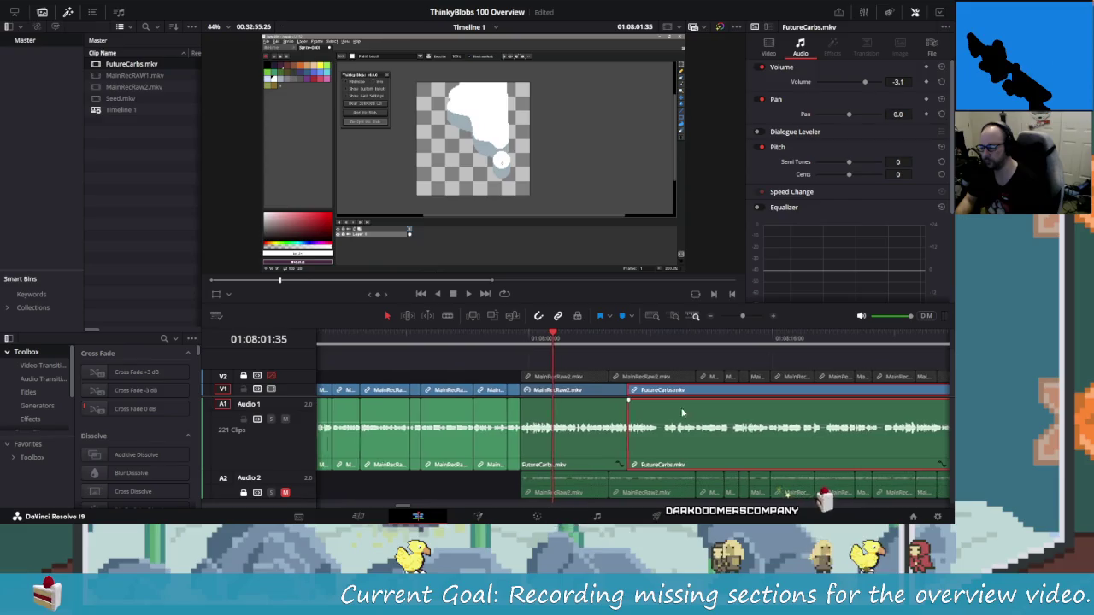
pyautogui.click(530, 341)
pyautogui.click(581, 427)
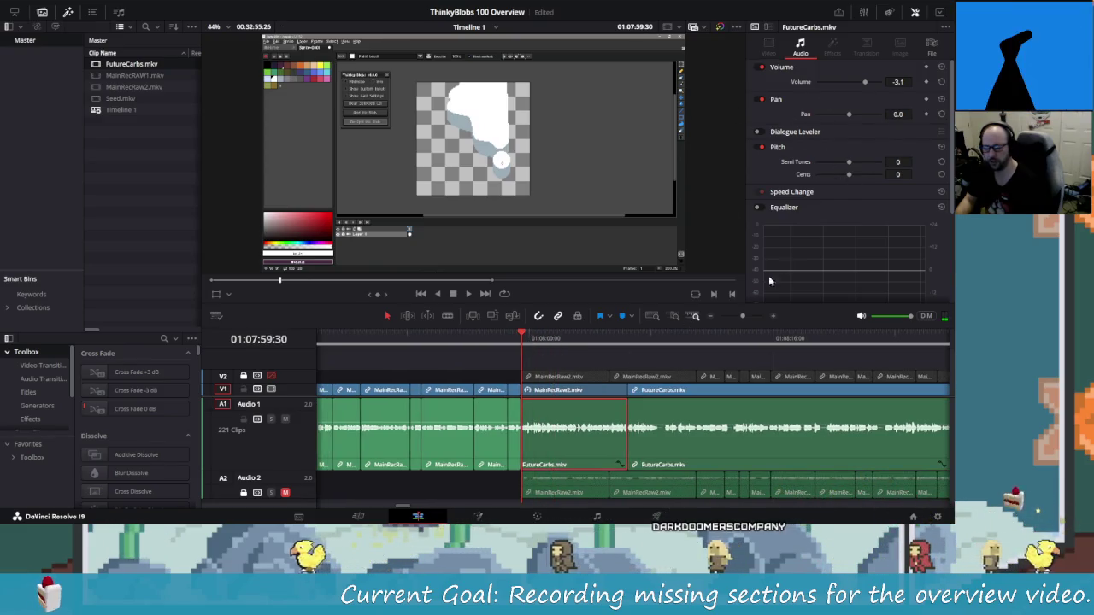
# Lower the MainRecRaw2 clip's composite opacity from 100 to 34.35 and play the join.
pyautogui.click(581, 391)
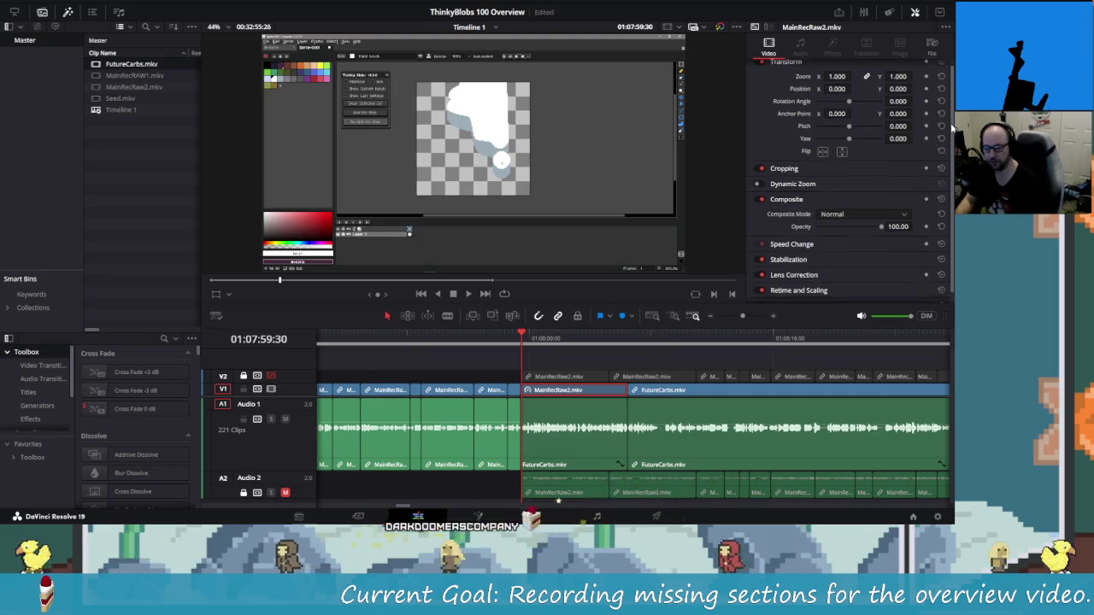
pyautogui.scroll(-1, 854, 171)
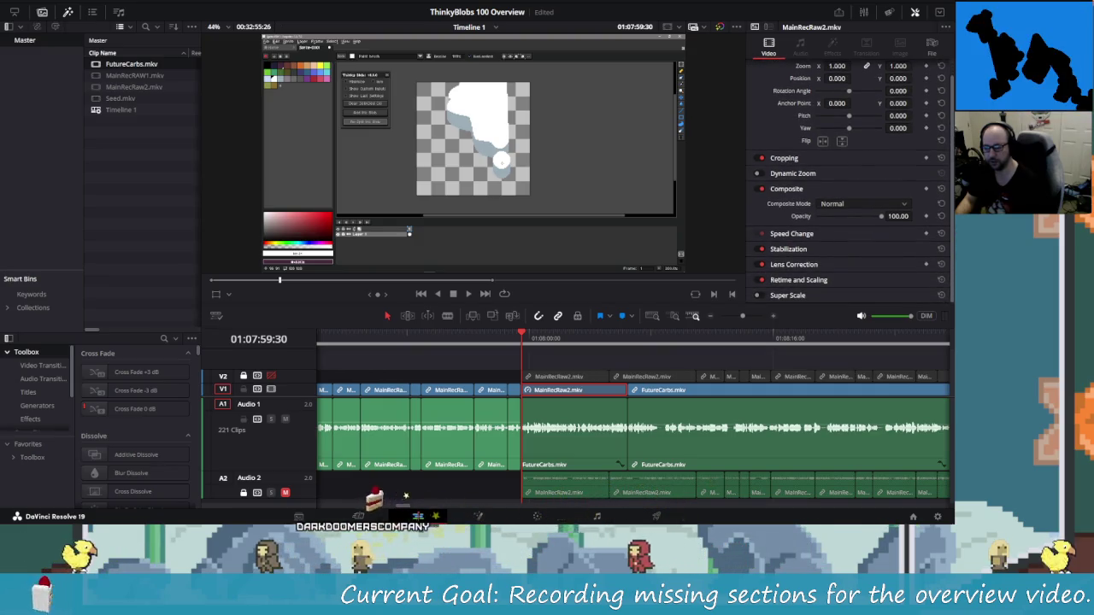
pyautogui.scroll(1, 948, 102)
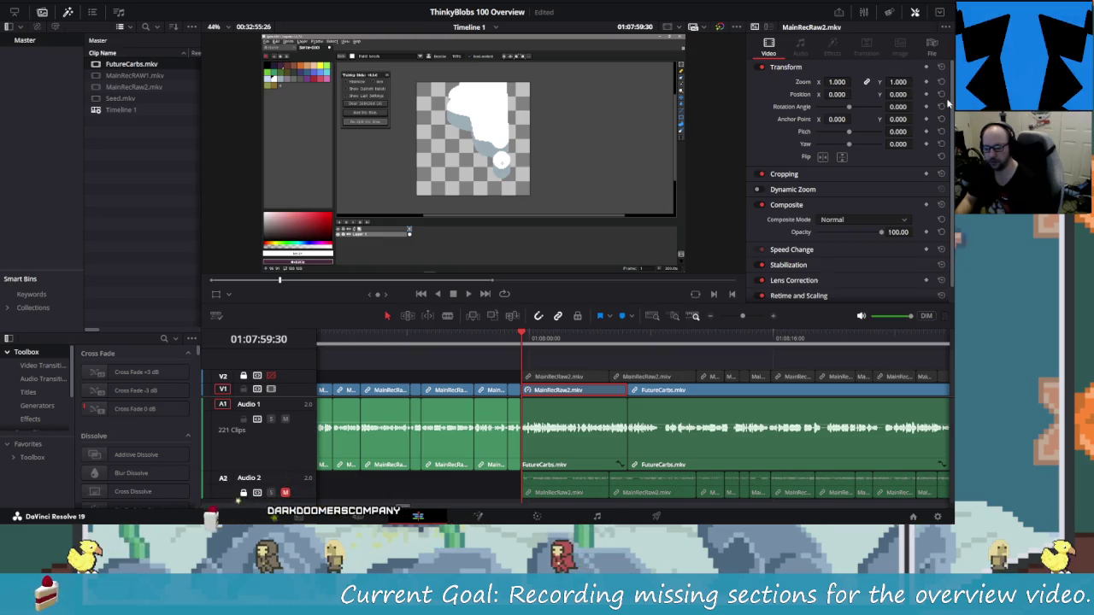
pyautogui.scroll(-1, 943, 111)
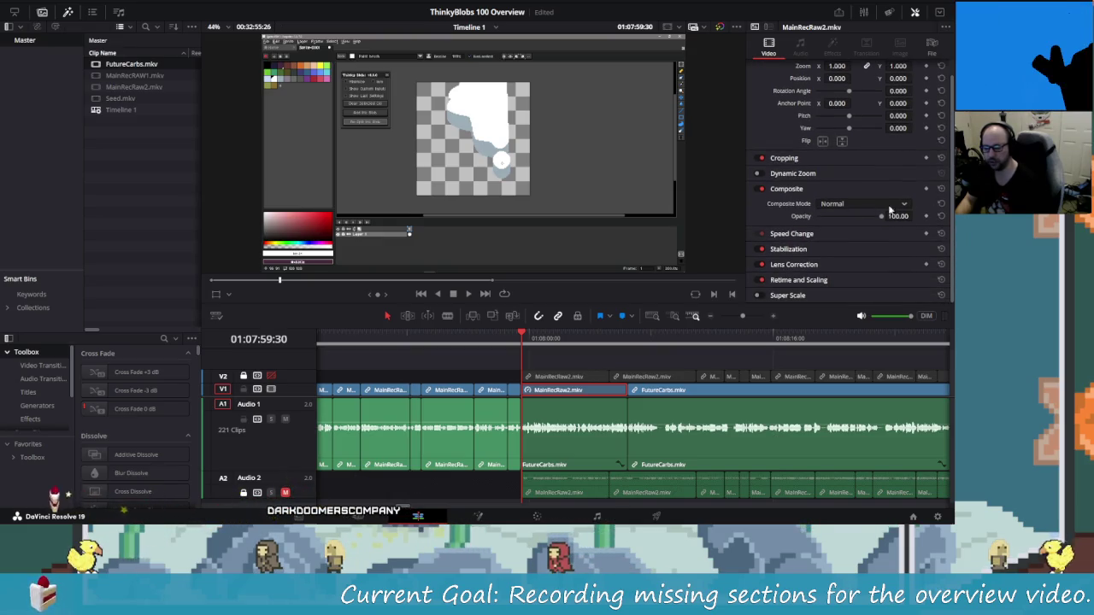
pyautogui.moveTo(882, 217); pyautogui.dragTo(838, 219)
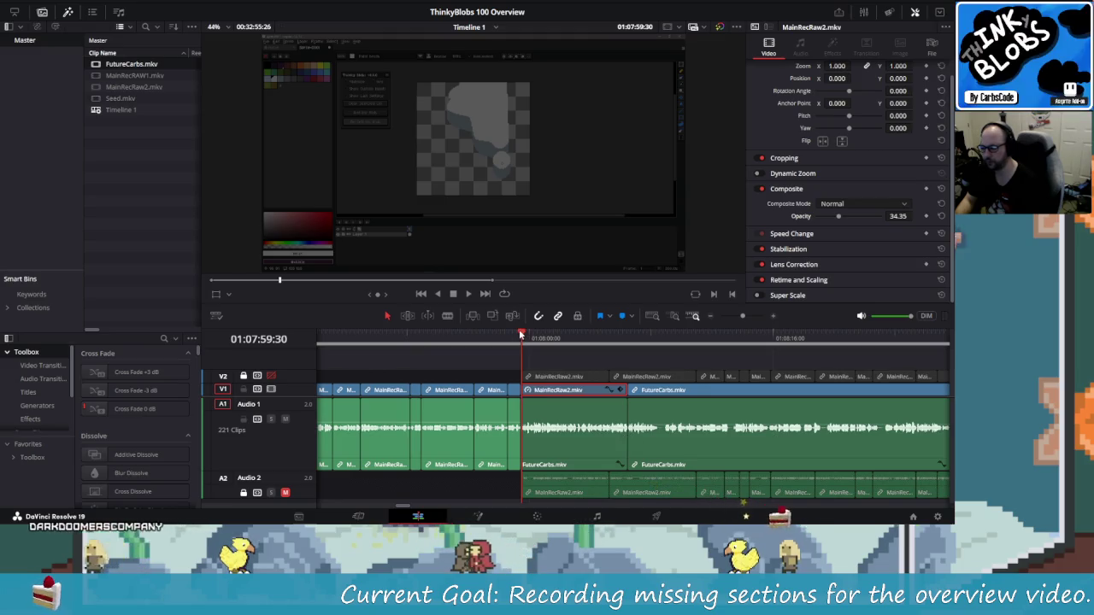
pyautogui.moveTo(524, 335); pyautogui.dragTo(479, 335)
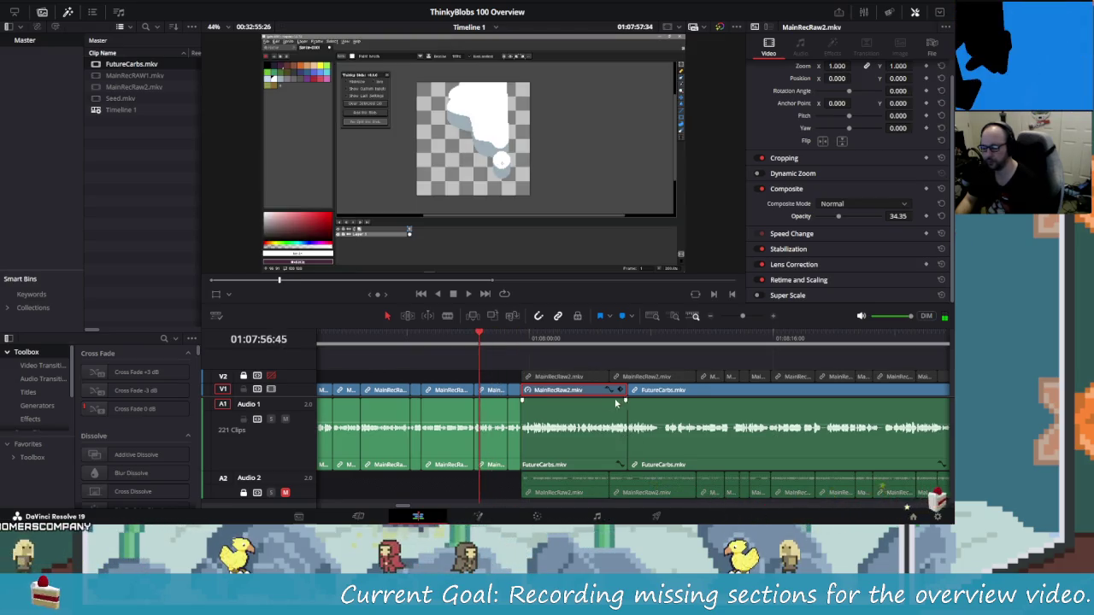
pyautogui.press('space')
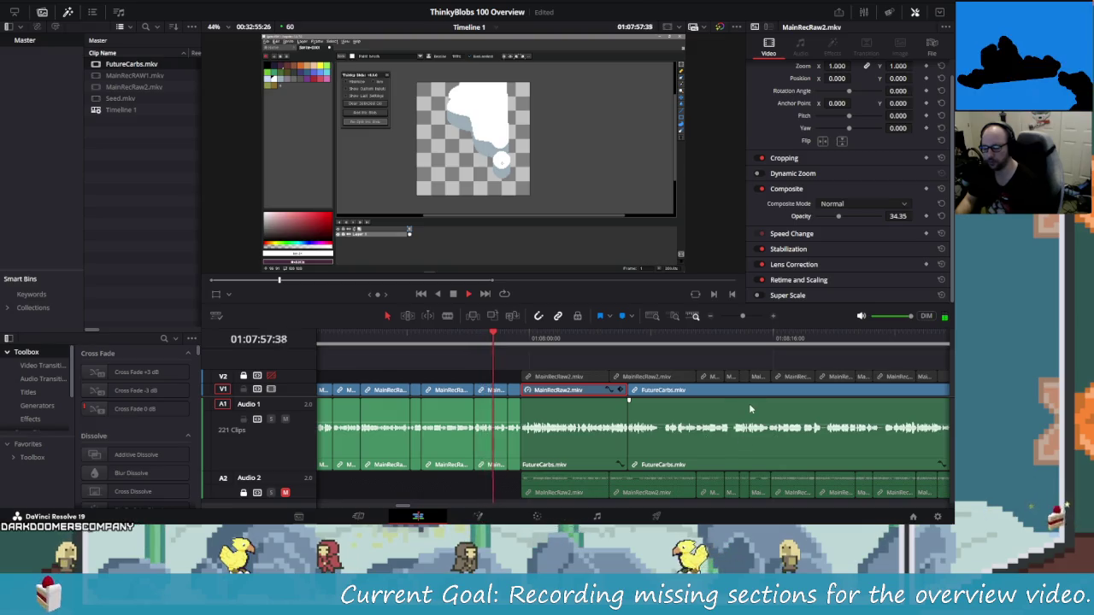
# Play back the transition and stop at the pause in the FutureCarbs footage.
pyautogui.scroll(4, 555, 384)
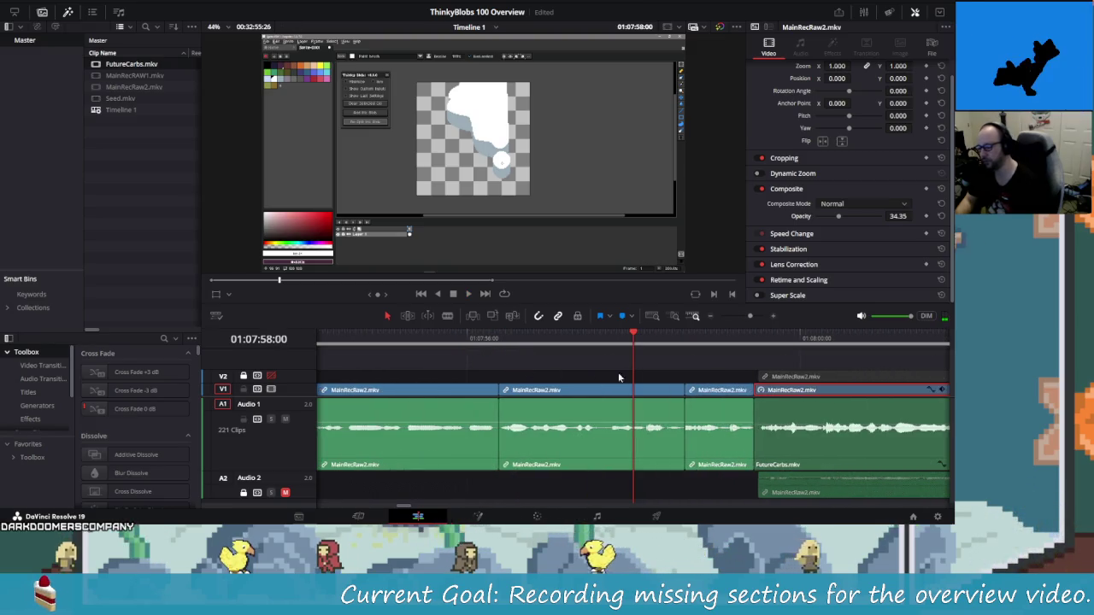
pyautogui.click(387, 339)
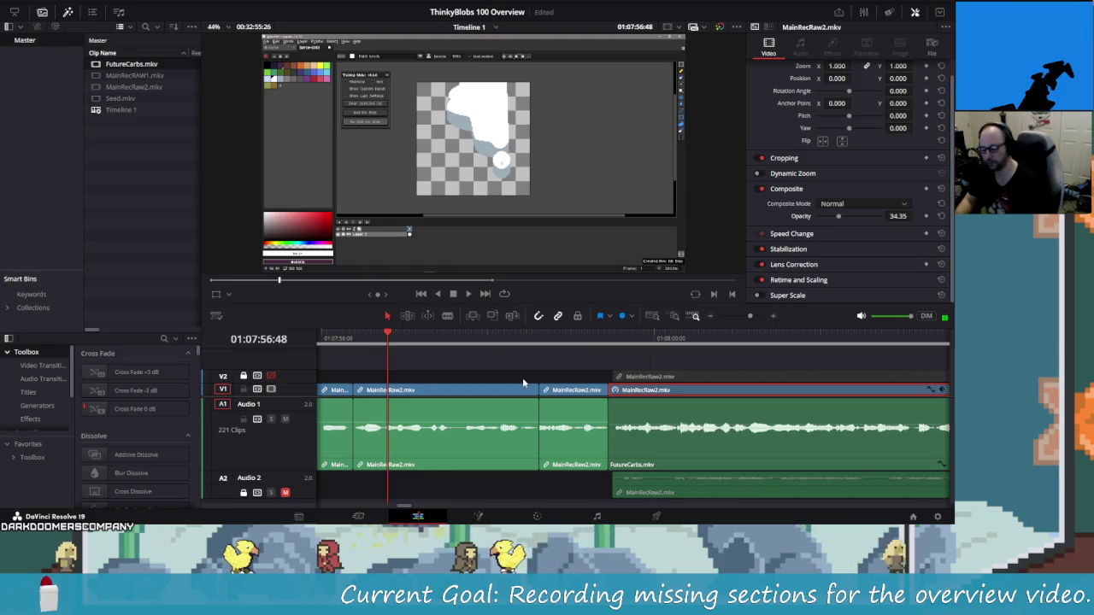
pyautogui.press('space')
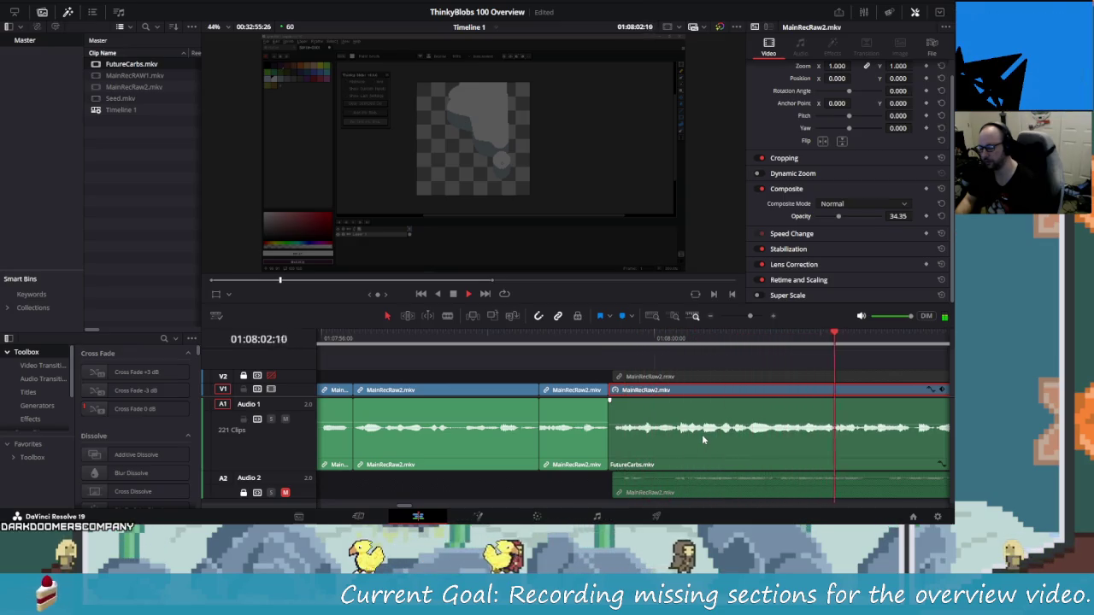
pyautogui.click(672, 358)
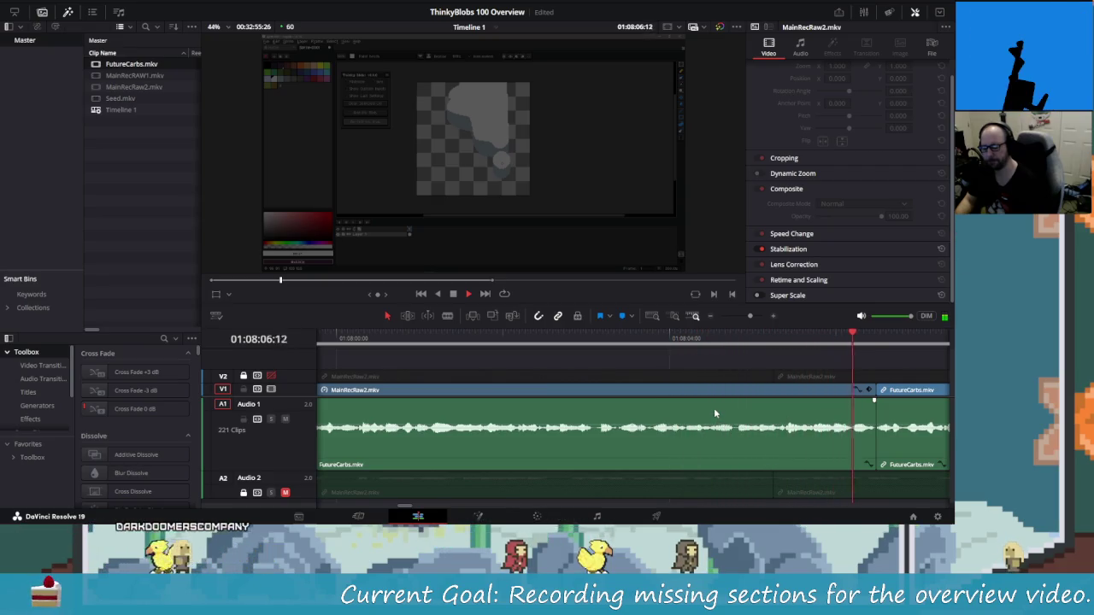
pyautogui.press('space')
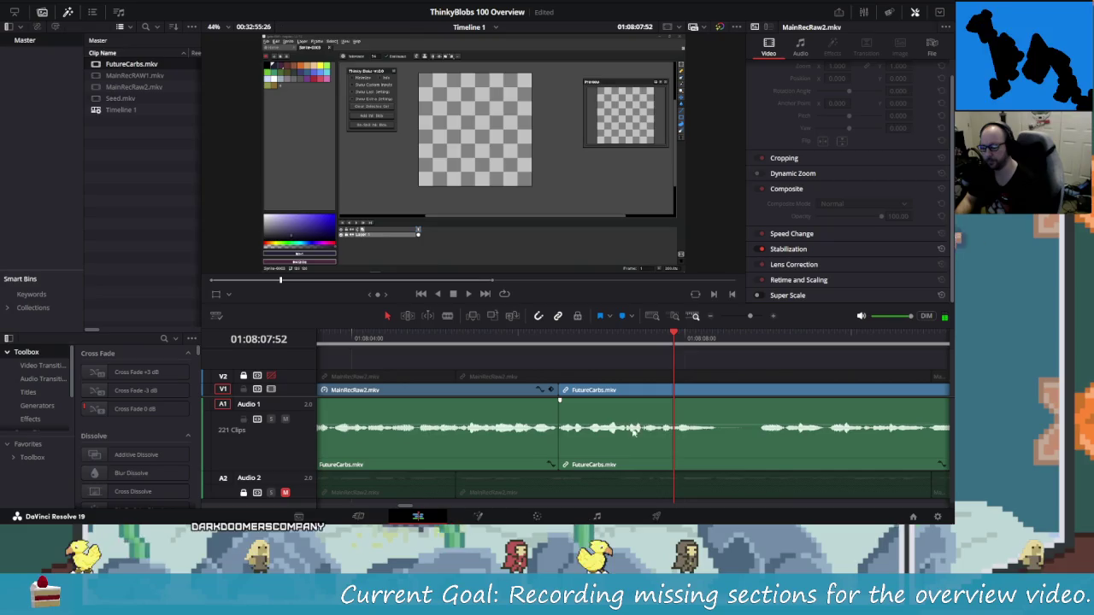
# Split FutureCarbs at the pause and ripple-delete the short paused piece.
pyautogui.moveTo(584, 346); pyautogui.dragTo(716, 350)
pyautogui.scroll(2, 706, 435)
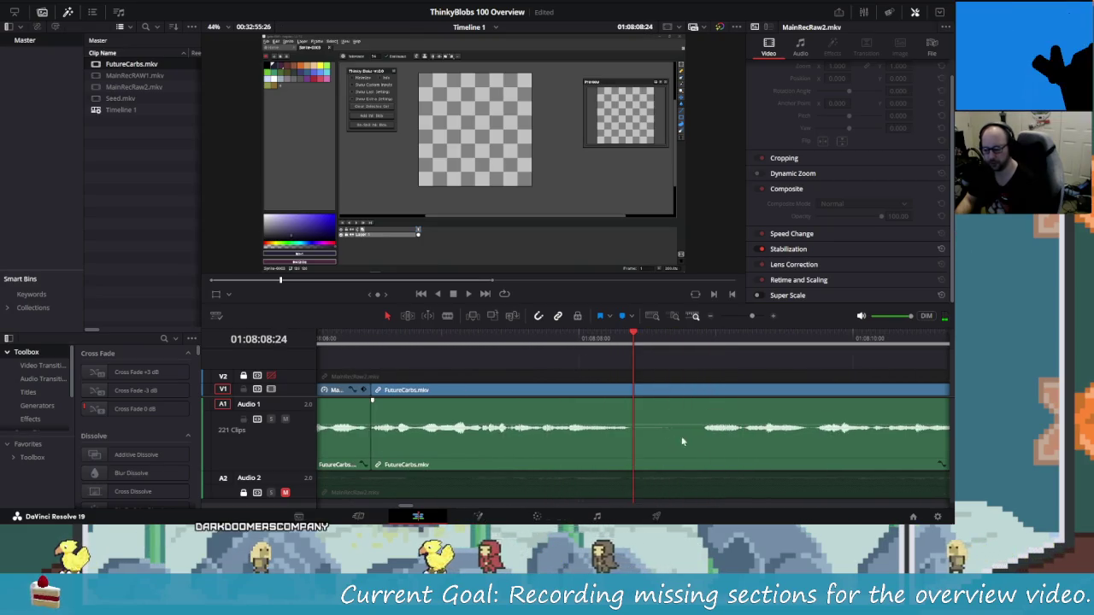
pyautogui.scroll(-1, 662, 439)
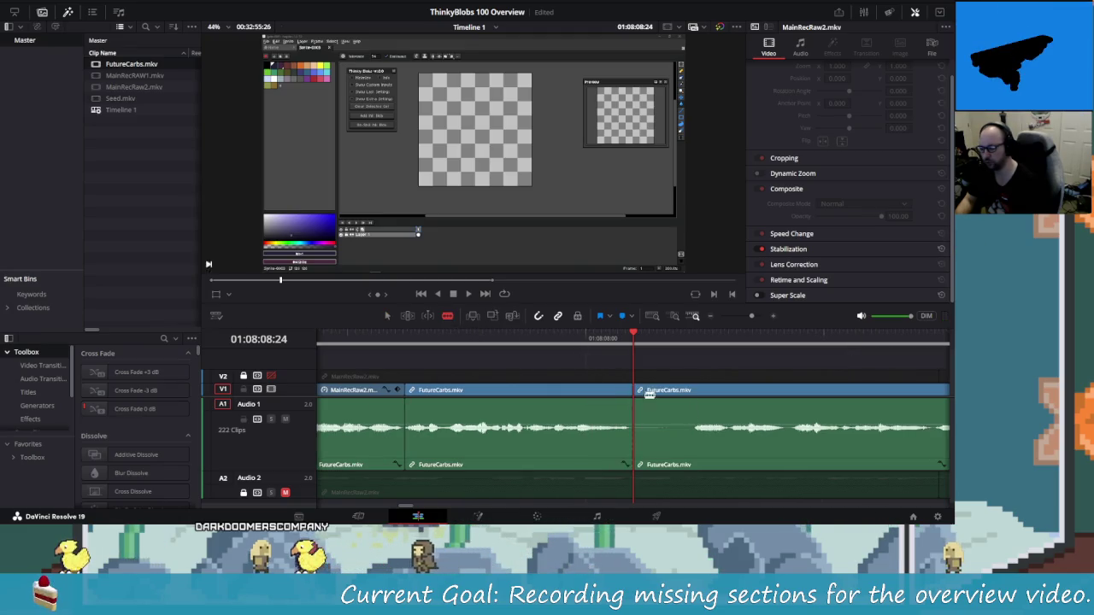
pyautogui.click(690, 401)
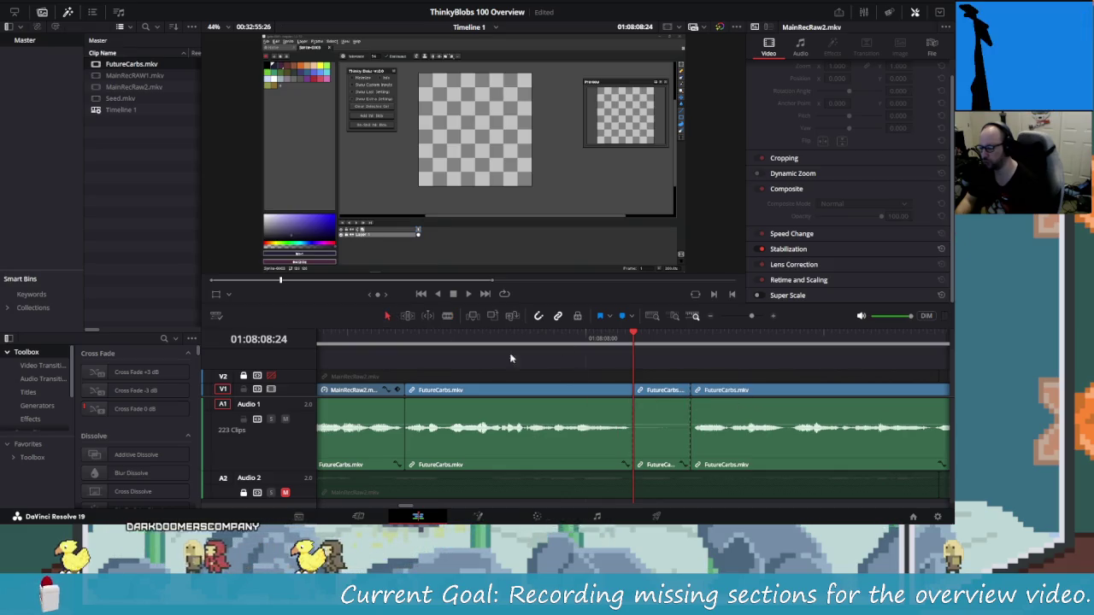
pyautogui.click(667, 395)
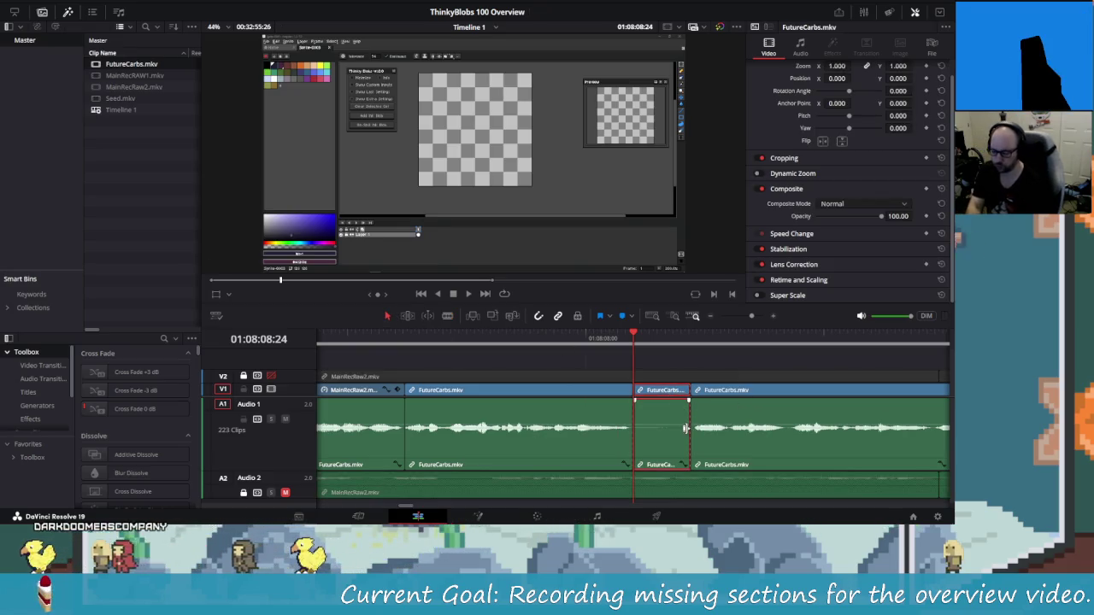
pyautogui.press('BackSpace')
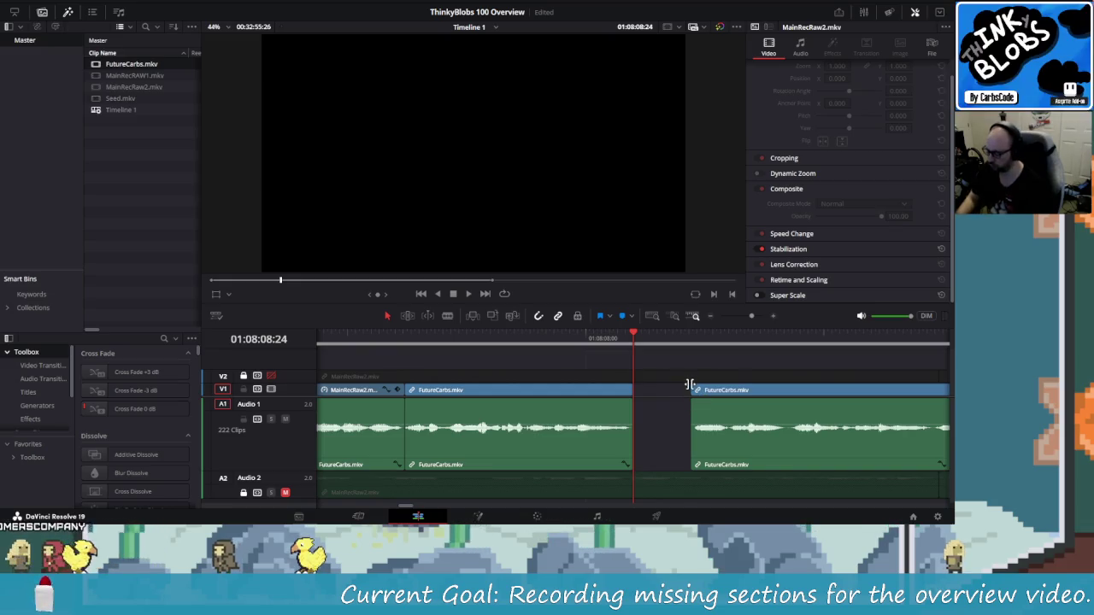
pyautogui.hotkey('ctrl', 'z')
pyautogui.click(684, 394)
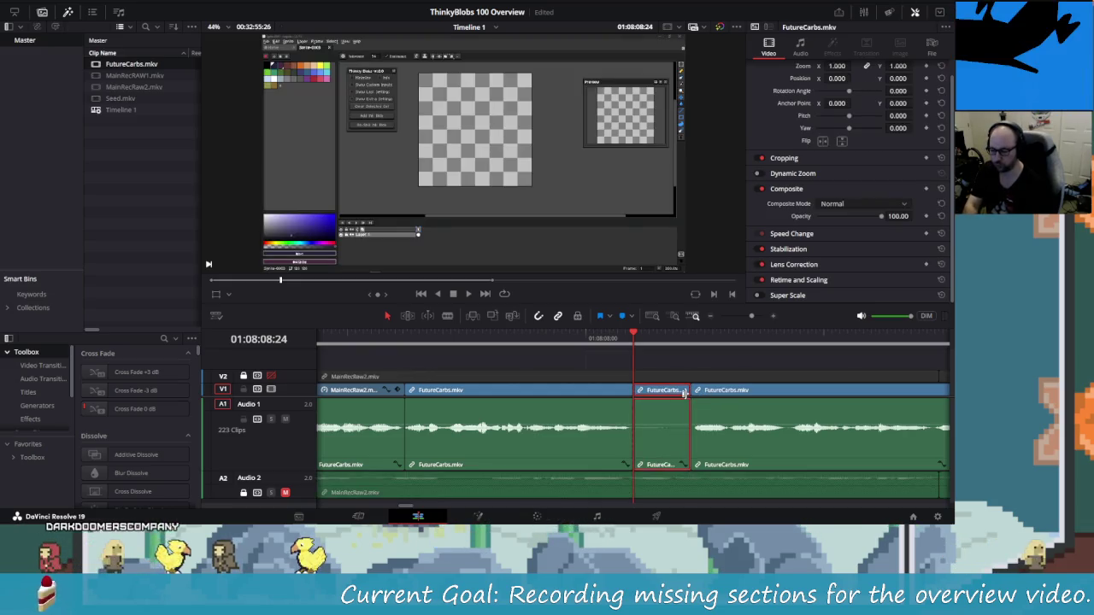
pyautogui.press('Delete')
# Delete the earlier FutureCarbs video portion, keeping its audio, leaving a gap after MainRecRaw2.
pyautogui.click(614, 392)
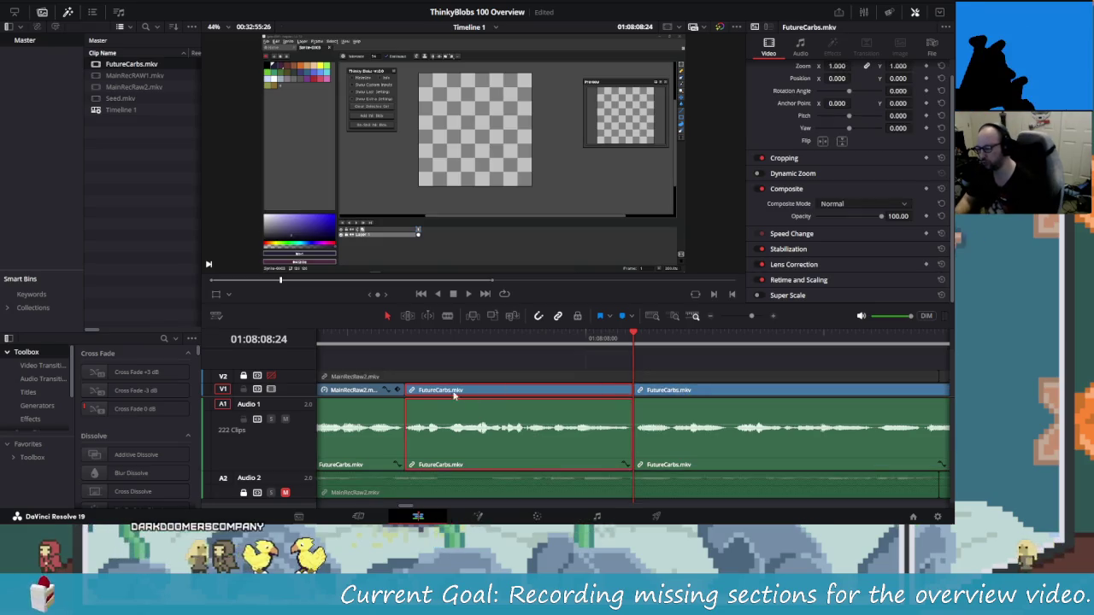
pyautogui.rightClick(449, 391)
pyautogui.click(494, 432)
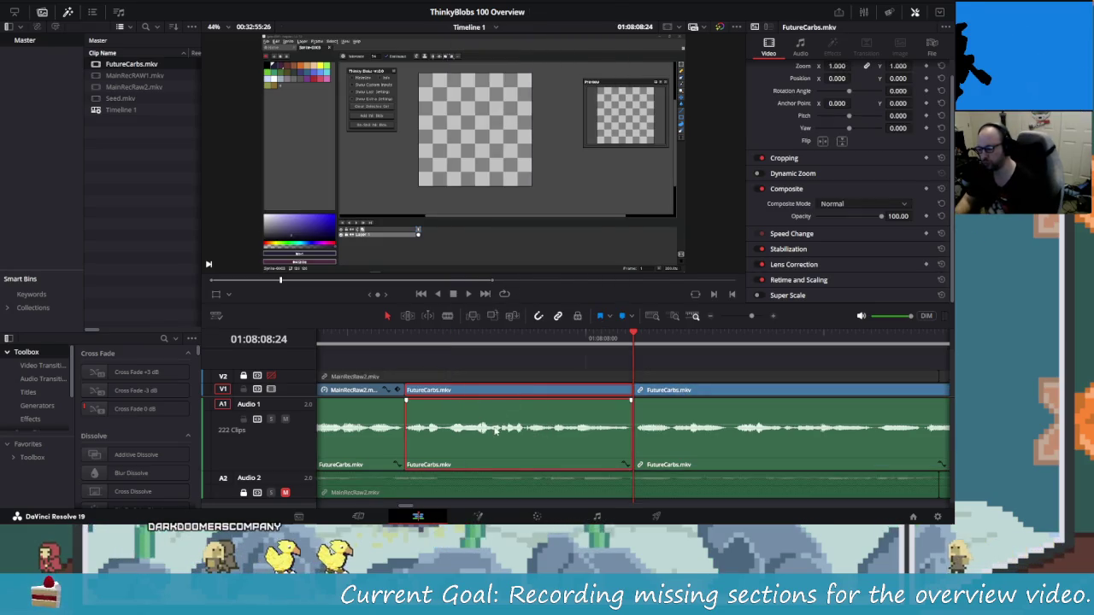
pyautogui.click(517, 389)
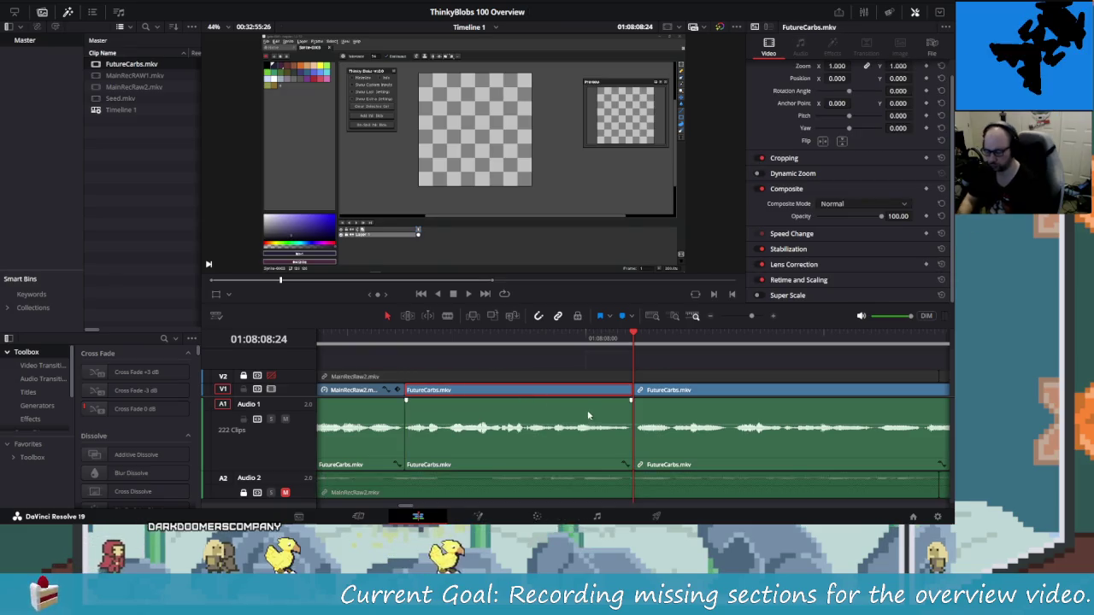
pyautogui.press('BackSpace')
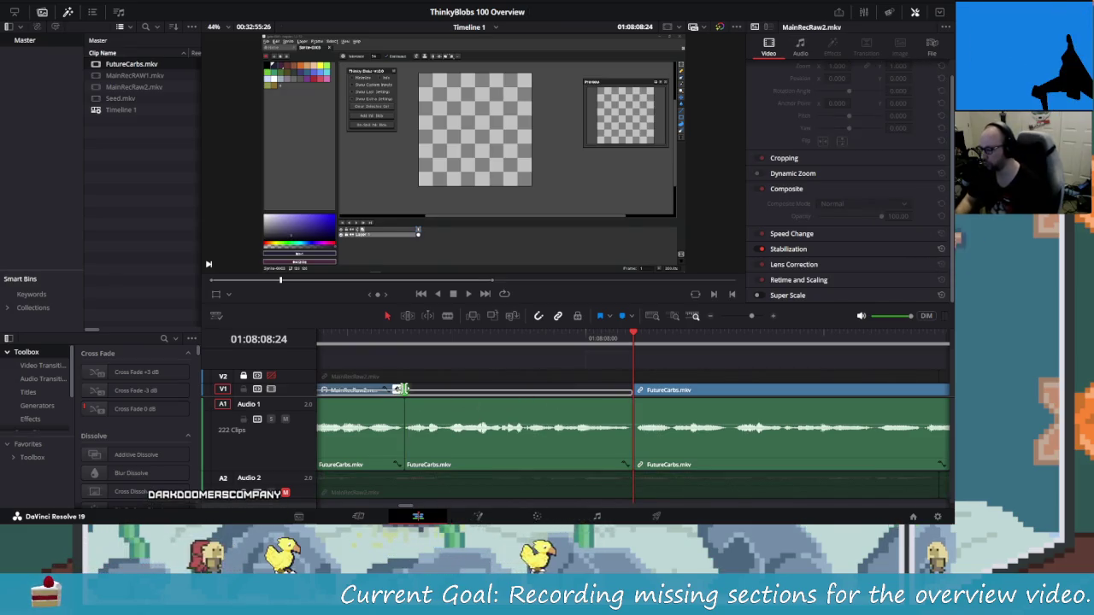
pyautogui.scroll(3, 399, 385)
pyautogui.click(377, 391)
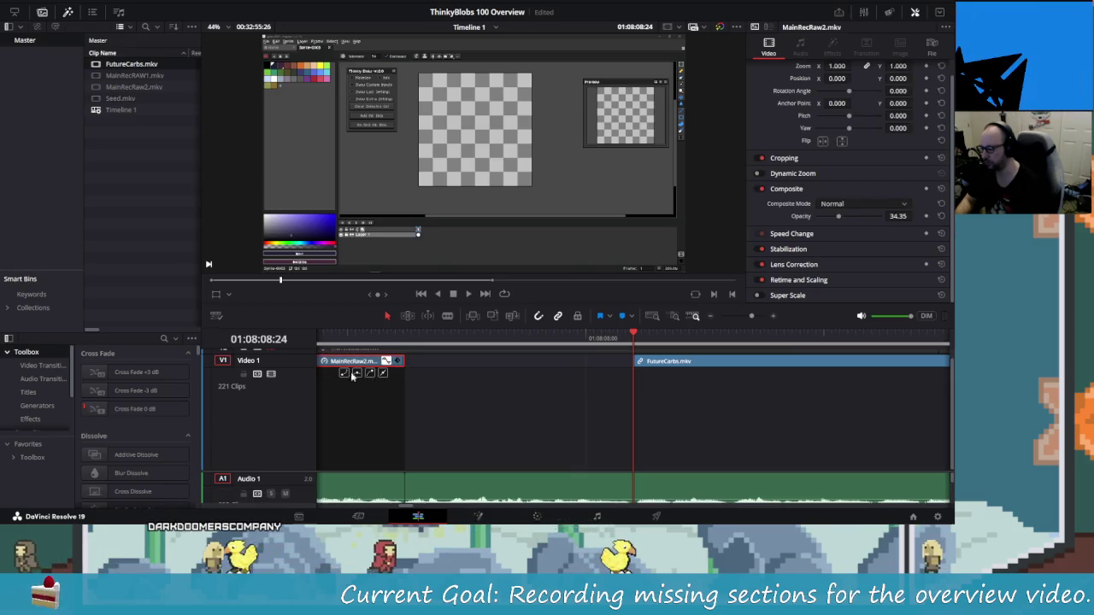
pyautogui.scroll(-3, 367, 411)
# Extend MainRecRaw2 to fill the gap up to the FutureCarbs clip.
pyautogui.moveTo(402, 465); pyautogui.dragTo(633, 466)
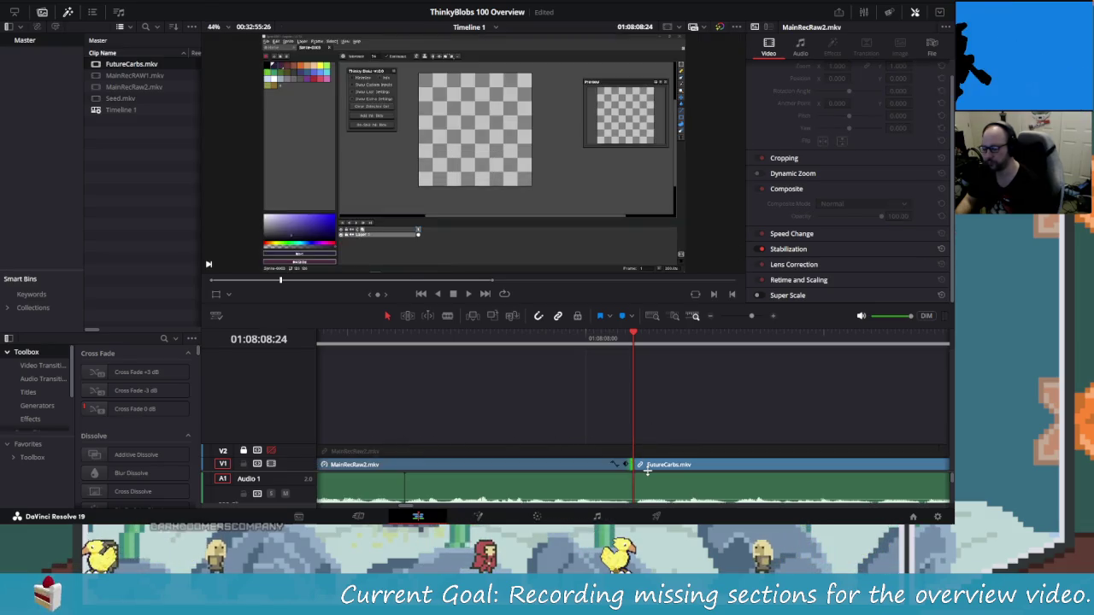
pyautogui.moveTo(637, 337); pyautogui.dragTo(571, 370)
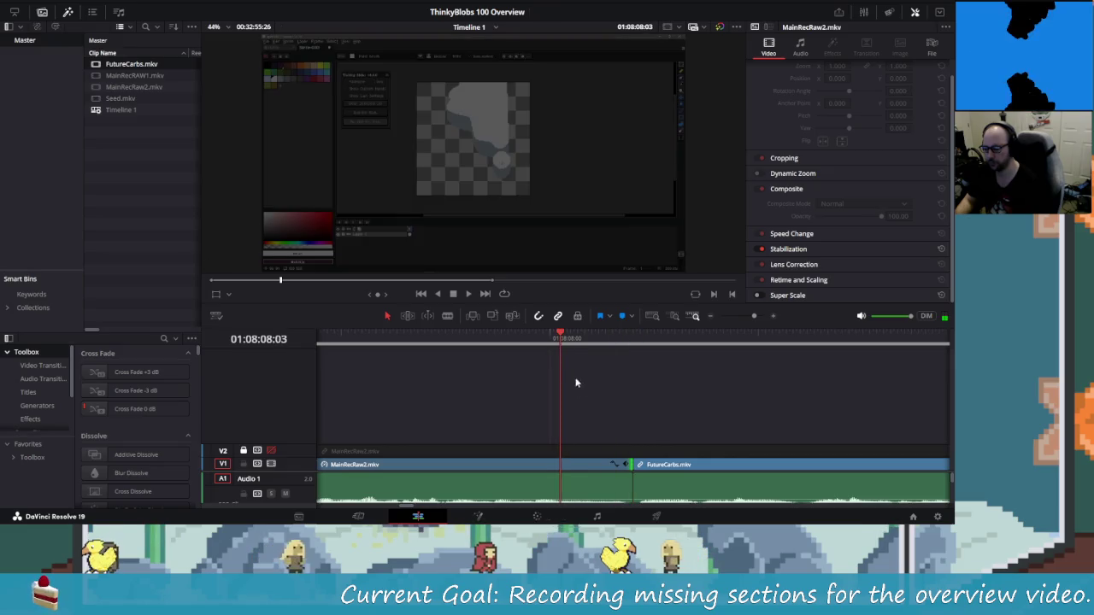
pyautogui.scroll(2, 633, 447)
pyautogui.hscroll(1, 617, 371)
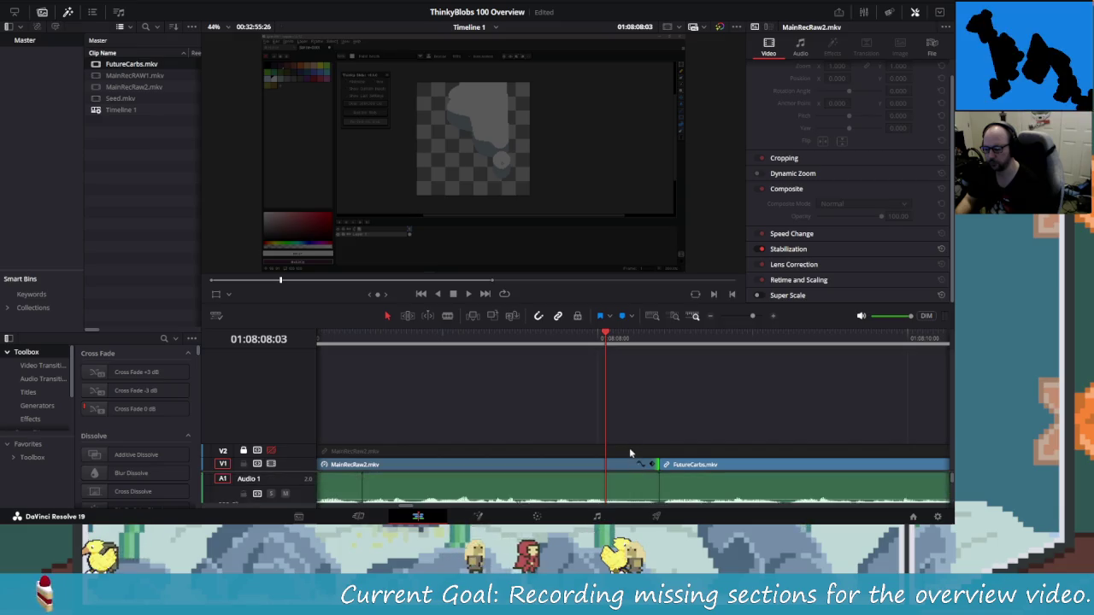
# Resize the Video 2 track and collapse it back to a thin row.
pyautogui.moveTo(310, 446); pyautogui.dragTo(312, 411)
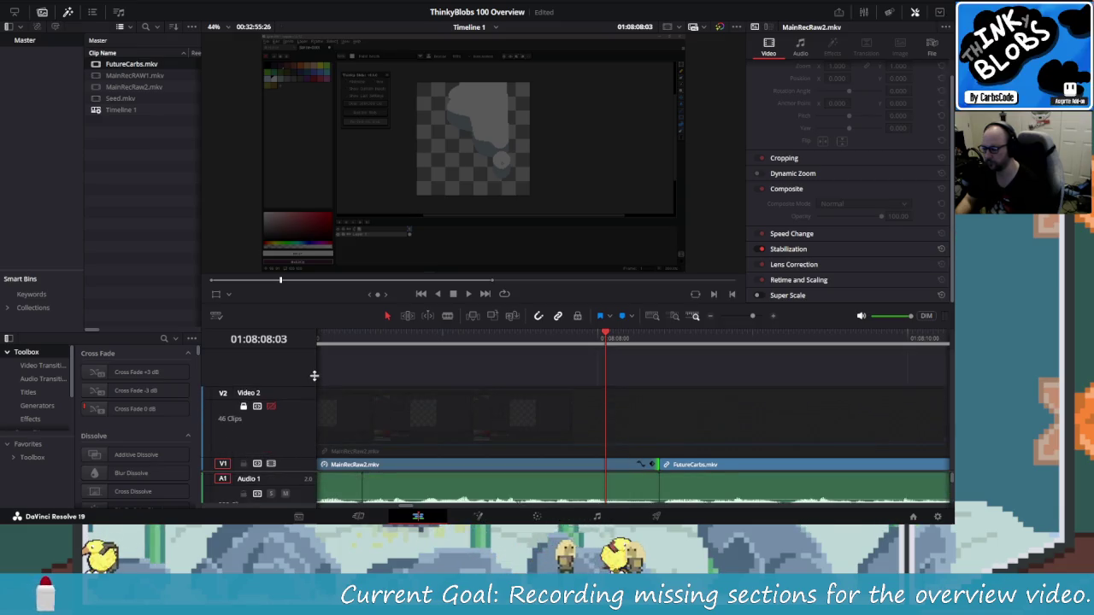
pyautogui.scroll(-2, 302, 411)
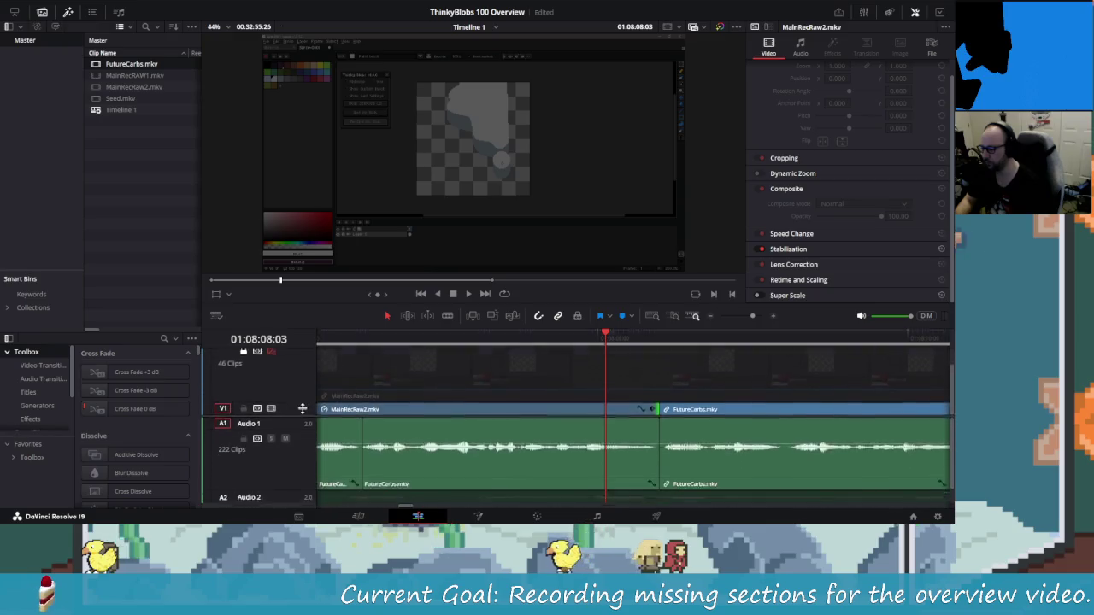
pyautogui.scroll(1, 302, 402)
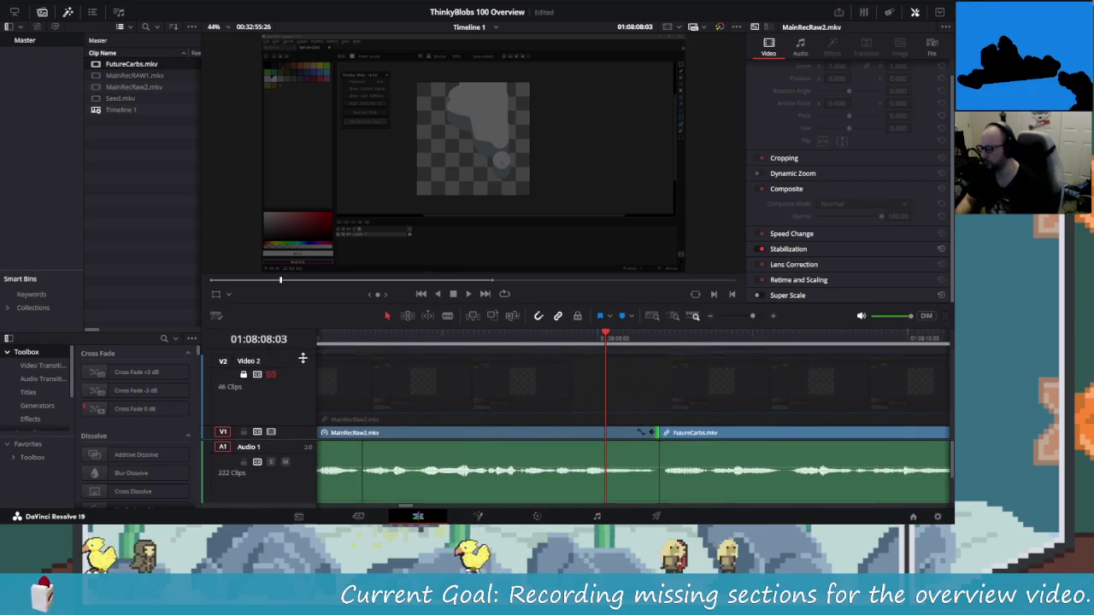
pyautogui.moveTo(303, 358); pyautogui.dragTo(303, 411)
pyautogui.click(610, 338)
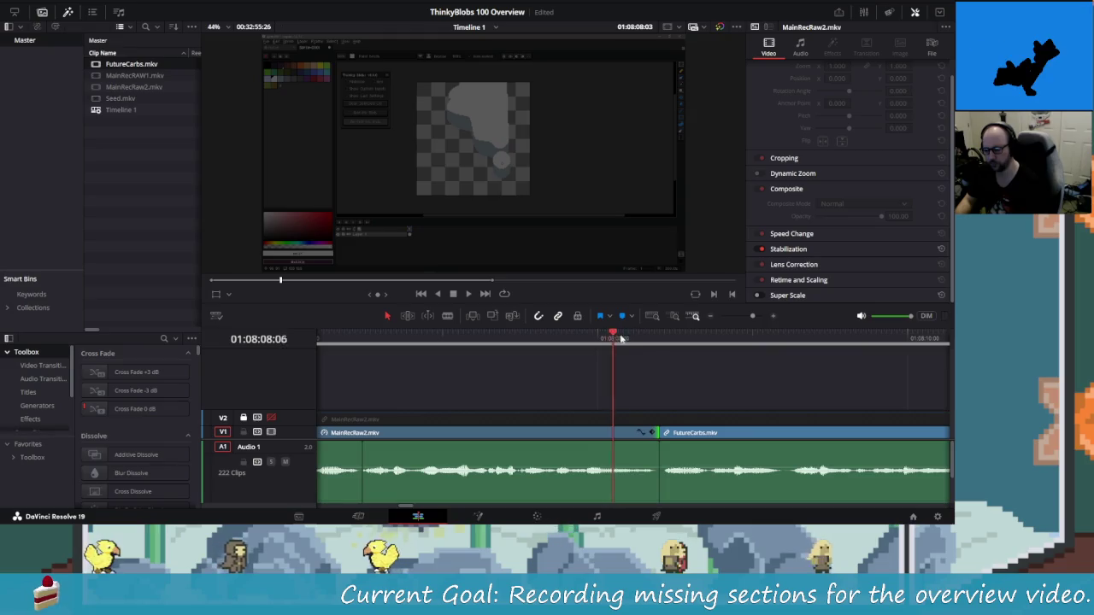
# Add a short fade-in at the FutureCarbs audio start and play the join.
pyautogui.moveTo(614, 338); pyautogui.dragTo(659, 338)
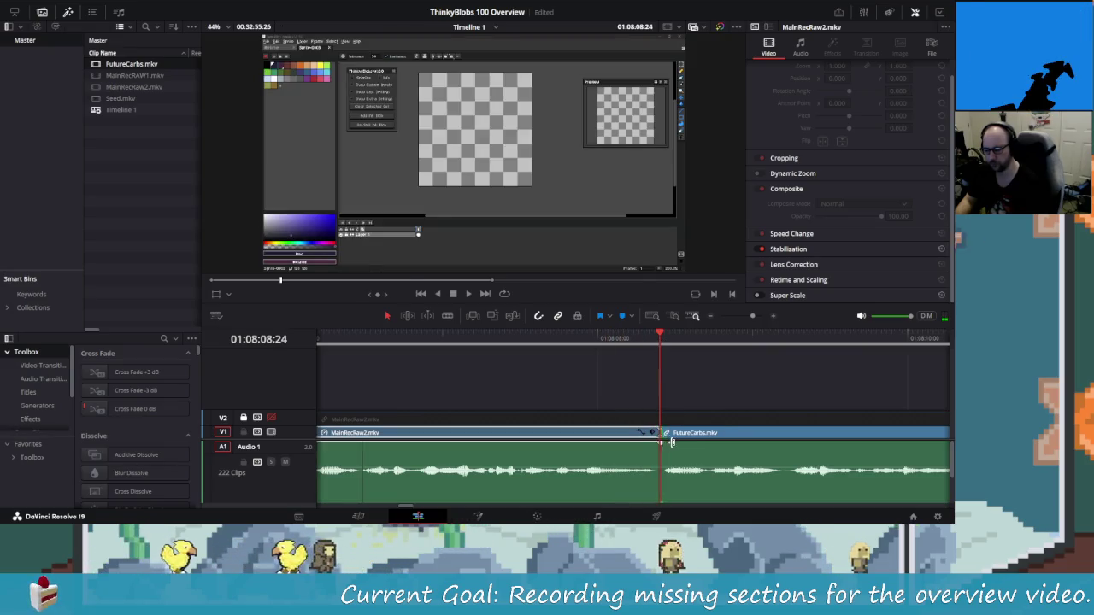
pyautogui.moveTo(671, 441); pyautogui.dragTo(678, 444)
pyautogui.press('space')
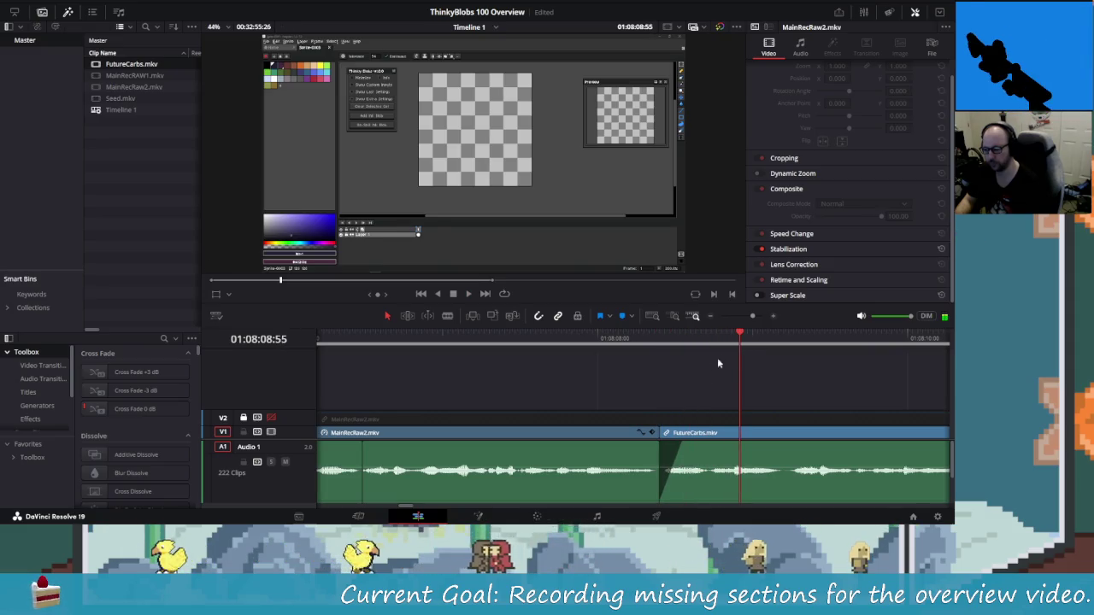
pyautogui.click(632, 338)
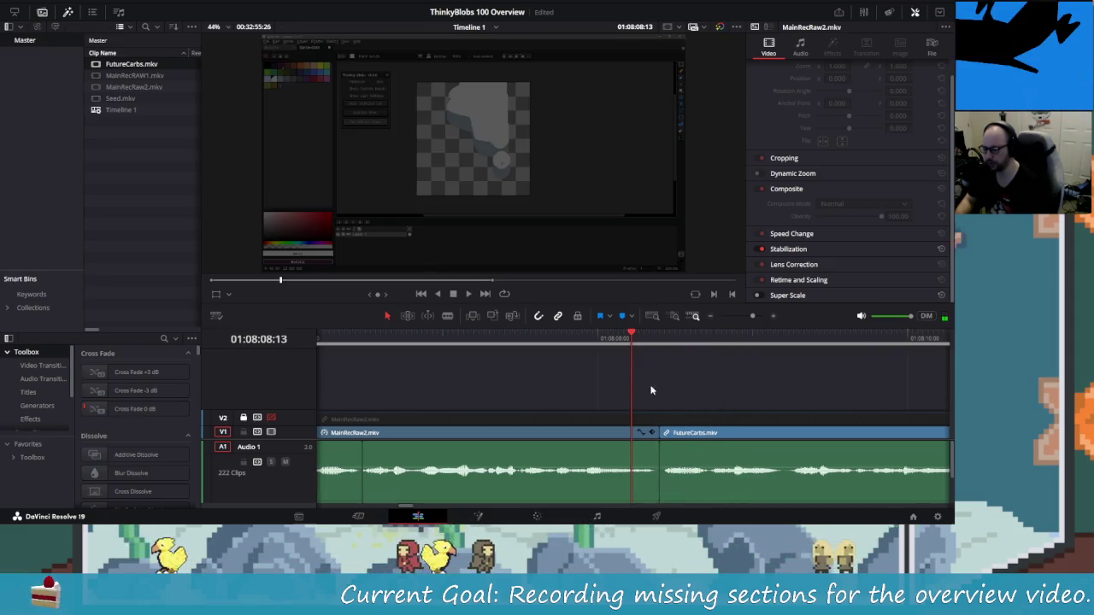
# Enlarge the video track to show thumbnails and trim FutureCarbs' start about 10 frames later.
pyautogui.click(679, 452)
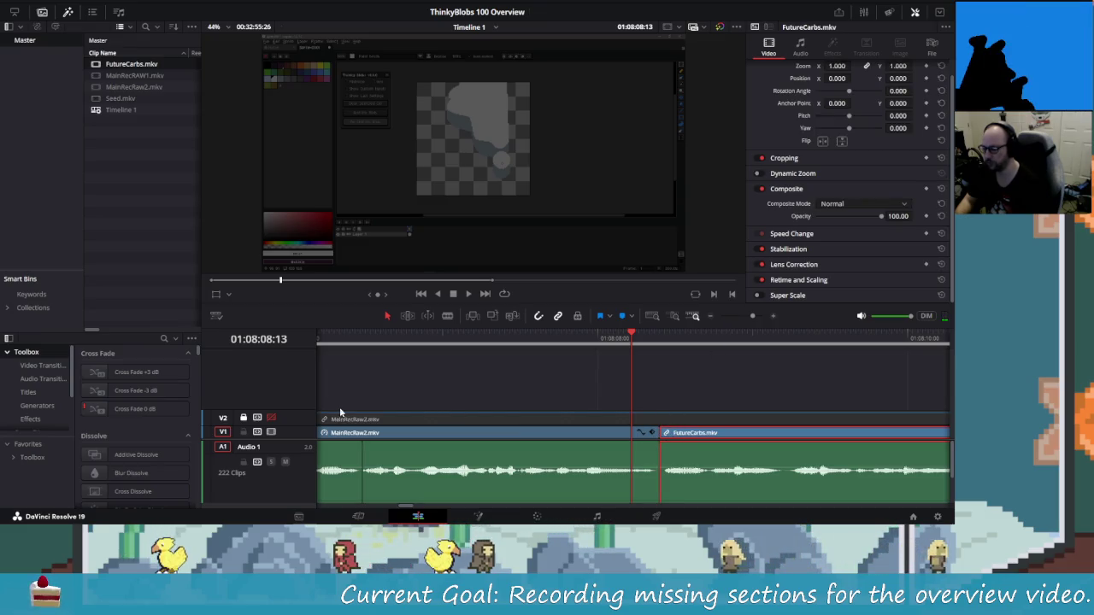
pyautogui.moveTo(316, 424); pyautogui.dragTo(317, 377)
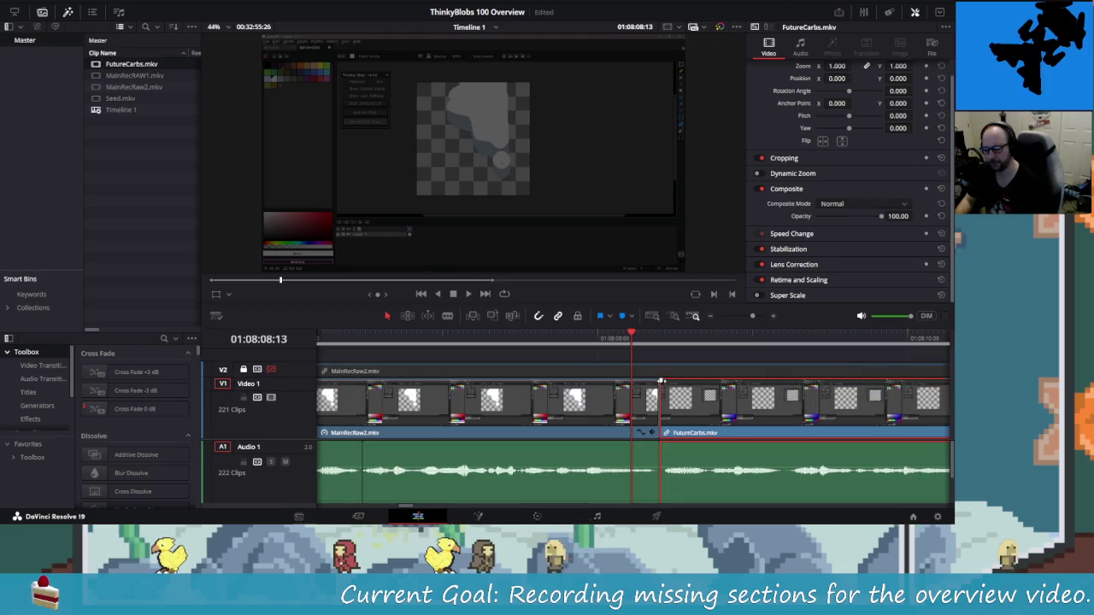
pyautogui.moveTo(660, 380); pyautogui.dragTo(671, 382)
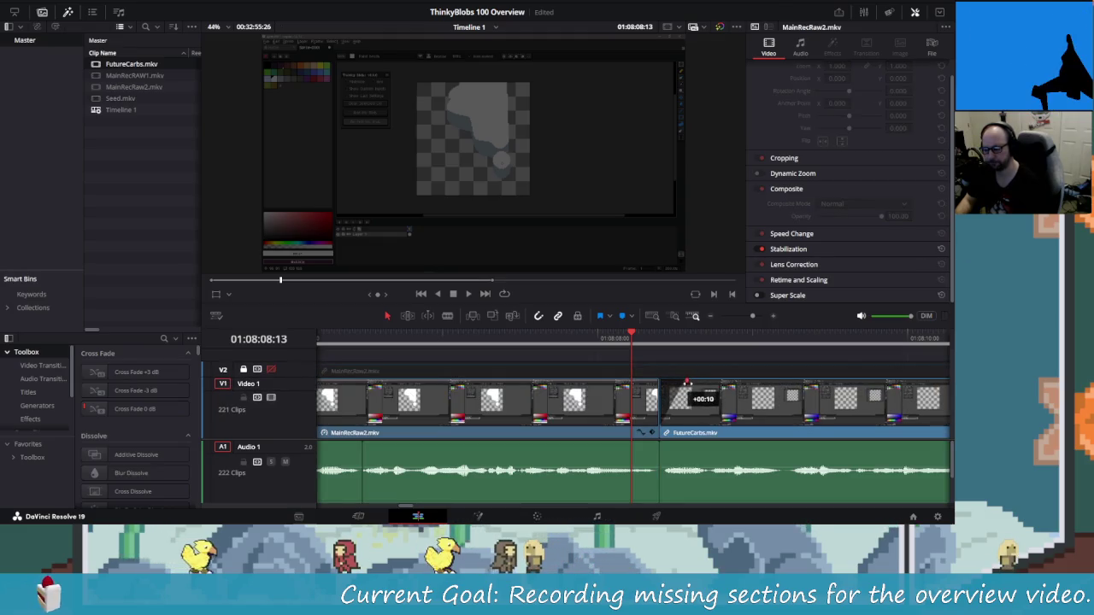
pyautogui.moveTo(690, 382); pyautogui.dragTo(691, 385)
pyautogui.moveTo(636, 336)
pyautogui.mouseDown()
pyautogui.moveTo(496, 336)
pyautogui.moveTo(632, 336)
pyautogui.mouseUp()
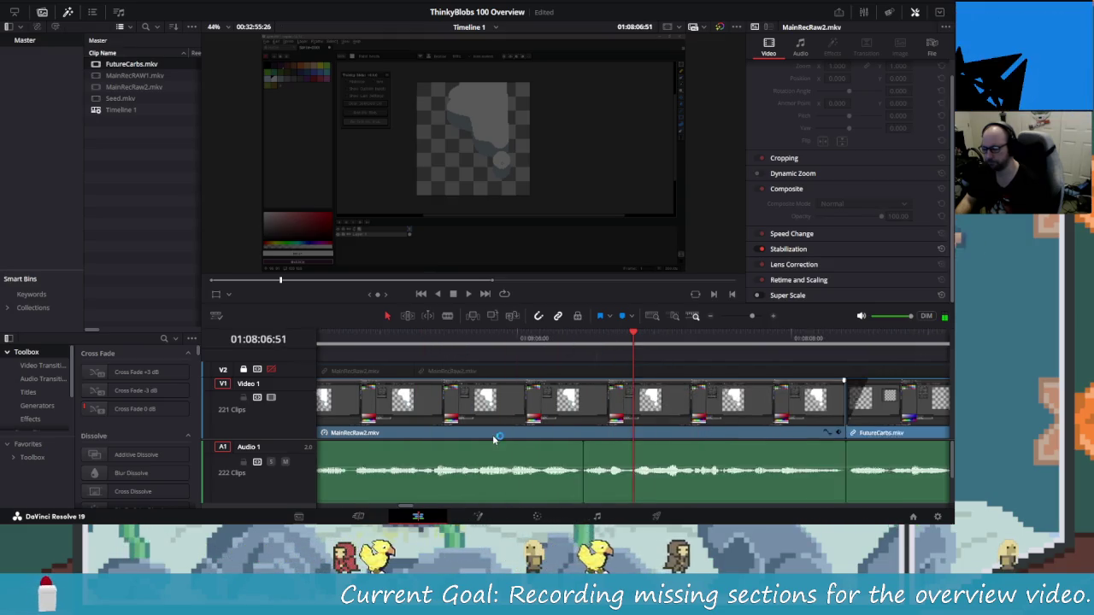
# Shorten the clip at the edit point and play back to review the cut.
pyautogui.scroll(5, 632, 422)
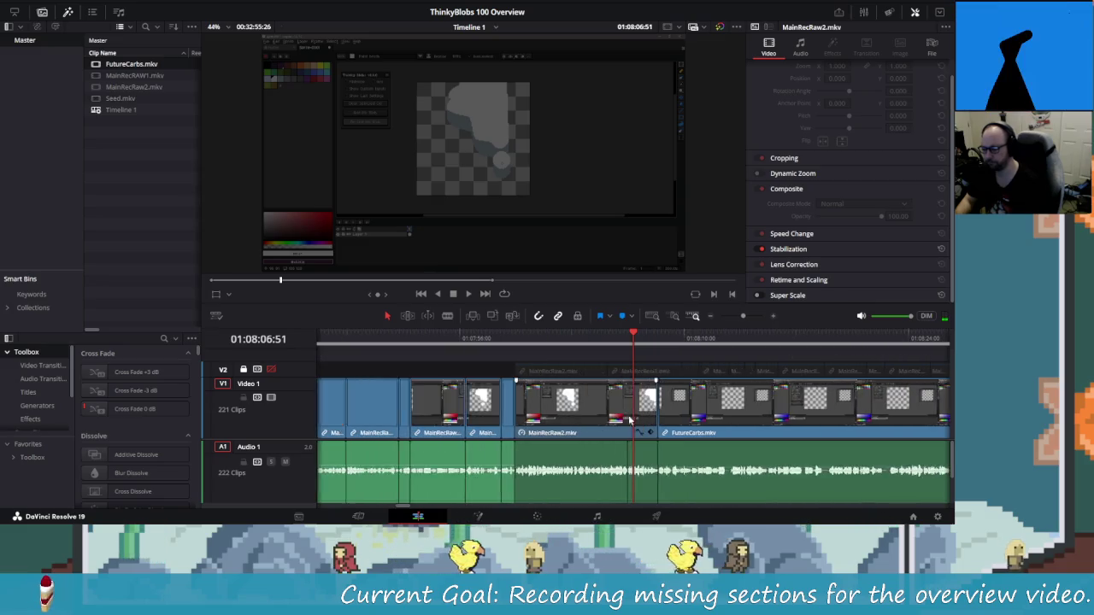
pyautogui.scroll(-1, 633, 422)
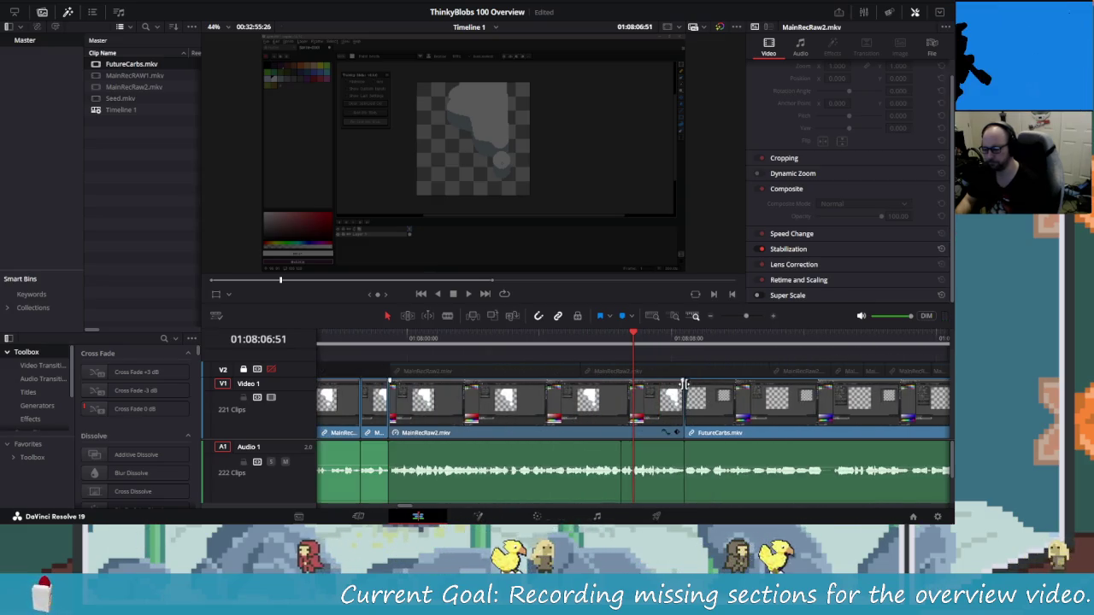
pyautogui.moveTo(680, 381); pyautogui.dragTo(672, 384)
pyautogui.moveTo(638, 340)
pyautogui.mouseDown()
pyautogui.moveTo(378, 346)
pyautogui.moveTo(384, 354)
pyautogui.mouseUp()
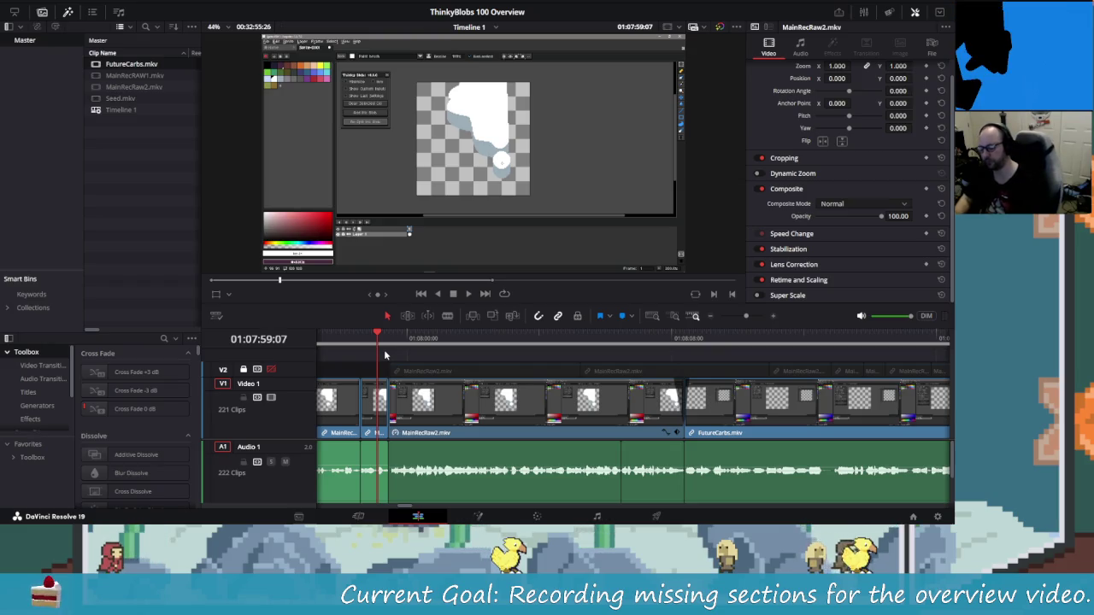
pyautogui.press('space')
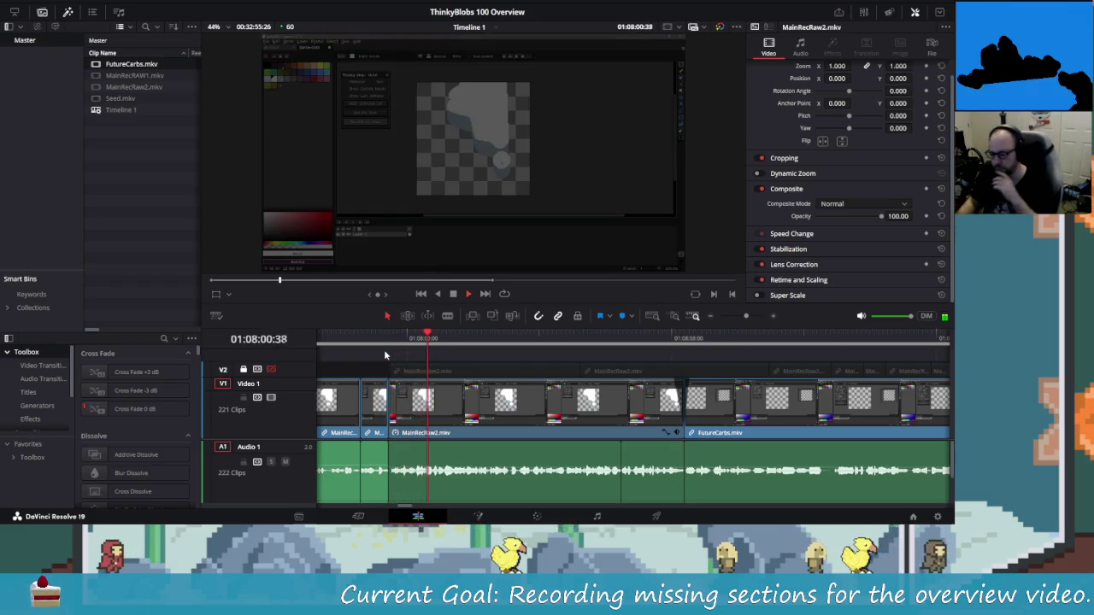
pyautogui.press('space')
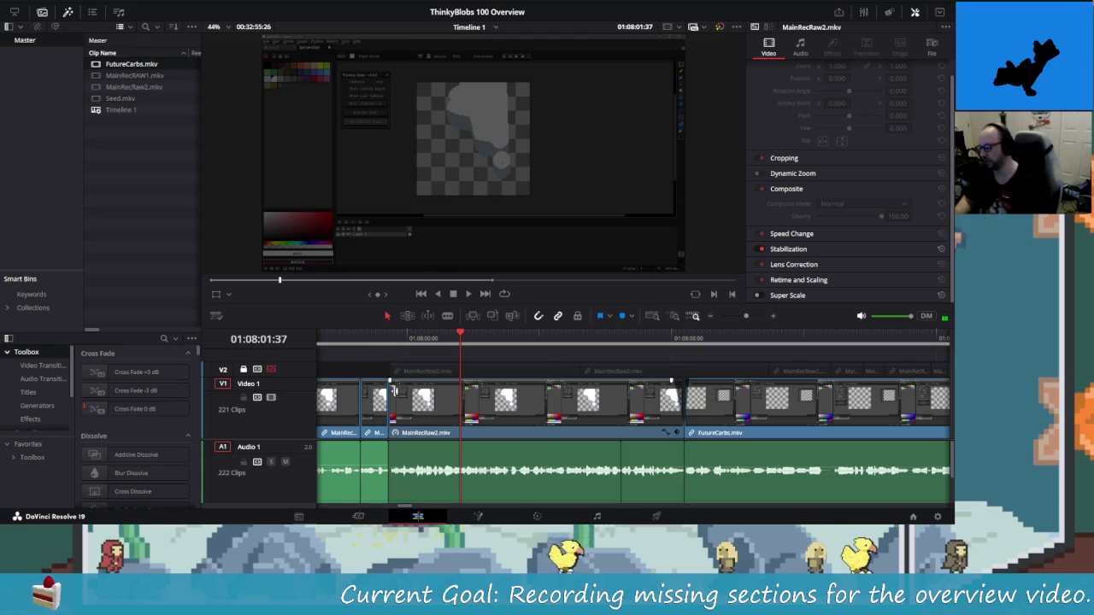
# Trim the MainRecRaw2 edit points to cut the pause, replaying the join.
pyautogui.scroll(3, 407, 400)
pyautogui.moveTo(408, 382); pyautogui.dragTo(417, 382)
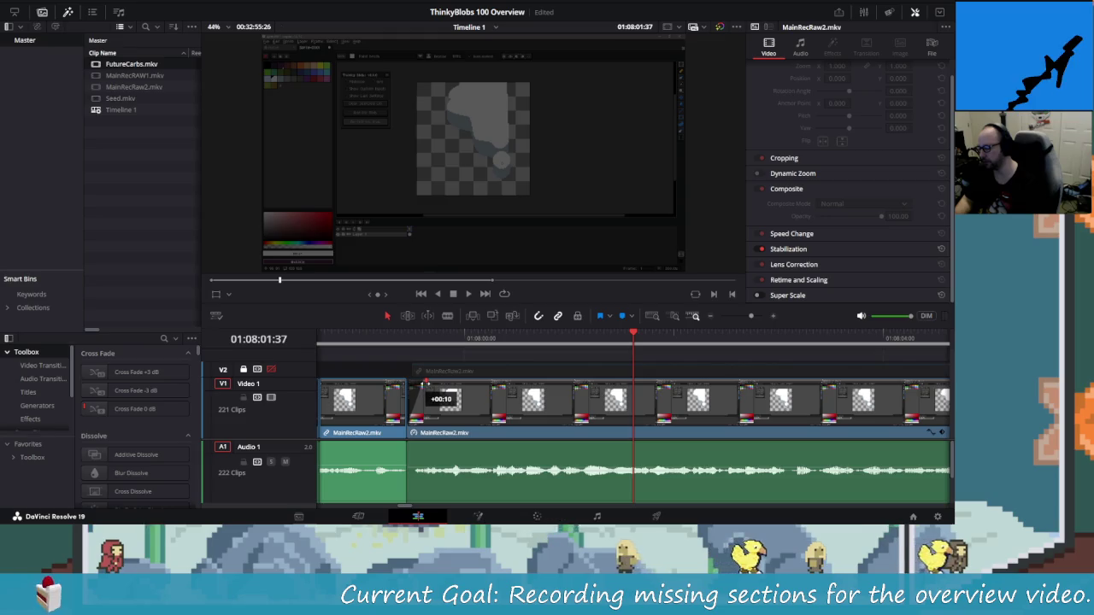
pyautogui.press('/')
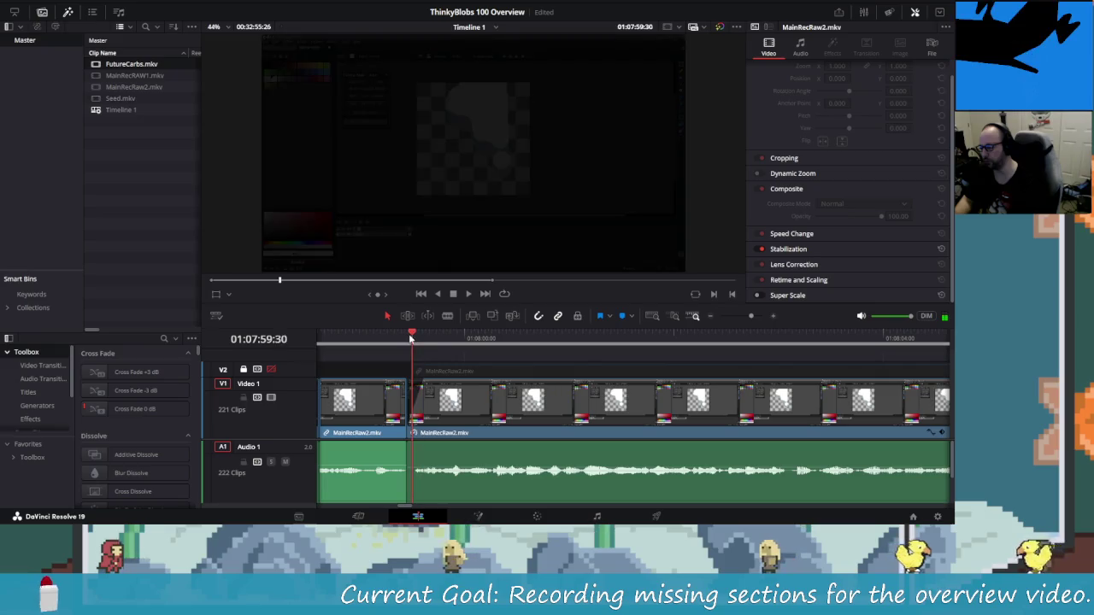
pyautogui.hscroll(-3, 415, 367)
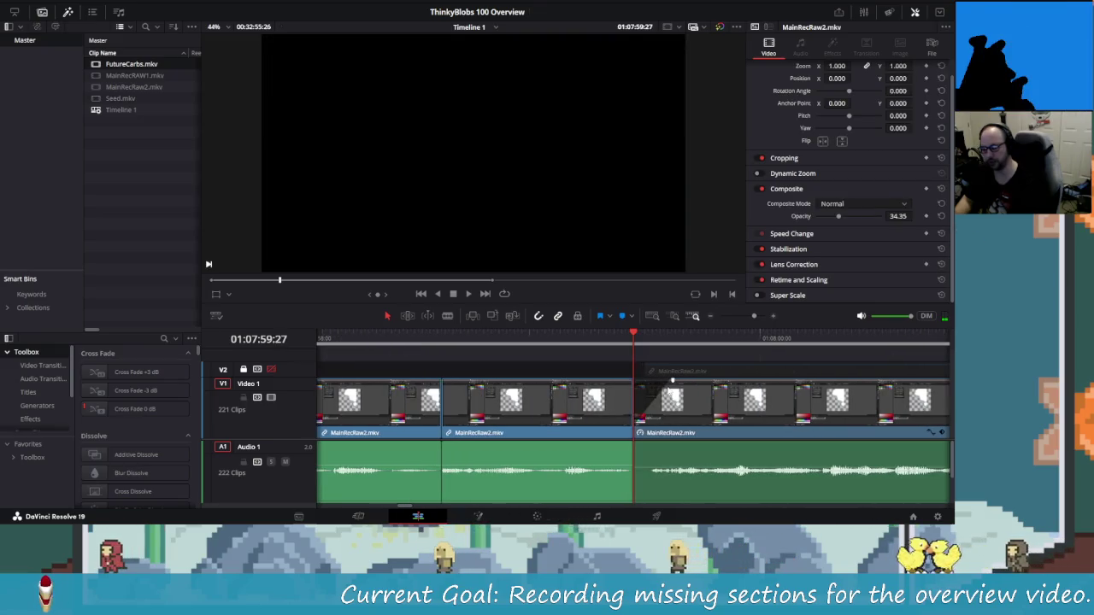
pyautogui.moveTo(672, 379); pyautogui.dragTo(627, 385)
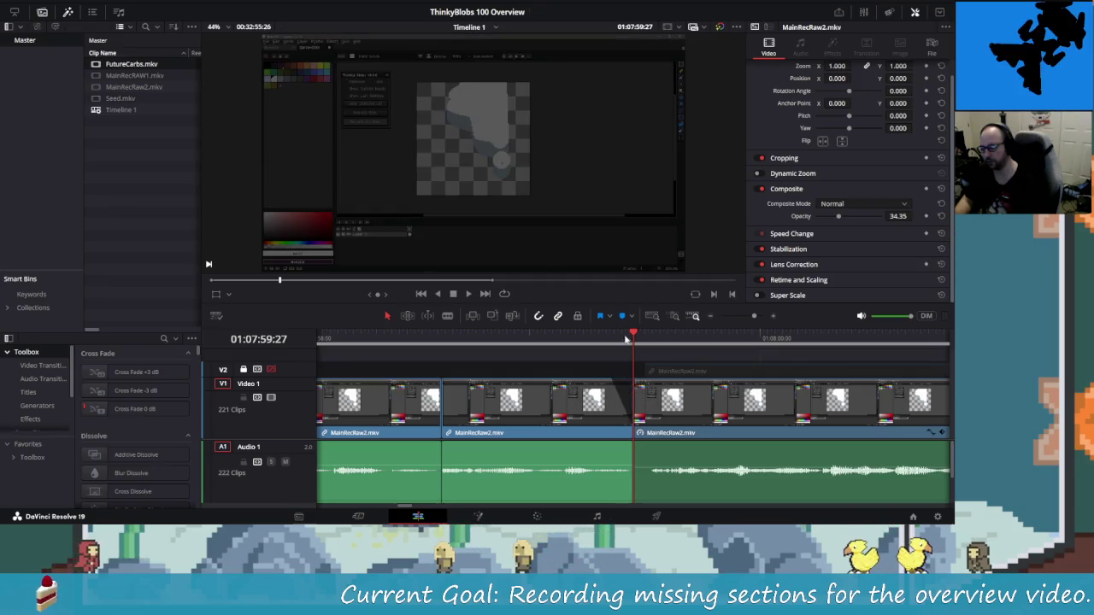
pyautogui.click(495, 341)
pyautogui.press('space')
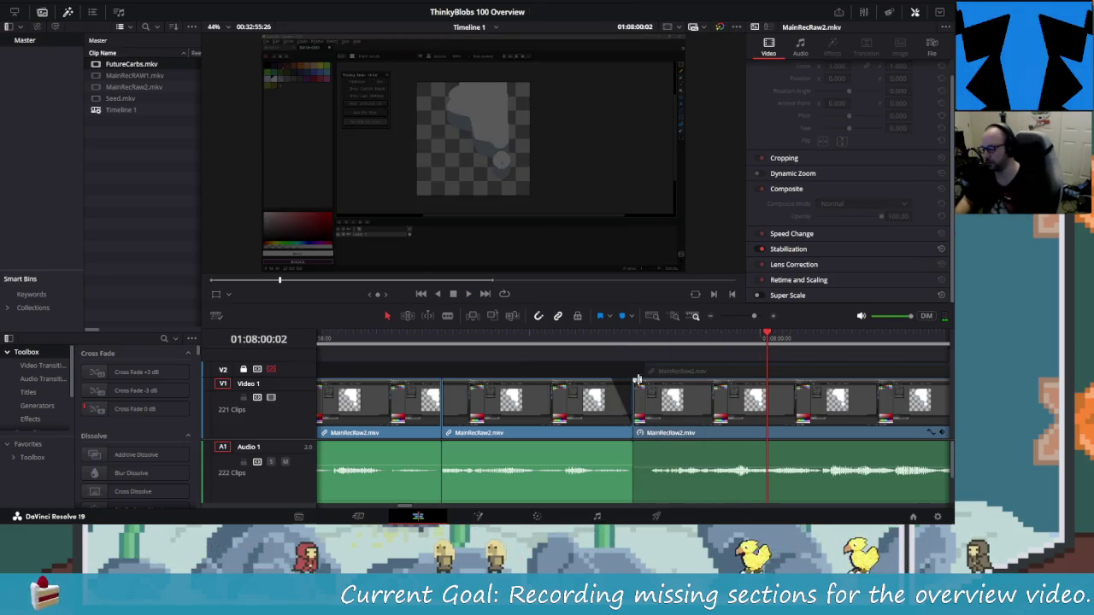
# Fine-tune the join between the second and third MainRecRaw2 clips, replaying each adjustment.
pyautogui.moveTo(636, 381); pyautogui.dragTo(637, 381)
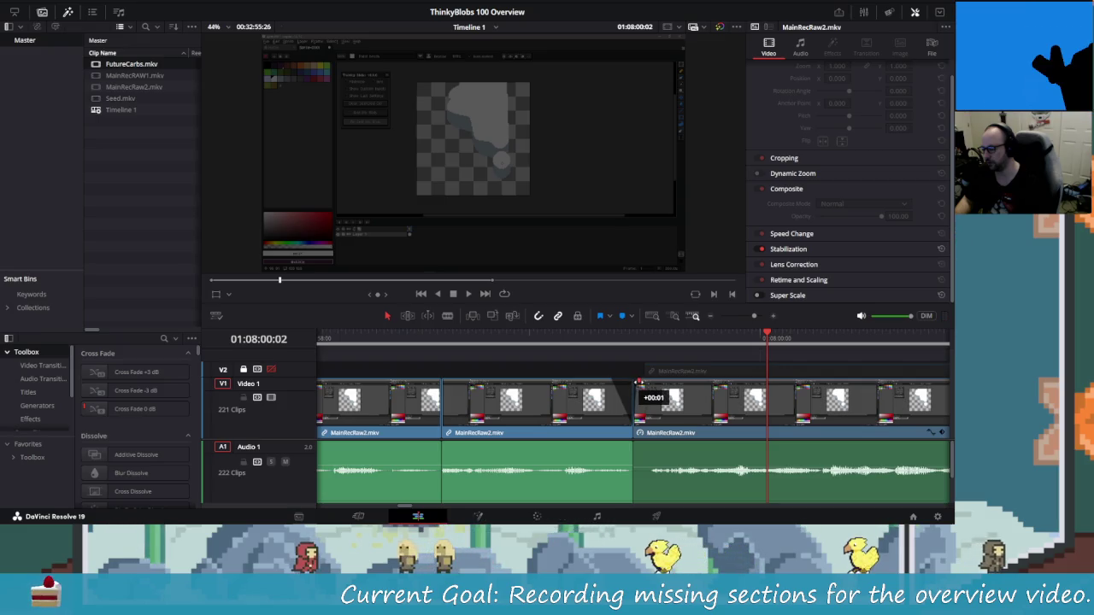
pyautogui.click(518, 340)
pyautogui.press('space')
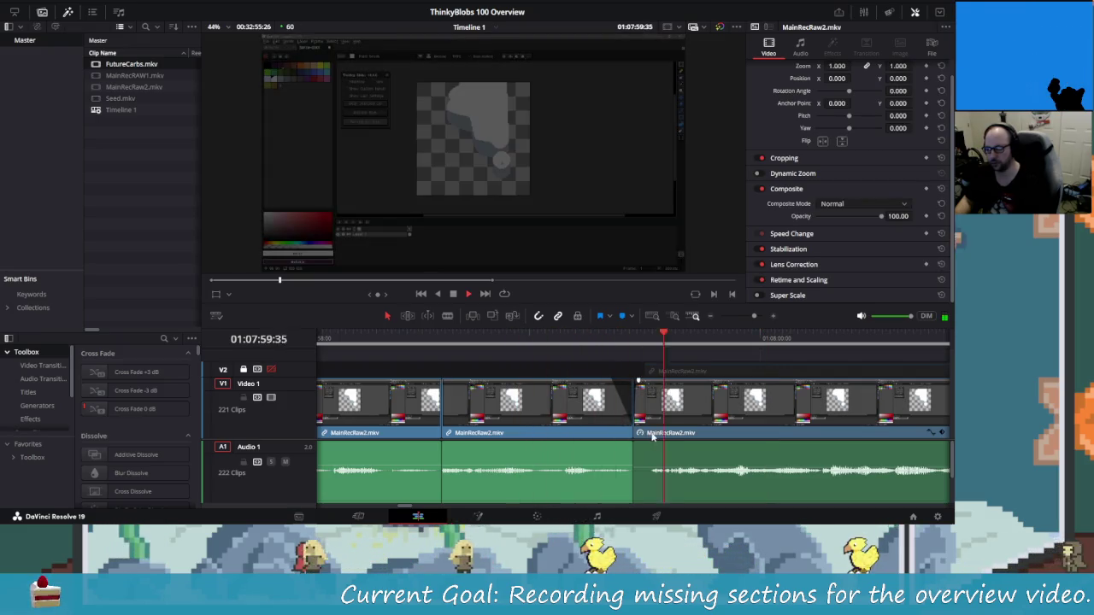
pyautogui.press('space')
pyautogui.moveTo(642, 381); pyautogui.dragTo(649, 395)
pyautogui.press('/')
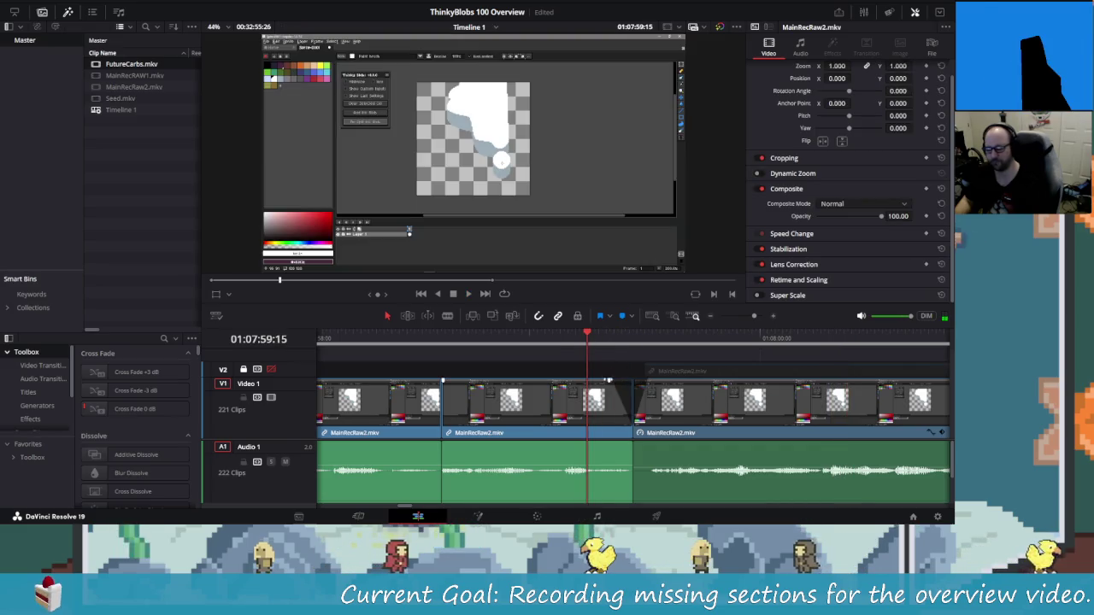
pyautogui.moveTo(608, 379); pyautogui.dragTo(638, 390)
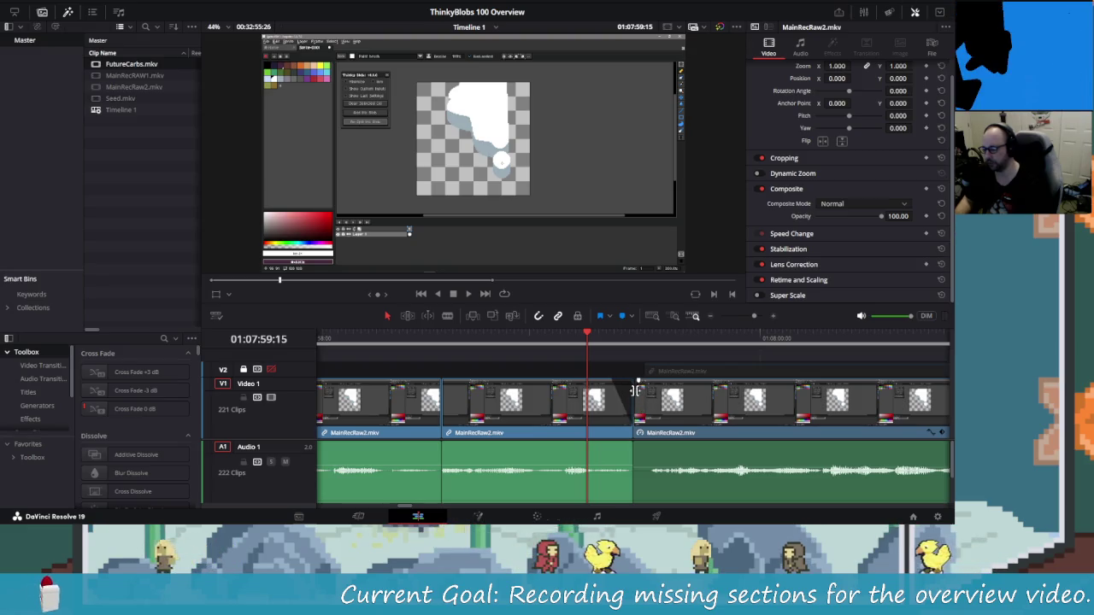
pyautogui.moveTo(634, 382); pyautogui.dragTo(636, 382)
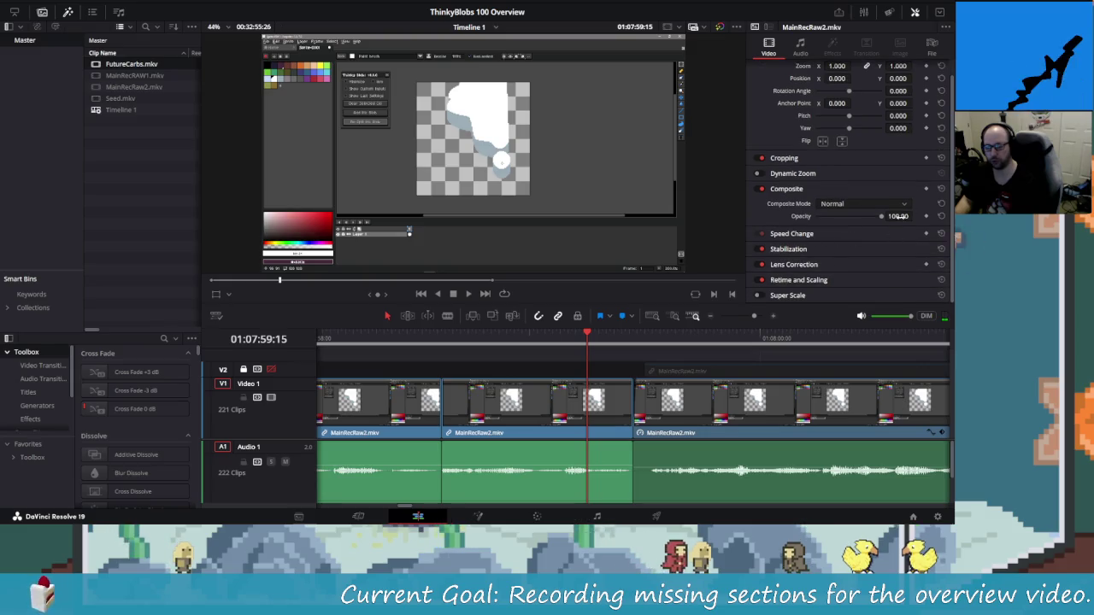
# Add an opacity keyframe and set the upper V2 MainRecRaw2 clip's opacity to 35.
pyautogui.click(927, 216)
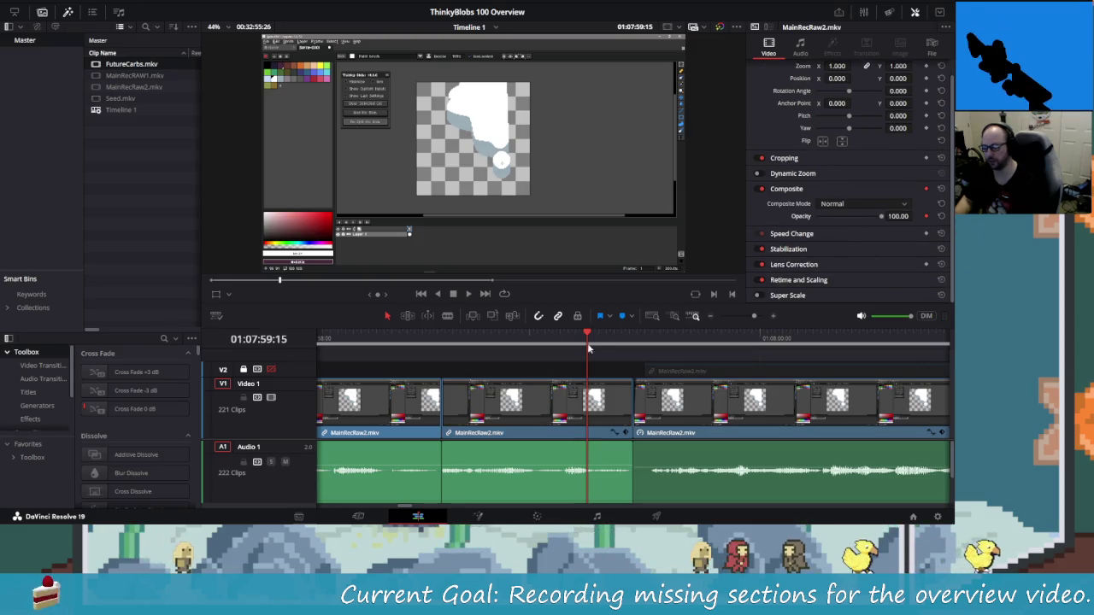
pyautogui.moveTo(588, 335); pyautogui.dragTo(645, 339)
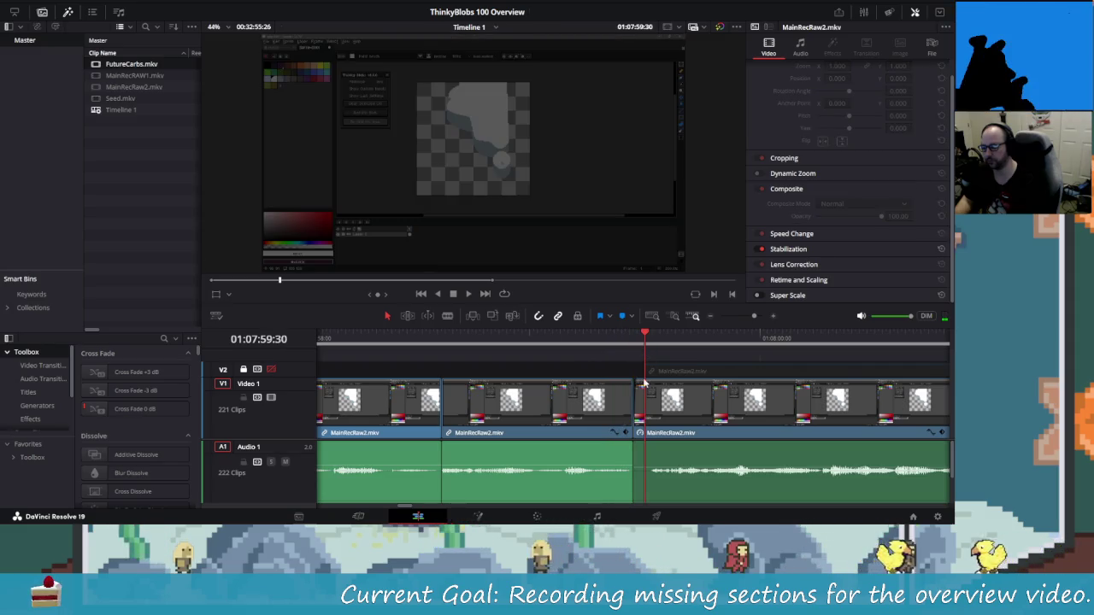
pyautogui.click(641, 386)
pyautogui.moveTo(641, 385); pyautogui.dragTo(639, 387)
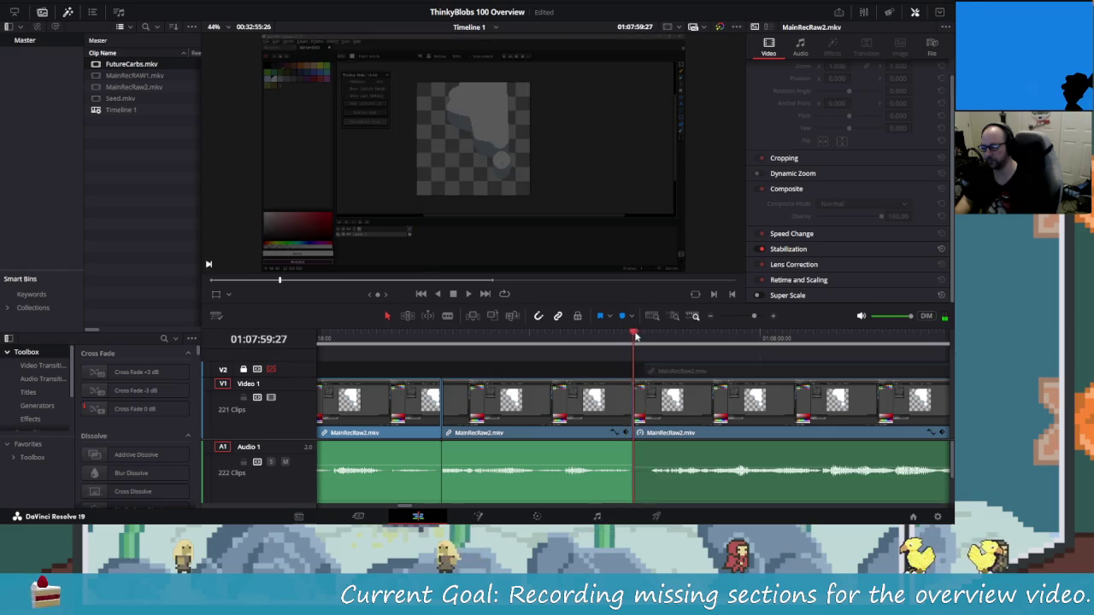
pyautogui.moveTo(641, 337); pyautogui.dragTo(644, 340)
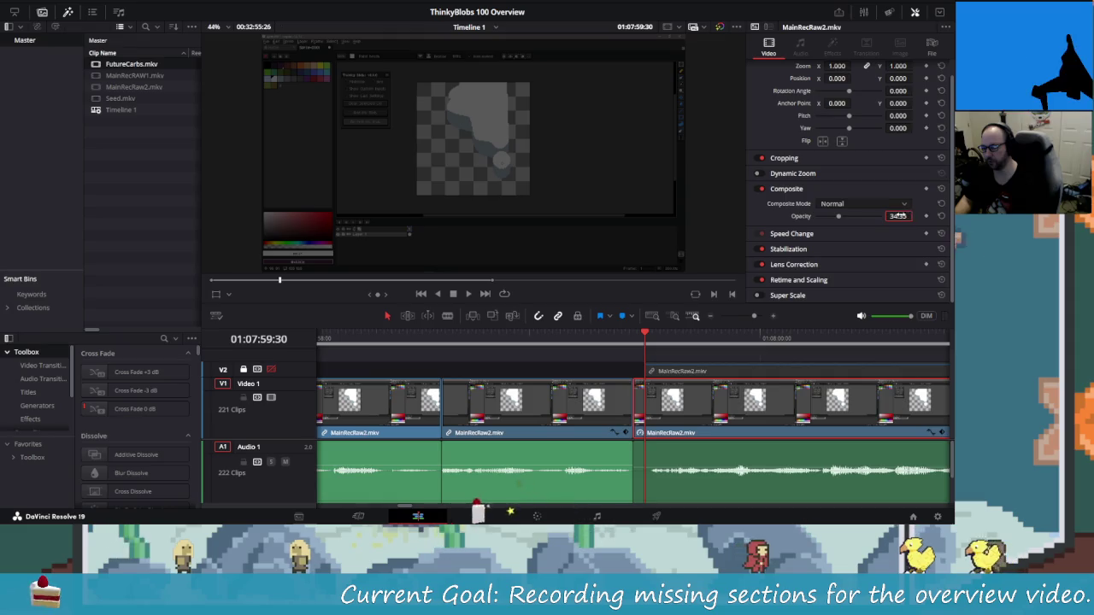
pyautogui.click(904, 216)
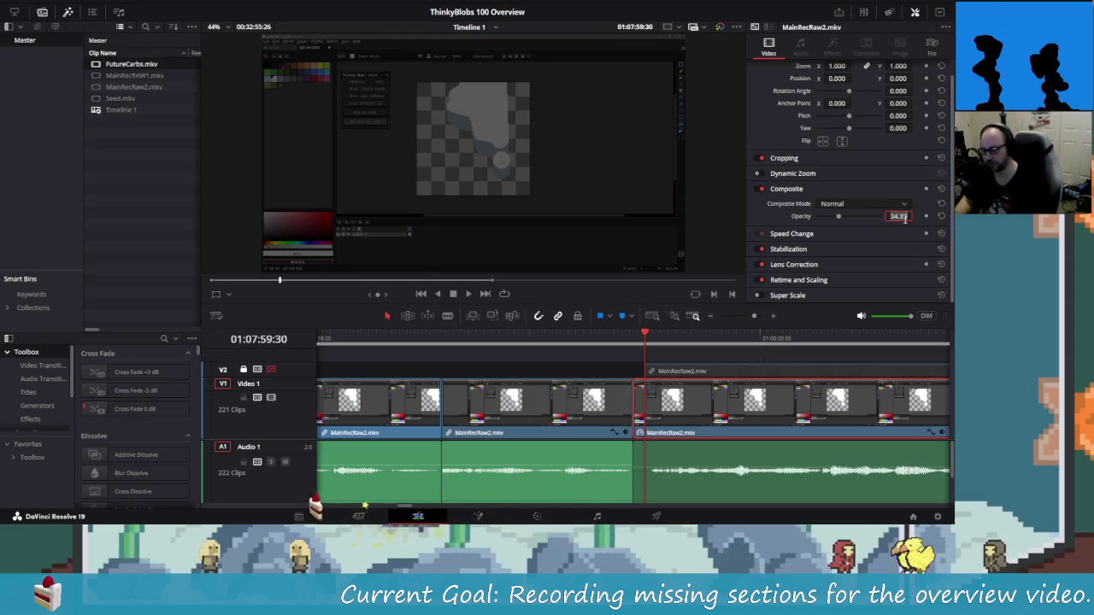
pyautogui.write('35')
pyautogui.press('Return')
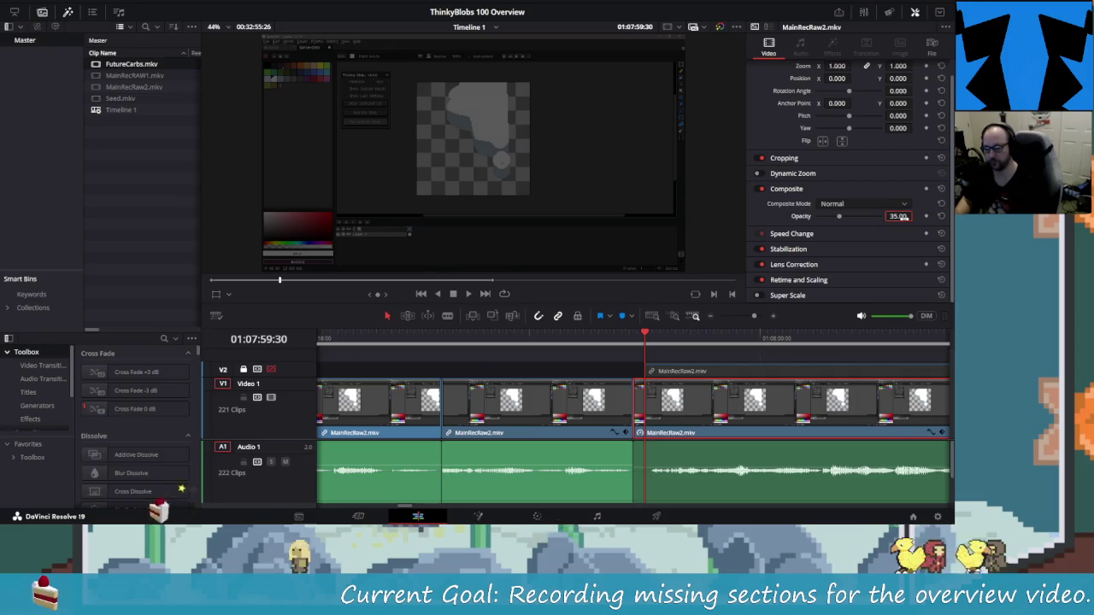
# Check and edit the middle MainRecRaw2 clip's opacity at the join.
pyautogui.moveTo(644, 333); pyautogui.dragTo(618, 332)
pyautogui.click(610, 388)
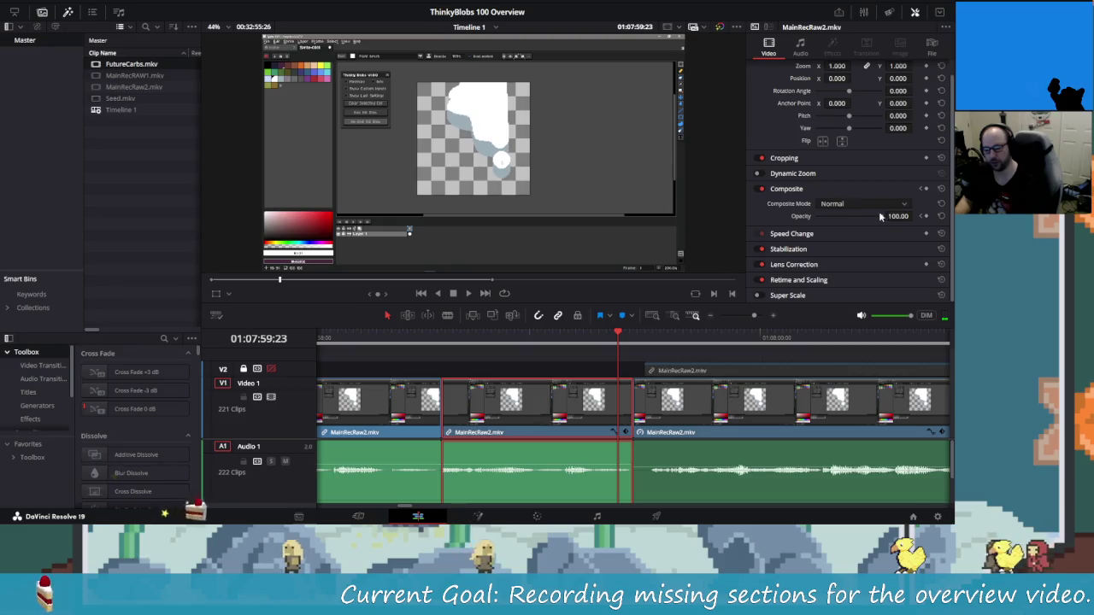
pyautogui.click(633, 336)
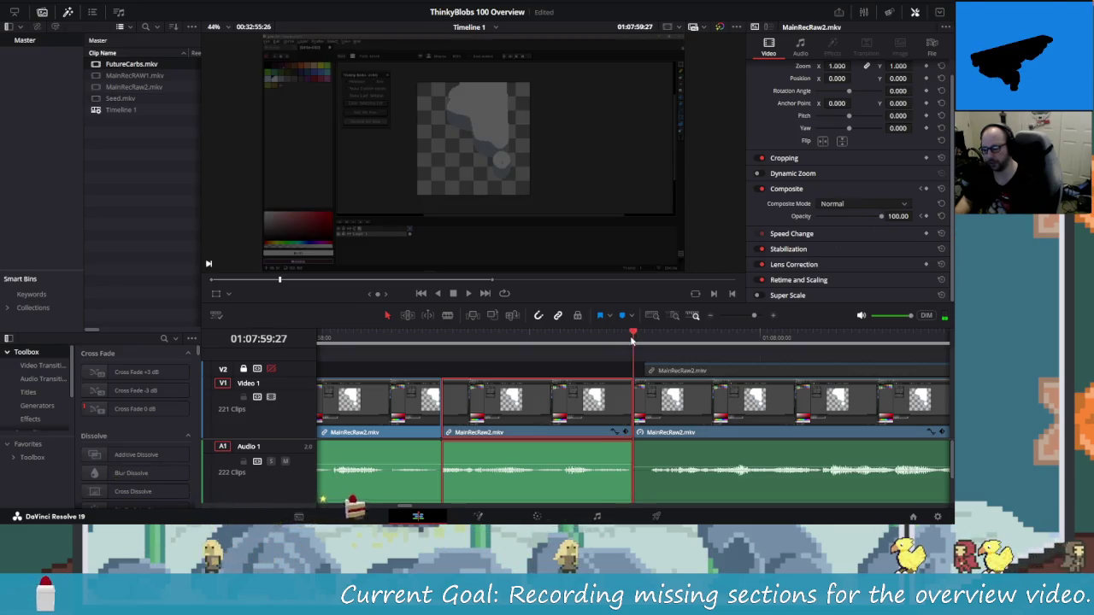
pyautogui.click(895, 216)
pyautogui.write('35')
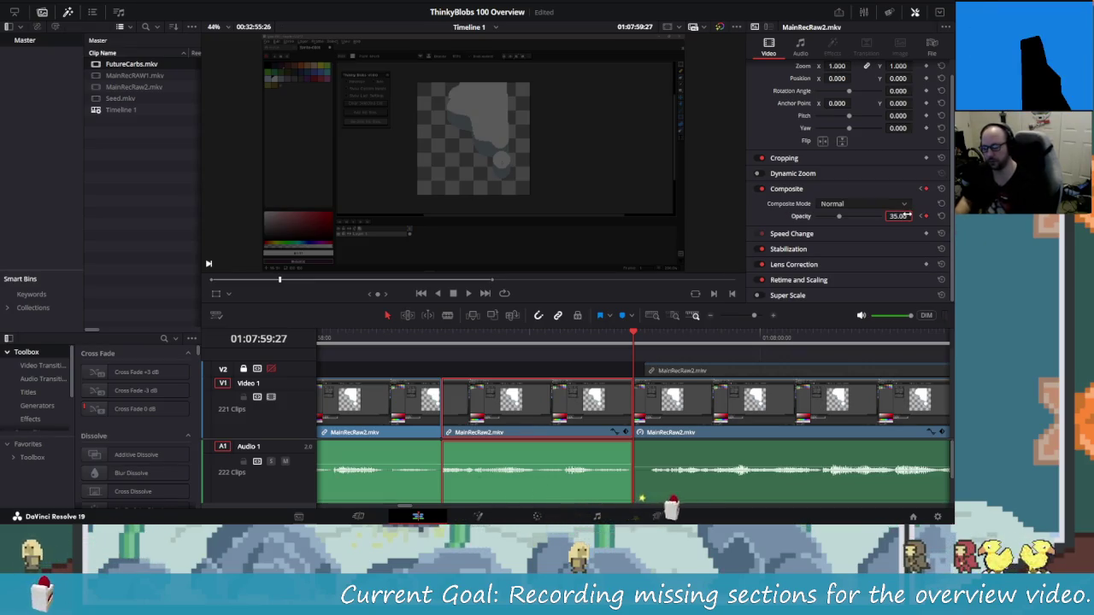
# Play back the join into FutureCarbs.mkv to review the opacity fade.
pyautogui.click(442, 335)
pyautogui.press('j')
pyautogui.press('l')
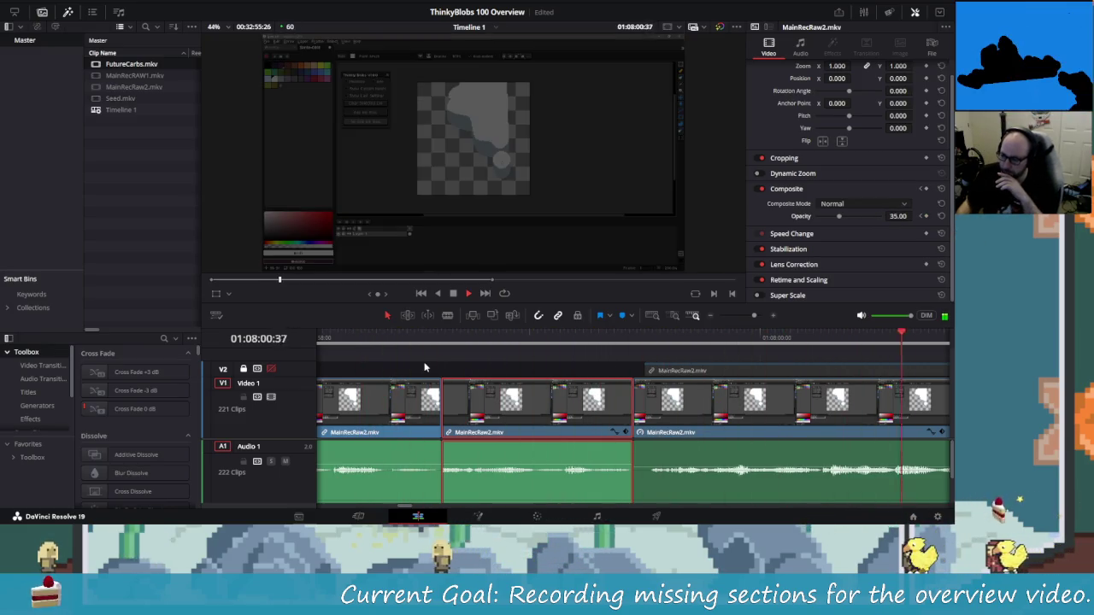
pyautogui.hscroll(3, 425, 367)
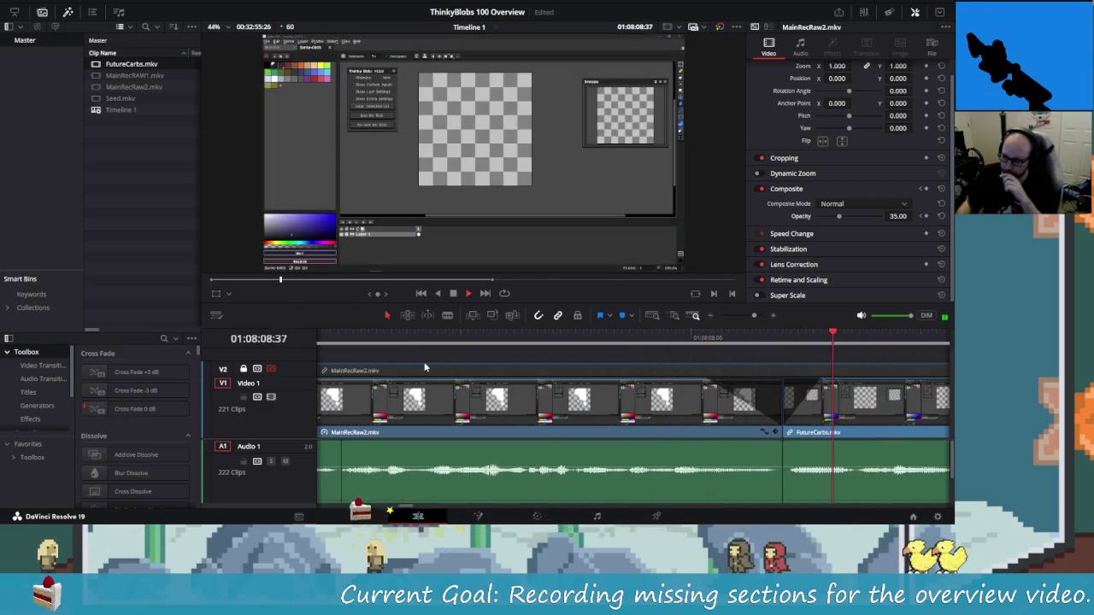
pyautogui.press('space')
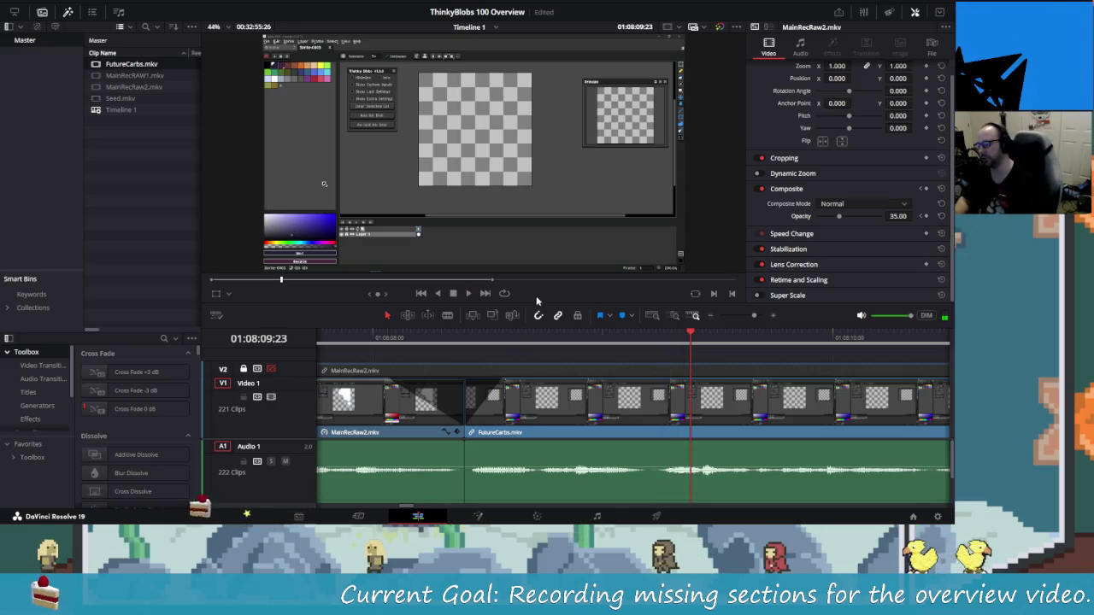
# Reselect the clips and park the playhead just before the join.
pyautogui.click(386, 382)
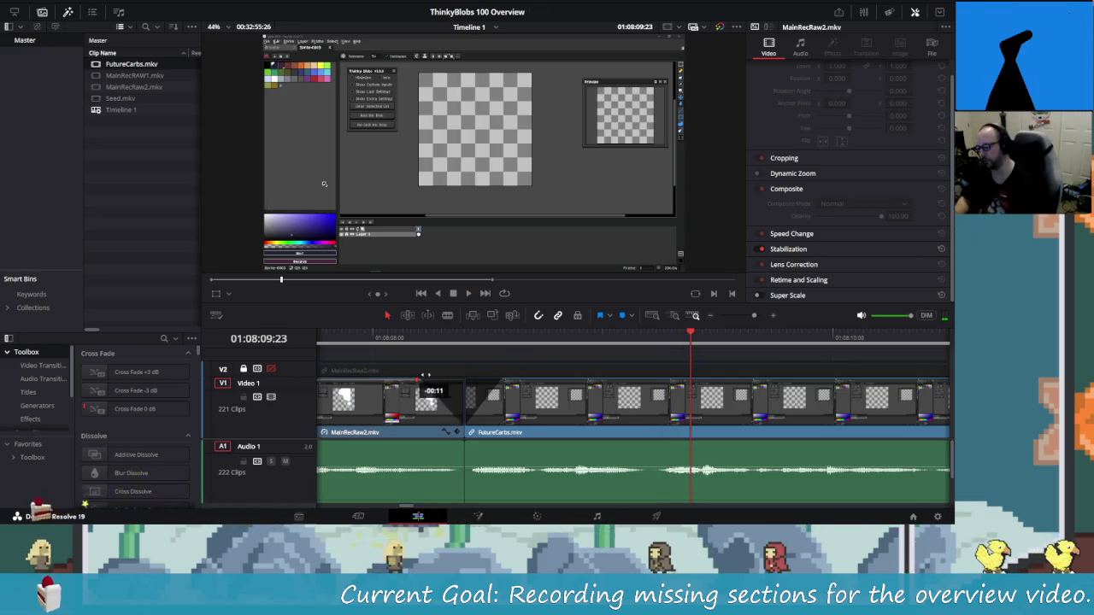
pyautogui.click(504, 381)
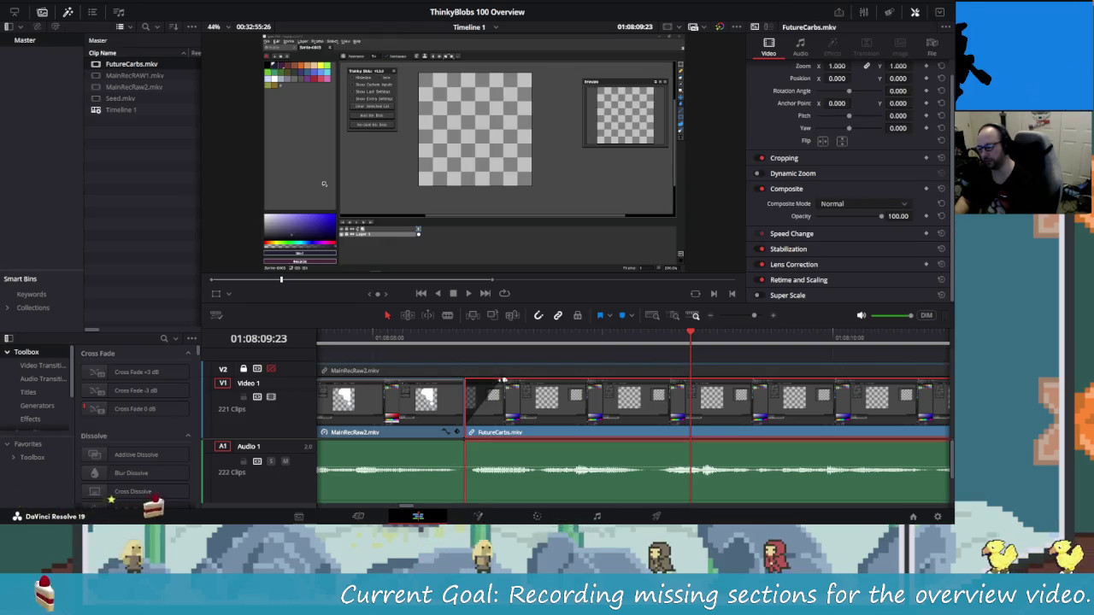
pyautogui.click(502, 374)
pyautogui.press('d')
pyautogui.click(449, 340)
pyautogui.moveTo(421, 340)
pyautogui.mouseDown()
pyautogui.moveTo(361, 342)
pyautogui.moveTo(383, 346)
pyautogui.moveTo(361, 359)
pyautogui.mouseUp()
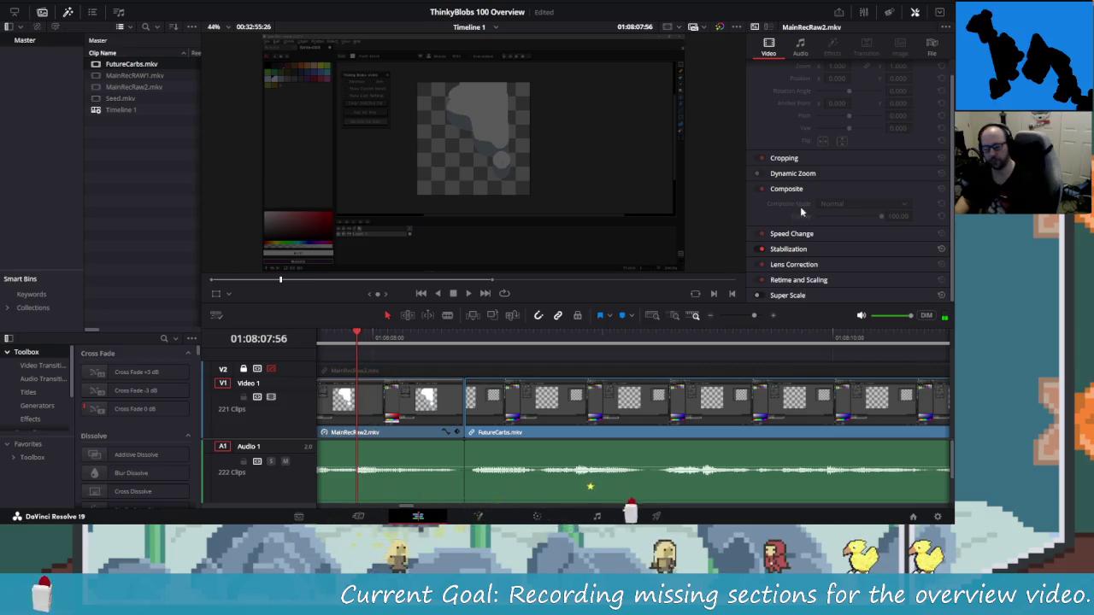
pyautogui.scroll(1, 819, 236)
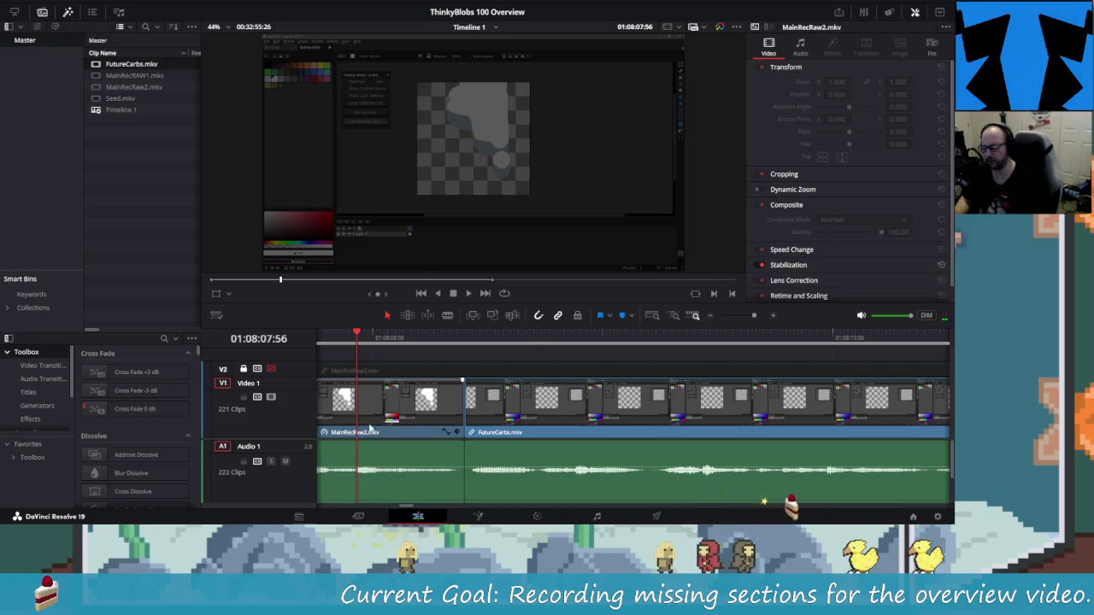
# Keyframe the overlaid clip at 35 opacity, rising to 100 at the cut into FutureCarbs.mkv.
pyautogui.hotkey('shift', 'v')
pyautogui.click(925, 232)
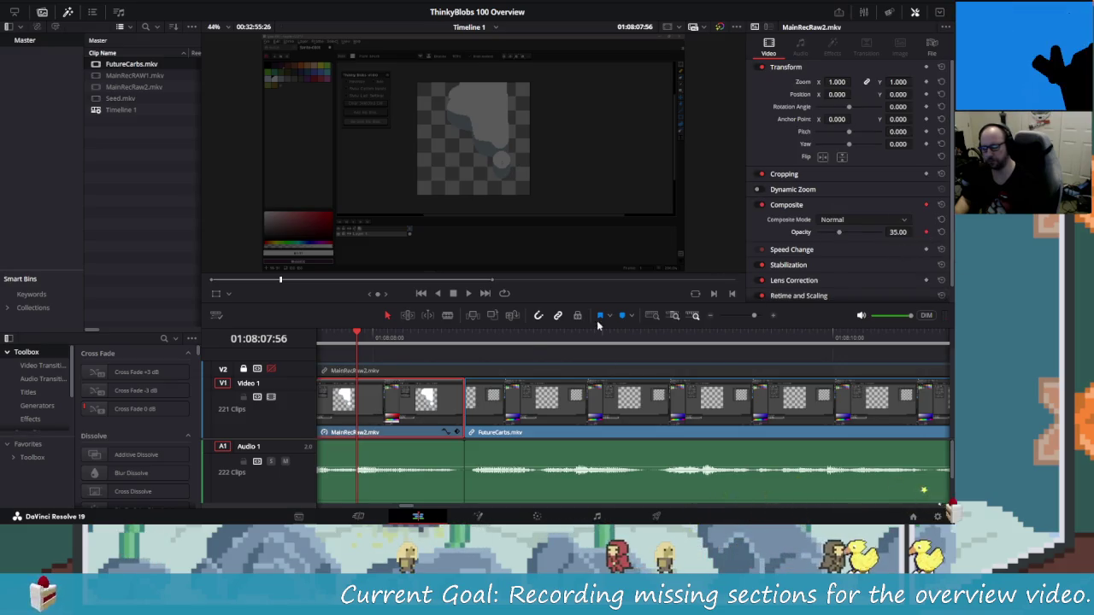
pyautogui.press('Down')
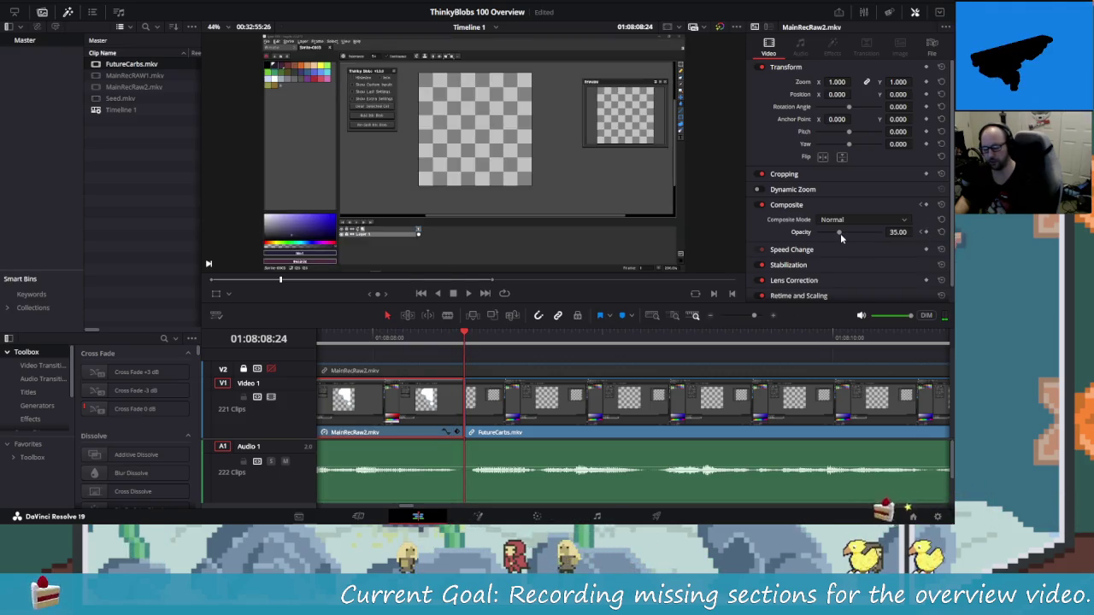
pyautogui.moveTo(840, 234); pyautogui.dragTo(927, 245)
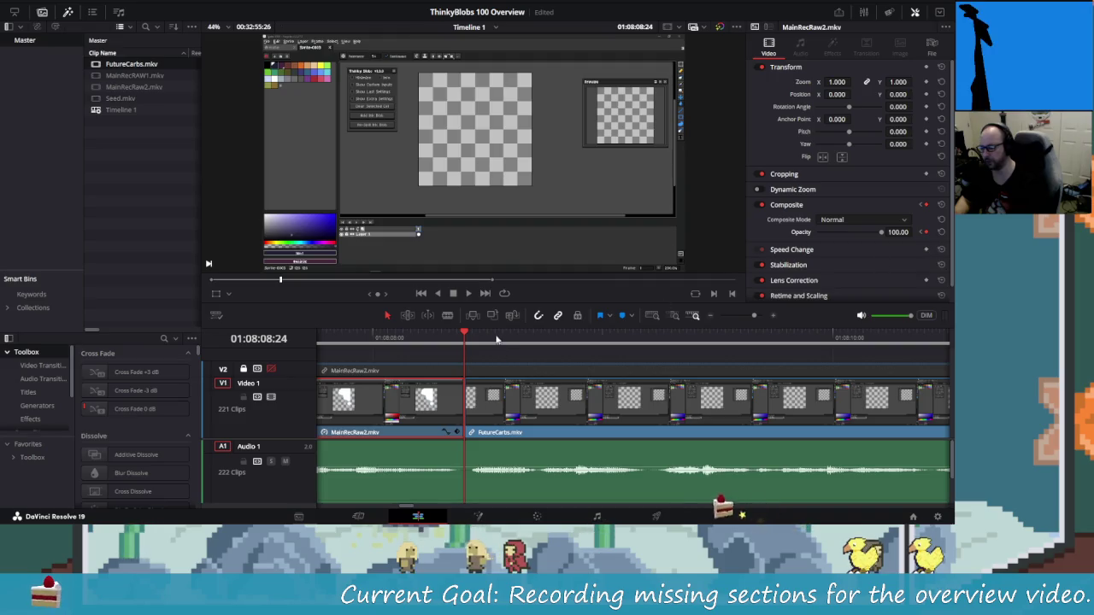
pyautogui.scroll(-3, 497, 425)
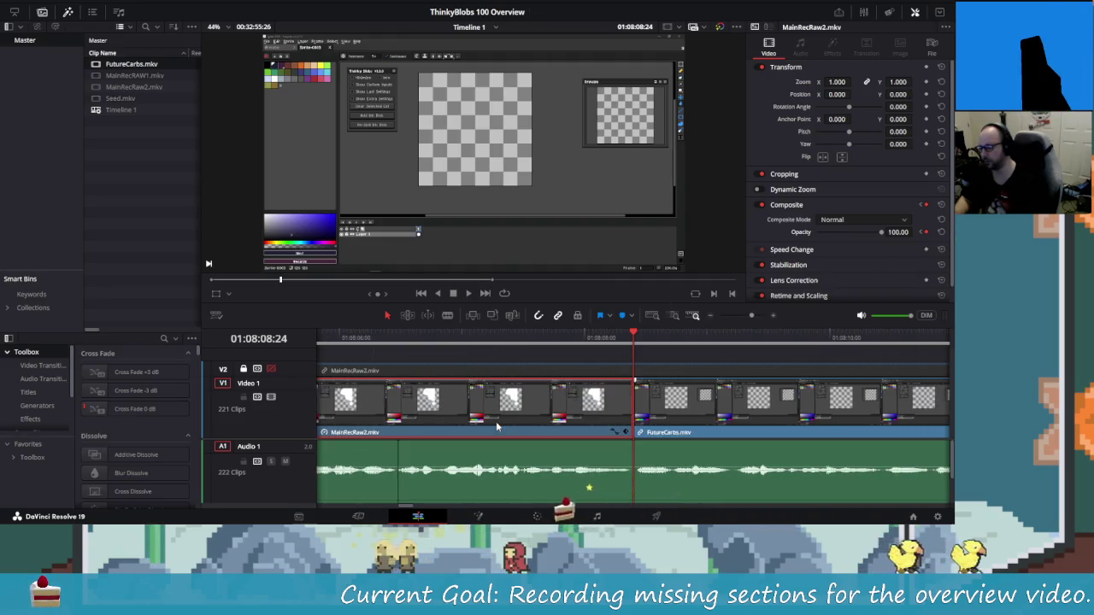
pyautogui.scroll(-2, 498, 425)
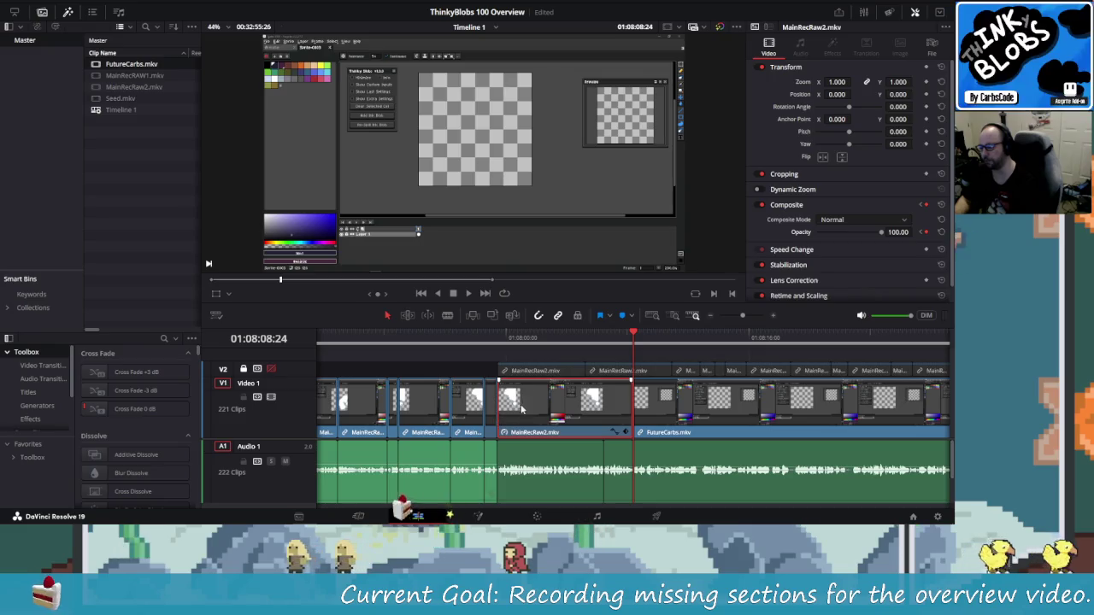
# Play back the 35-to-100 opacity fade from before the join.
pyautogui.click(421, 339)
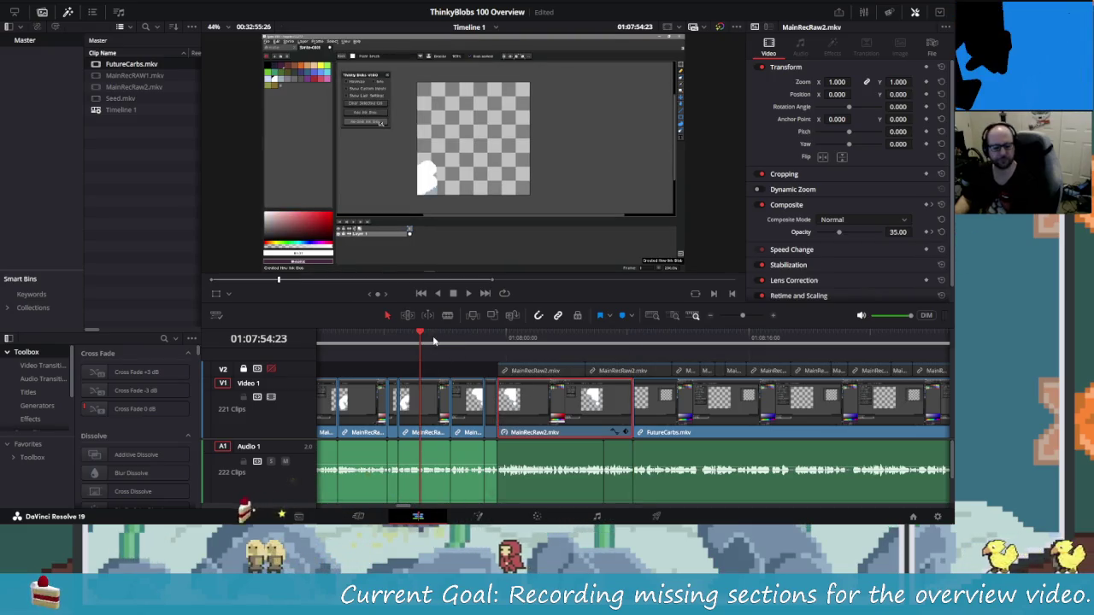
pyautogui.click(384, 338)
pyautogui.press('j')
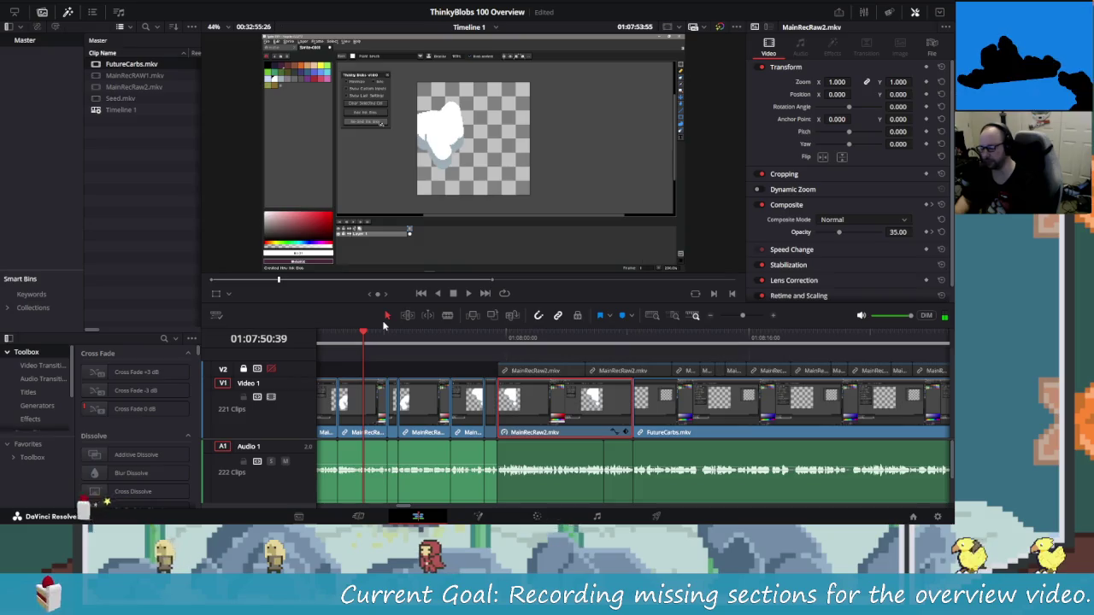
pyautogui.press('l')
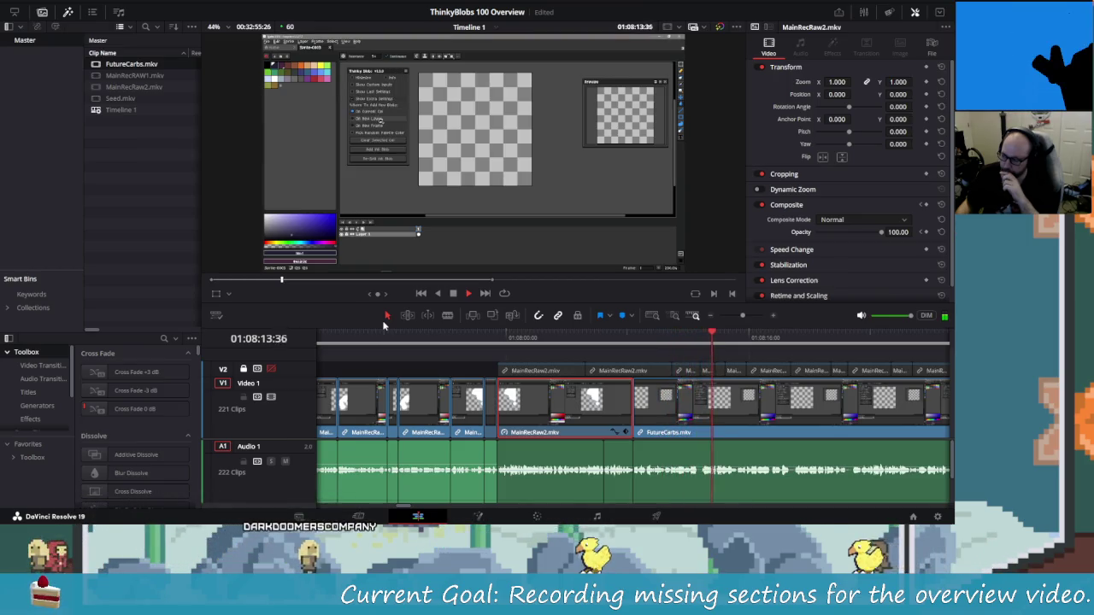
pyautogui.press('space')
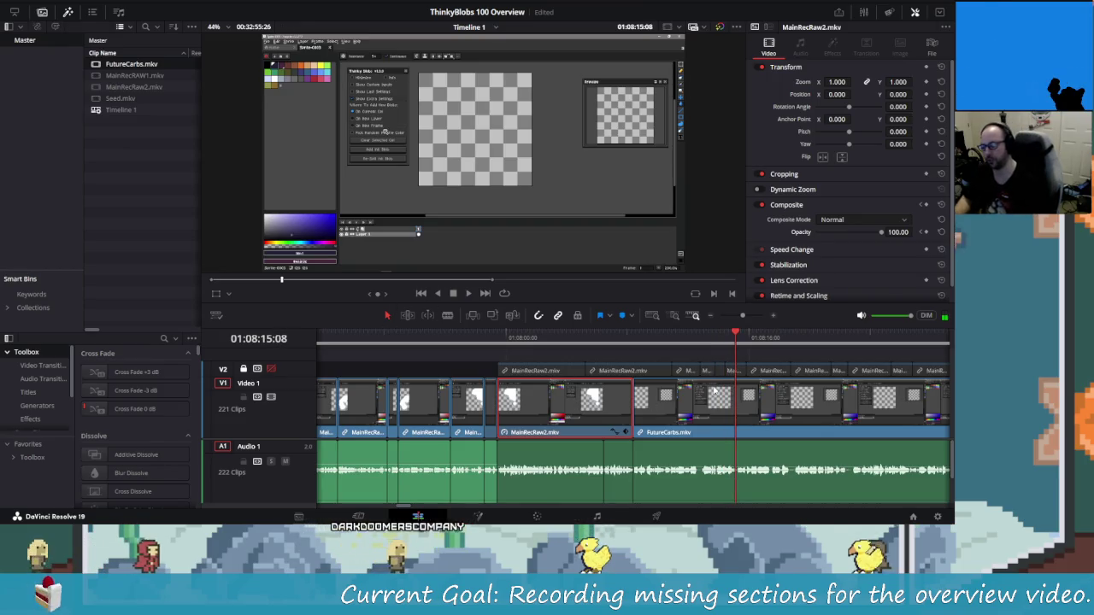
# Split FutureCarbs.mkv at the mid-clip pause and delete the short pause piece.
pyautogui.scroll(5, 505, 428)
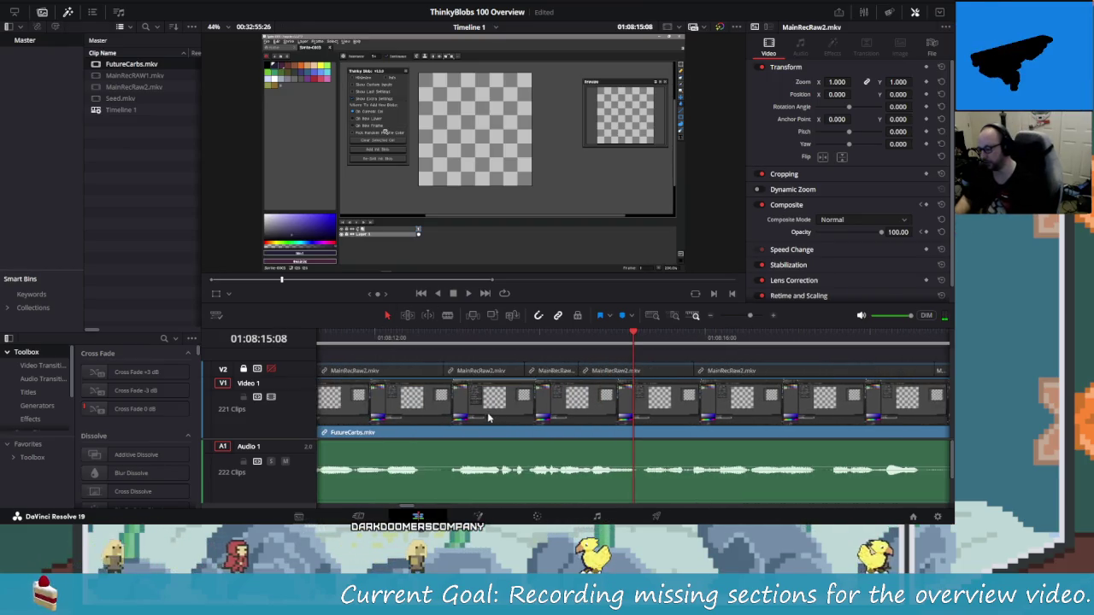
pyautogui.scroll(-1, 492, 418)
pyautogui.moveTo(571, 335)
pyautogui.mouseDown()
pyautogui.moveTo(383, 347)
pyautogui.moveTo(566, 348)
pyautogui.mouseUp()
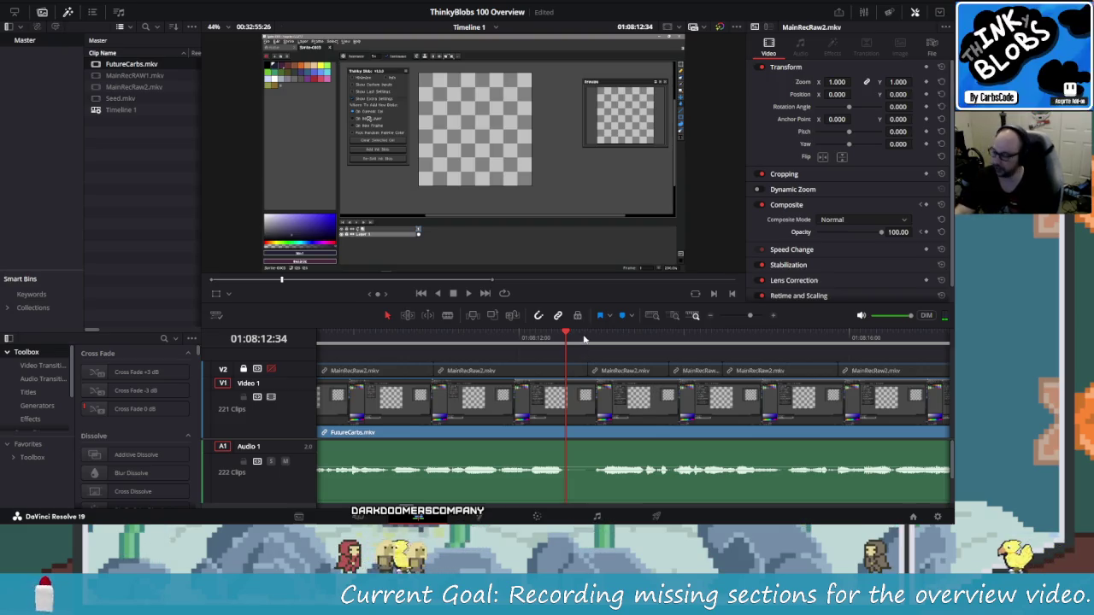
pyautogui.hotkey('ctrl', 'b')
pyautogui.click(588, 333)
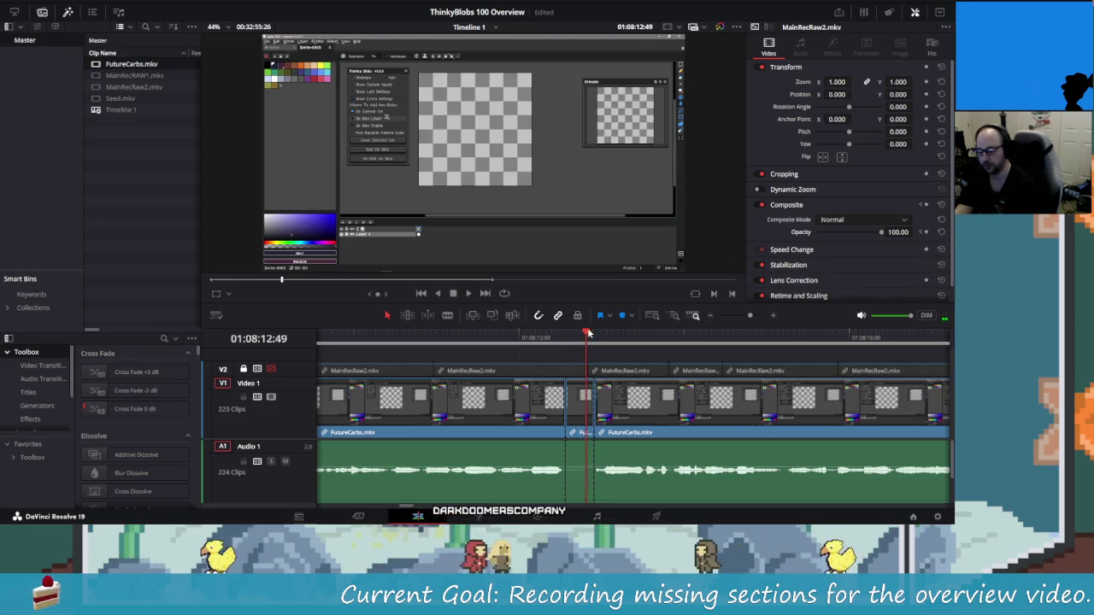
pyautogui.press('Delete')
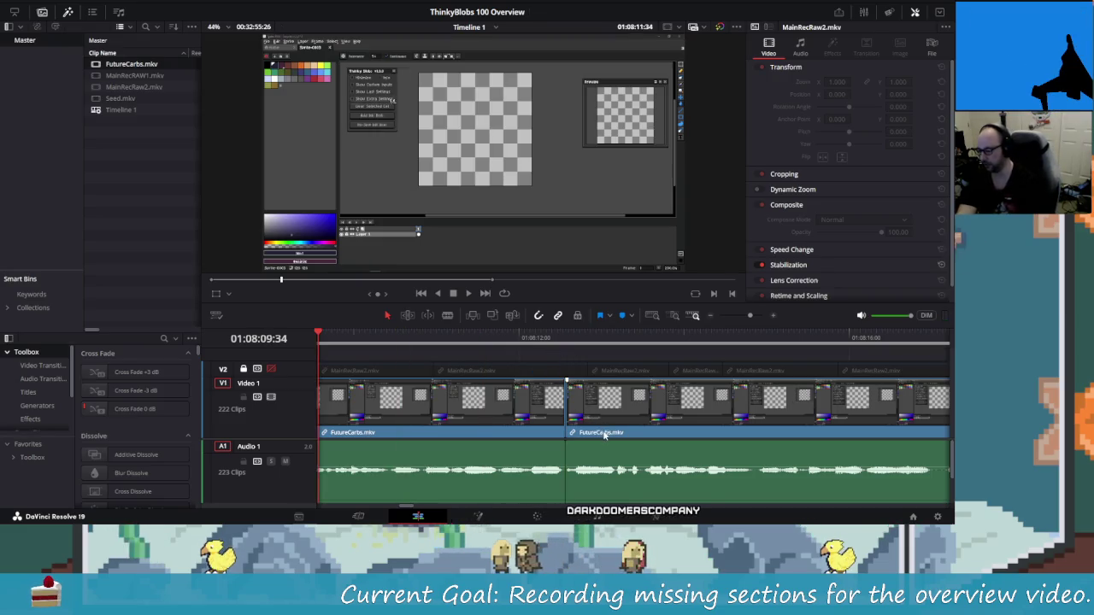
# Cut the short pause at the start of FutureCarbs.mkv, close the gap, and replay the join.
pyautogui.hotkey('shift', 'Left')
pyautogui.hotkey('shift', 'Left')
pyautogui.hotkey('shift', 'Left')
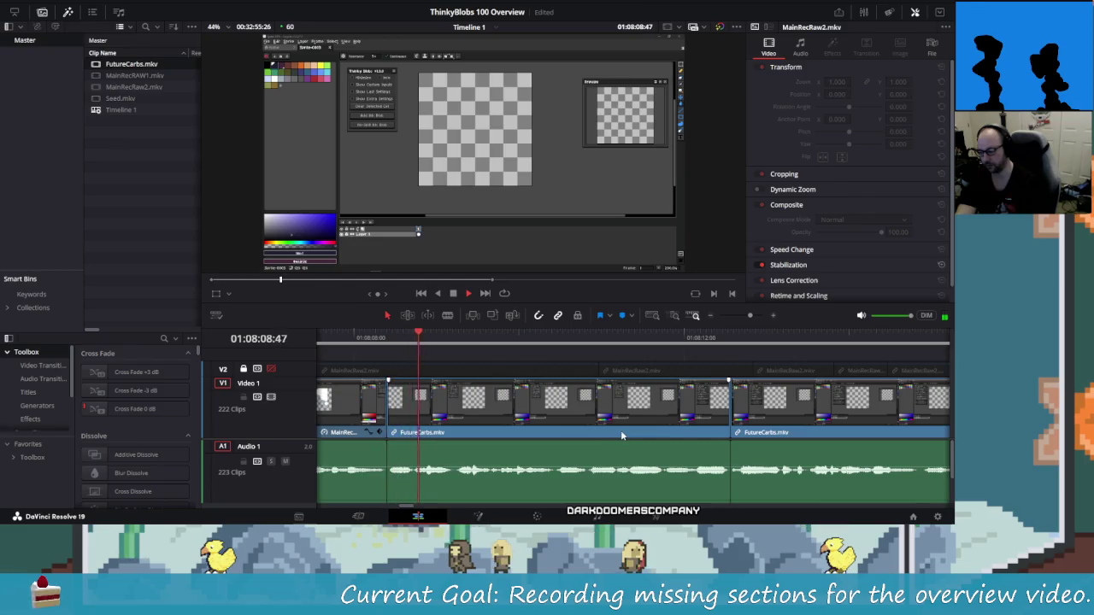
pyautogui.press('space')
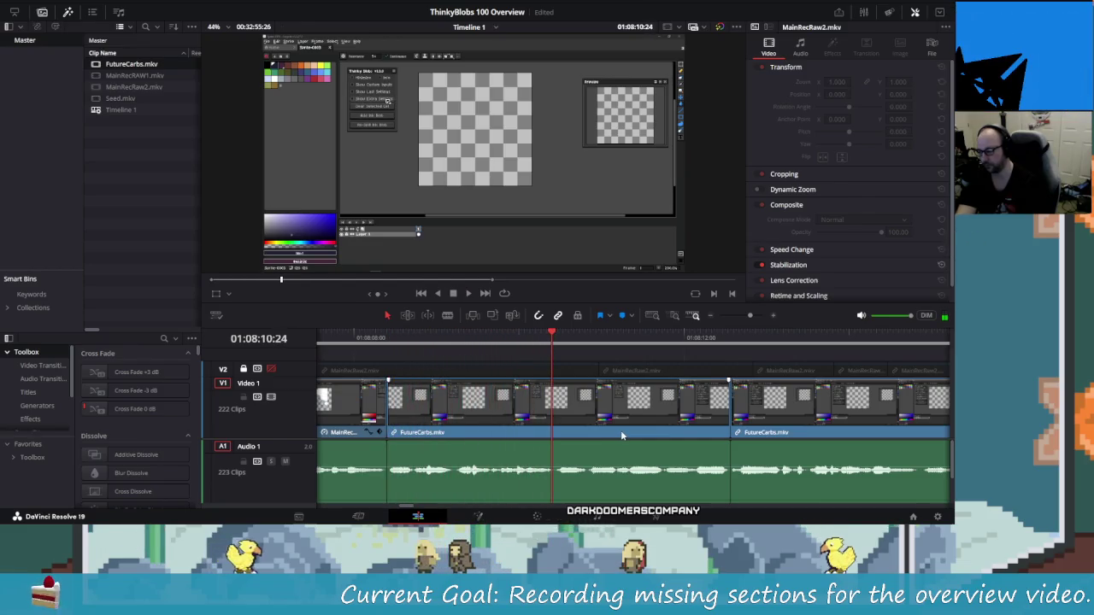
pyautogui.hotkey('shift', 'Left')
pyautogui.hotkey('shift', 'Left')
pyautogui.hotkey('shift', 'Left')
pyautogui.hotkey('shift', 'Right')
pyautogui.hotkey('shift', 'Right')
pyautogui.hotkey('shift', 'Right')
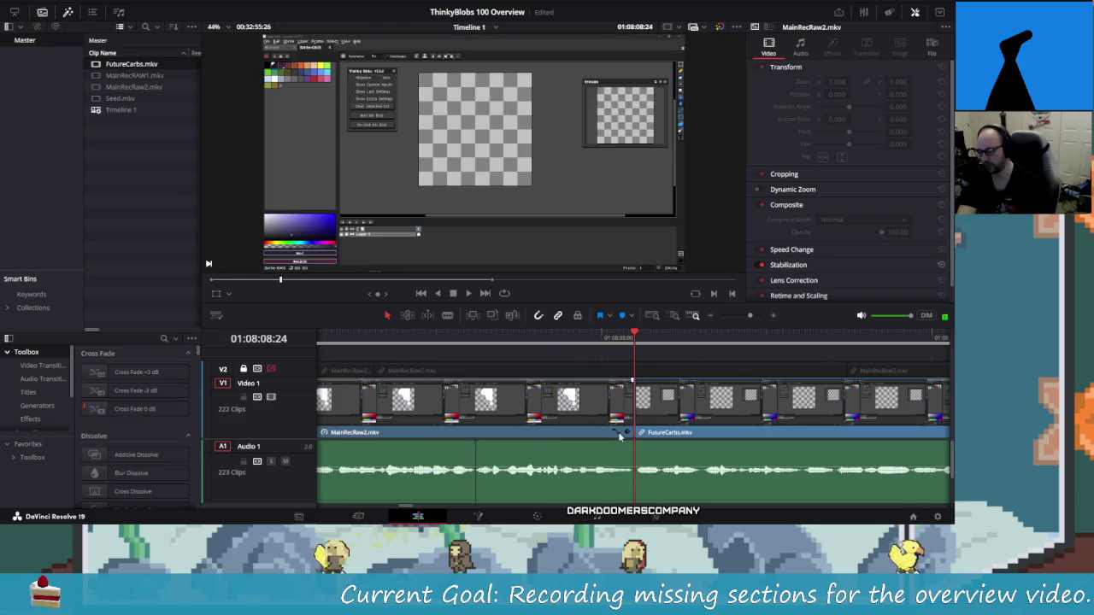
pyautogui.press('Right')
pyautogui.press('Right')
pyautogui.press('Right')
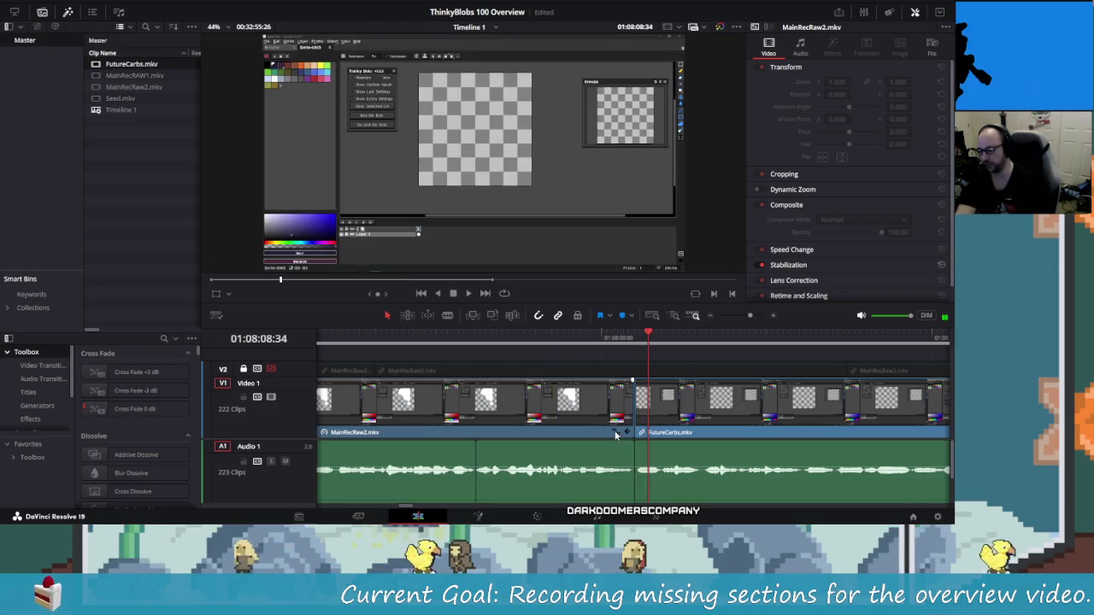
pyautogui.press('Right')
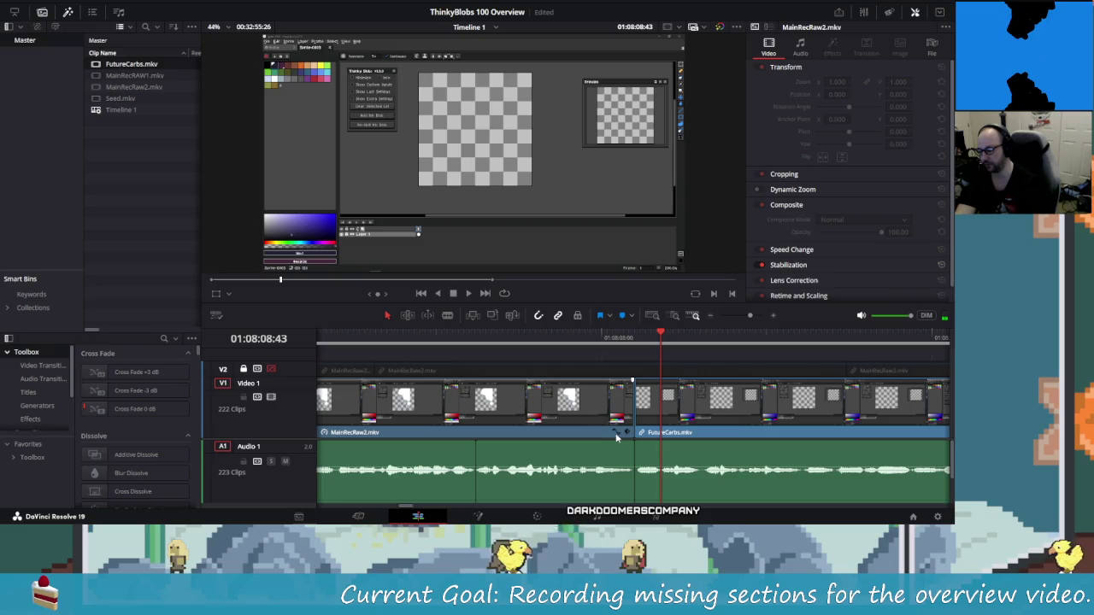
pyautogui.hotkey('ctrl', 'b')
pyautogui.press('Left')
pyautogui.press('Left')
pyautogui.press('Left')
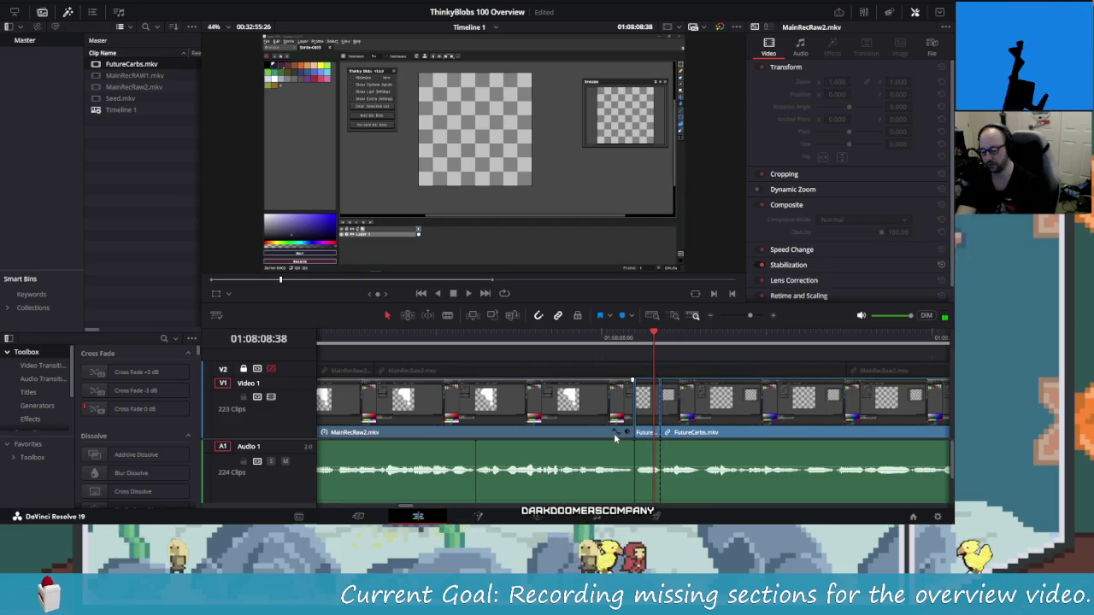
pyautogui.press('Delete')
pyautogui.press('/')
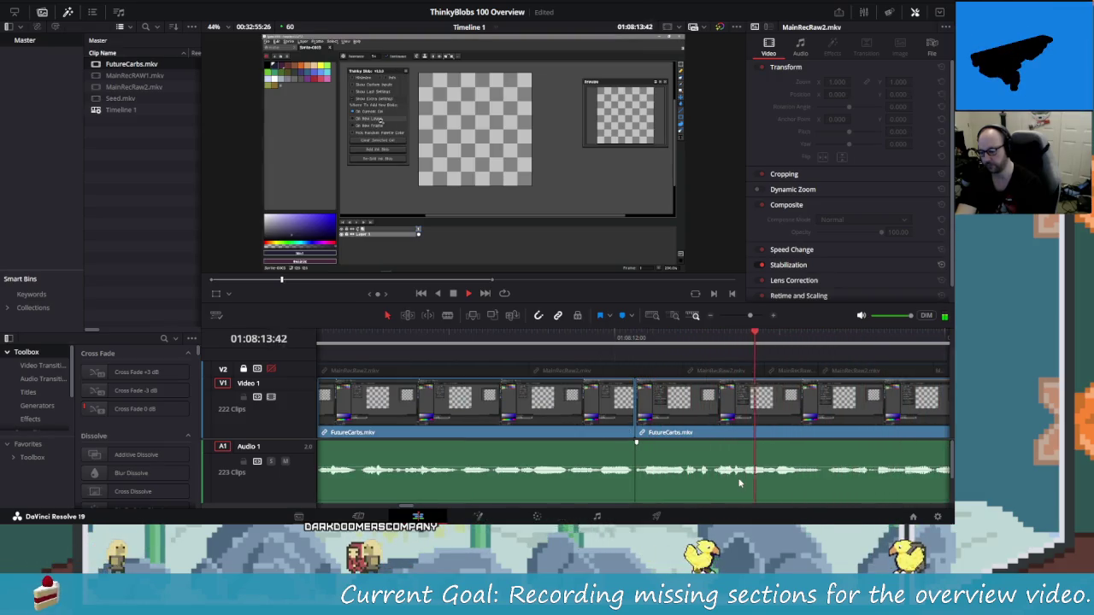
# Locate the silent pause around 01:08:22 in the FutureCarbs.mkv section.
pyautogui.press('space')
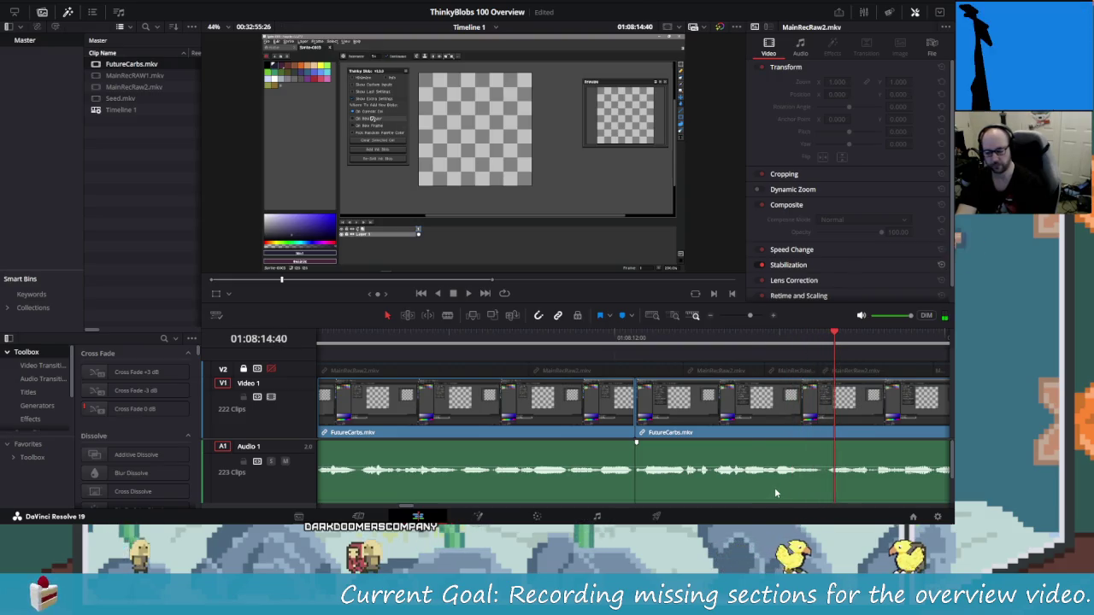
pyautogui.hotkey('shift', 'Left')
pyautogui.press('Right')
pyautogui.press('Right')
pyautogui.press('Right')
pyautogui.press('Right')
pyautogui.press('Right')
pyautogui.press('Right')
pyautogui.press('Right')
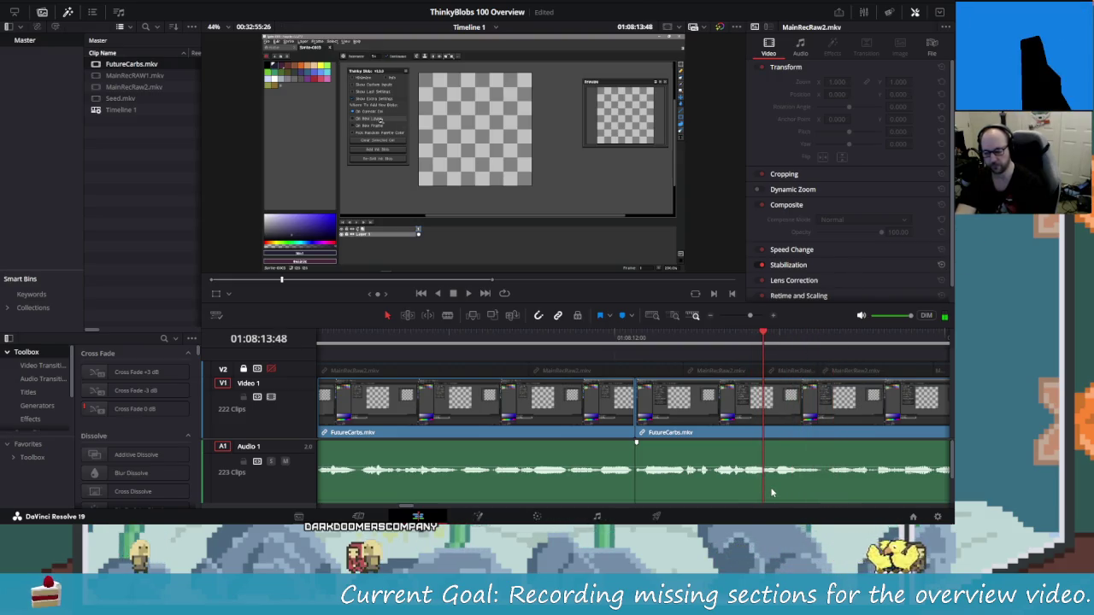
pyautogui.hotkey('shift', 'Right')
pyautogui.hotkey('shift', 'Right')
pyautogui.hotkey('shift', 'Right')
pyautogui.hotkey('shift', 'Left')
pyautogui.hotkey('shift', 'Left')
pyautogui.press('Left')
pyautogui.press('Left')
pyautogui.press('Left')
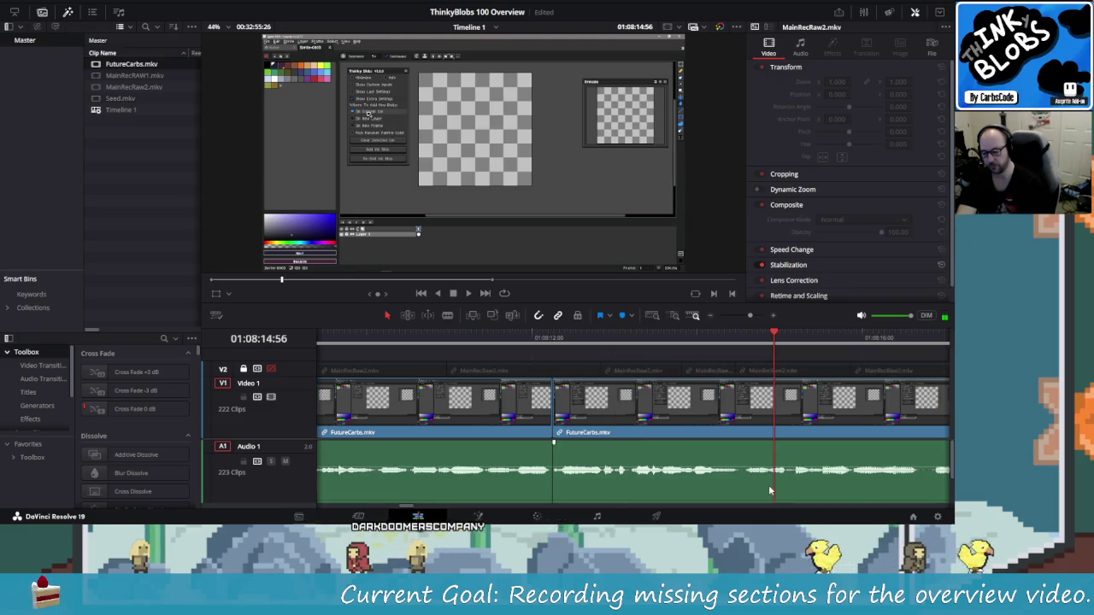
pyautogui.press('Right')
pyautogui.press('Right')
pyautogui.press('Left')
pyautogui.press('Left')
pyautogui.press('Left')
pyautogui.press('Left')
pyautogui.press('Left')
pyautogui.press('Left')
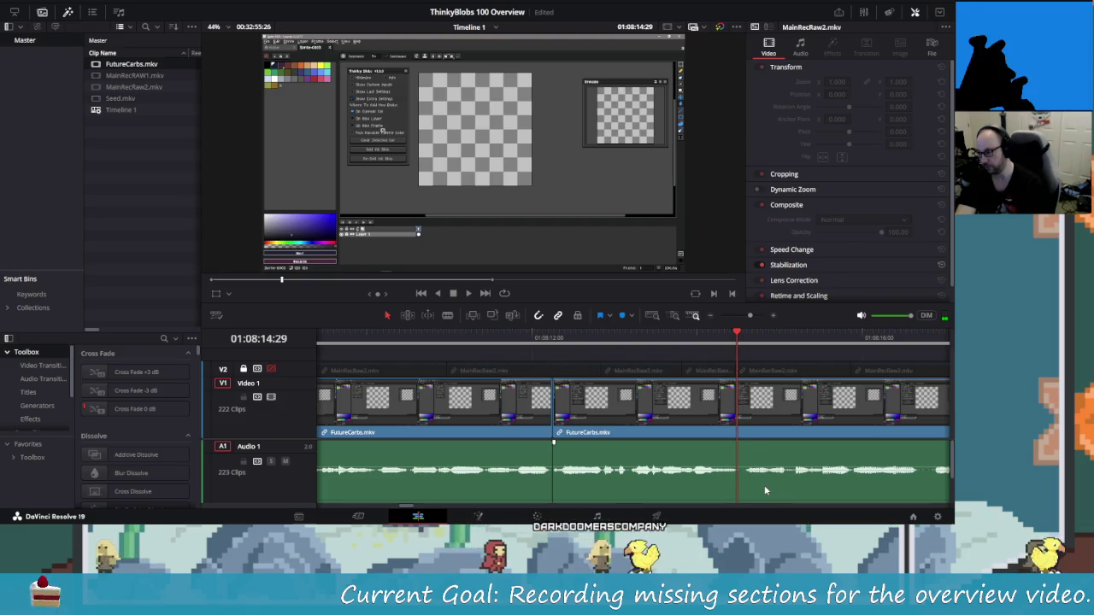
pyautogui.press('space')
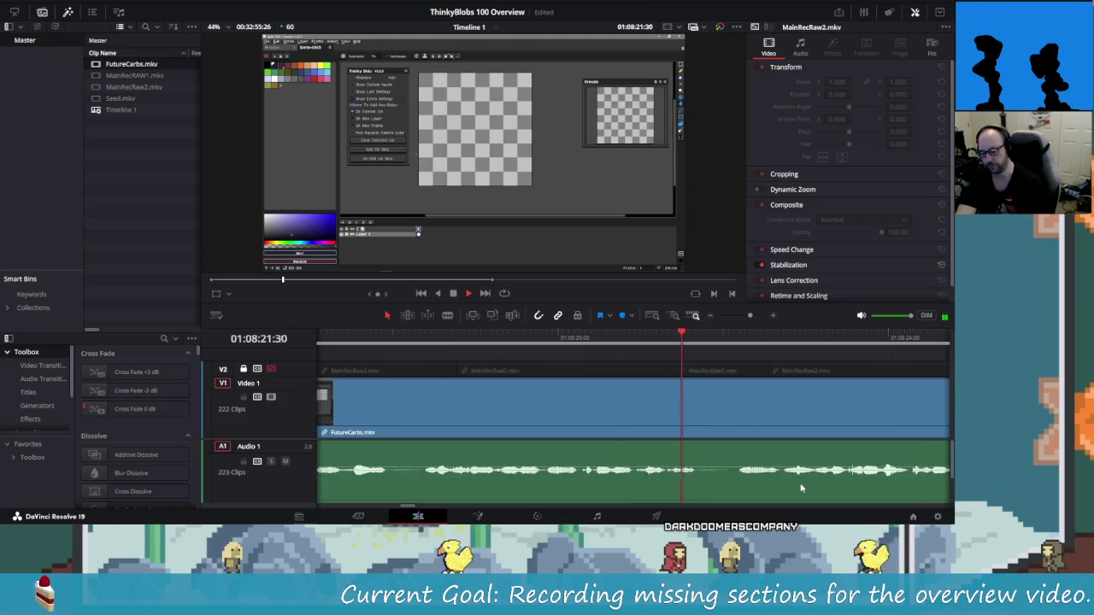
pyautogui.press('space')
# Blade the pause's start and end, ripple-delete the piece between, and replay the join.
pyautogui.press('Left')
pyautogui.press('Left')
pyautogui.press('Left')
pyautogui.press('Left')
pyautogui.press('Left')
pyautogui.press('Left')
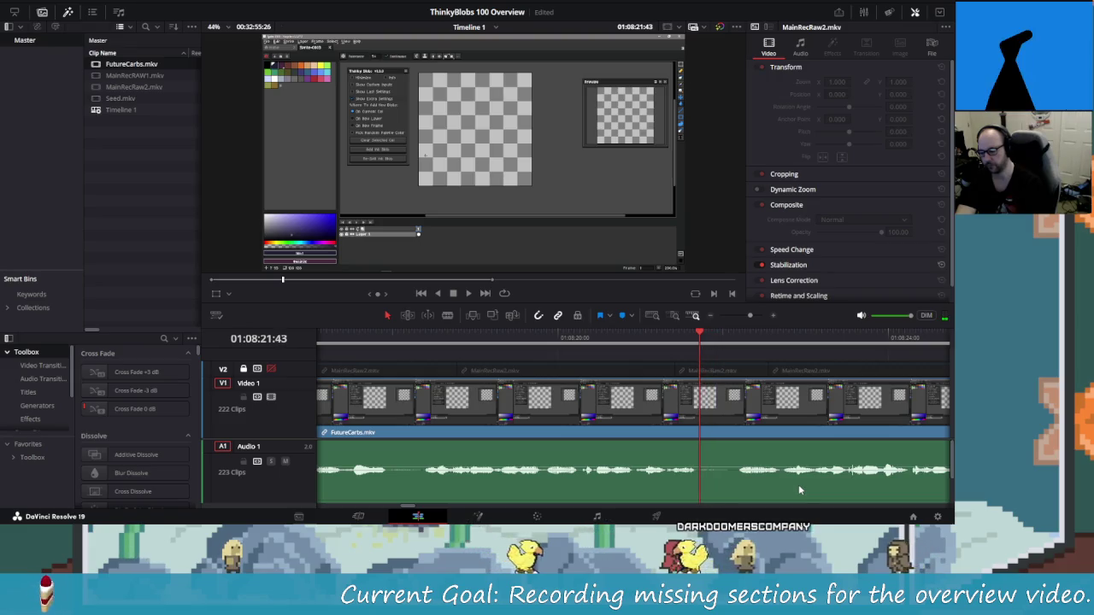
pyautogui.hotkey('ctrl', 'b')
pyautogui.press('space')
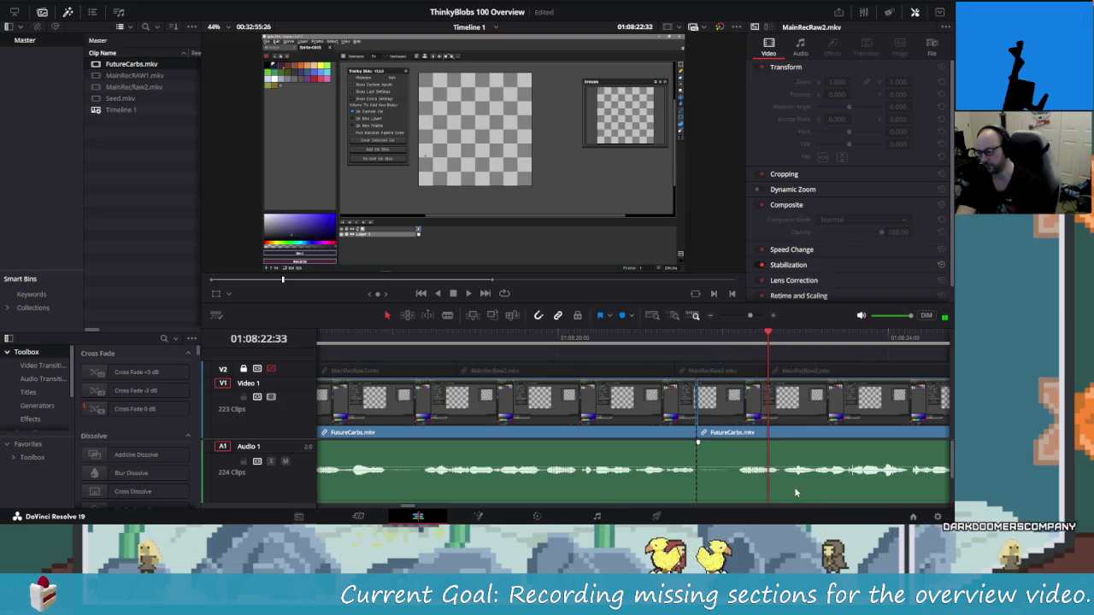
pyautogui.press('space')
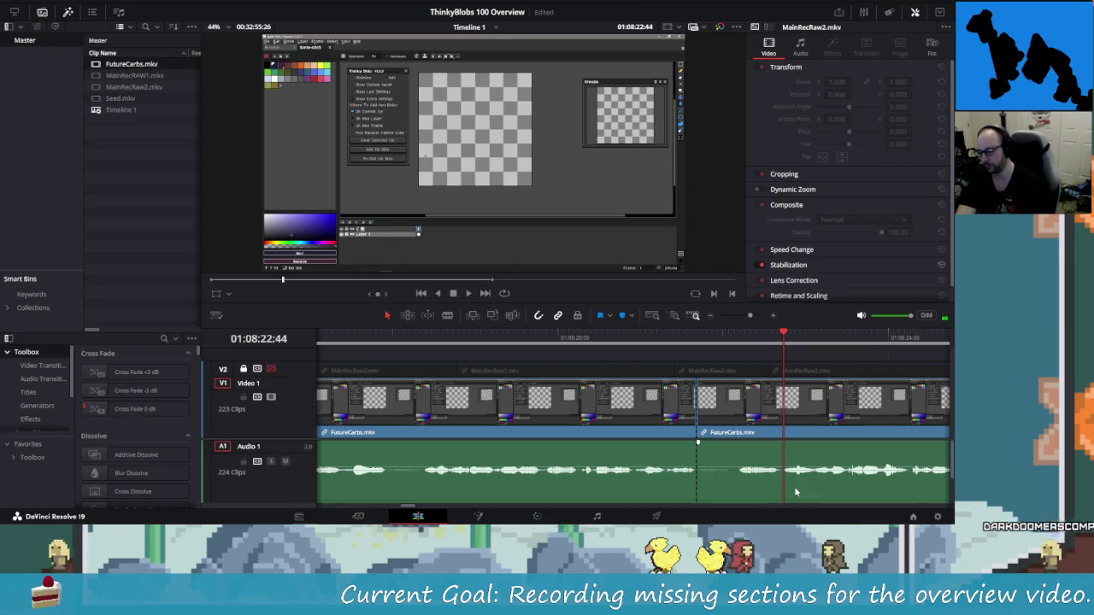
pyautogui.hotkey('ctrl', 'b')
pyautogui.press('Left')
pyautogui.press('Left')
pyautogui.press('Left')
pyautogui.hotkey('shift', 'v')
pyautogui.press('Delete')
pyautogui.hotkey('shift', 'Left')
pyautogui.hotkey('shift', 'Left')
pyautogui.hotkey('shift', 'Left')
pyautogui.press('space')
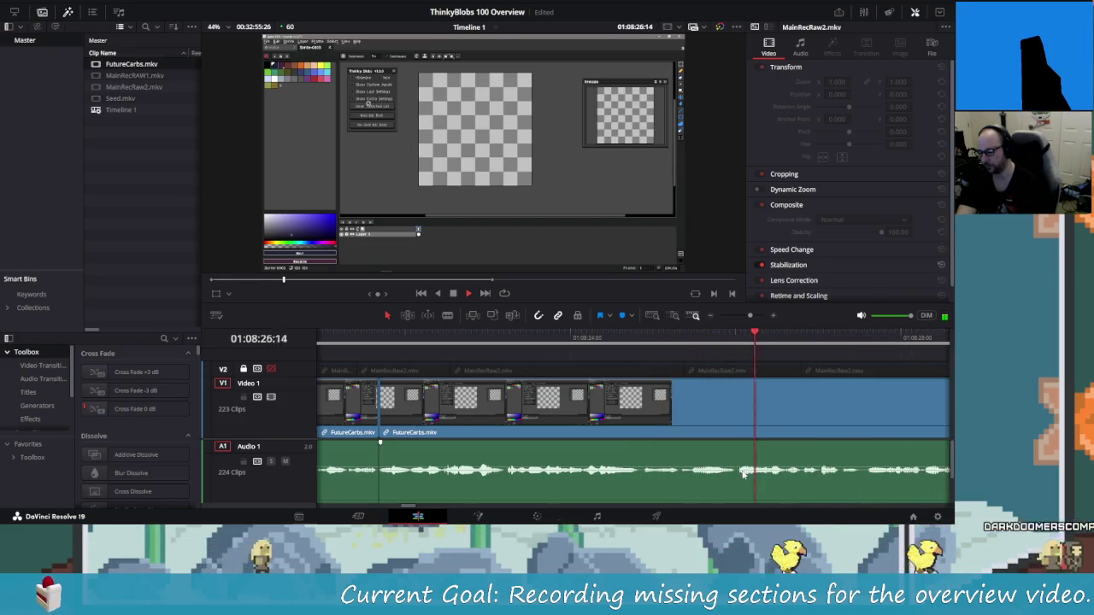
pyautogui.press('j')
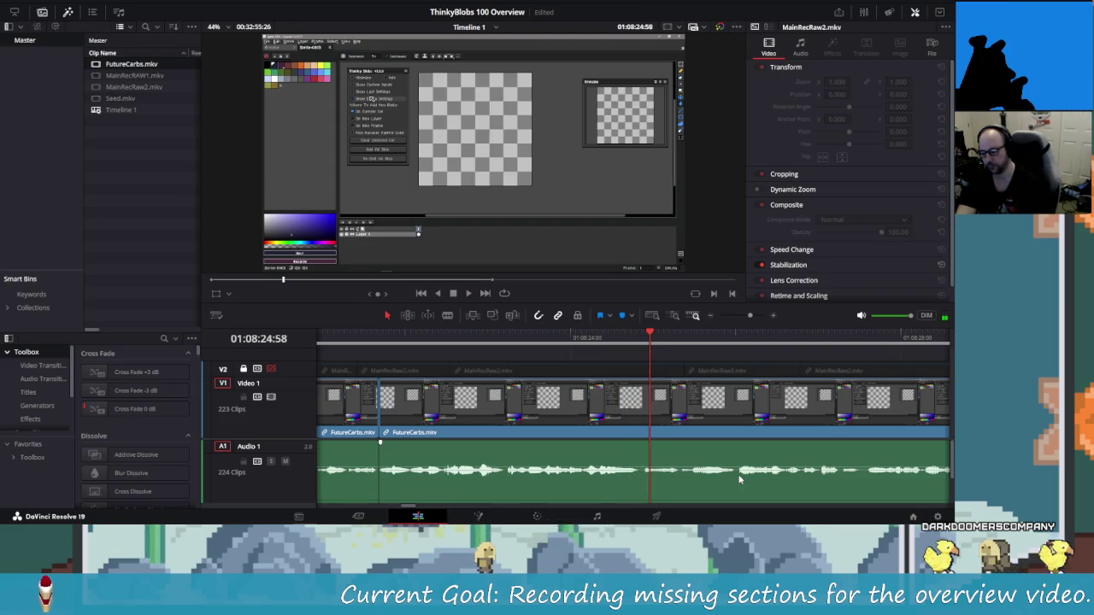
# Blade and ripple-delete the first short FutureCarbs.mkv pause, then replay the new join.
pyautogui.hotkey('ctrl', 'b')
pyautogui.press('l')
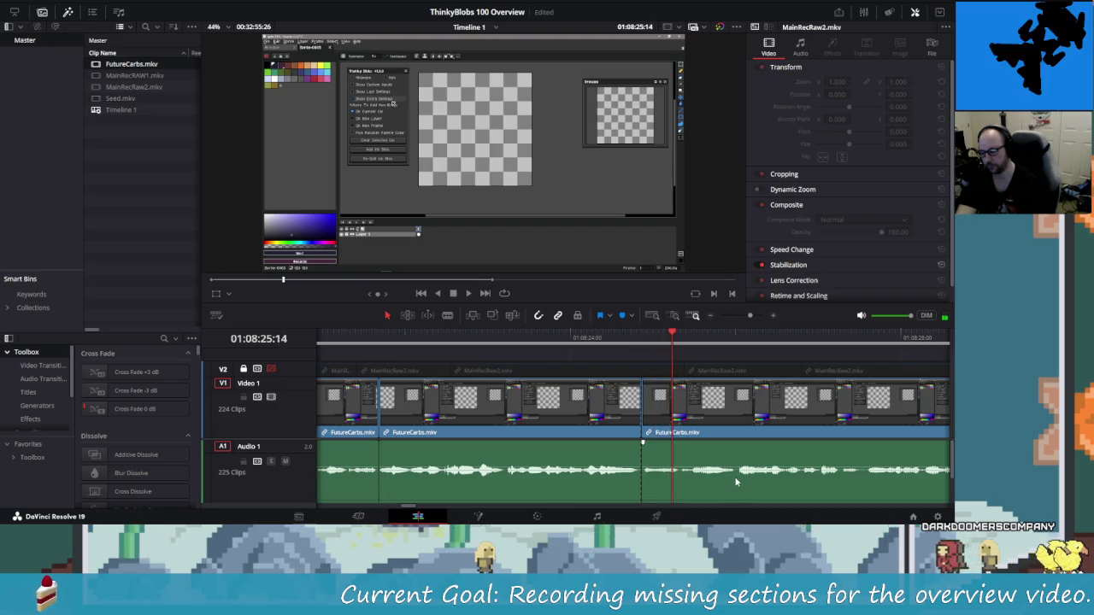
pyautogui.hotkey('ctrl', 'b')
pyautogui.press('j')
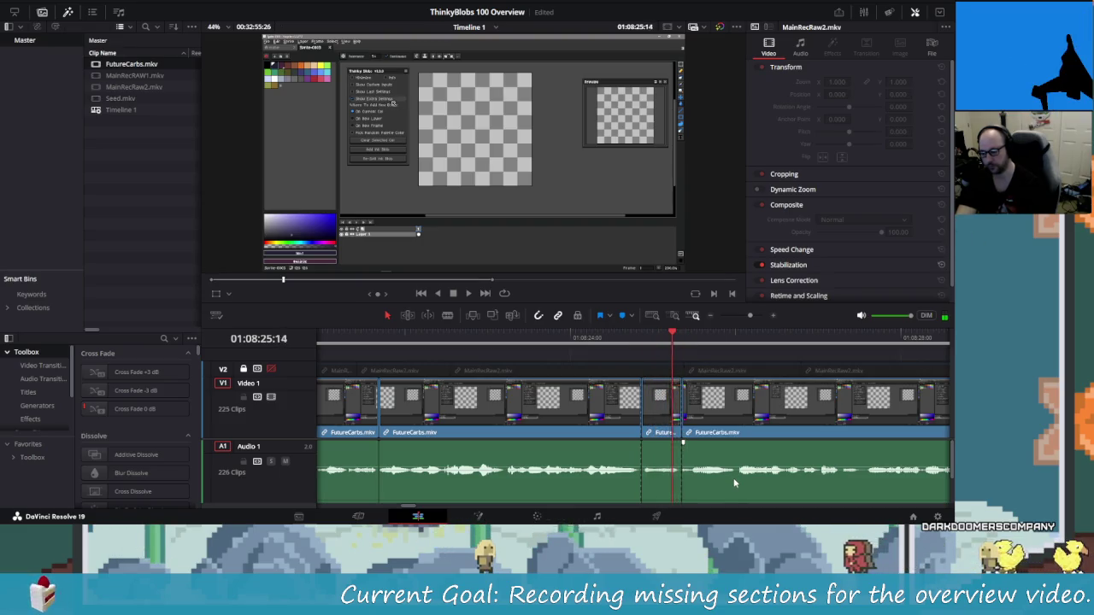
pyautogui.hotkey('shift', 'v')
pyautogui.press('BackSpace')
pyautogui.press('Up')
pyautogui.press('l')
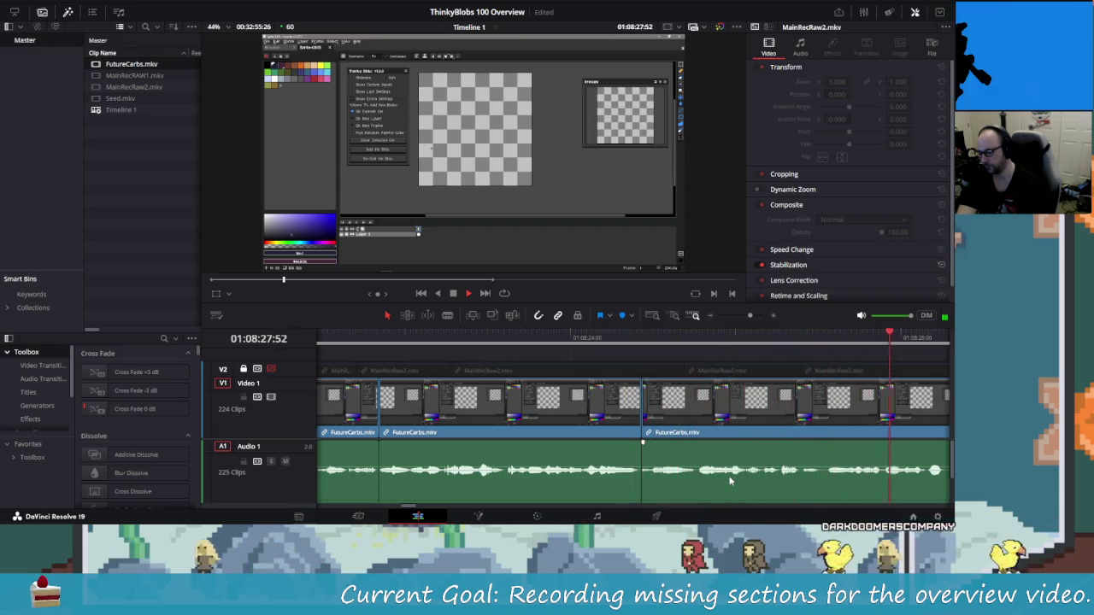
pyautogui.press('space')
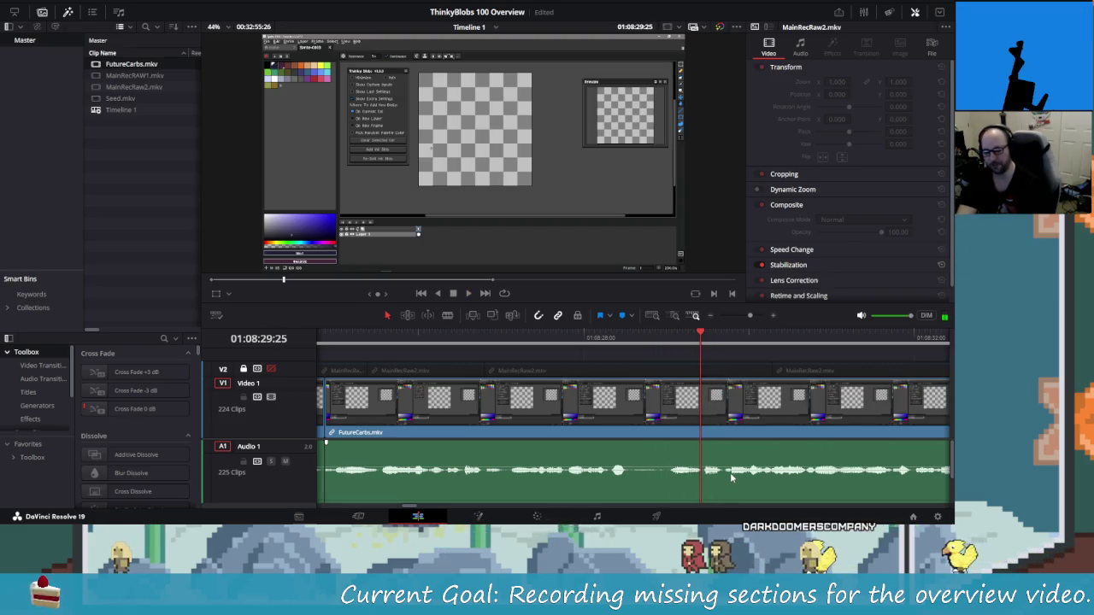
# Find the second pause, blade both ends, remove the piece, and replay the join.
pyautogui.press('Up')
pyautogui.hotkey('shift', 'Right')
pyautogui.hotkey('shift', 'Right')
pyautogui.hotkey('shift', 'Right')
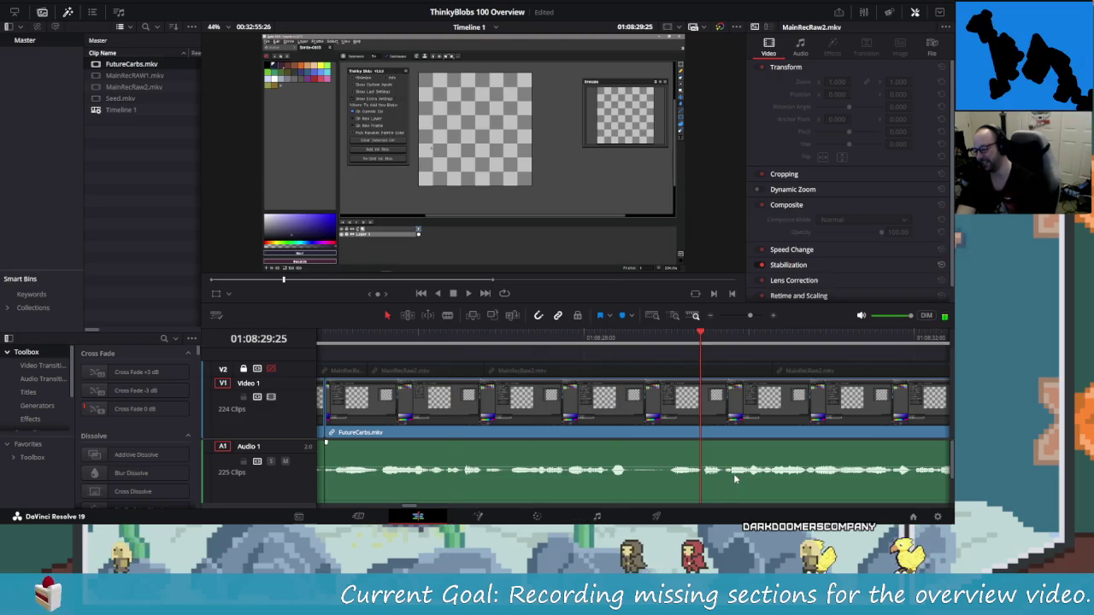
pyautogui.press('Up')
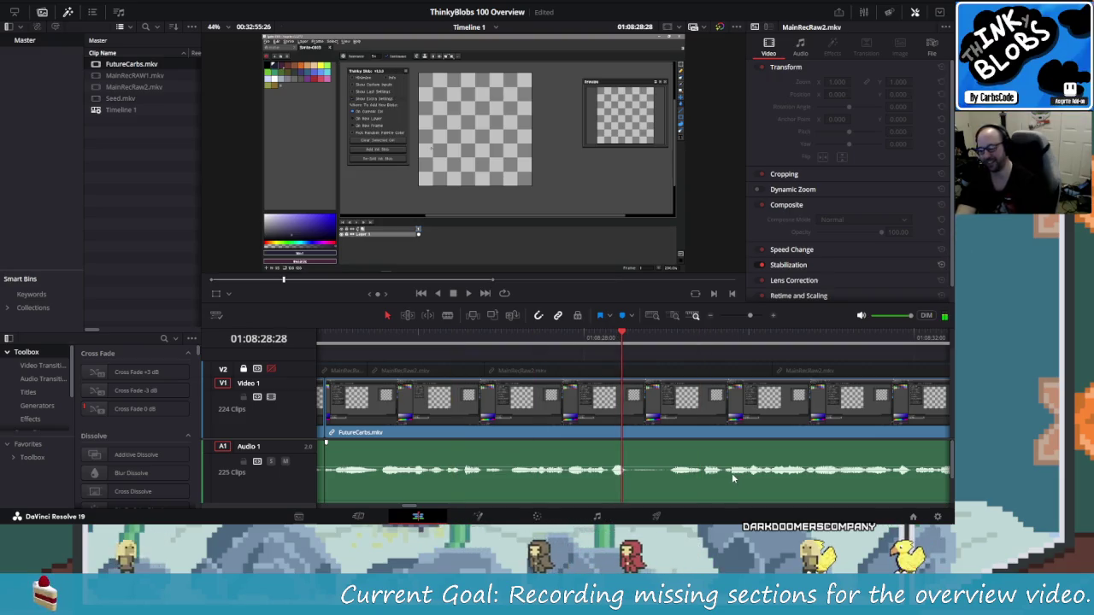
pyautogui.press('Right')
pyautogui.press('Right')
pyautogui.hotkey('ctrl', 'b')
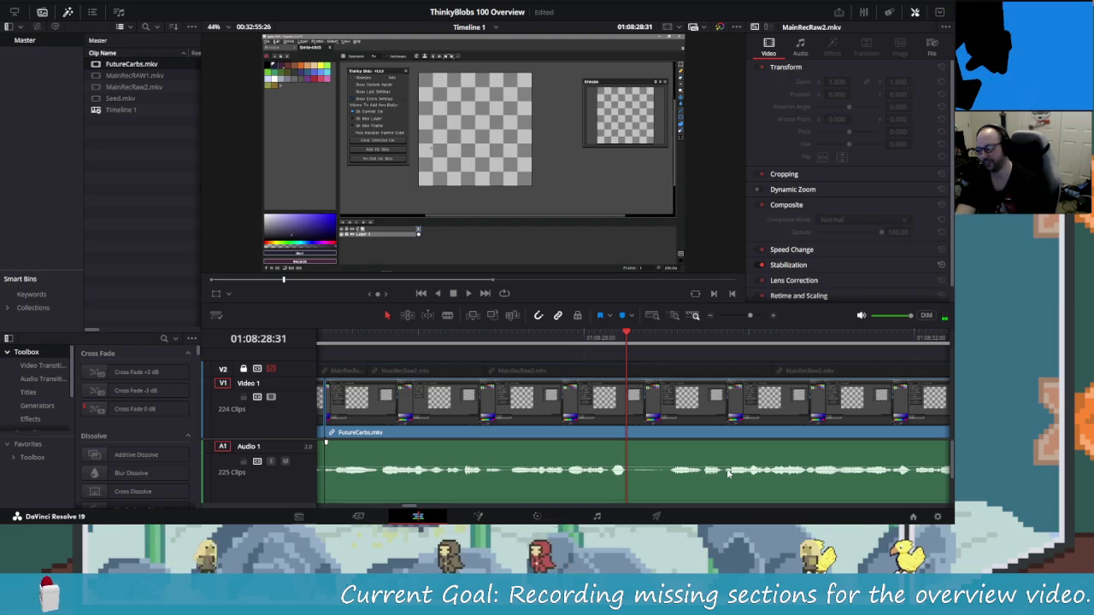
pyautogui.press('space')
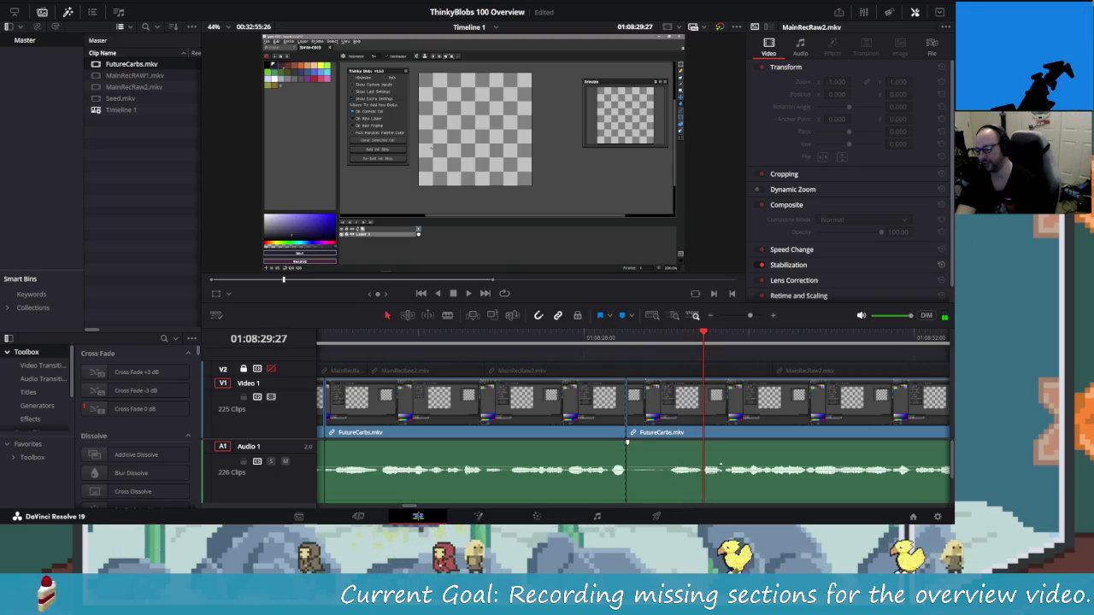
pyautogui.press('space')
pyautogui.hotkey('ctrl', 'b')
pyautogui.hotkey('shift', 'v')
pyautogui.press('BackSpace')
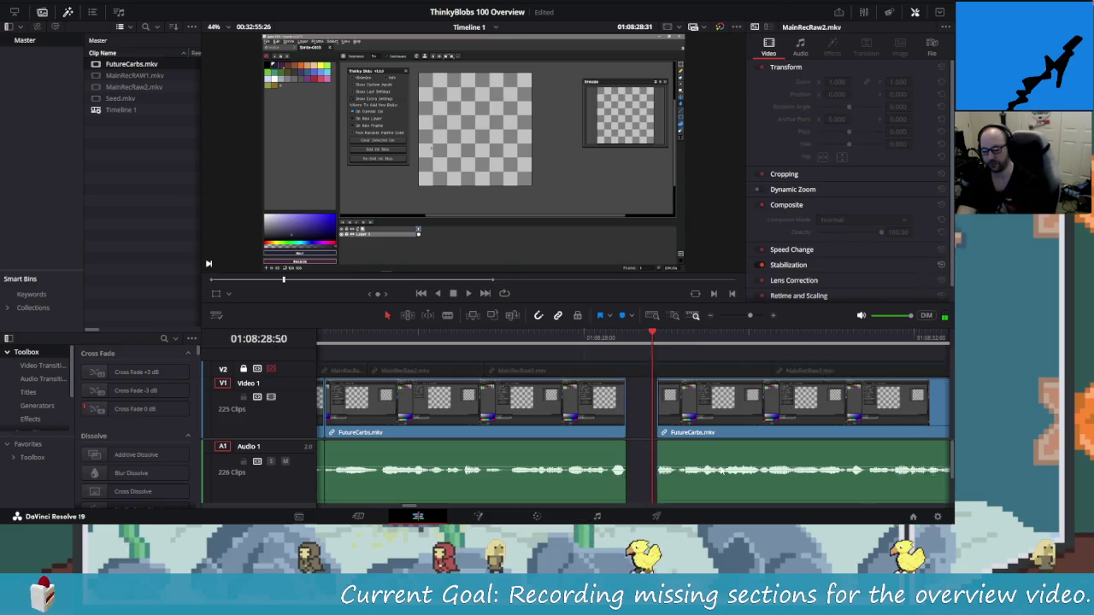
pyautogui.press('Delete')
pyautogui.press('space')
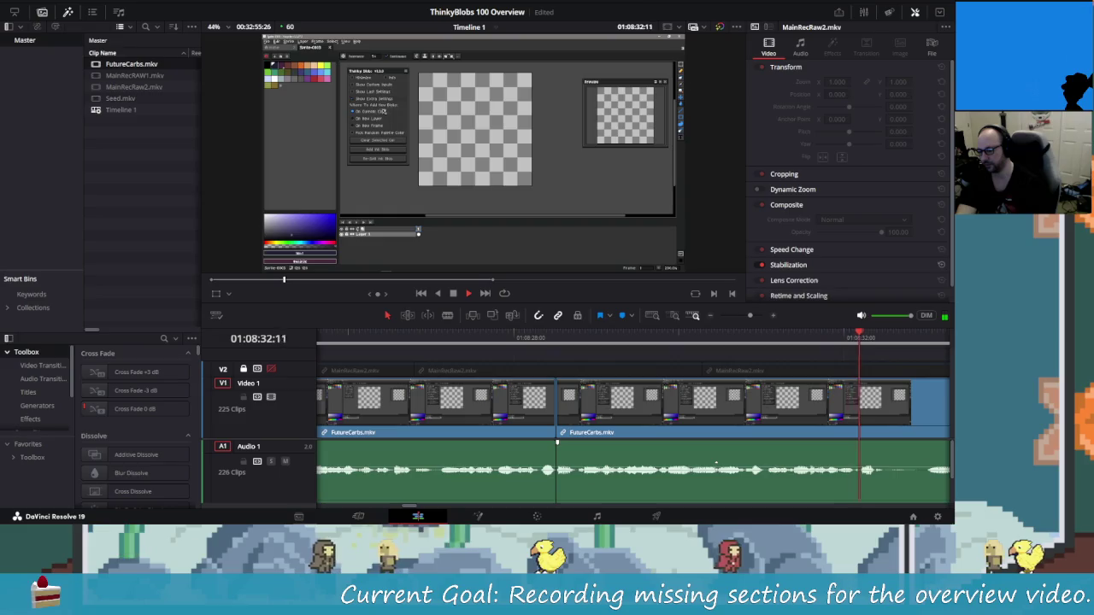
pyautogui.press('space')
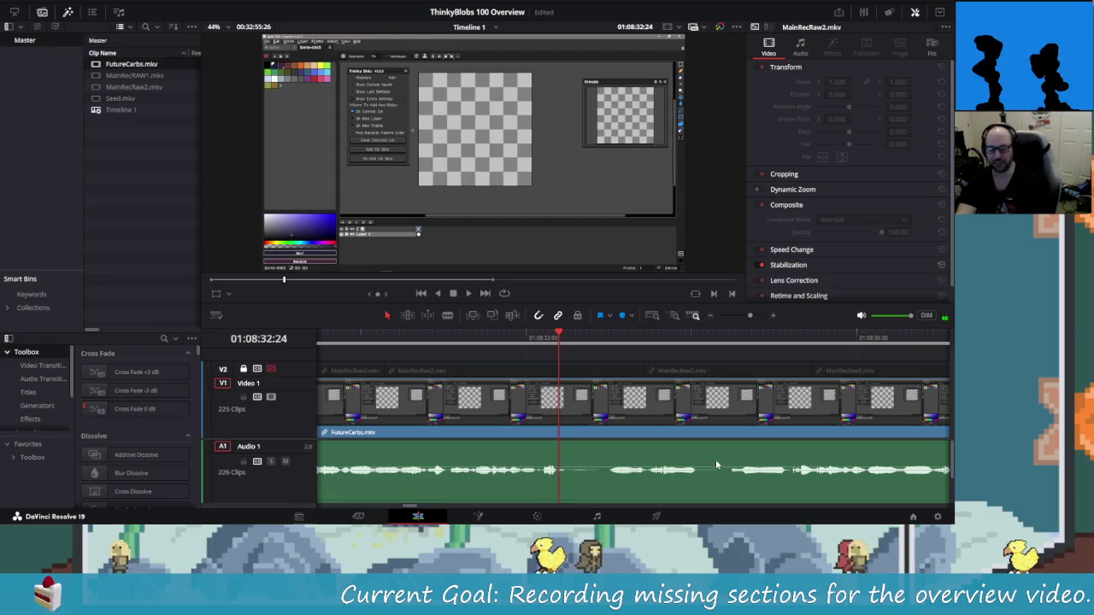
# Cut out a third pause between two blade points and check the tightened join.
pyautogui.press('space')
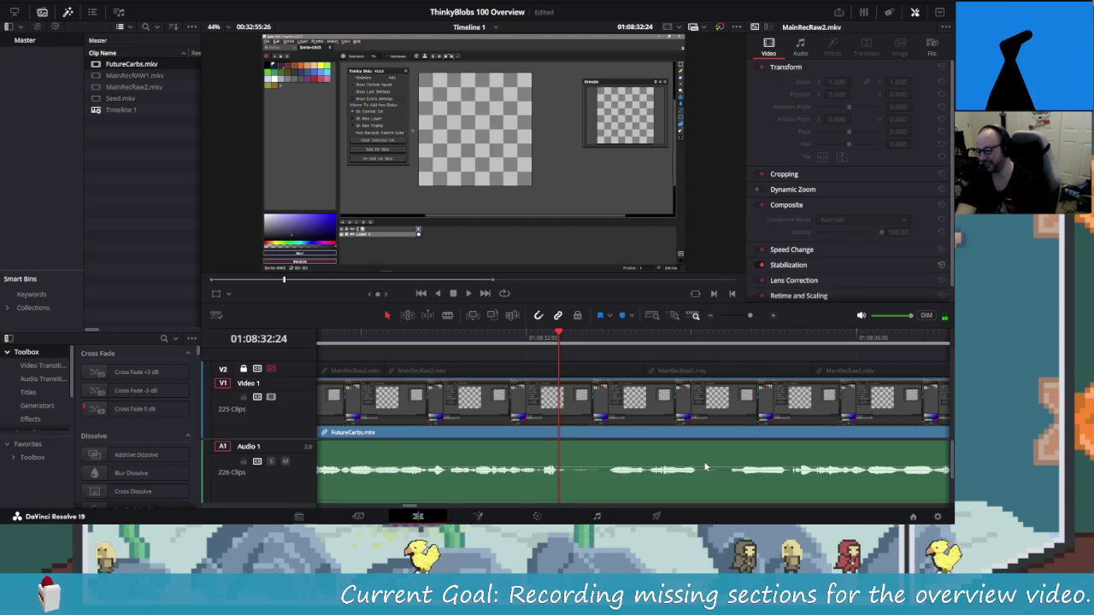
pyautogui.hotkey('ctrl', 'b')
pyautogui.press('space')
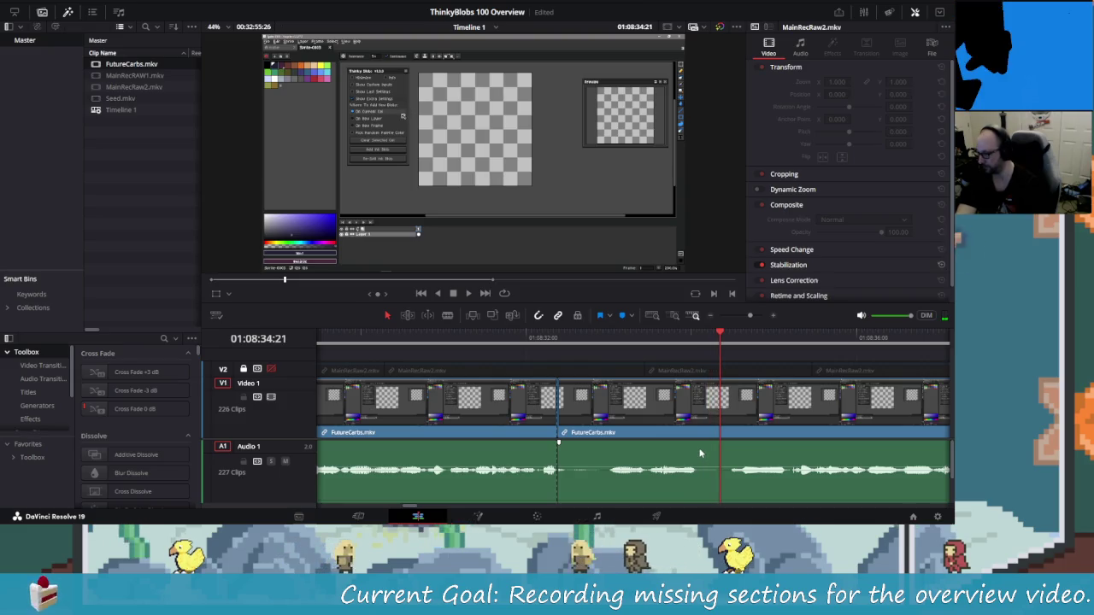
pyautogui.press('Left')
pyautogui.press('Left')
pyautogui.press('Left')
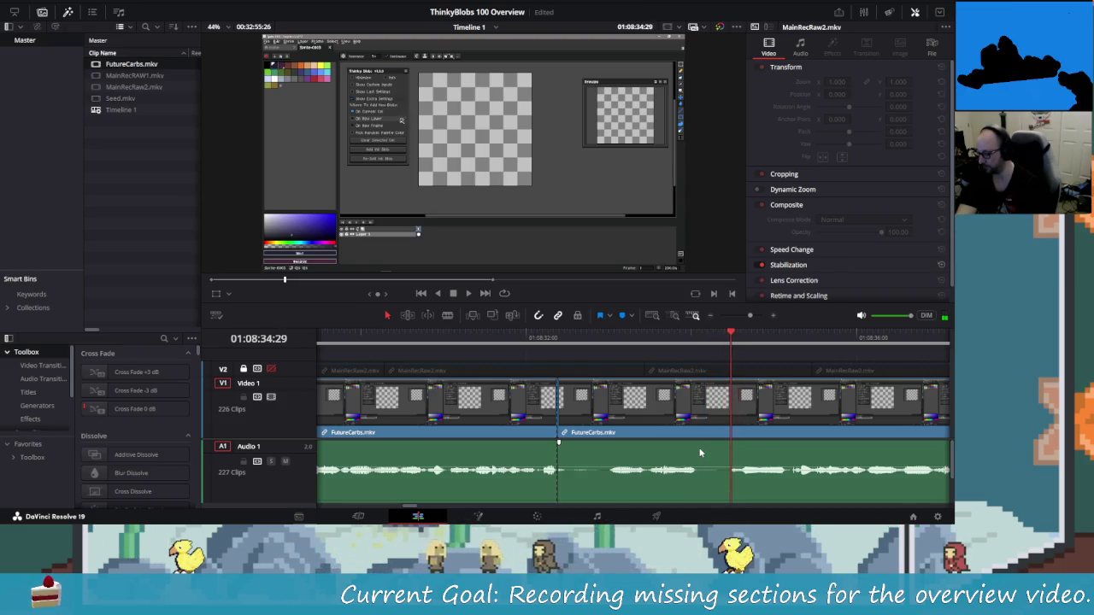
pyautogui.hotkey('ctrl', 'b')
pyautogui.press('Left')
pyautogui.press('Left')
pyautogui.press('Left')
pyautogui.click(696, 453)
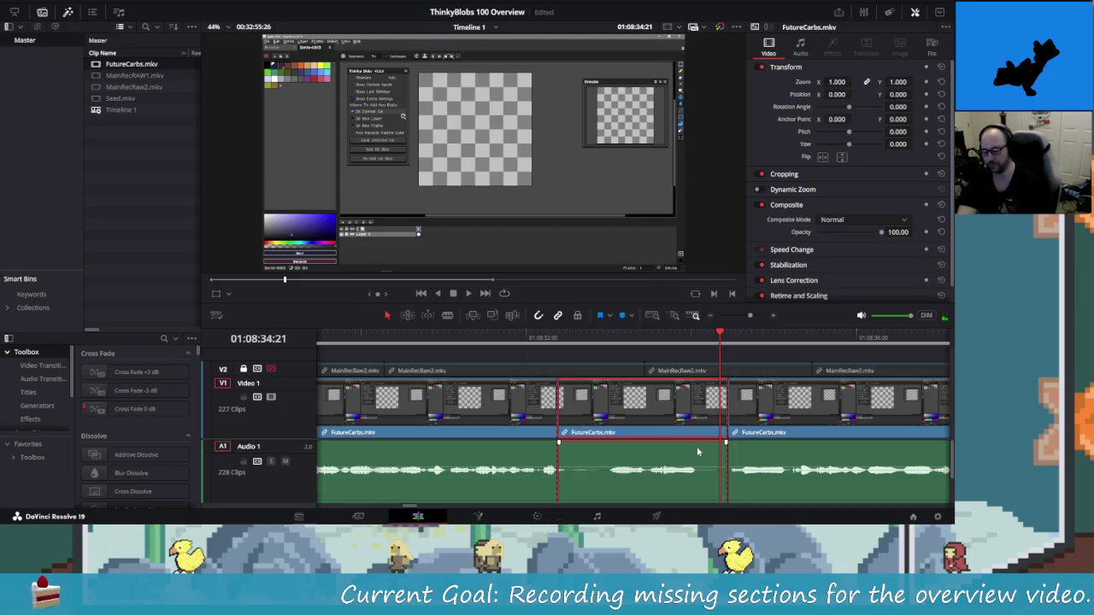
pyautogui.press('Delete')
pyautogui.hotkey('shift', 'Left')
pyautogui.hotkey('shift', 'Left')
pyautogui.press('space')
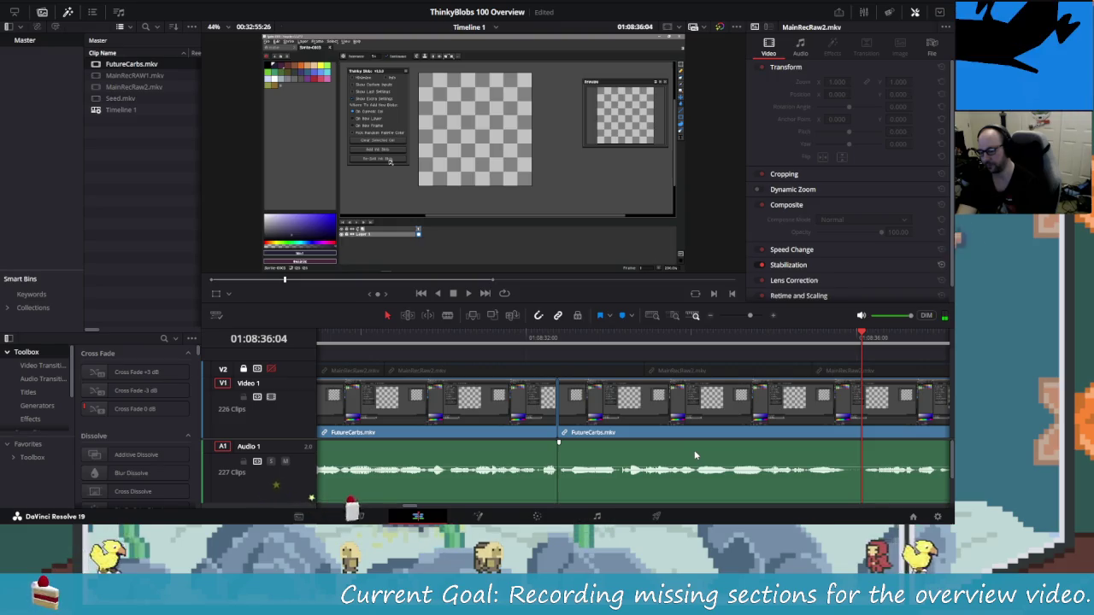
# Split the footage around another pause and remove it, closing the gap.
pyautogui.hotkey('ctrl', 'b')
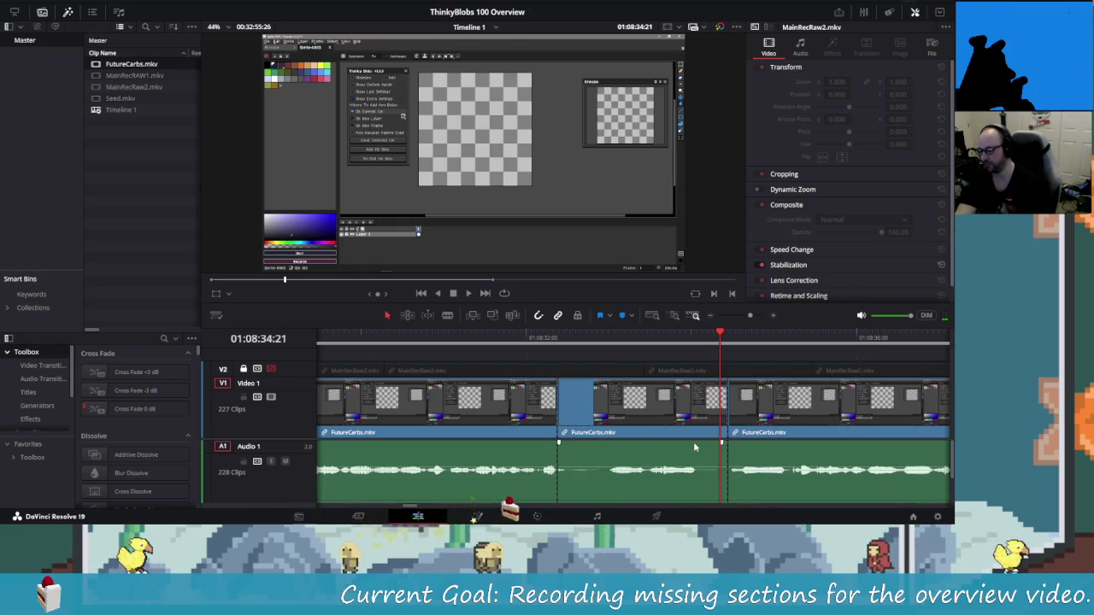
pyautogui.press('Left')
pyautogui.press('Left')
pyautogui.press('Left')
pyautogui.press('Left')
pyautogui.press('Left')
pyautogui.press('Left')
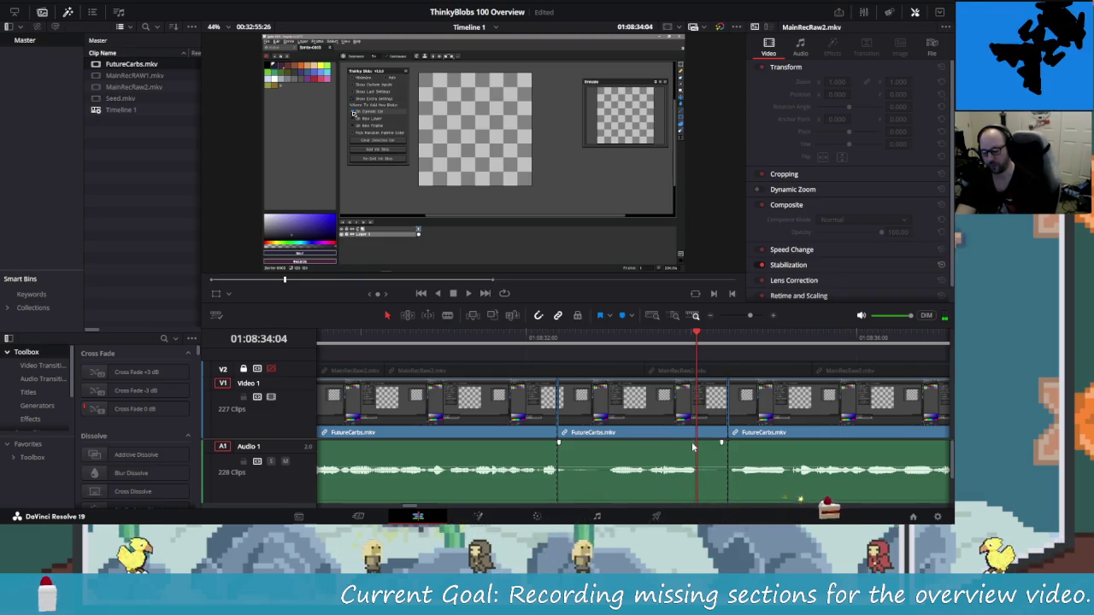
pyautogui.hotkey('ctrl', 'b')
pyautogui.press('Left')
pyautogui.press('Left')
pyautogui.press('Left')
pyautogui.press('Left')
pyautogui.press('Left')
pyautogui.press('Left')
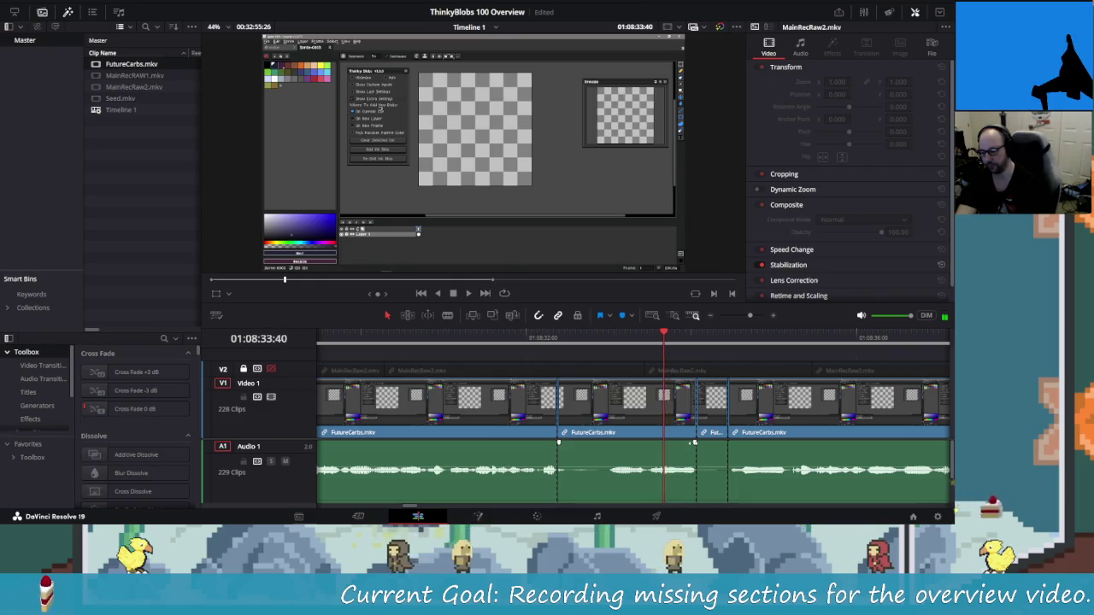
pyautogui.hotkey('ctrl', 'b')
pyautogui.press('Left')
pyautogui.press('Left')
pyautogui.press('Left')
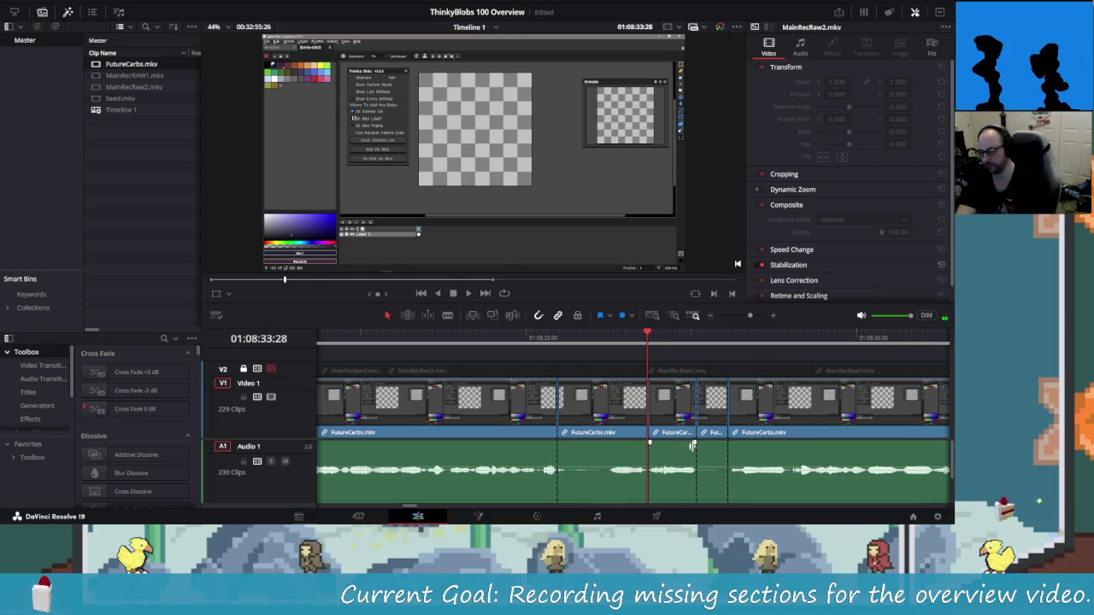
pyautogui.press('x')
pyautogui.press('BackSpace')
# Remove one more short pause and replay from just before the new cuts.
pyautogui.press('Right')
pyautogui.press('Right')
pyautogui.press('Right')
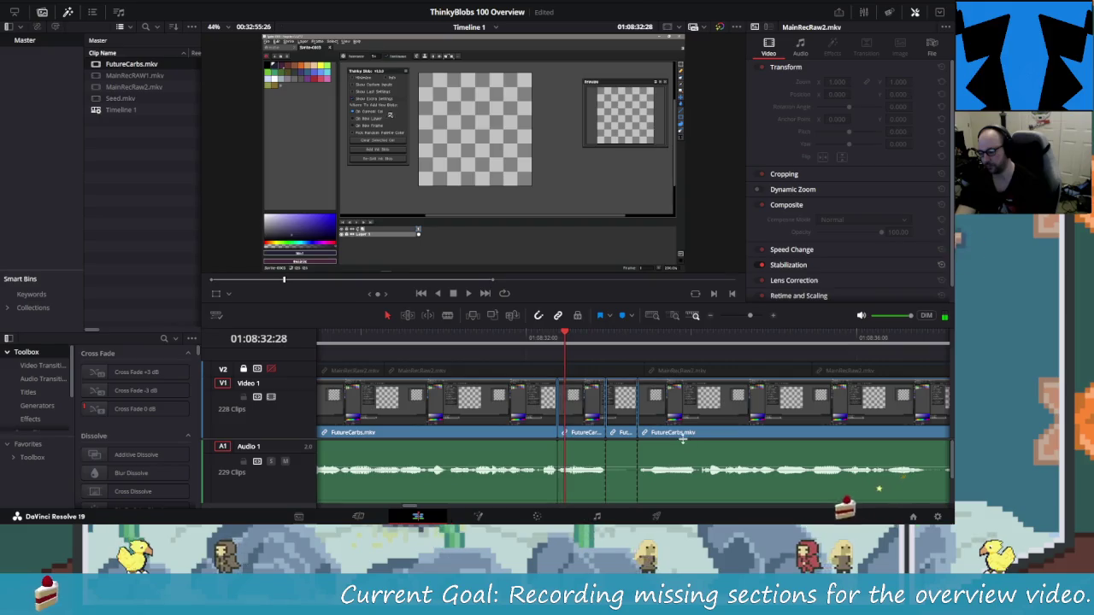
pyautogui.hotkey('shift', 'Right')
pyautogui.hotkey('shift', 'Right')
pyautogui.hotkey('shift', 'Left')
pyautogui.press('Left')
pyautogui.press('Left')
pyautogui.press('Left')
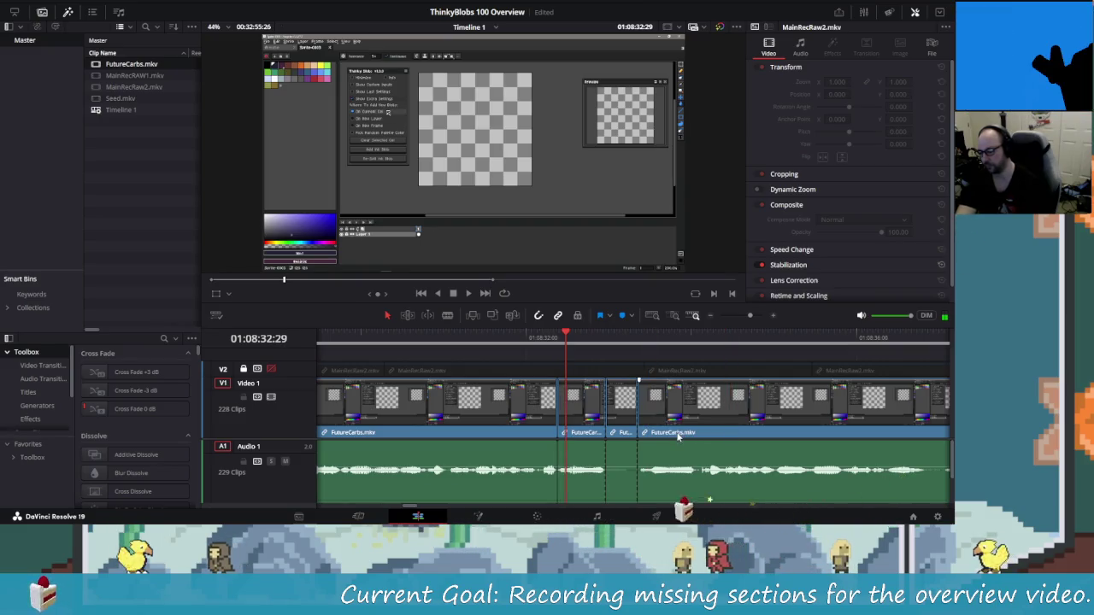
pyautogui.press('Right')
pyautogui.press('Right')
pyautogui.press('Right')
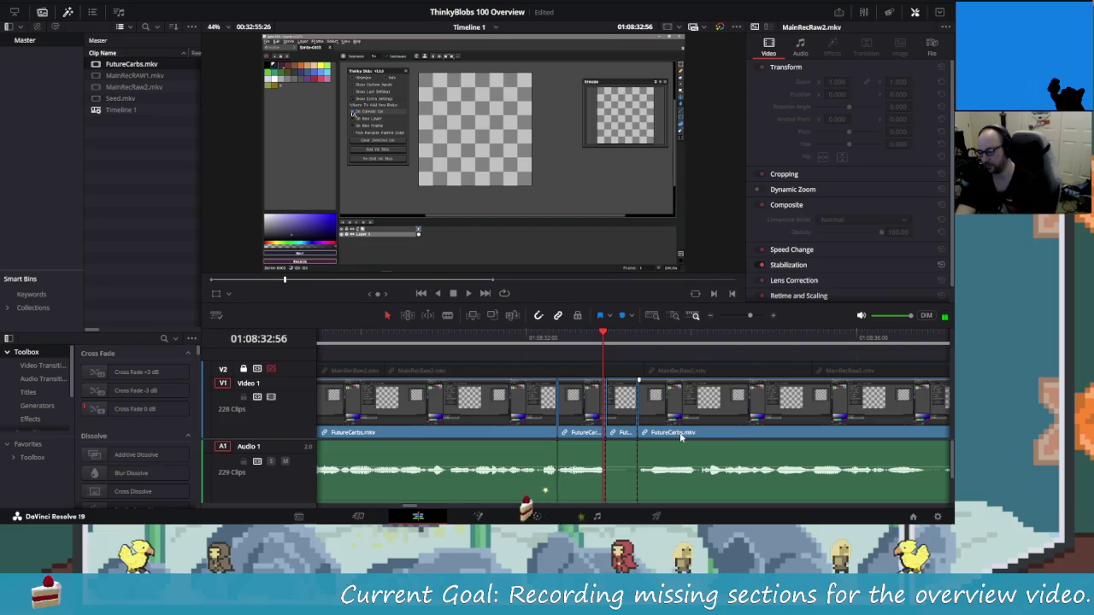
pyautogui.hotkey('shift', 'v')
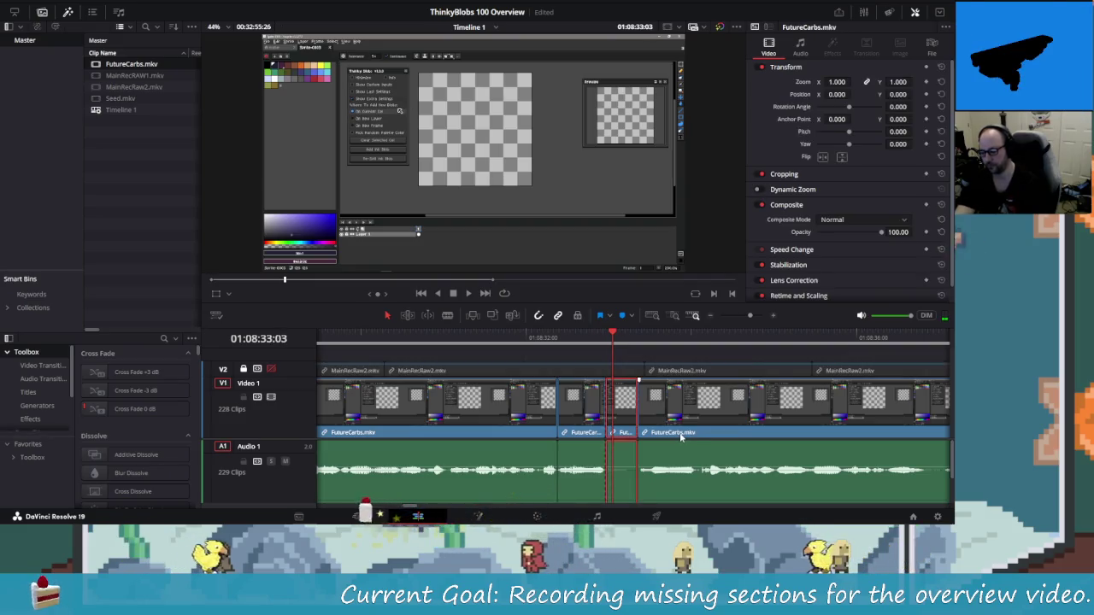
pyautogui.press('Delete')
pyautogui.press('Left')
pyautogui.press('Left')
pyautogui.press('Left')
pyautogui.hotkey('shift', 'Left')
pyautogui.hotkey('shift', 'Left')
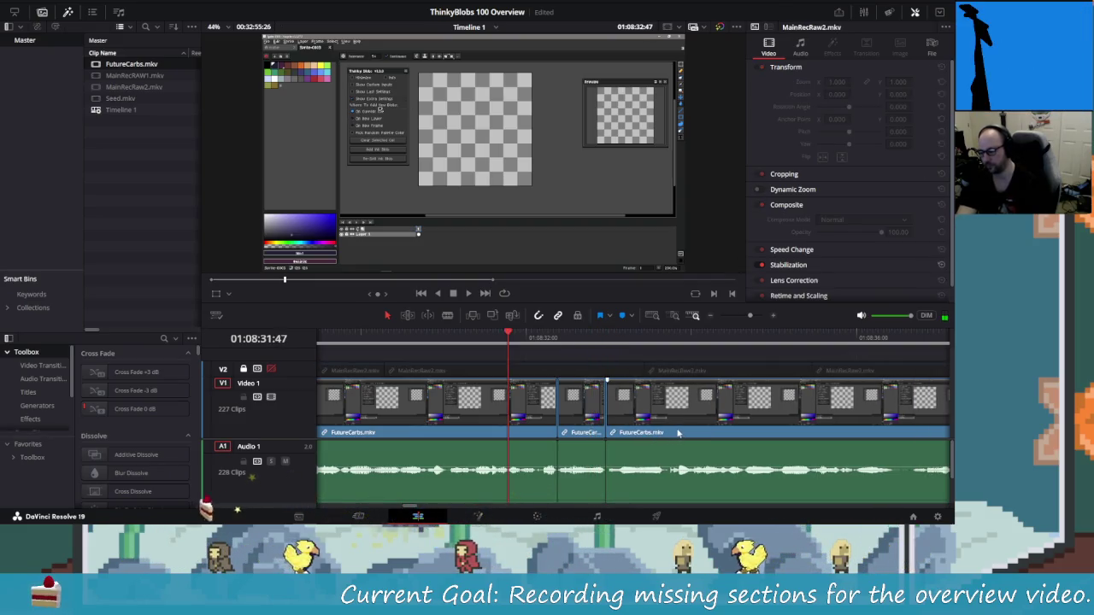
pyautogui.press('space')
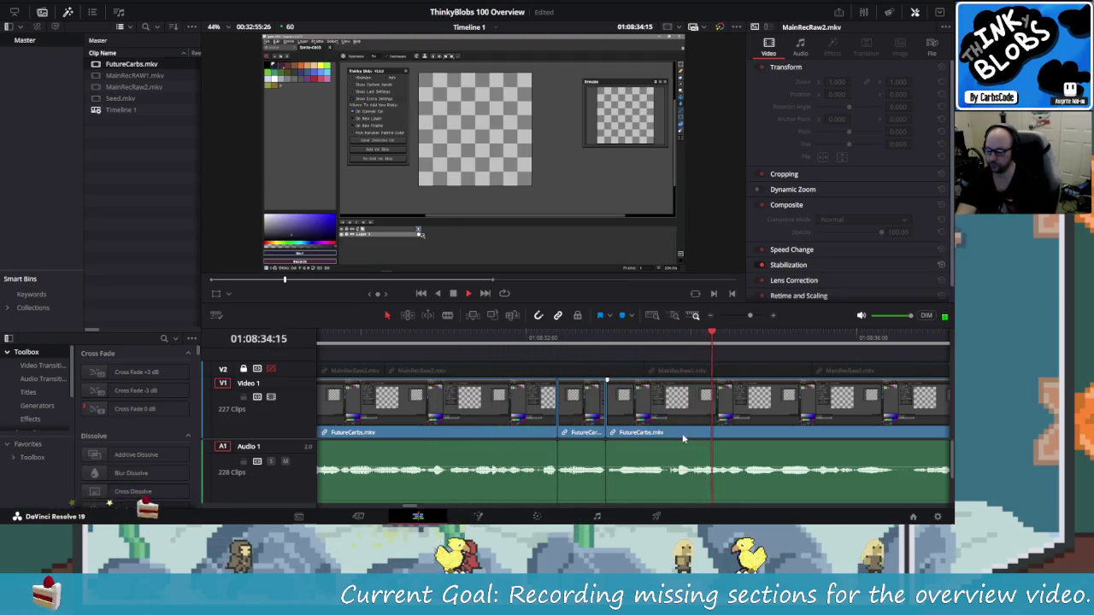
# Rewatch the edited section and split FutureCarbs.mkv near 01:08:33.
pyautogui.hotkey('shift', 'Left')
pyautogui.hotkey('shift', 'Left')
pyautogui.hotkey('shift', 'Left')
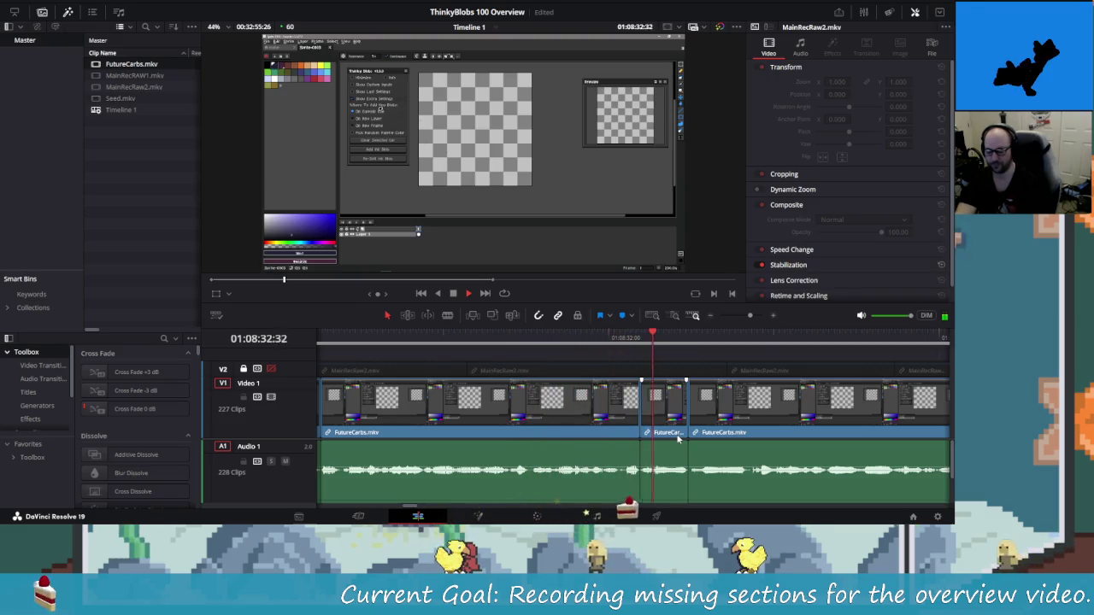
pyautogui.hotkey('shift', 'Left')
pyautogui.press('space')
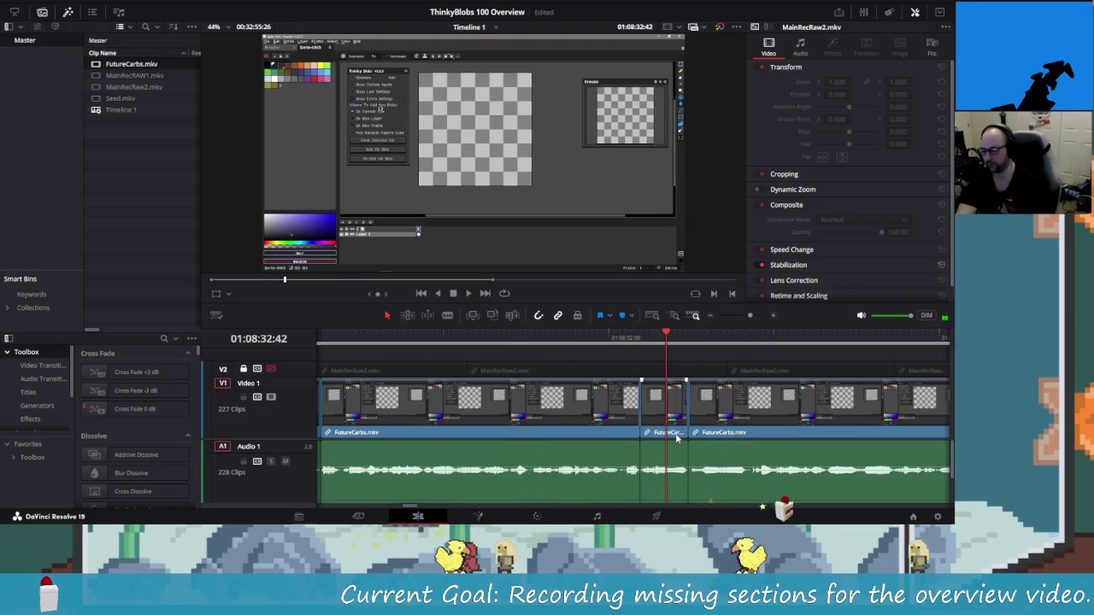
pyautogui.hotkey('shift', 'Right')
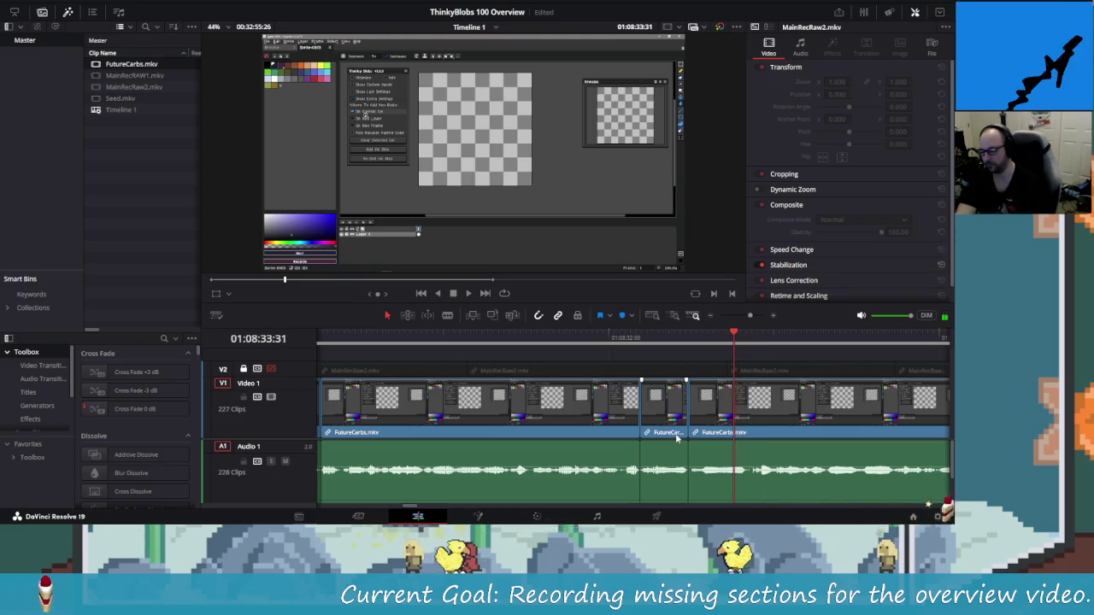
pyautogui.press('Left')
pyautogui.press('Left')
pyautogui.press('Left')
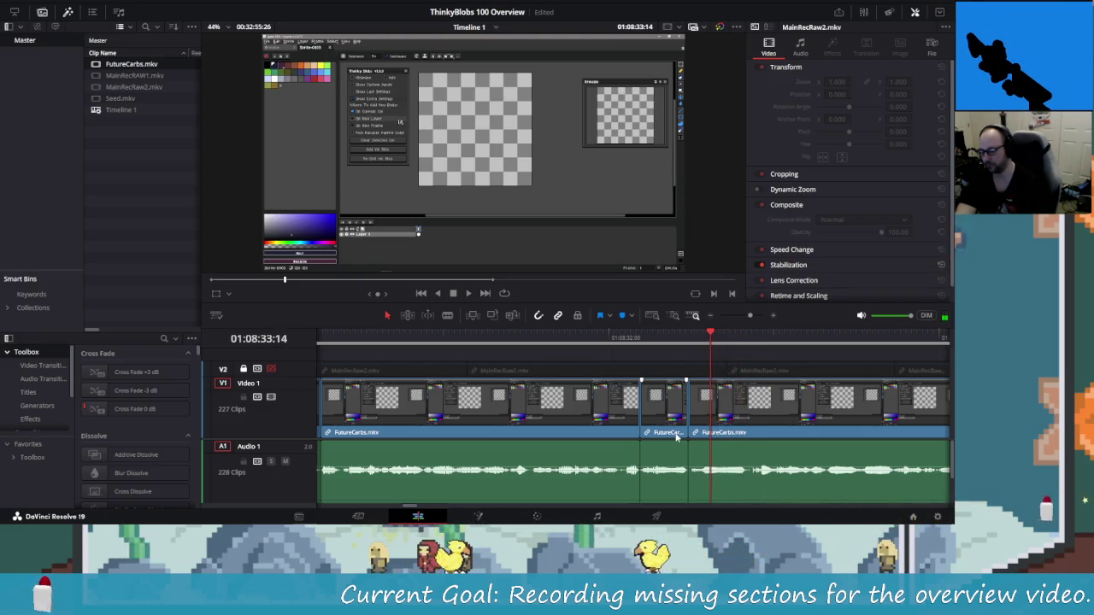
pyautogui.hotkey('ctrl', 'b')
pyautogui.press('Right')
pyautogui.press('Right')
pyautogui.press('Right')
# Add a split at the pause's end, then undo that stray split.
pyautogui.press('Right')
pyautogui.press('Right')
pyautogui.press('Right')
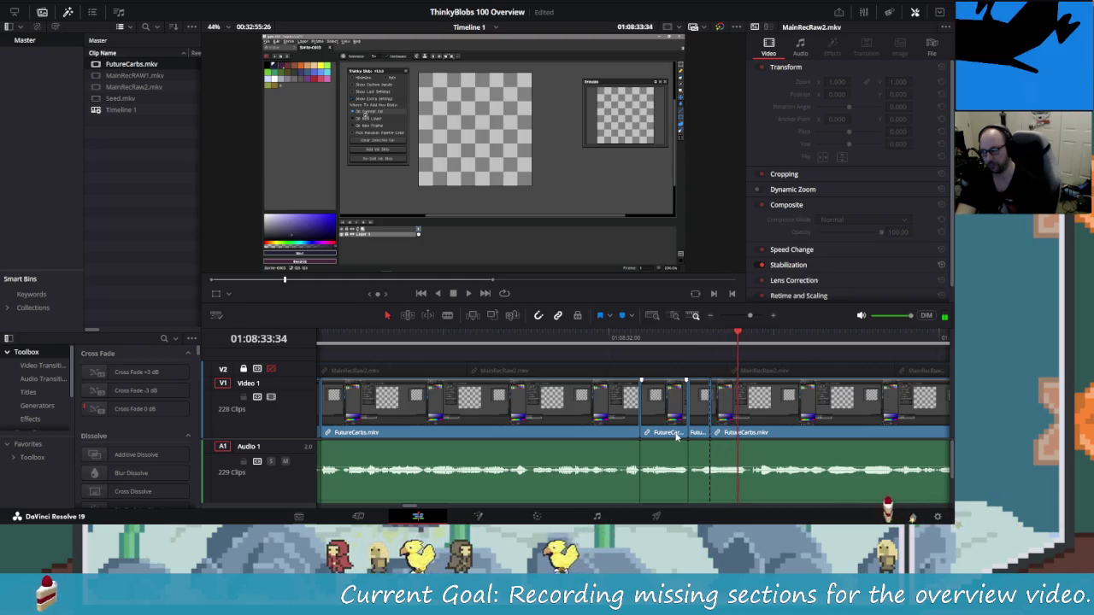
pyautogui.press('Right')
pyautogui.press('Left')
pyautogui.press('Left')
pyautogui.press('Left')
pyautogui.hotkey('ctrl', 'b')
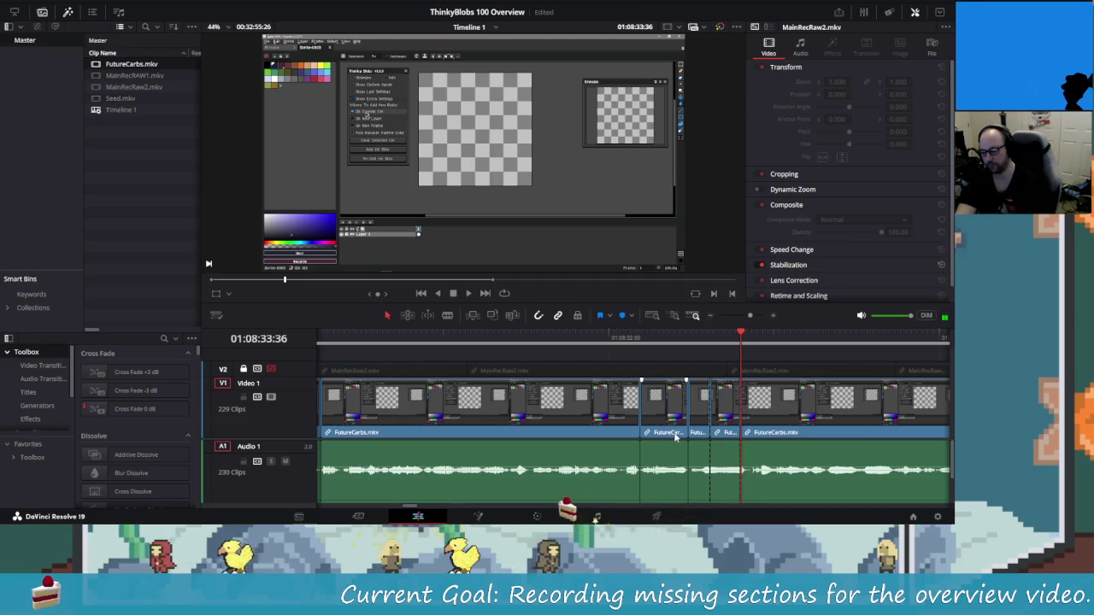
pyautogui.press('Left')
pyautogui.press('Left')
pyautogui.press('Left')
pyautogui.hotkey('ctrl', 'z')
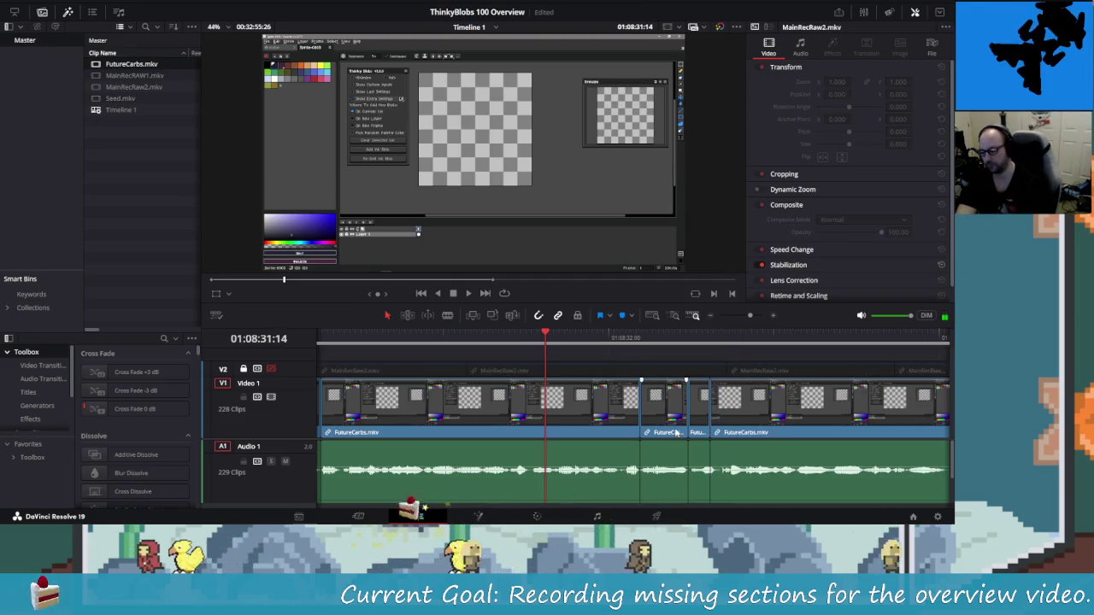
# Split both ends of the pause near 01:08:36 and delete the short piece.
pyautogui.press('space')
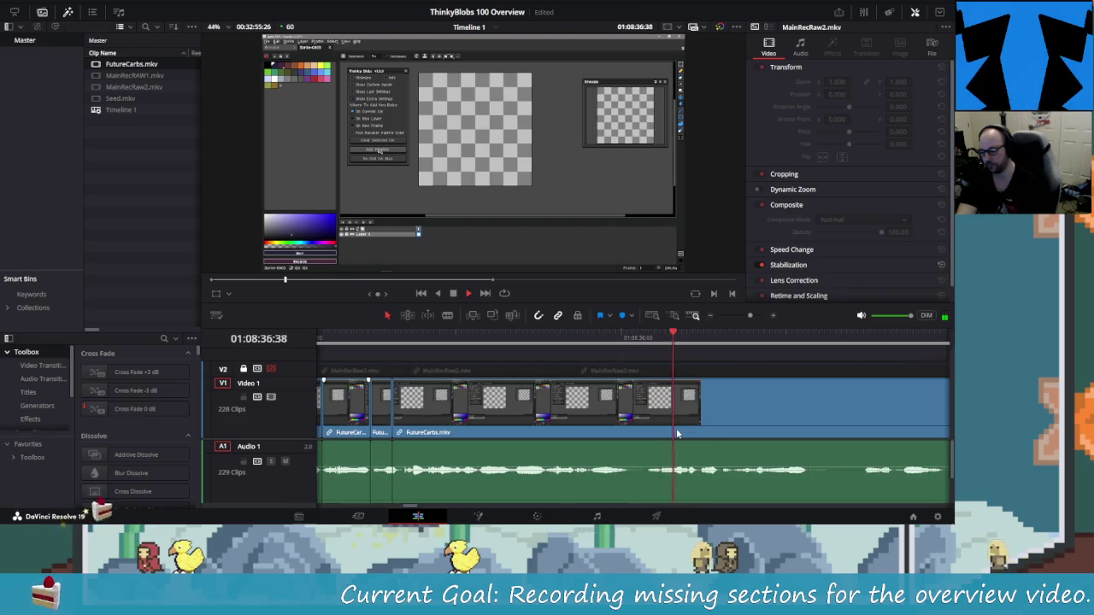
pyautogui.press('j')
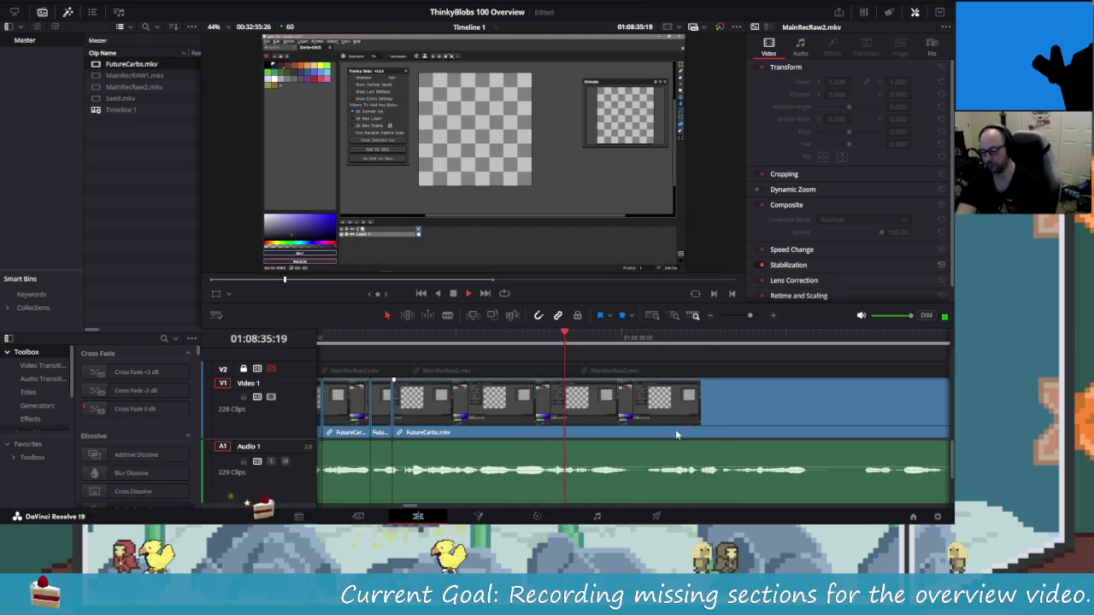
pyautogui.press('space')
pyautogui.hotkey('ctrl', 'b')
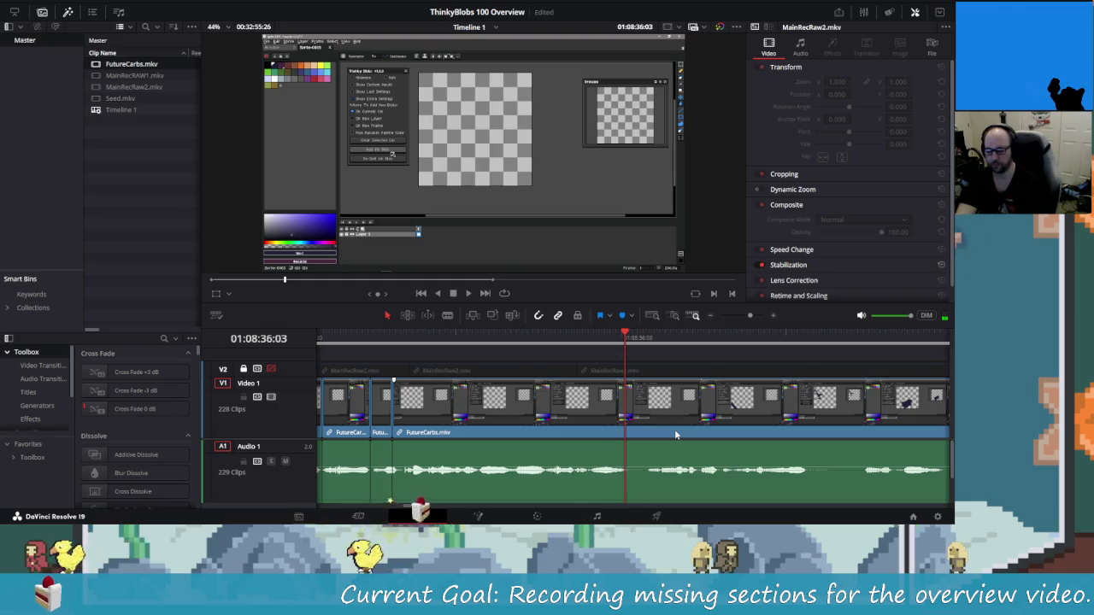
pyautogui.press('Right')
pyautogui.press('Right')
pyautogui.press('Right')
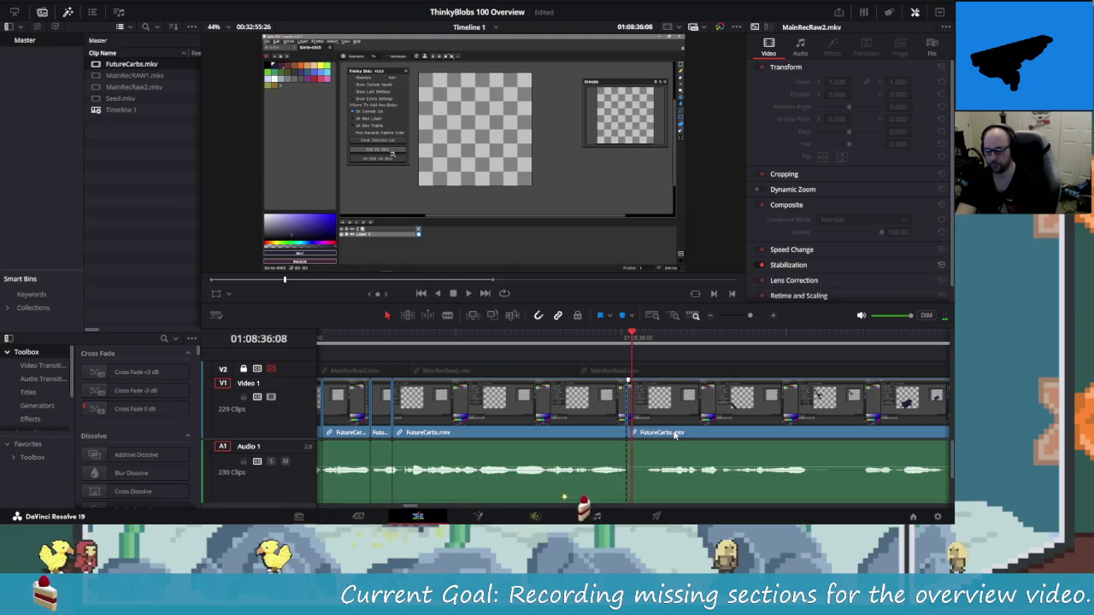
pyautogui.press('Left')
pyautogui.press('Left')
pyautogui.press('Left')
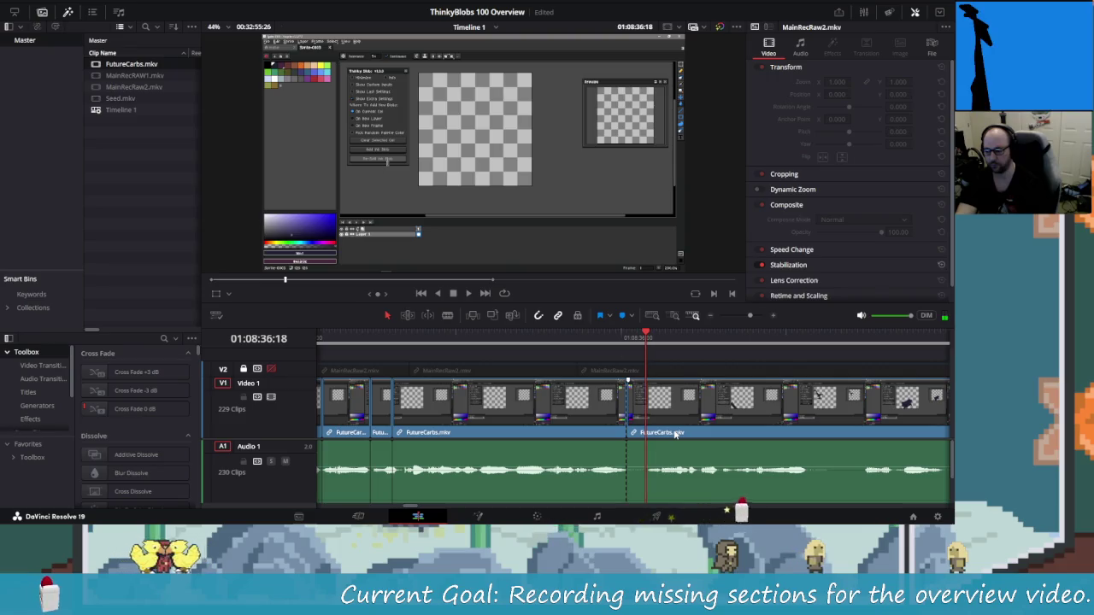
pyautogui.hotkey('ctrl', 'b')
pyautogui.press('Delete')
pyautogui.press('/')
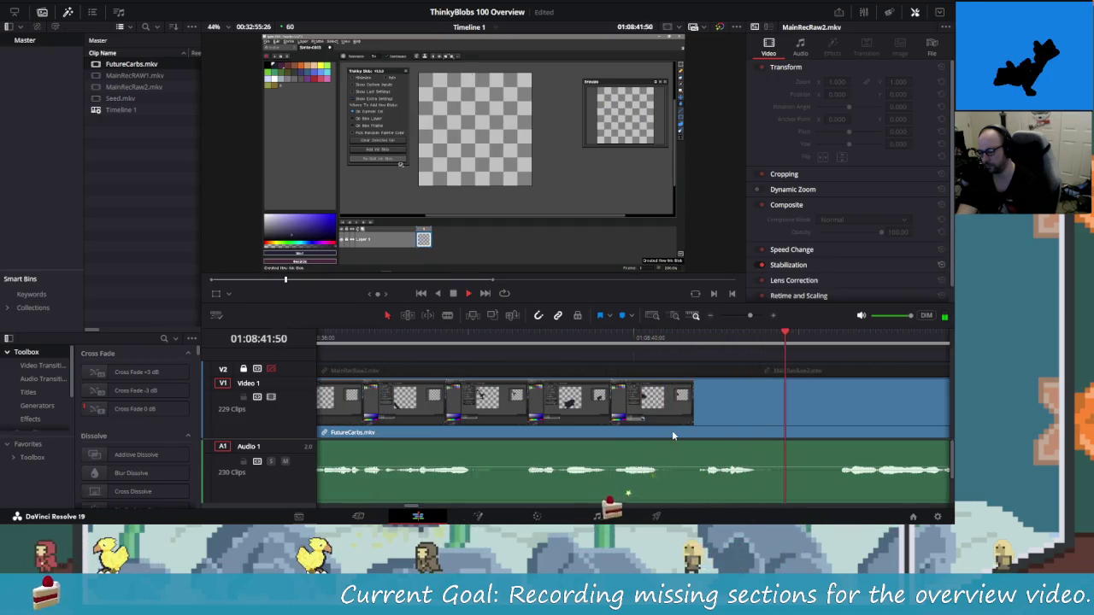
# Rewind and replay the FutureCarbs.mkv edits, reviewing playback past 01:09:00.
pyautogui.press('space')
pyautogui.press('j')
pyautogui.press('j')
pyautogui.press('j')
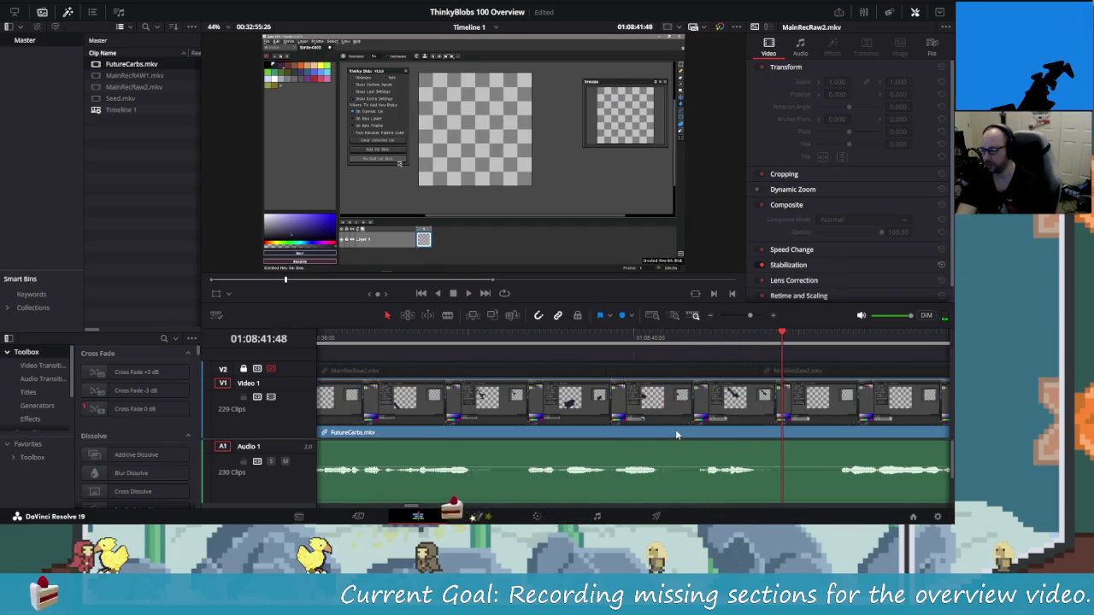
pyautogui.press('l')
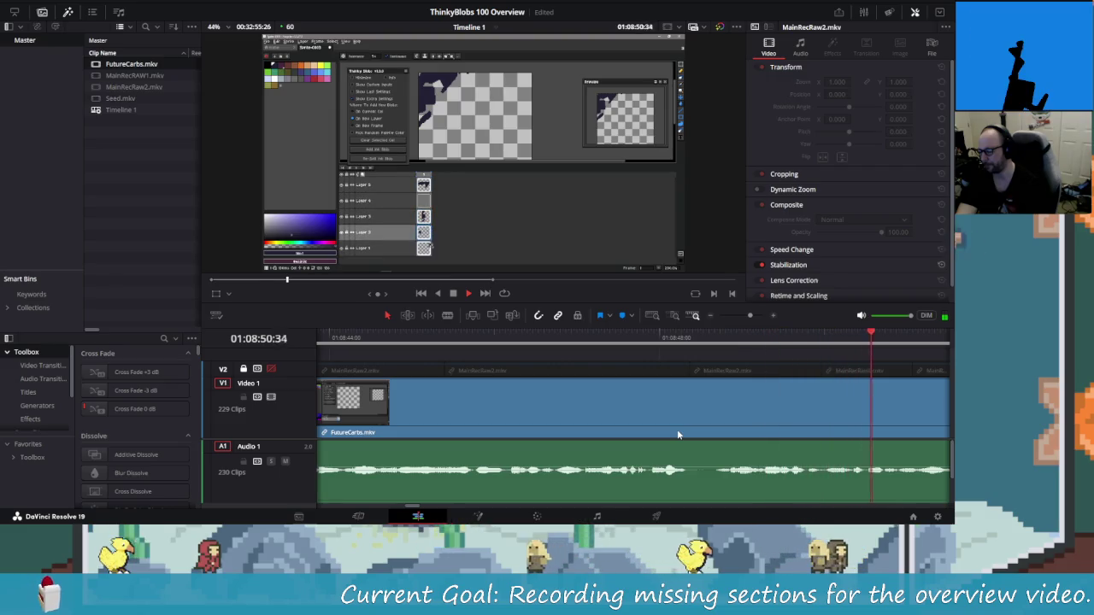
pyautogui.hotkey('shift', 'Left')
pyautogui.hotkey('shift', 'Left')
pyautogui.hotkey('shift', 'Left')
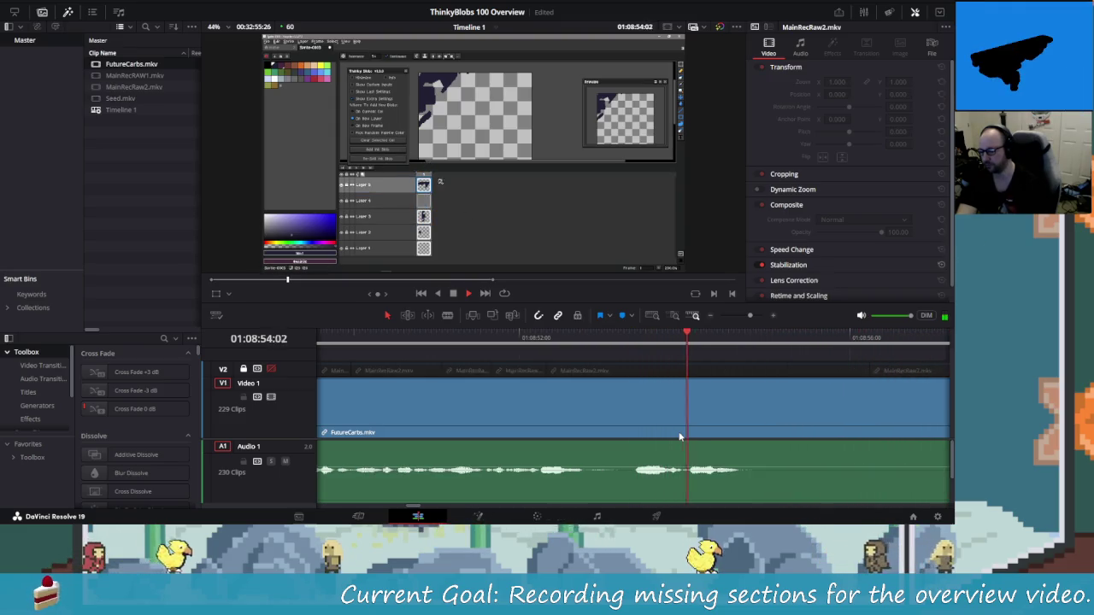
pyautogui.hotkey('shift', 'Left')
pyautogui.hotkey('shift', 'Left')
pyautogui.hotkey('shift', 'Left')
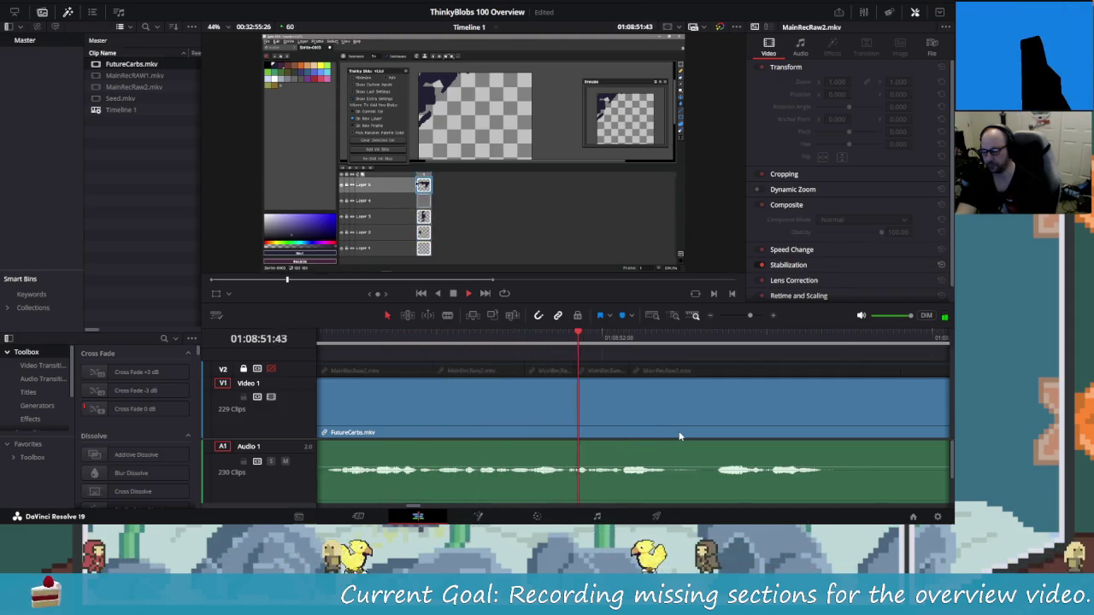
pyautogui.press('space')
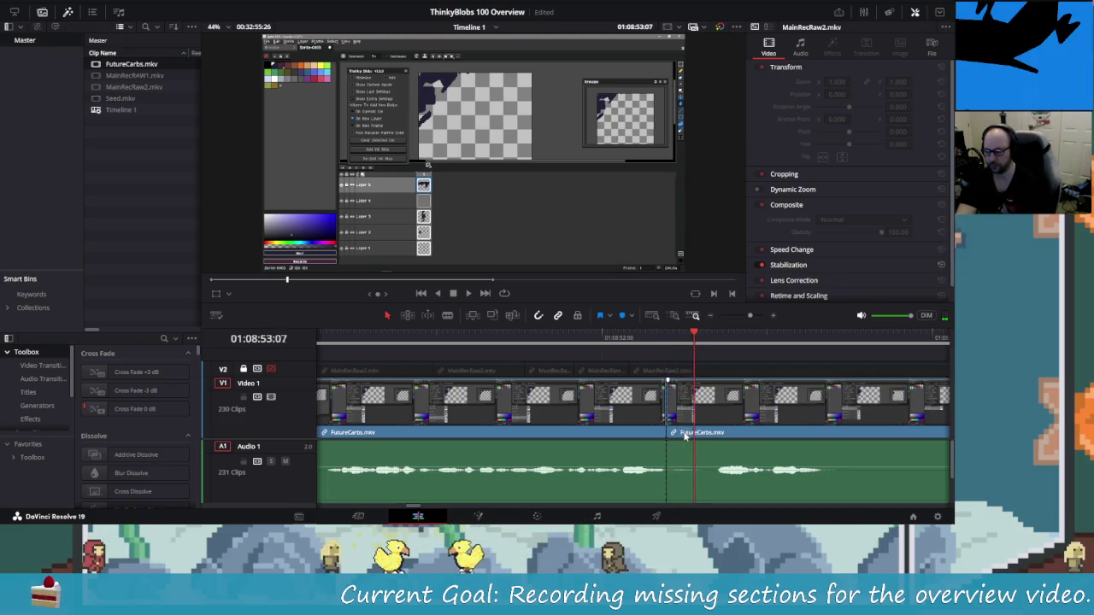
pyautogui.press('l')
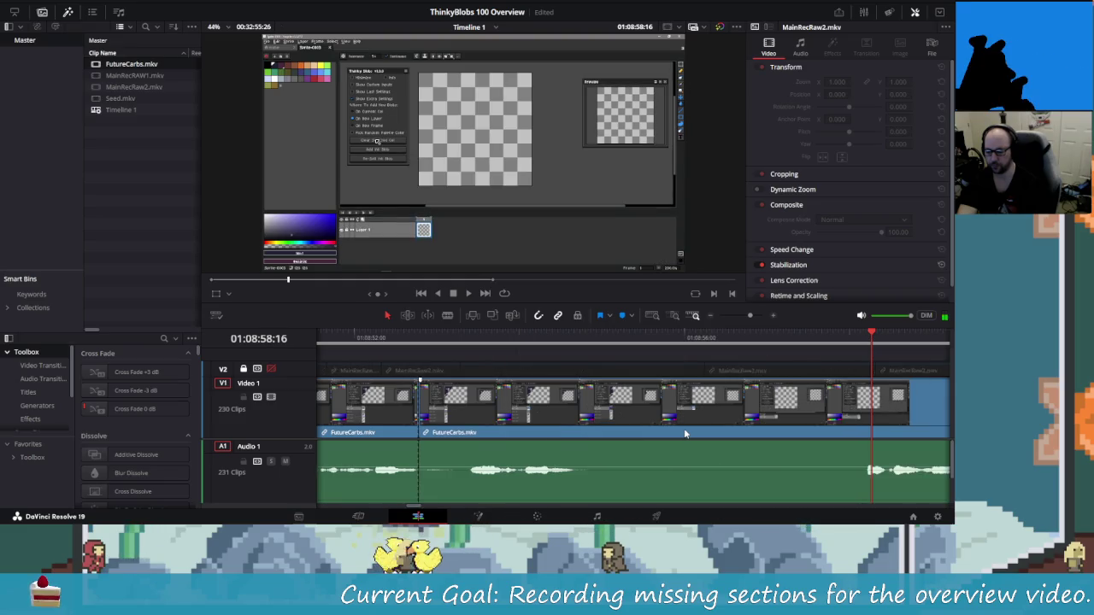
pyautogui.hotkey('shift', 'Left')
pyautogui.hotkey('shift', 'Left')
pyautogui.hotkey('shift', 'Right')
pyautogui.hotkey('shift', 'Right')
pyautogui.hotkey('shift', 'Right')
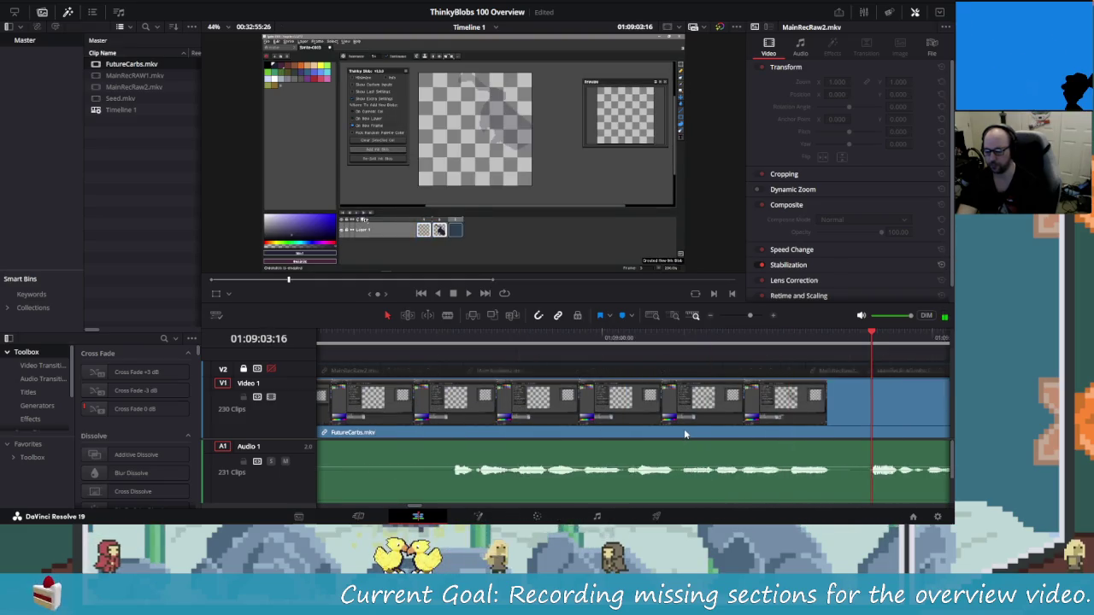
pyautogui.press('space')
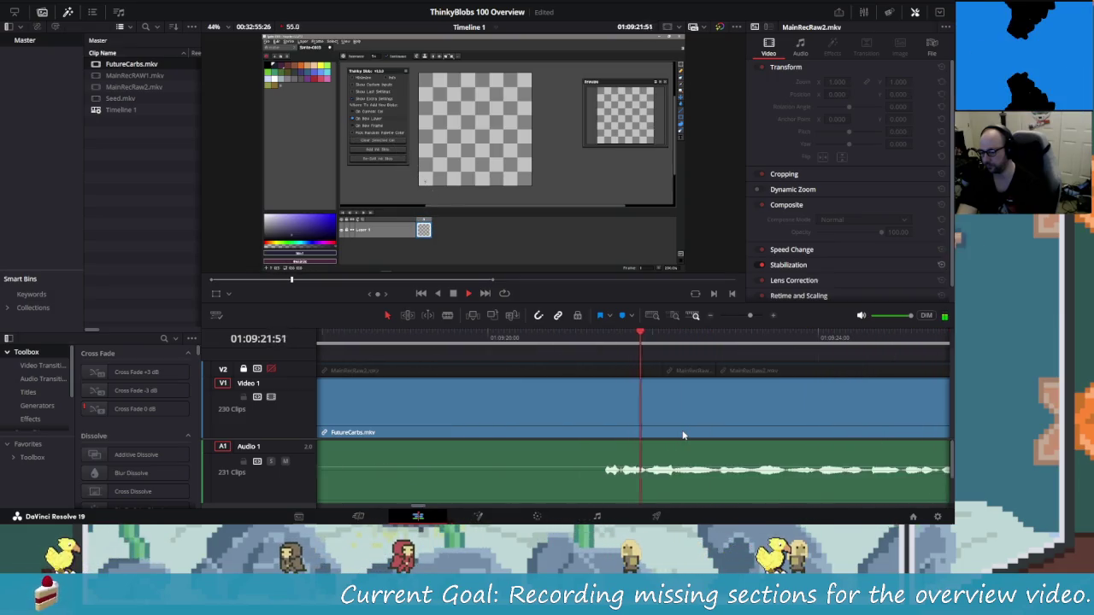
# Split where speech resumes and ripple-delete the silent stretch so the gap closes.
pyautogui.press('j')
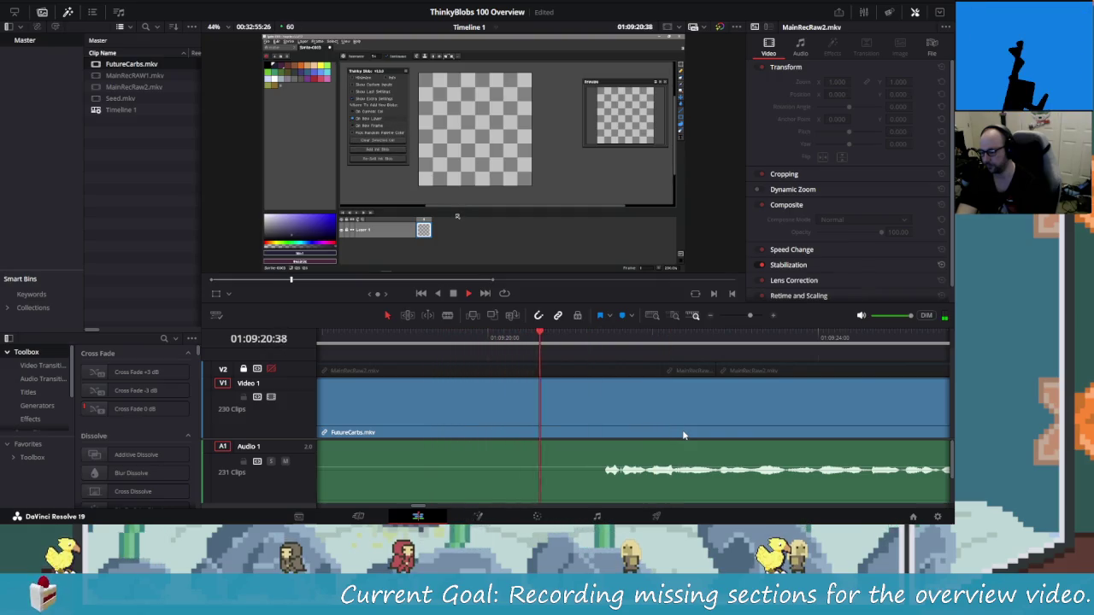
pyautogui.press('space')
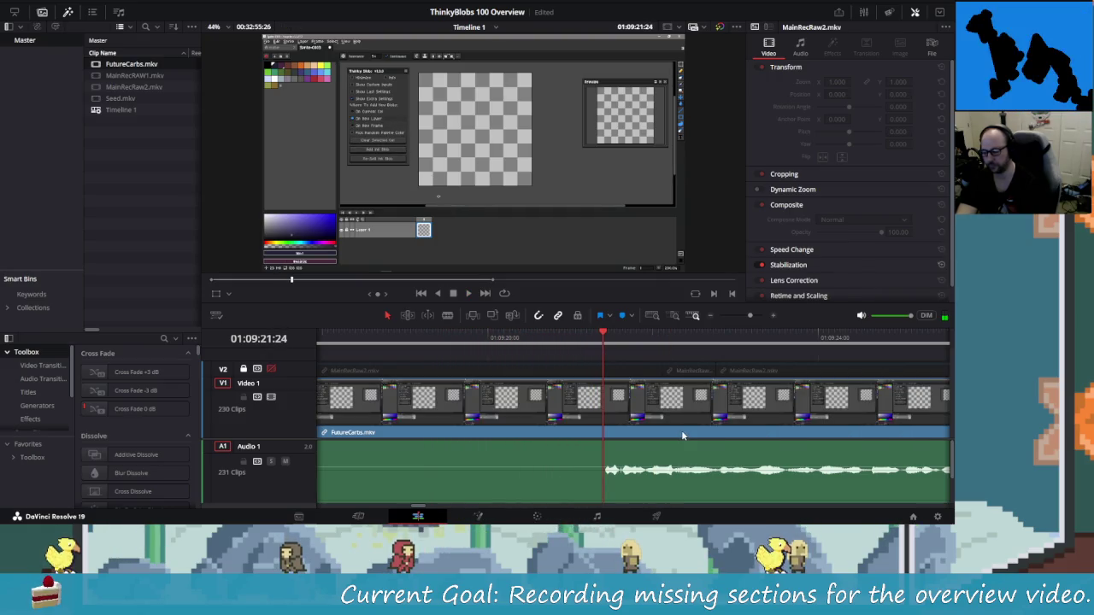
pyautogui.press('Left')
pyautogui.press('Left')
pyautogui.press('Left')
pyautogui.hotkey('ctrl', 'b')
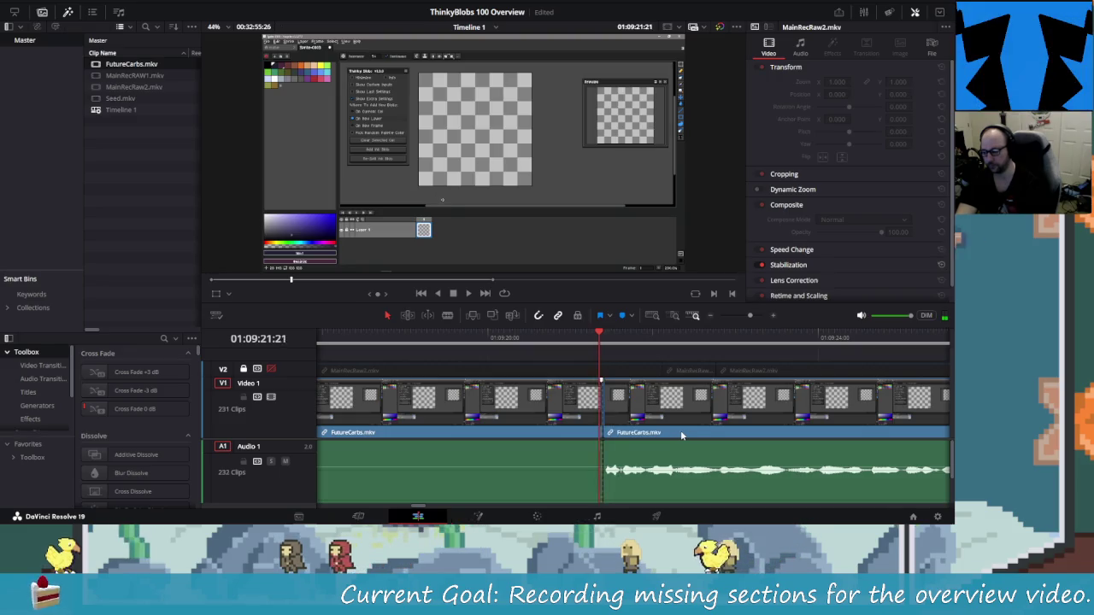
pyautogui.hotkey('shift', 'v')
pyautogui.hotkey('shift', 'Delete')
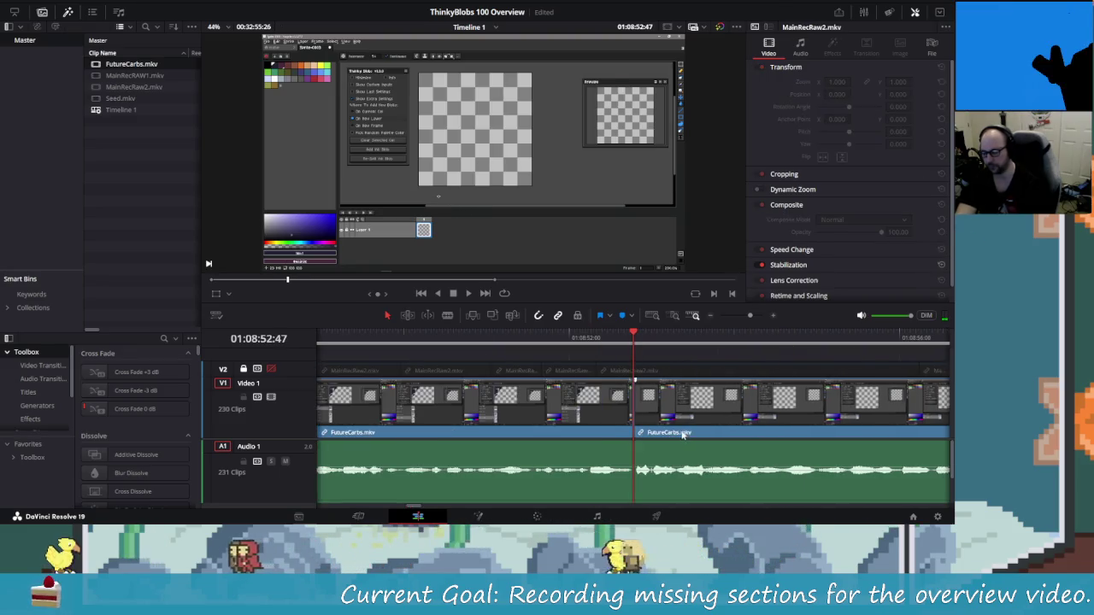
# Replay the section around the new join to check the cut.
pyautogui.press('Left')
pyautogui.press('Left')
pyautogui.press('Left')
pyautogui.hotkey('shift', 'Left')
pyautogui.hotkey('shift', 'Left')
pyautogui.hotkey('shift', 'Left')
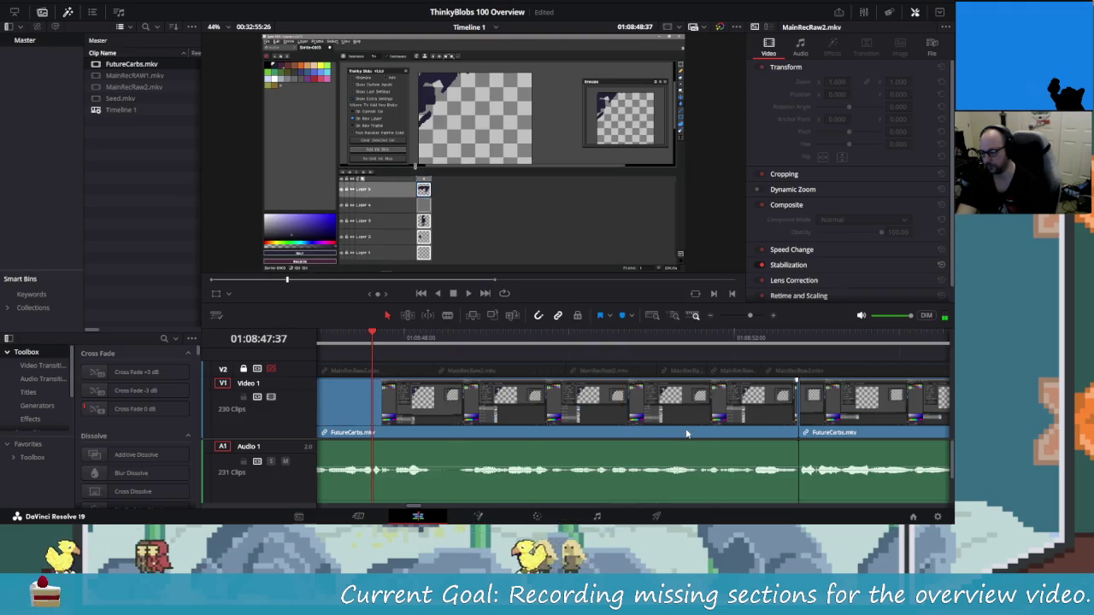
pyautogui.press('space')
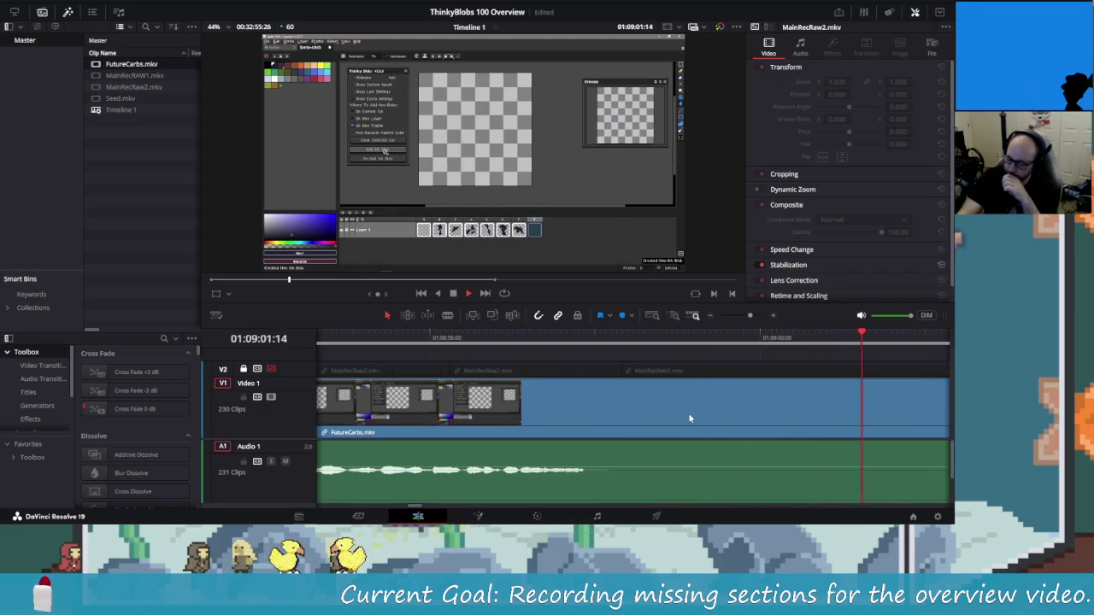
pyautogui.press('space')
pyautogui.press('Left')
pyautogui.press('Left')
pyautogui.press('Left')
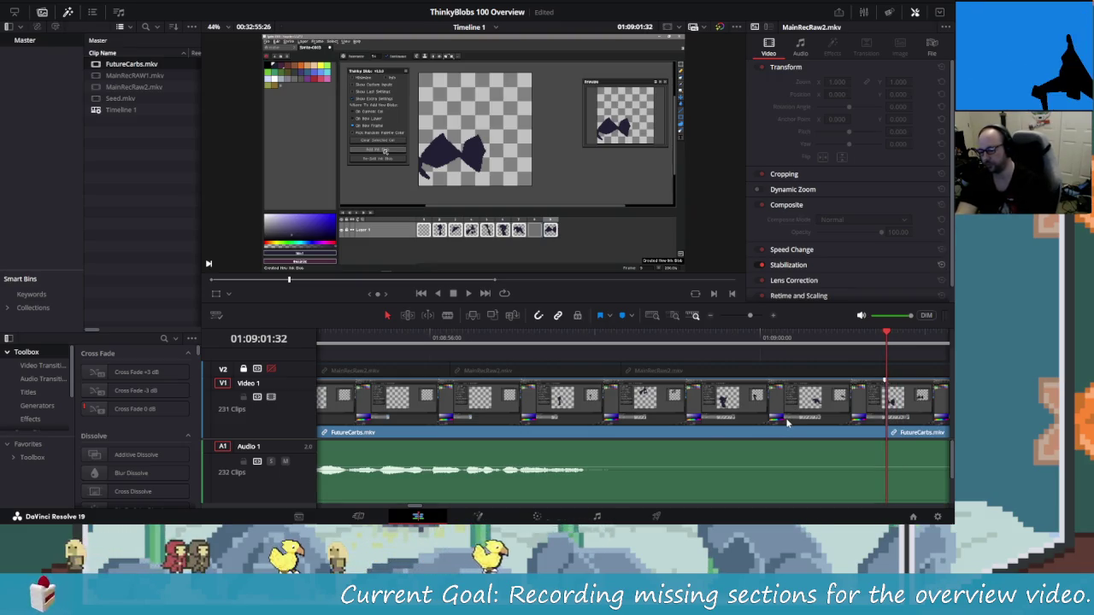
pyautogui.press('l')
pyautogui.press('l')
pyautogui.press('l')
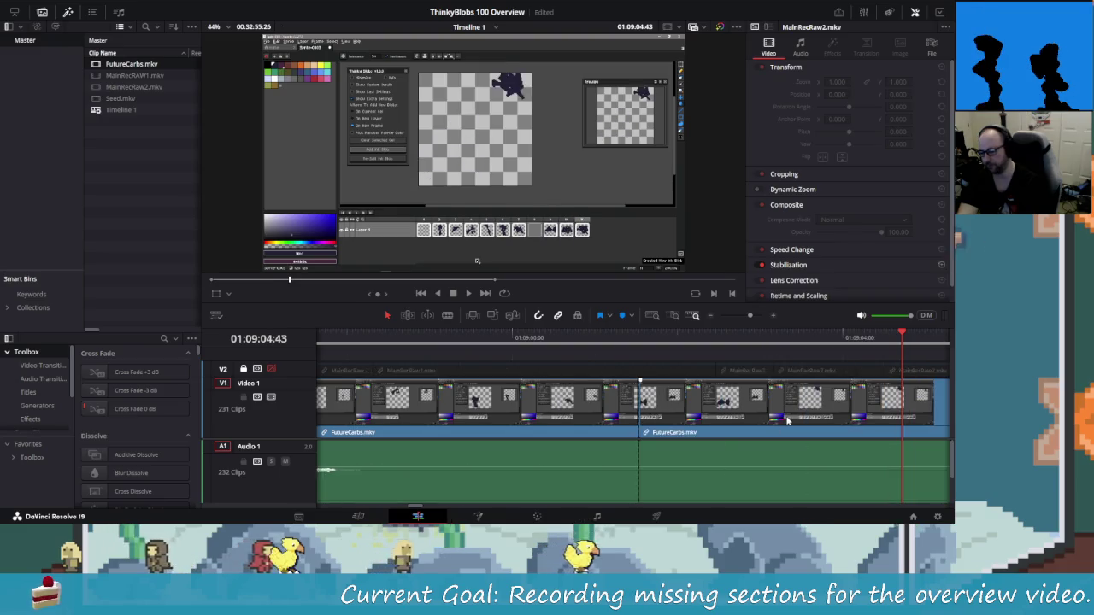
pyautogui.press('j')
pyautogui.press('j')
pyautogui.press('j')
pyautogui.press('k')
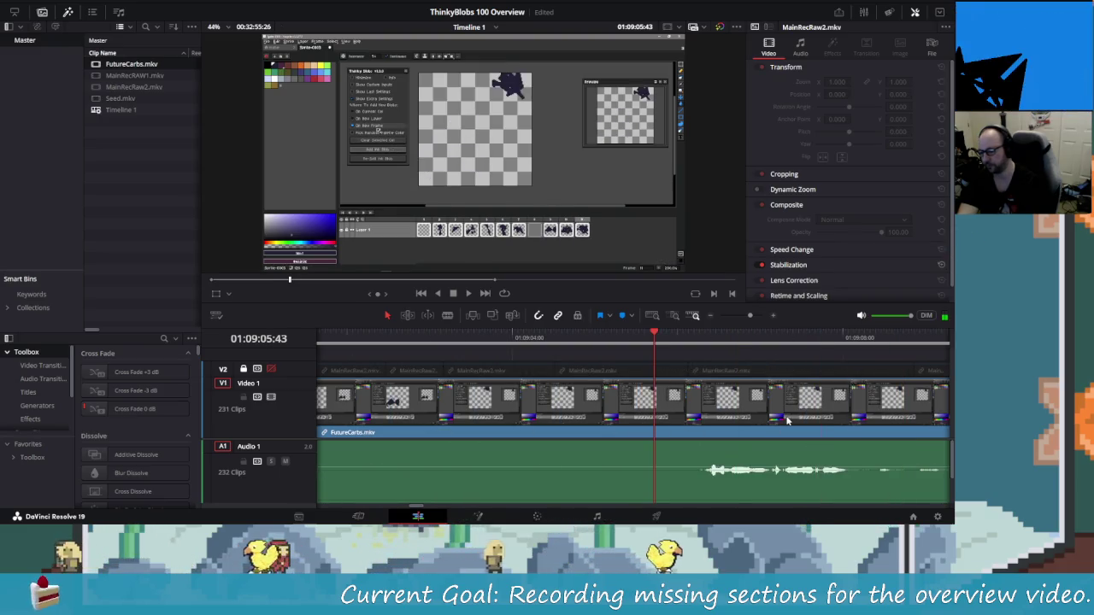
pyautogui.press('l')
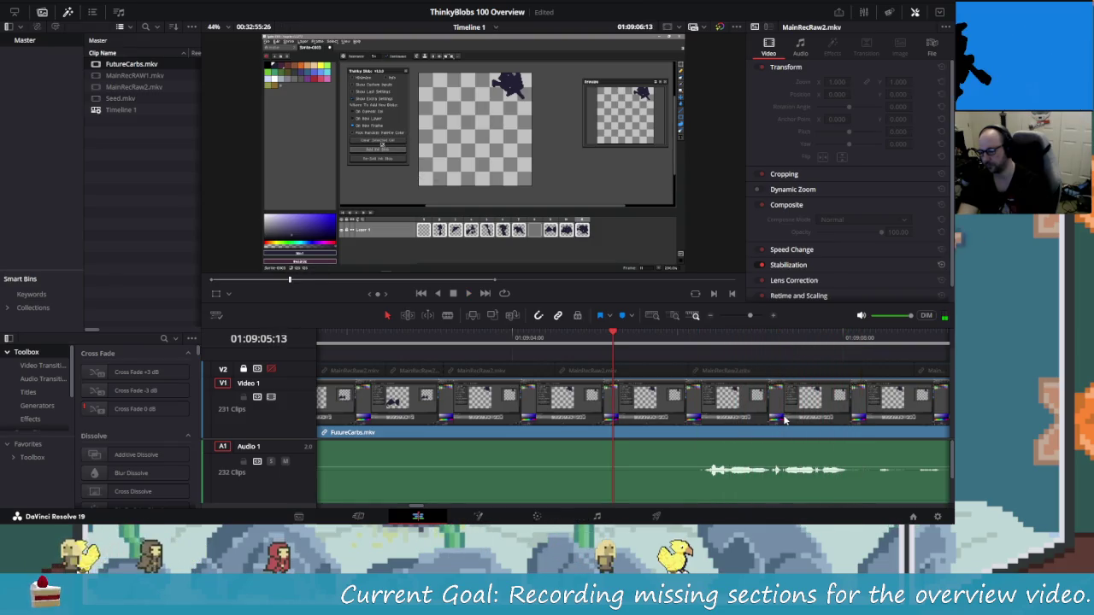
pyautogui.press('j')
pyautogui.press('l')
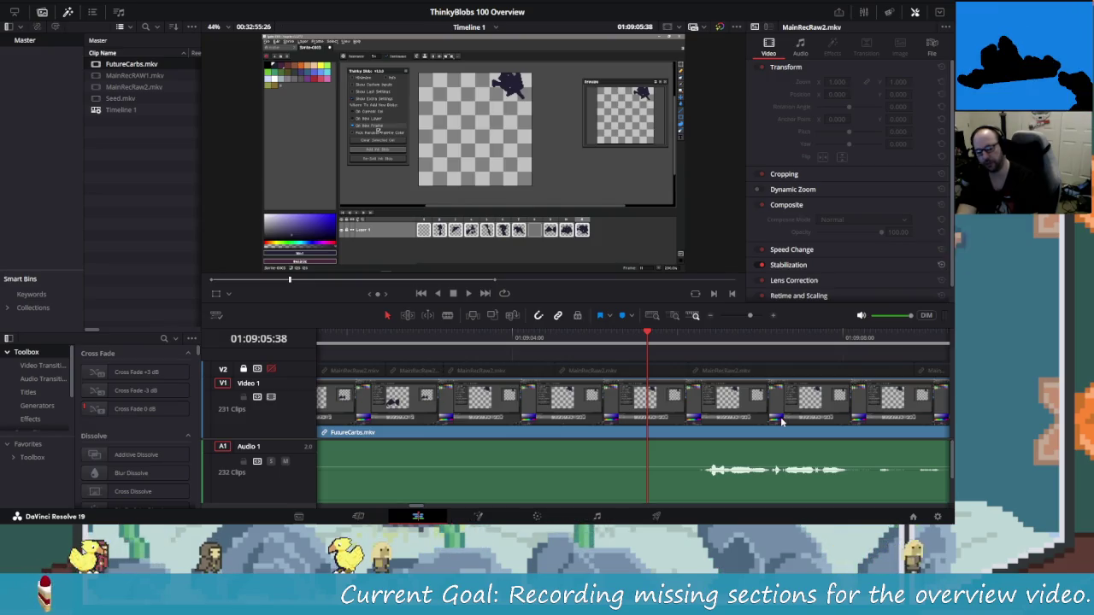
# Try a split at the playhead, then undo it and rewind.
pyautogui.press('space')
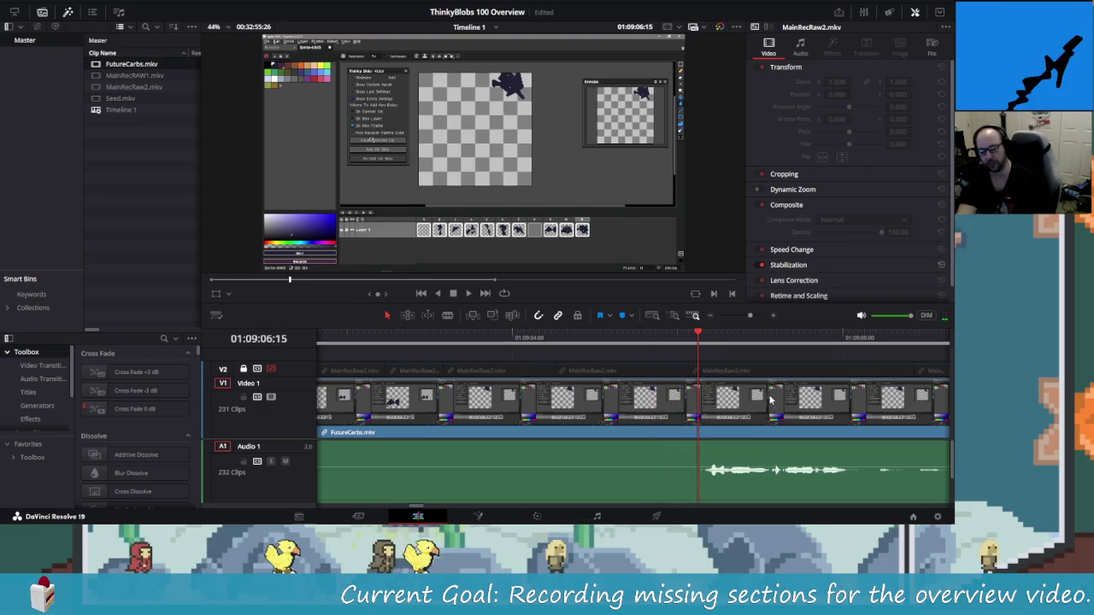
pyautogui.press('space')
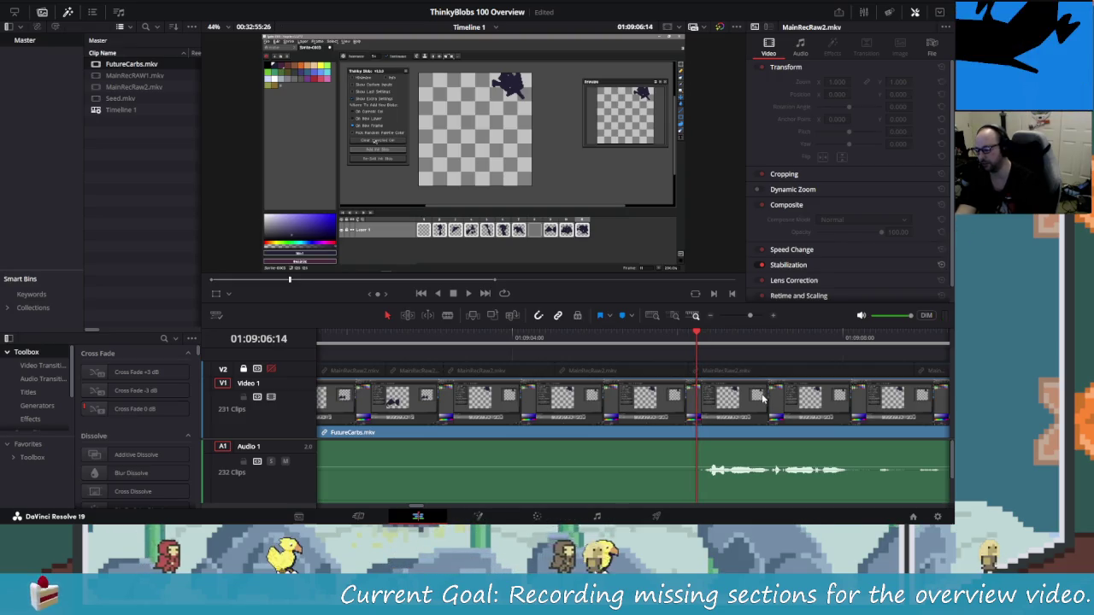
pyautogui.hotkey('ctrl', 'b')
pyautogui.press('space')
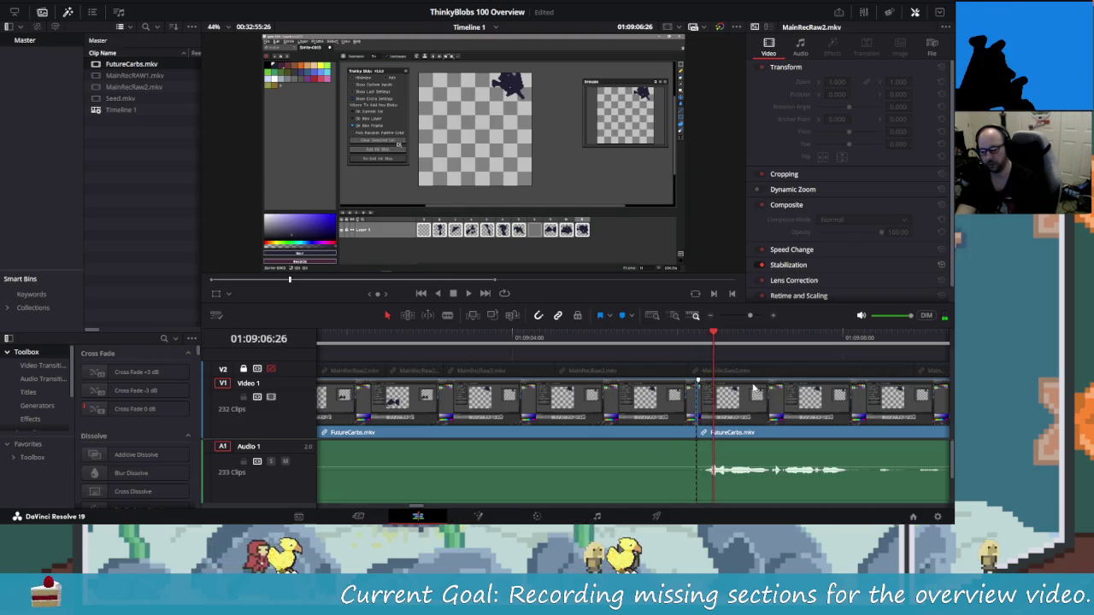
pyautogui.press('j')
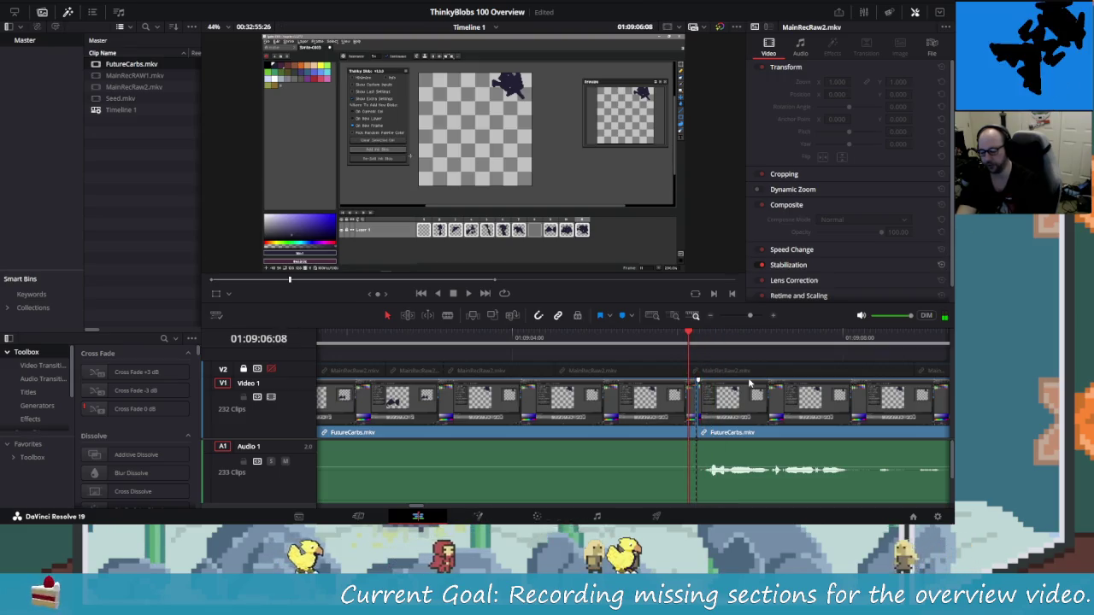
pyautogui.hotkey('ctrl', 'z')
pyautogui.press('j')
pyautogui.press('j')
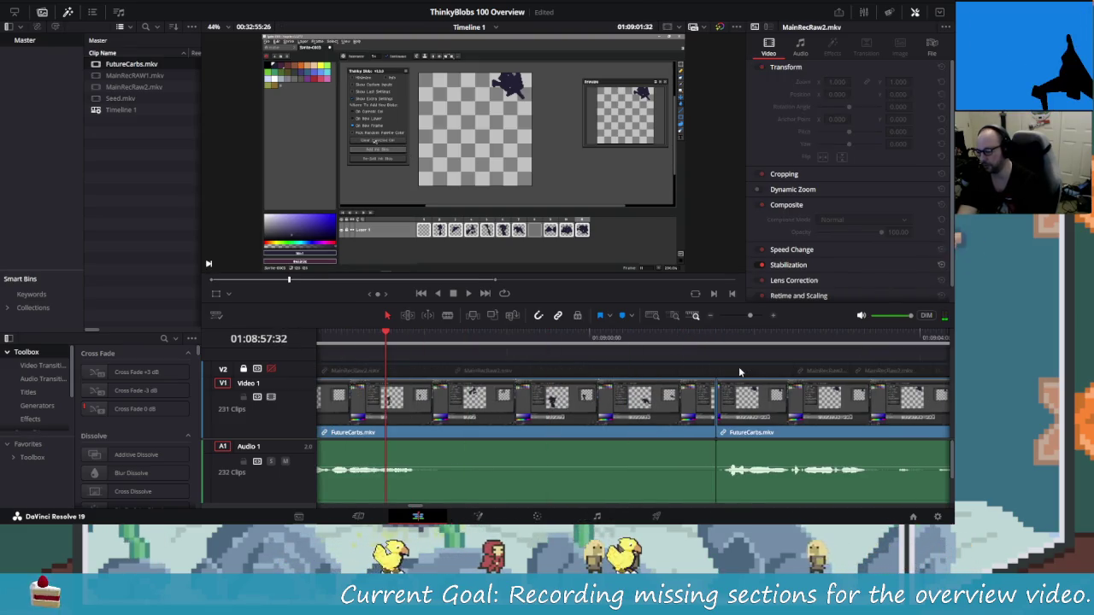
# Replay forward and undo the extra trial cuts near the end.
pyautogui.press('l')
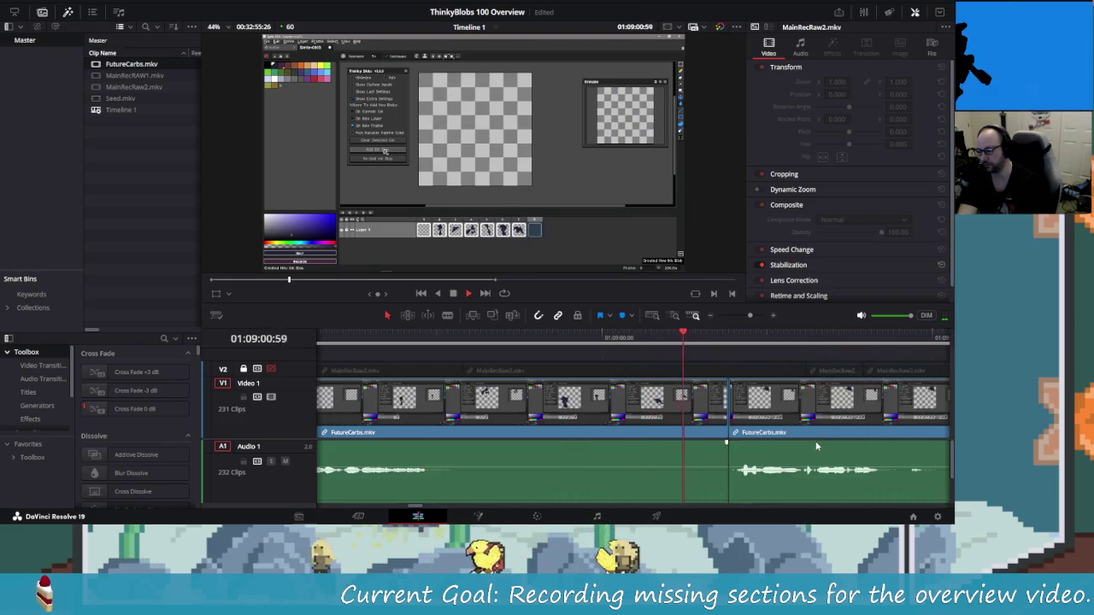
pyautogui.press('space')
pyautogui.press('space')
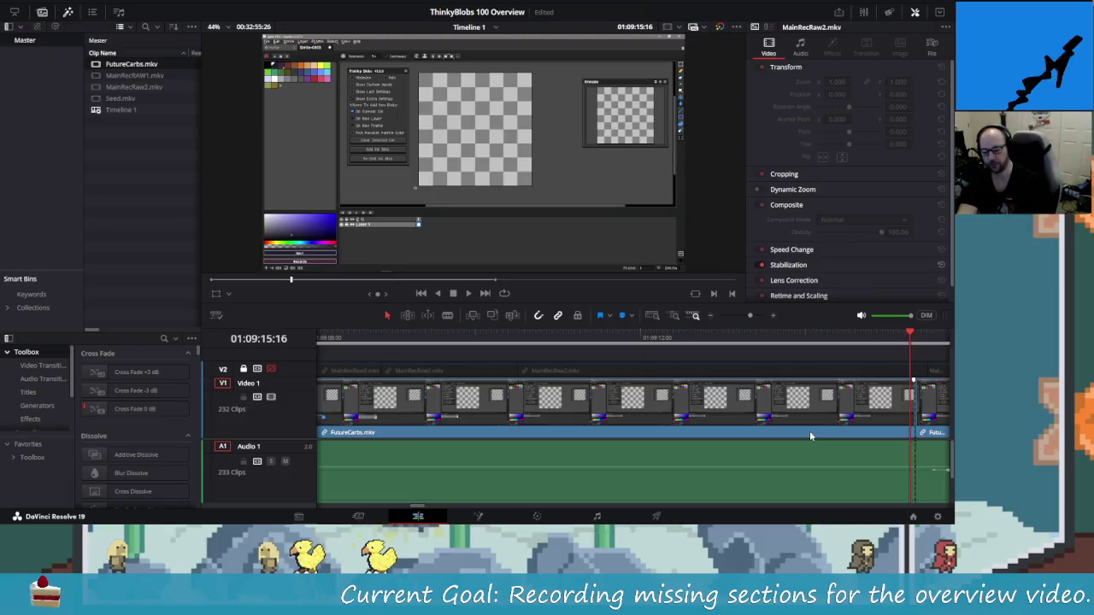
pyautogui.hotkey('ctrl', 'z')
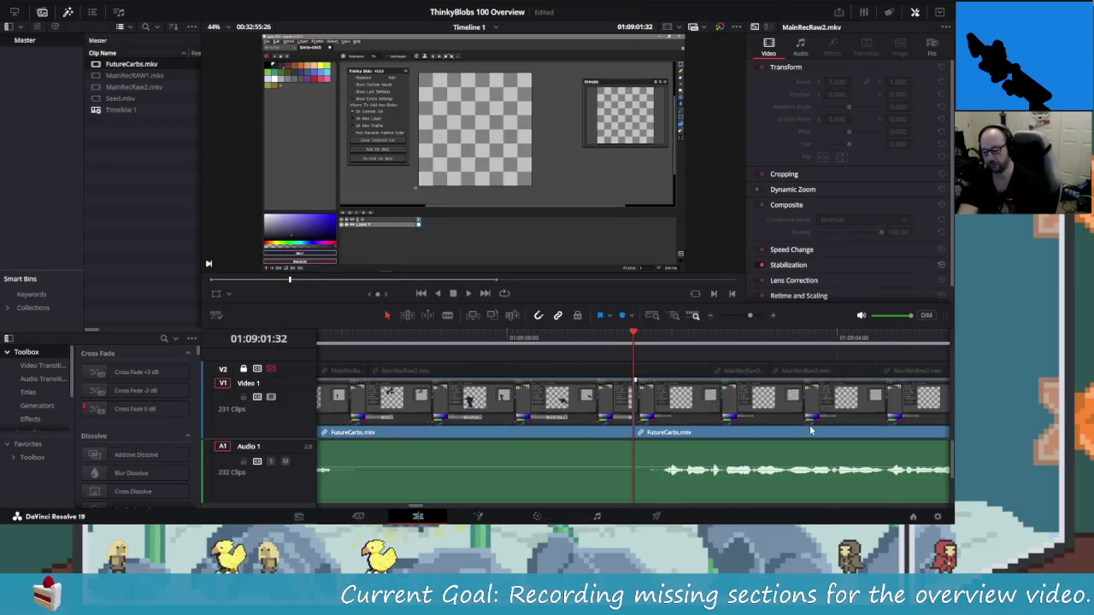
pyautogui.hotkey('shift', 'Left')
pyautogui.hotkey('shift', 'Left')
pyautogui.hotkey('shift', 'Left')
pyautogui.hotkey('ctrl', 'b')
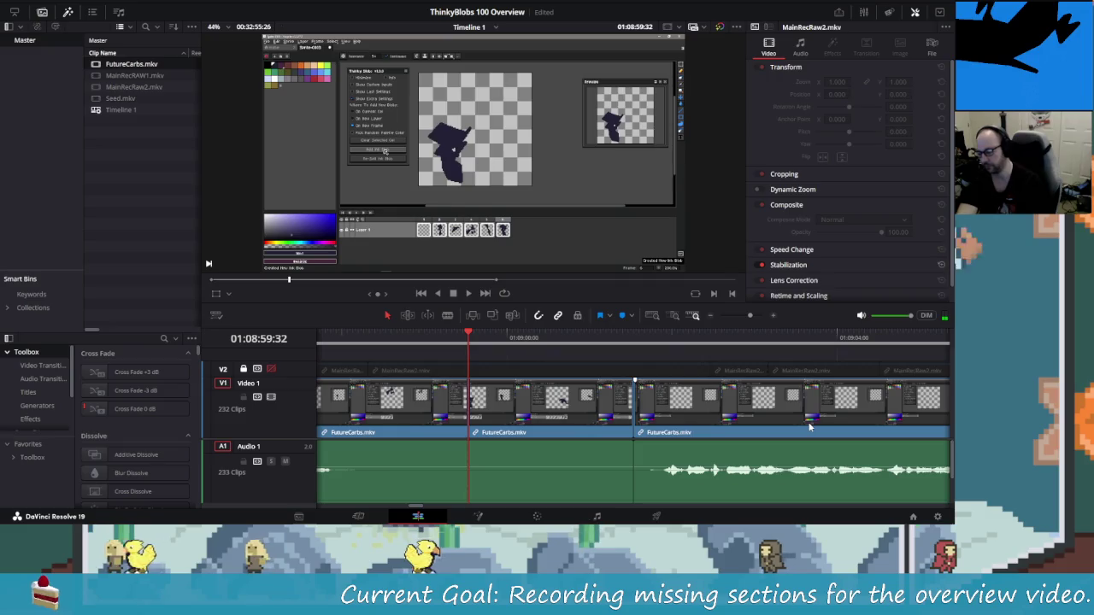
pyautogui.hotkey('ctrl', 'z')
pyautogui.press('space')
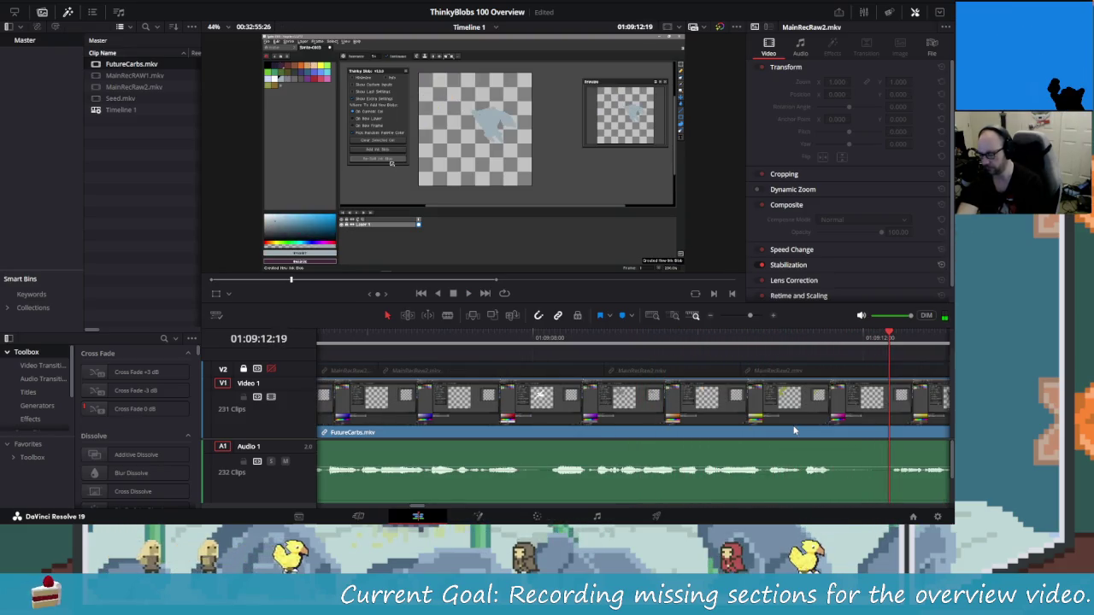
# Step through the footage to find the end of the pause near 01:09:12.
pyautogui.press('Up')
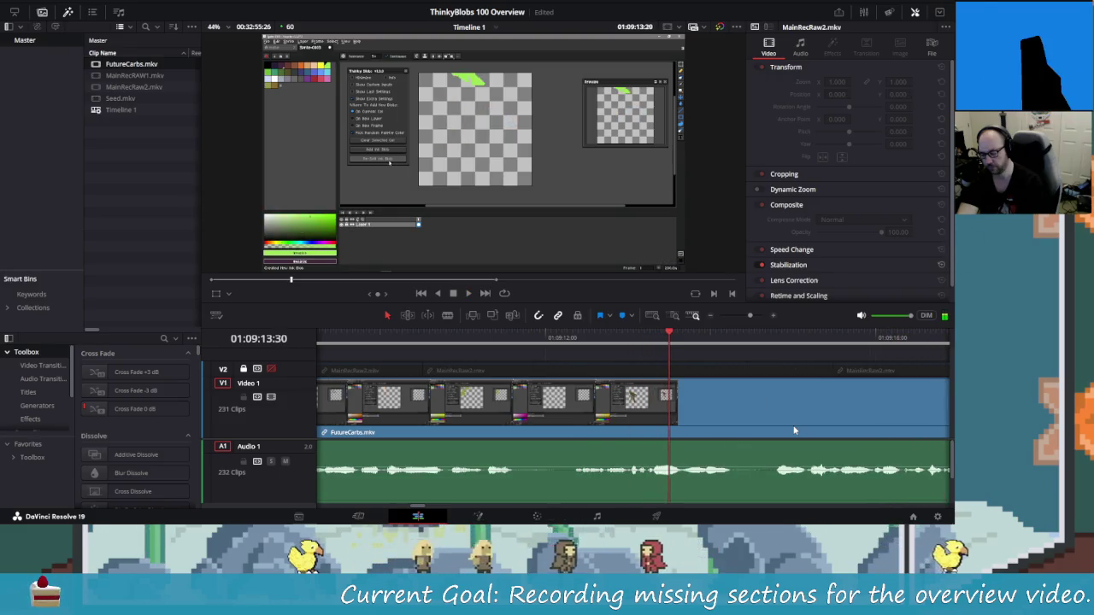
pyautogui.press('space')
pyautogui.hotkey('shift', 'Left')
pyautogui.hotkey('shift', 'Left')
pyautogui.hotkey('shift', 'Left')
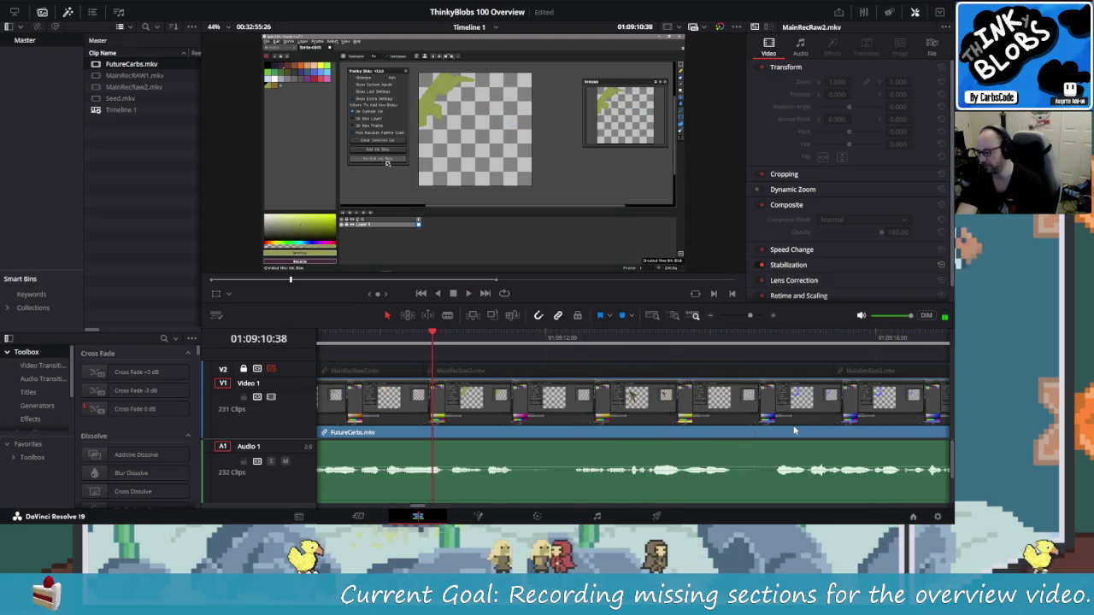
pyautogui.press('Right')
pyautogui.press('Right')
pyautogui.press('Right')
pyautogui.hotkey('shift', 'Right')
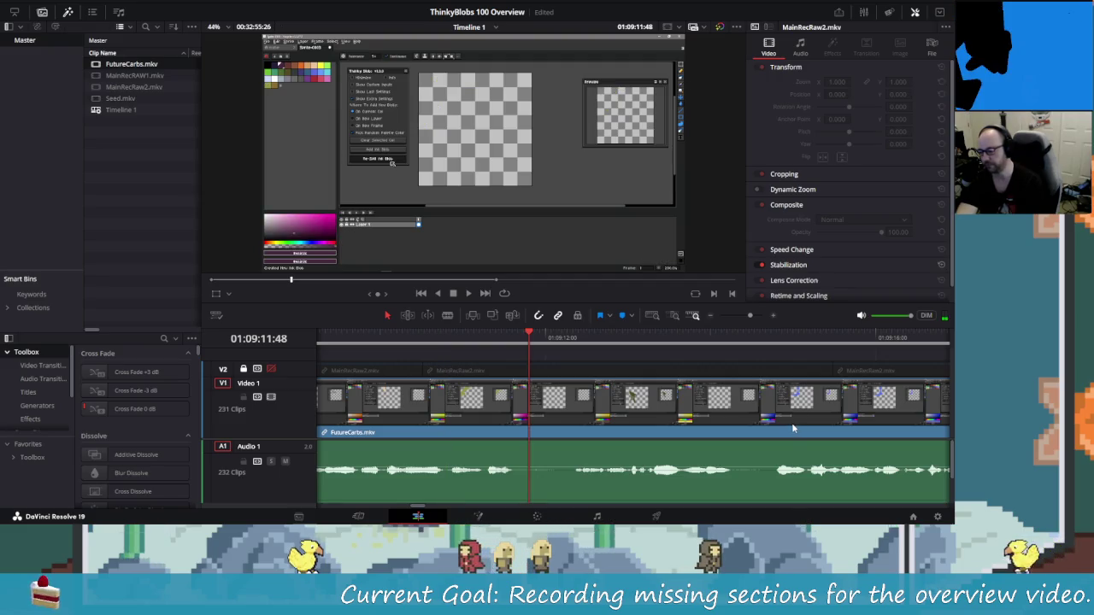
pyautogui.press('Left')
pyautogui.press('Left')
pyautogui.press('Left')
pyautogui.press('Right')
pyautogui.press('Right')
pyautogui.press('Right')
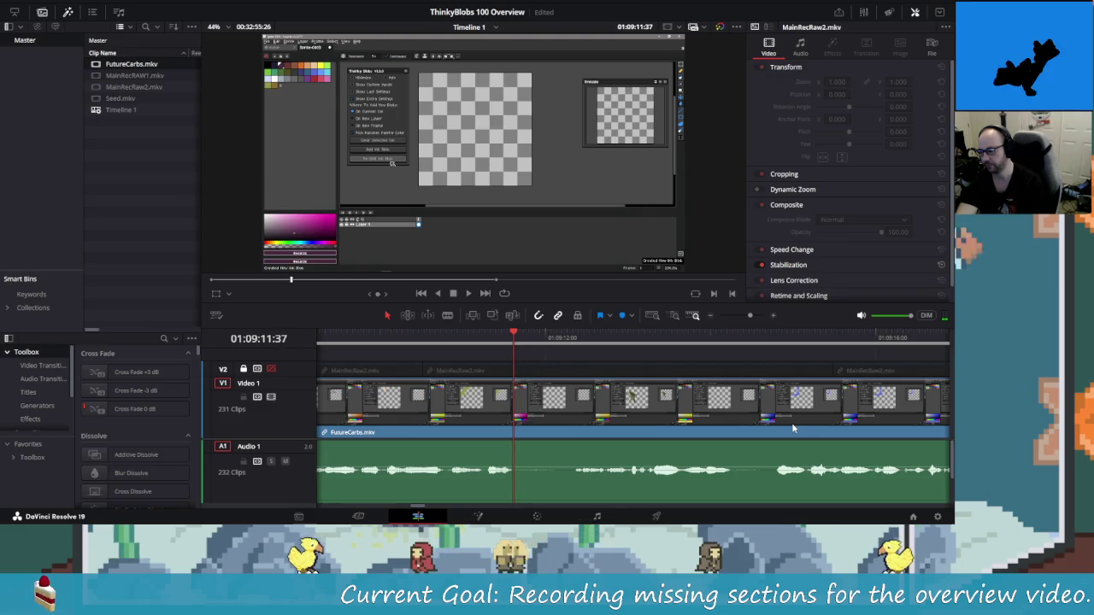
pyautogui.press('Right')
pyautogui.press('Right')
pyautogui.press('Right')
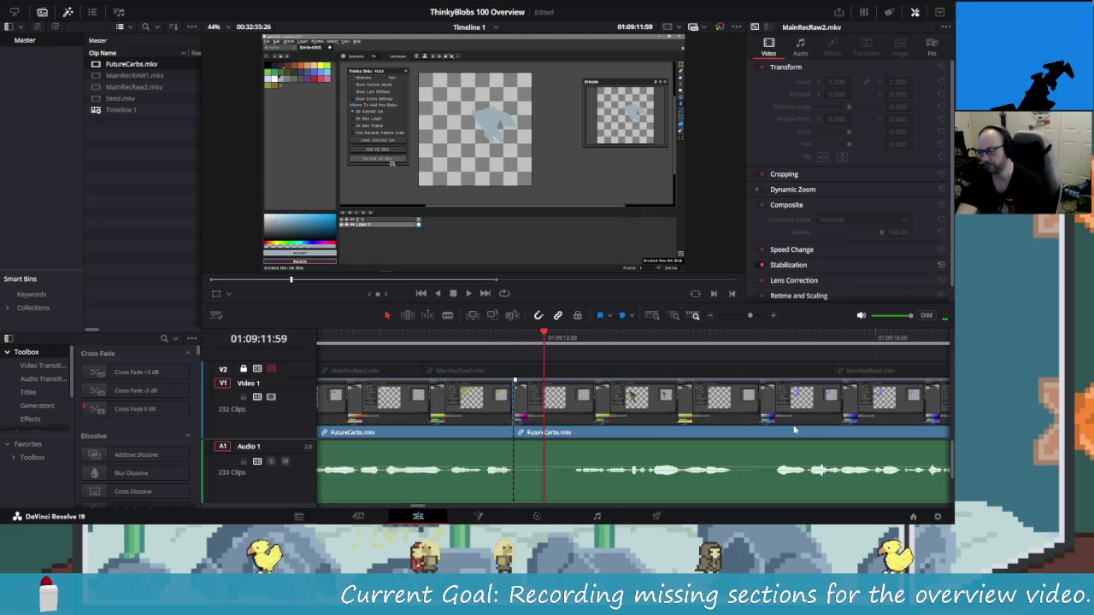
pyautogui.press('Right')
pyautogui.press('Right')
pyautogui.press('Right')
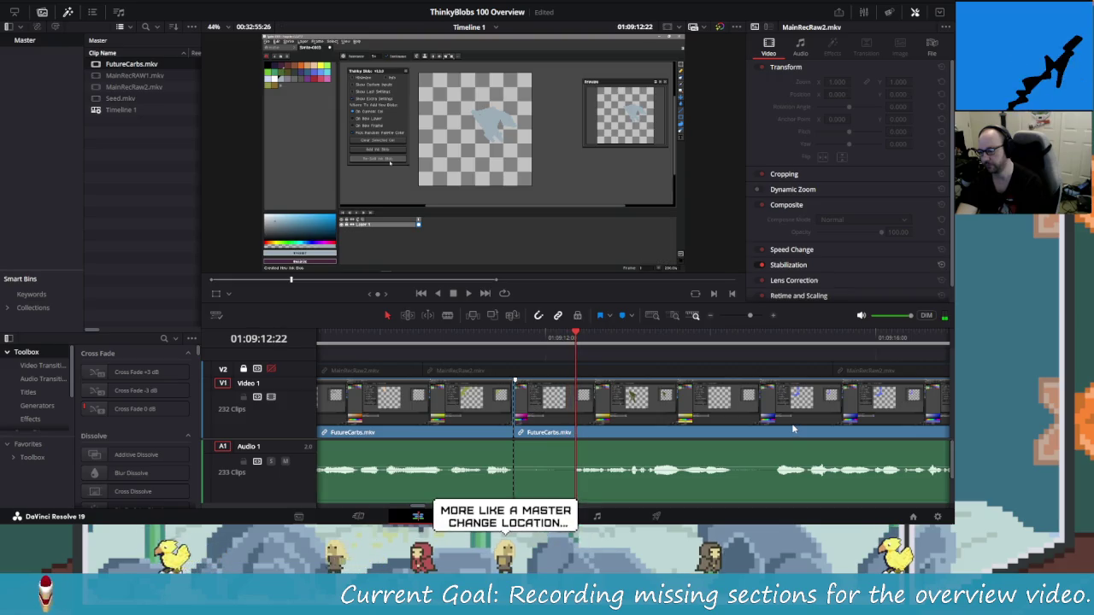
# Split at the pause's end, ripple-delete the short pause, and play the cut.
pyautogui.hotkey('ctrl', 'b')
pyautogui.press('Left')
pyautogui.press('Left')
pyautogui.press('Left')
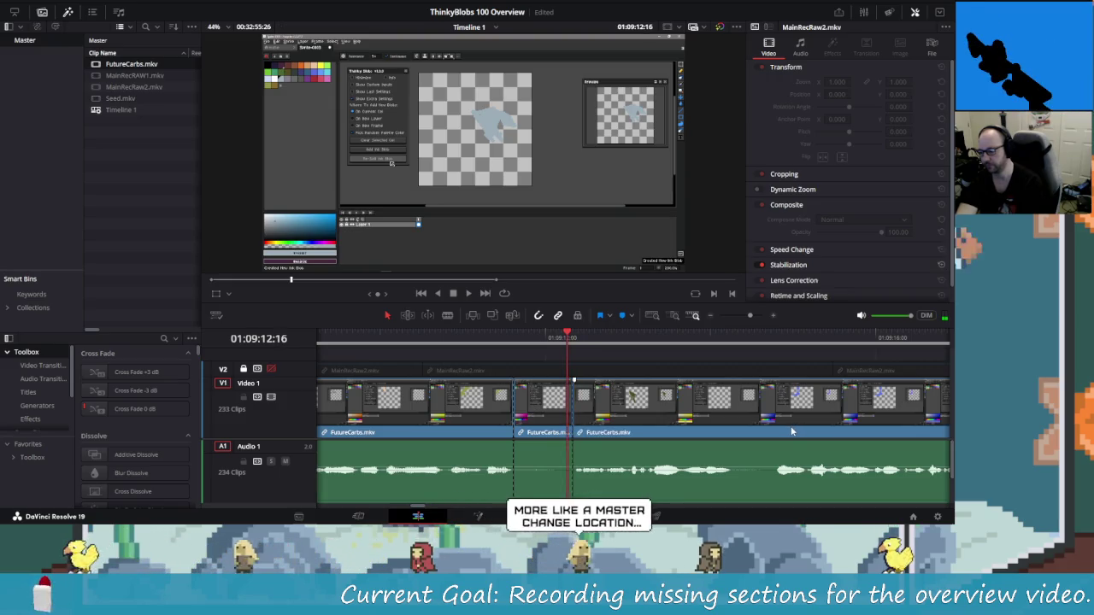
pyautogui.hotkey('shift', 'v')
pyautogui.press('BackSpace')
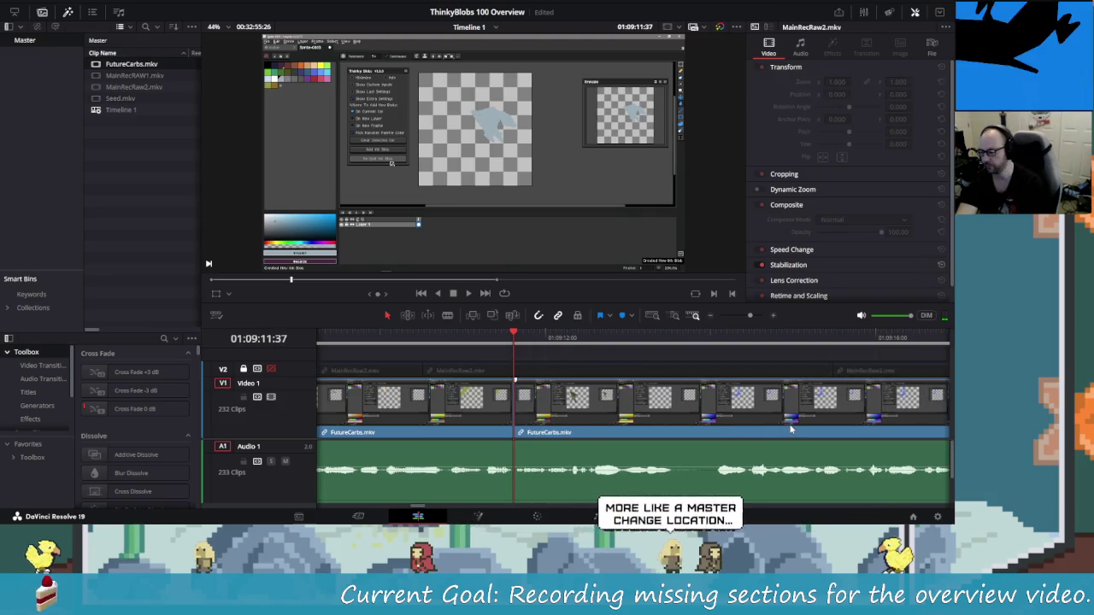
pyautogui.press('space')
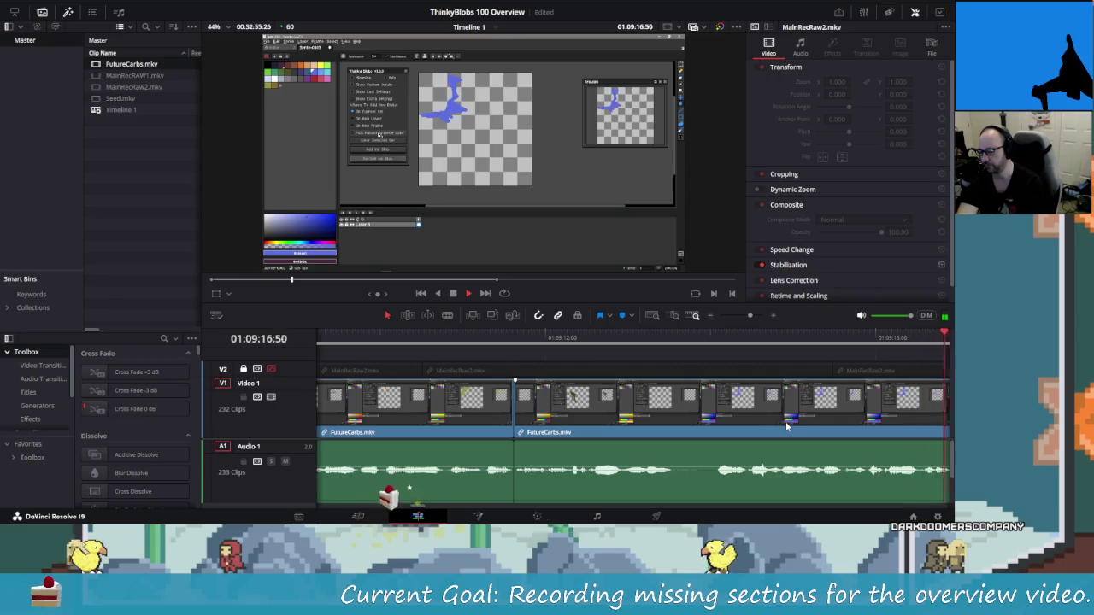
# Scrub to the pause near 01:09:17, trying two splits and undoing the misplaced ones.
pyautogui.press('j')
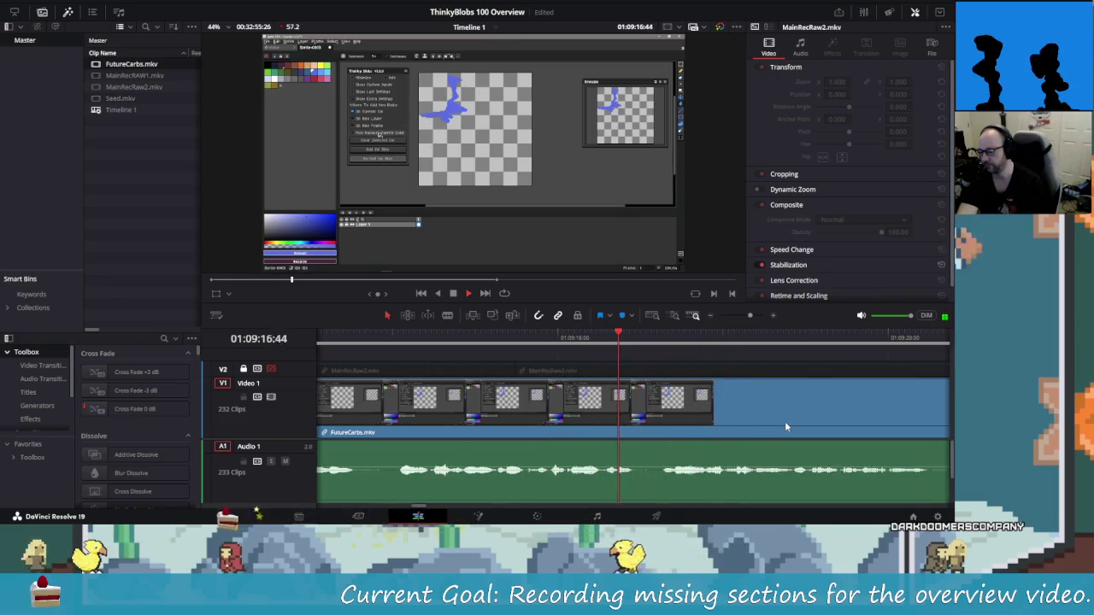
pyautogui.press('l')
pyautogui.press('j')
pyautogui.press('j')
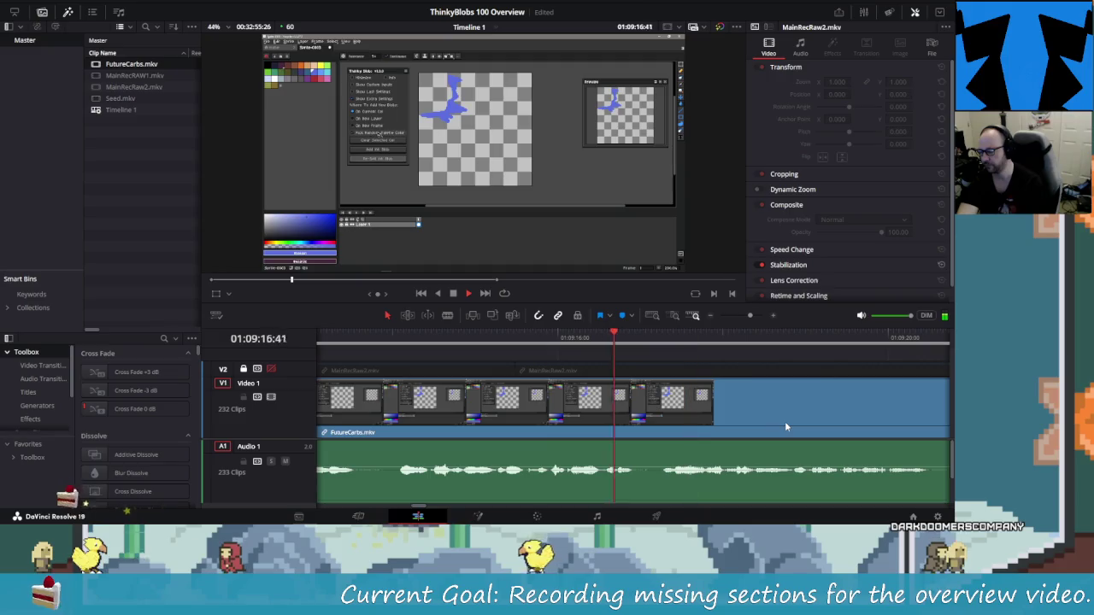
pyautogui.press('l')
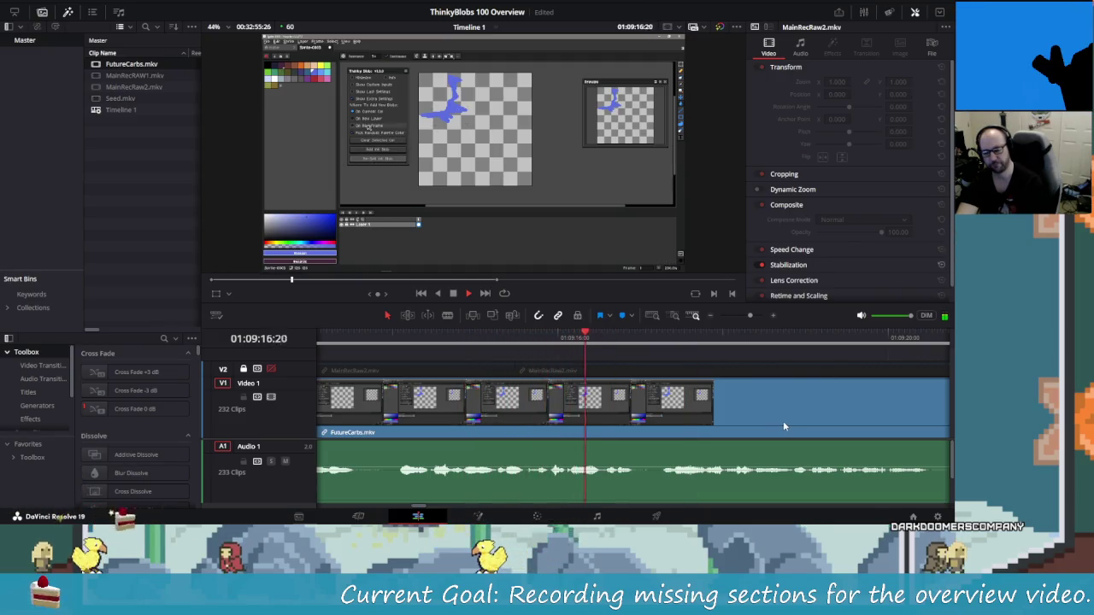
pyautogui.press('k')
pyautogui.hotkey('ctrl', 'b')
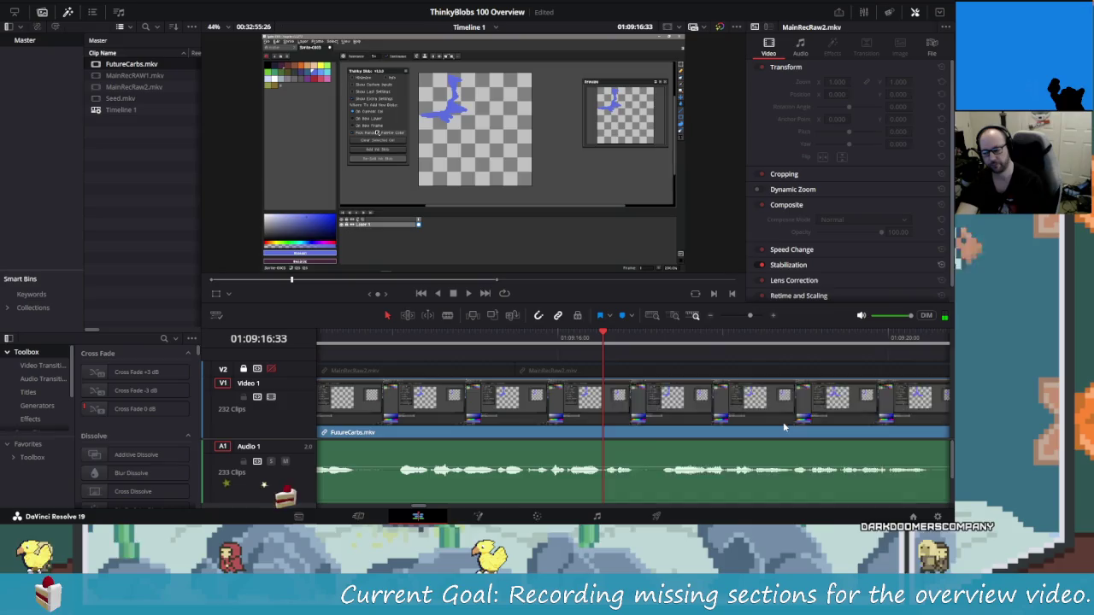
pyautogui.press('Right')
pyautogui.press('Right')
pyautogui.press('Right')
pyautogui.press('Right')
pyautogui.press('Right')
pyautogui.press('Right')
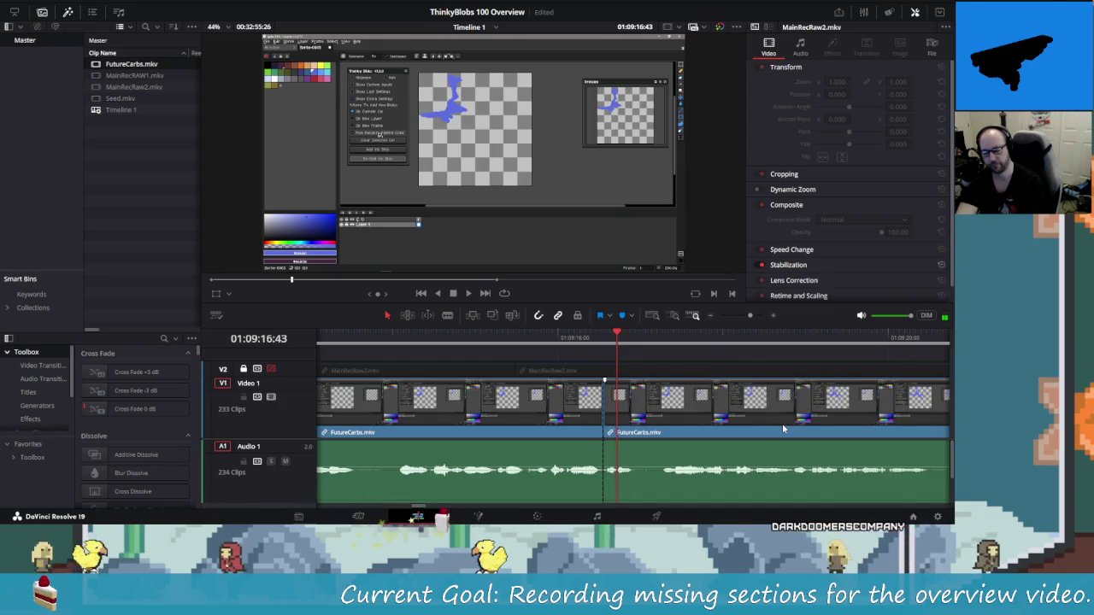
pyautogui.hotkey('ctrl', 'b')
pyautogui.hotkey('ctrl', 'z')
pyautogui.hotkey('ctrl', 'z')
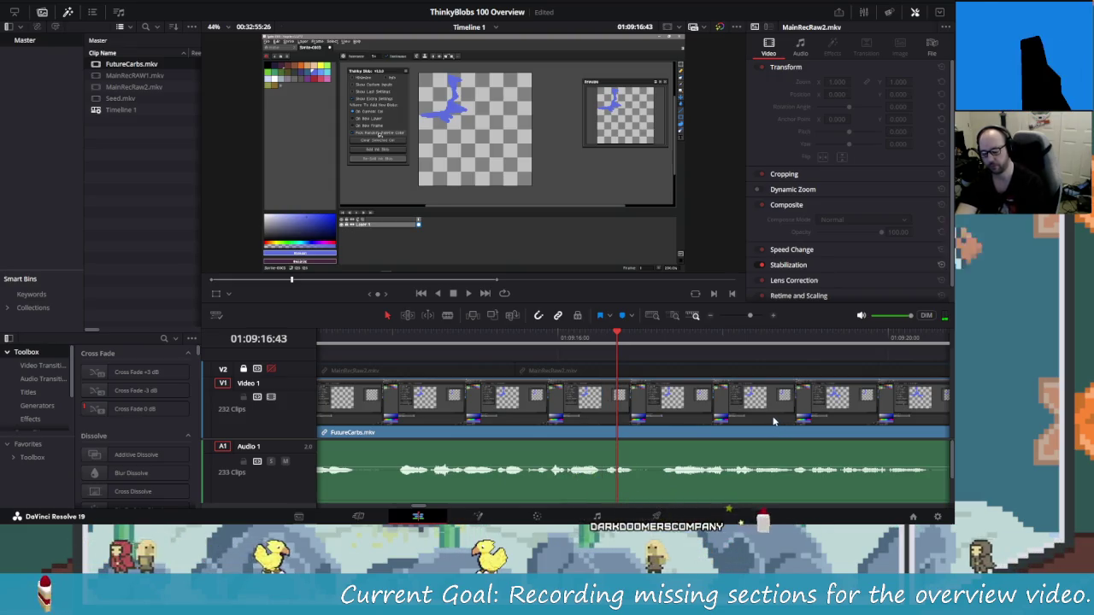
# Split at the pause's start and end, delete the piece, and replay the join.
pyautogui.hotkey('ctrl', 'b')
pyautogui.press('Right')
pyautogui.press('Right')
pyautogui.press('Right')
pyautogui.press('Right')
pyautogui.press('Right')
pyautogui.press('Right')
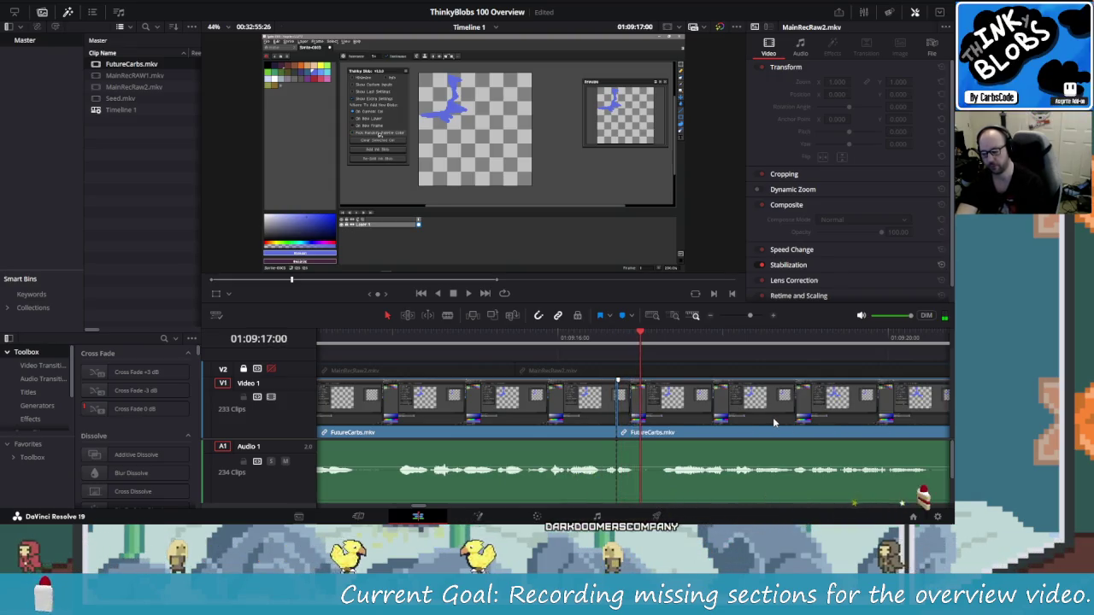
pyautogui.press('Right')
pyautogui.press('Right')
pyautogui.press('Right')
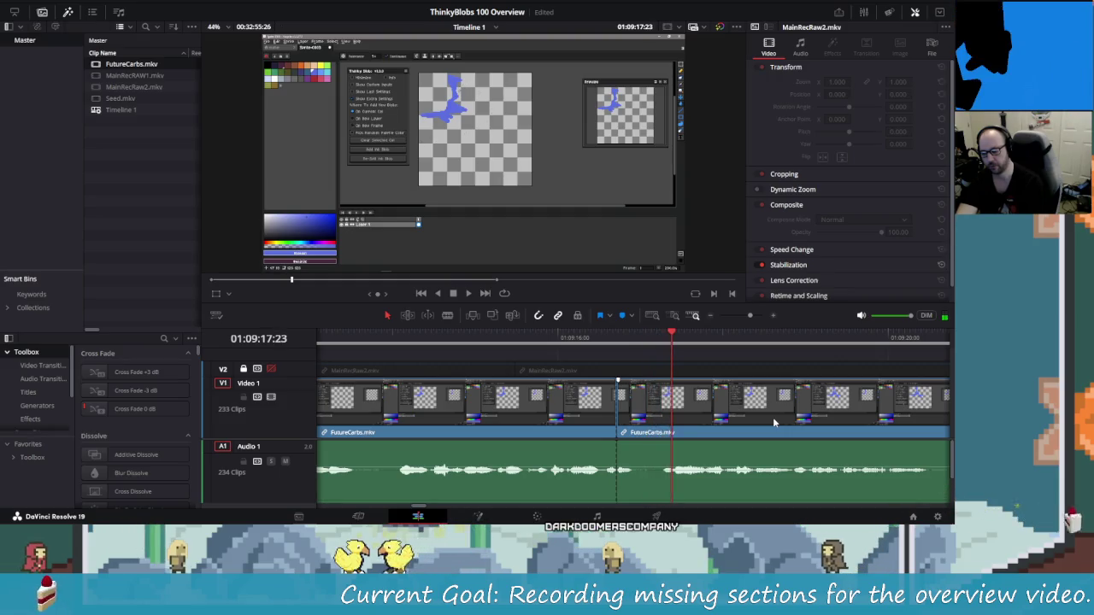
pyautogui.press('Left')
pyautogui.press('Left')
pyautogui.press('Right')
pyautogui.press('Right')
pyautogui.press('Right')
pyautogui.hotkey('ctrl', 'b')
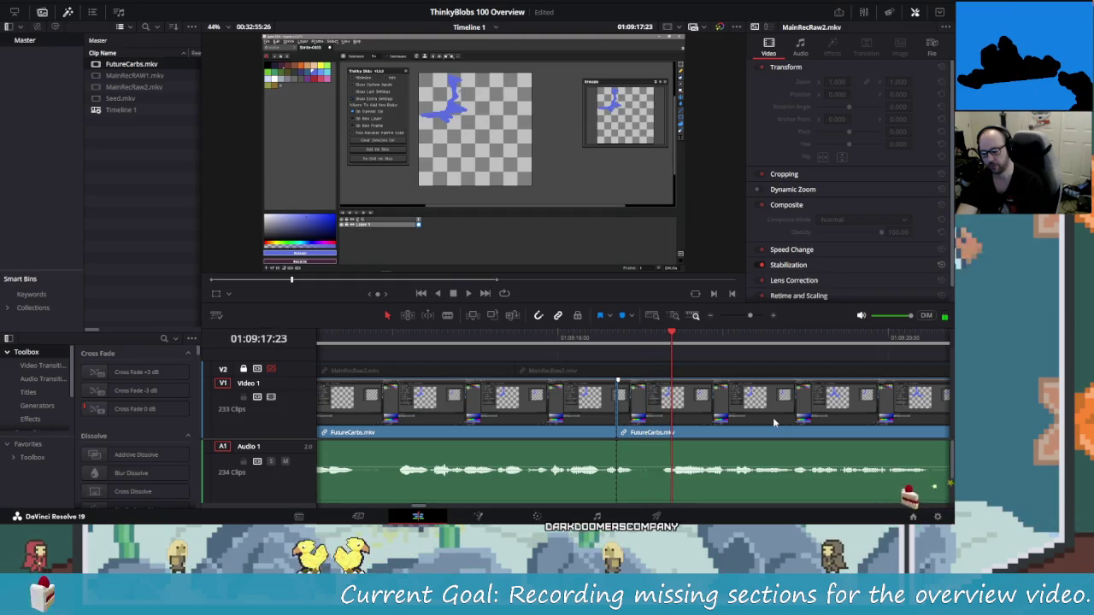
pyautogui.press('Left')
pyautogui.press('Left')
pyautogui.press('Left')
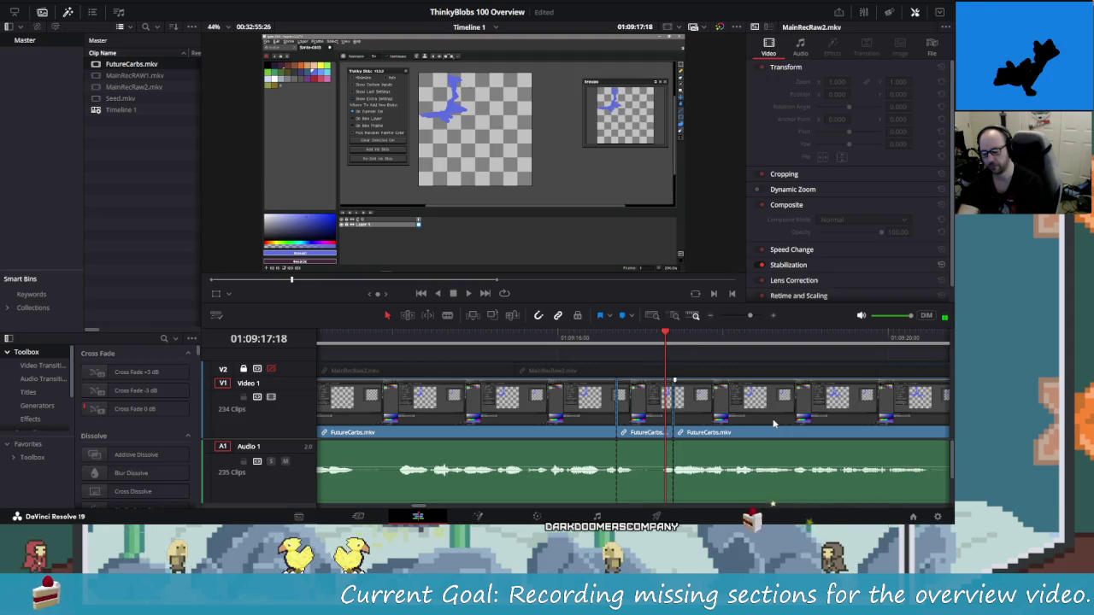
pyautogui.press('Delete')
pyautogui.hotkey('shift', 'Left')
pyautogui.press('space')
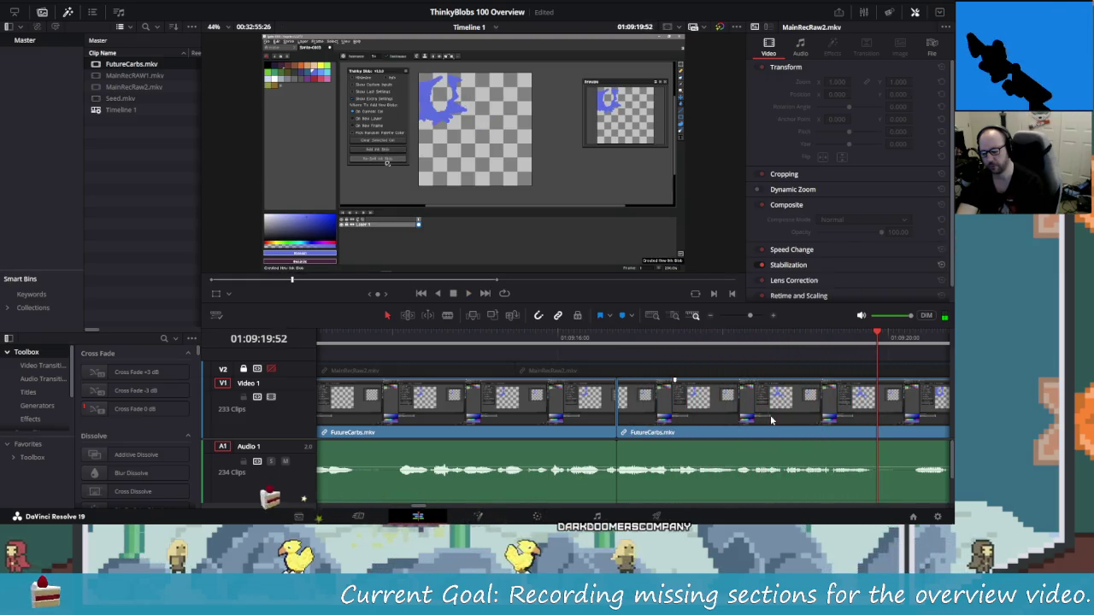
pyautogui.press('space')
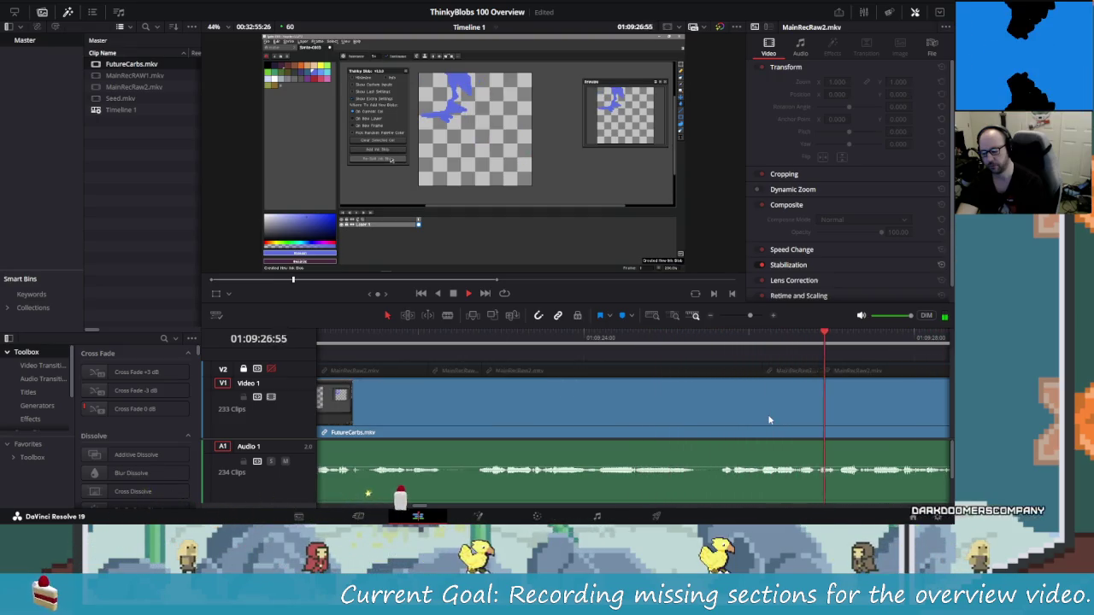
# Replay and step back through the stretch to find the cut point near 01:09:24.
pyautogui.press('space')
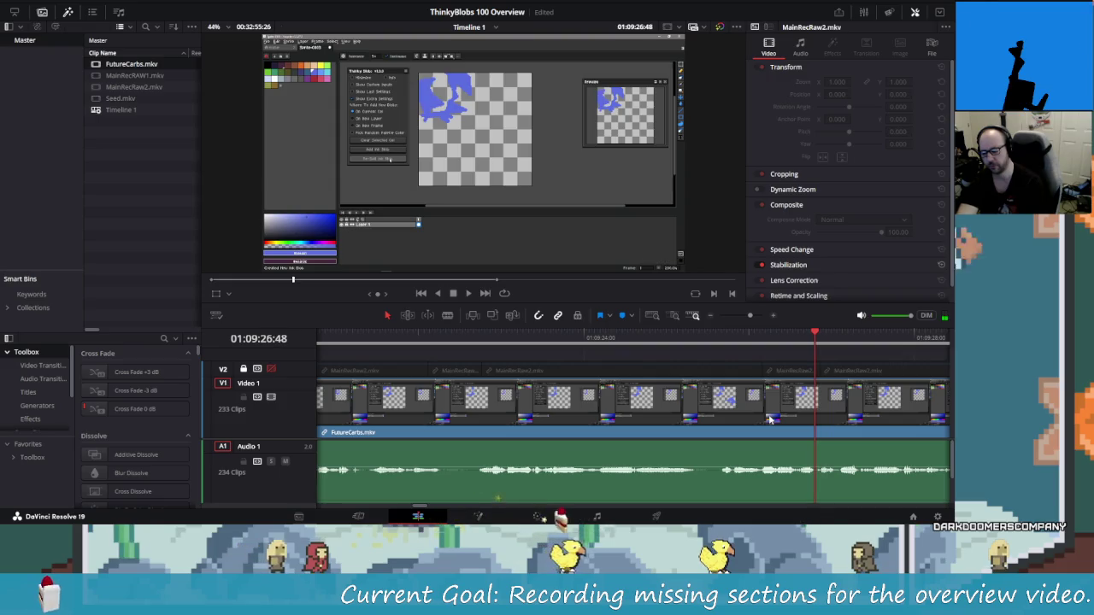
pyautogui.hotkey('shift', 'Left')
pyautogui.hotkey('shift', 'Left')
pyautogui.hotkey('shift', 'Left')
pyautogui.press('space')
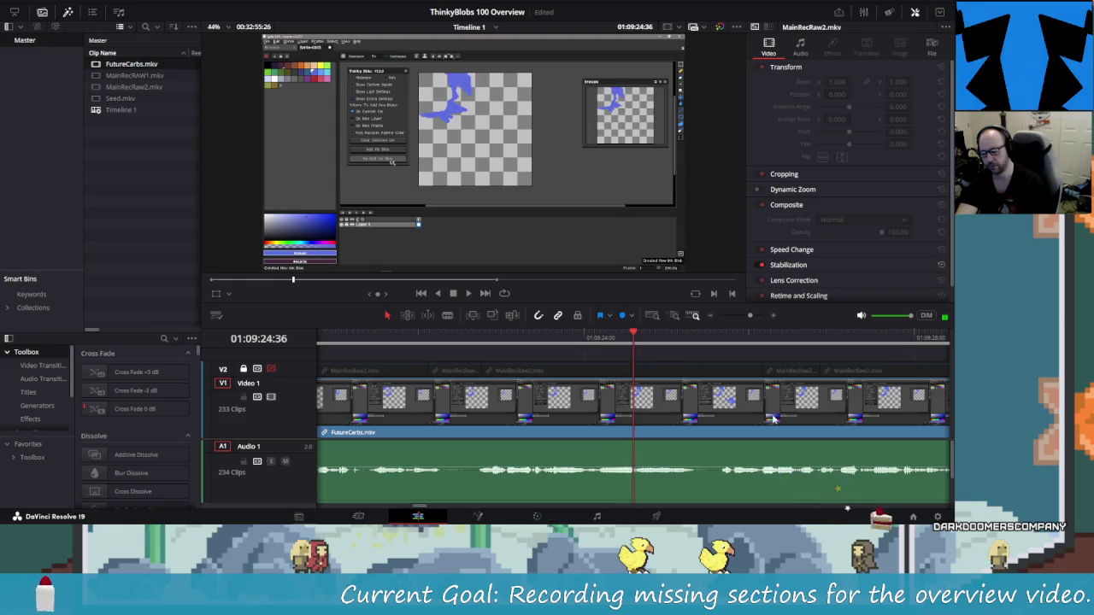
pyautogui.press('Left')
pyautogui.press('Left')
pyautogui.press('Left')
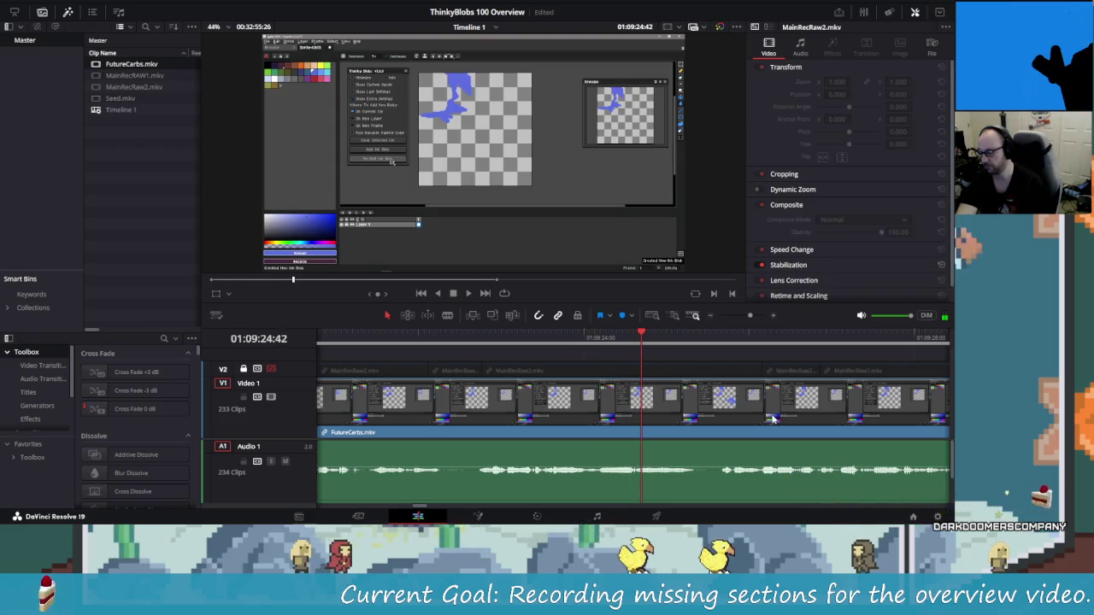
pyautogui.press('space')
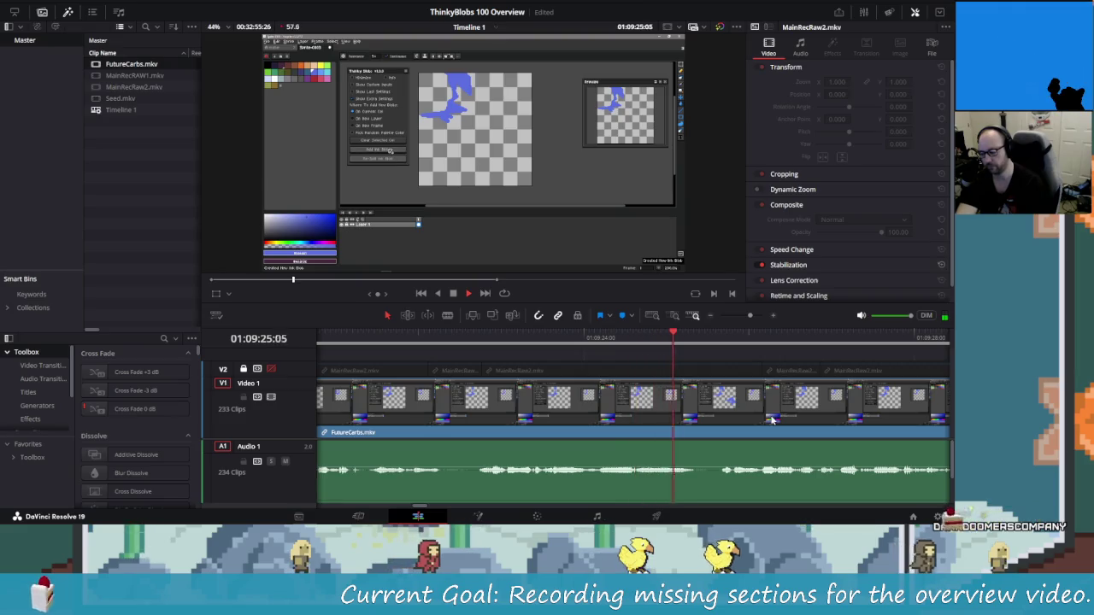
pyautogui.press('Left')
pyautogui.press('Left')
pyautogui.press('Left')
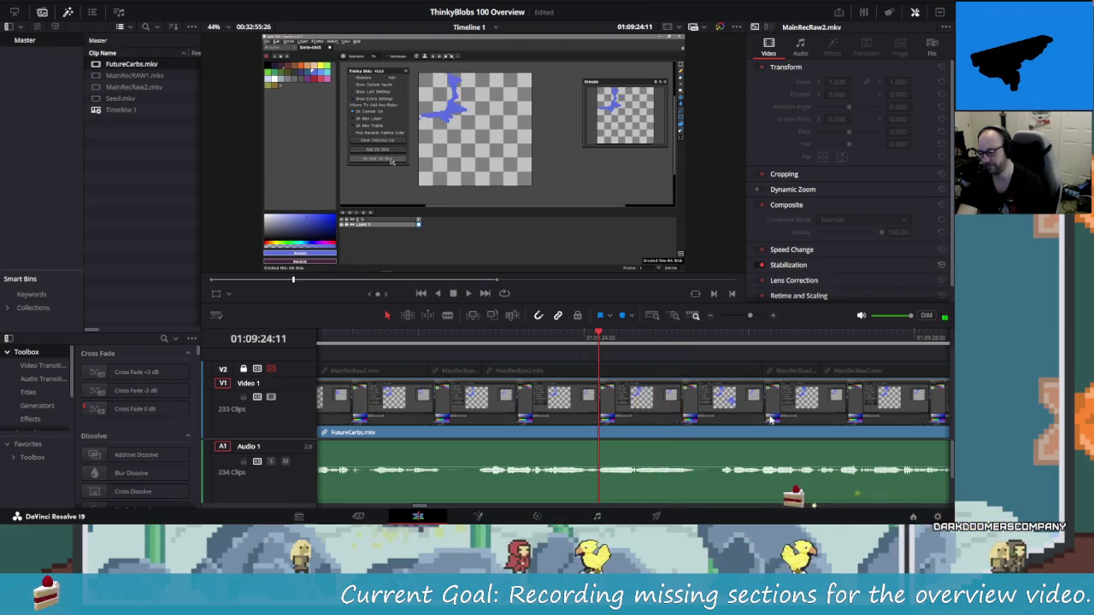
pyautogui.press('space')
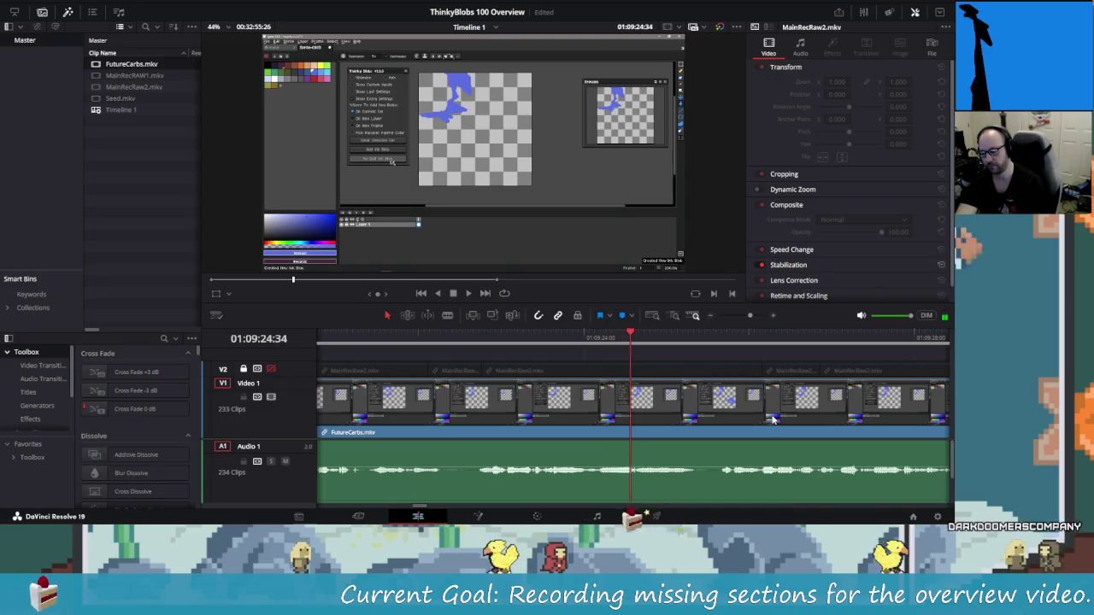
# Blade FutureCarbs.mkv at about 01:09:24:40 and replay through the new cut.
pyautogui.hotkey('ctrl', 'b')
pyautogui.press('space')
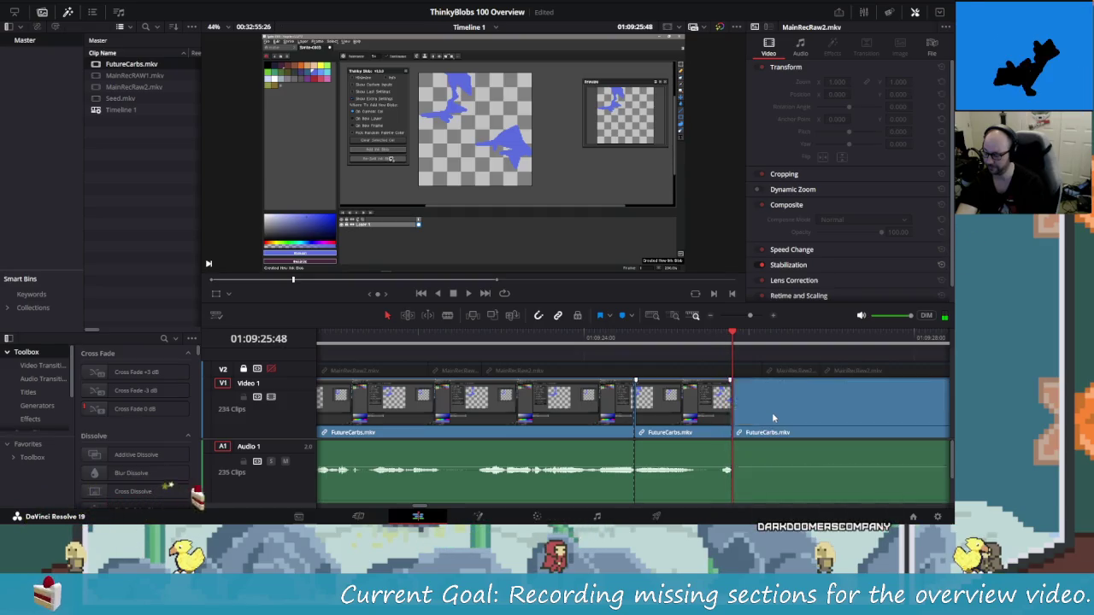
pyautogui.hotkey('ctrl', 'z')
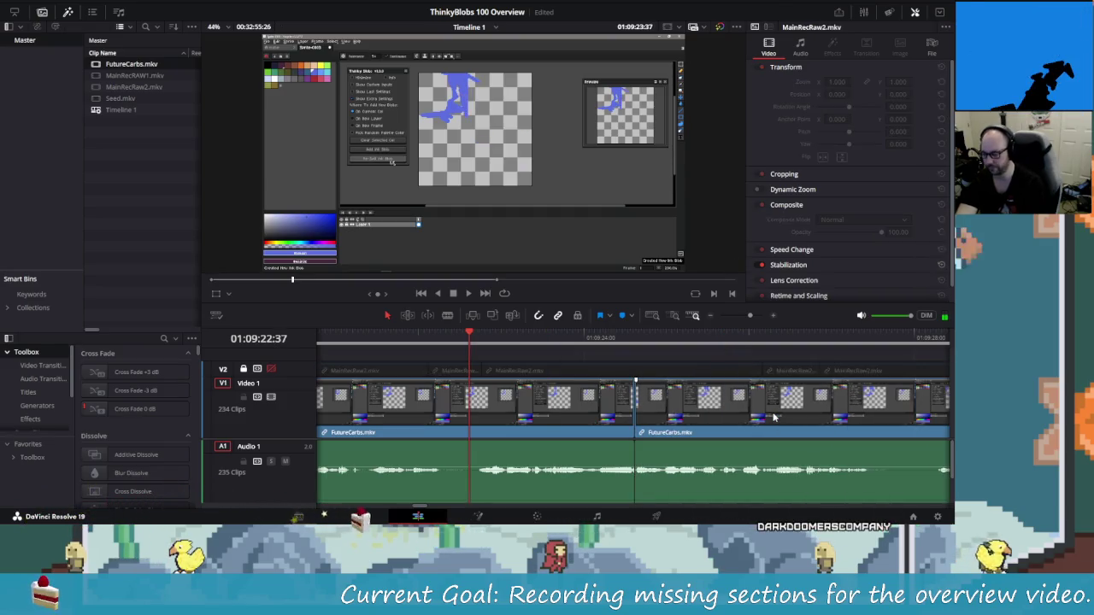
pyautogui.press('space')
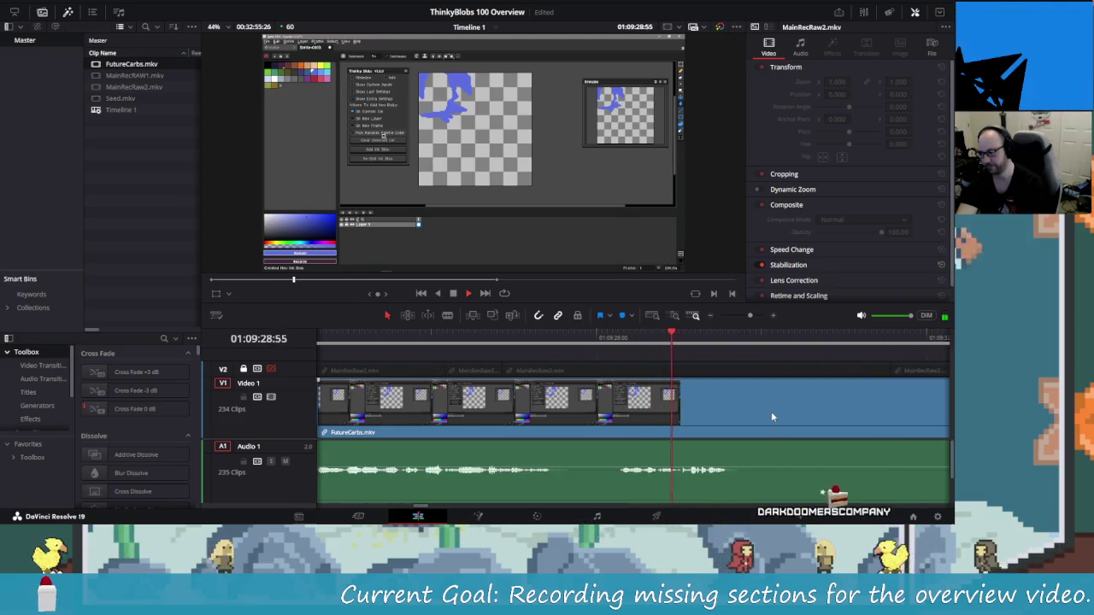
pyautogui.press('space')
pyautogui.hotkey('shift', 'Left')
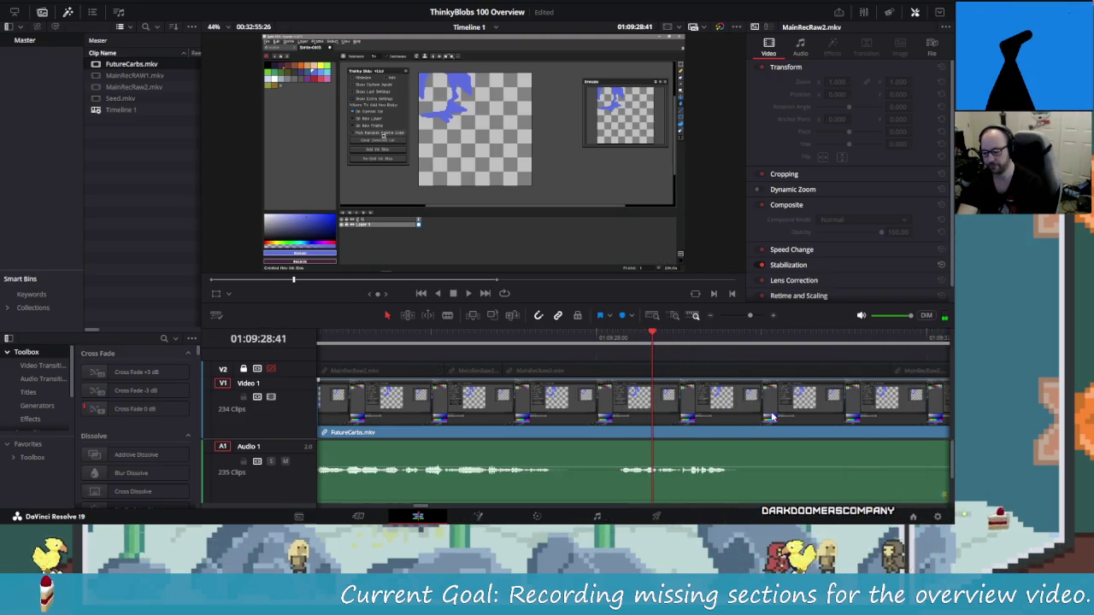
pyautogui.hotkey('shift', 'Left')
pyautogui.hotkey('shift', 'Left')
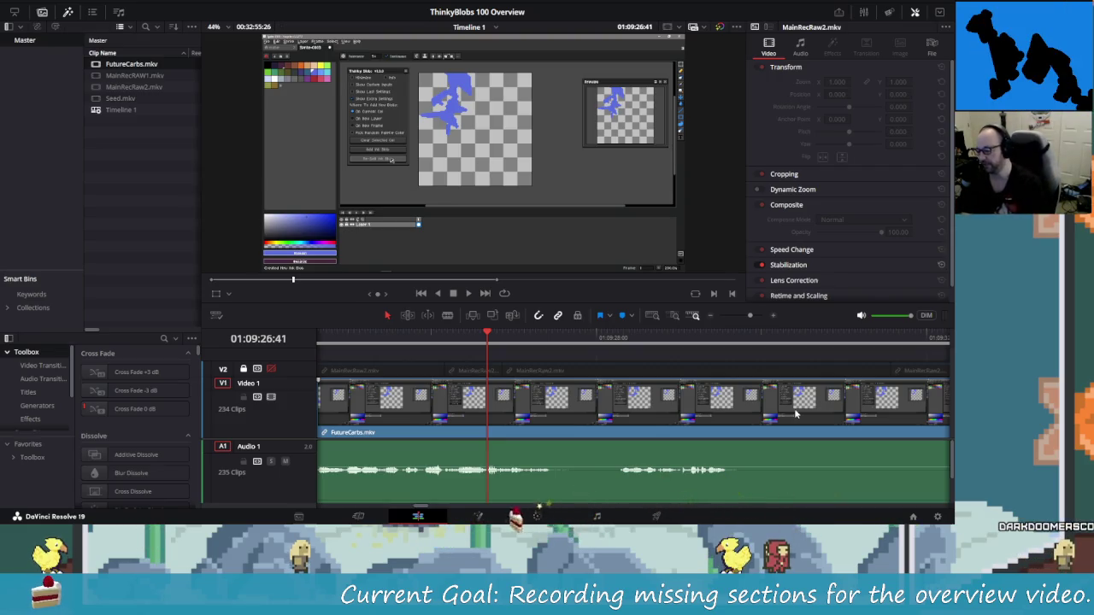
pyautogui.press('space')
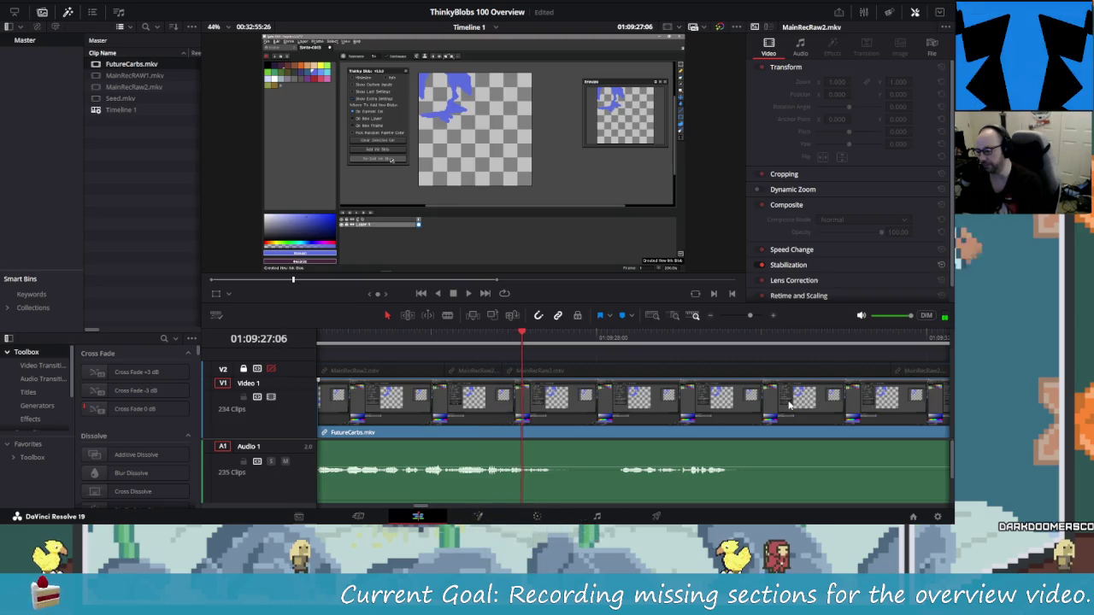
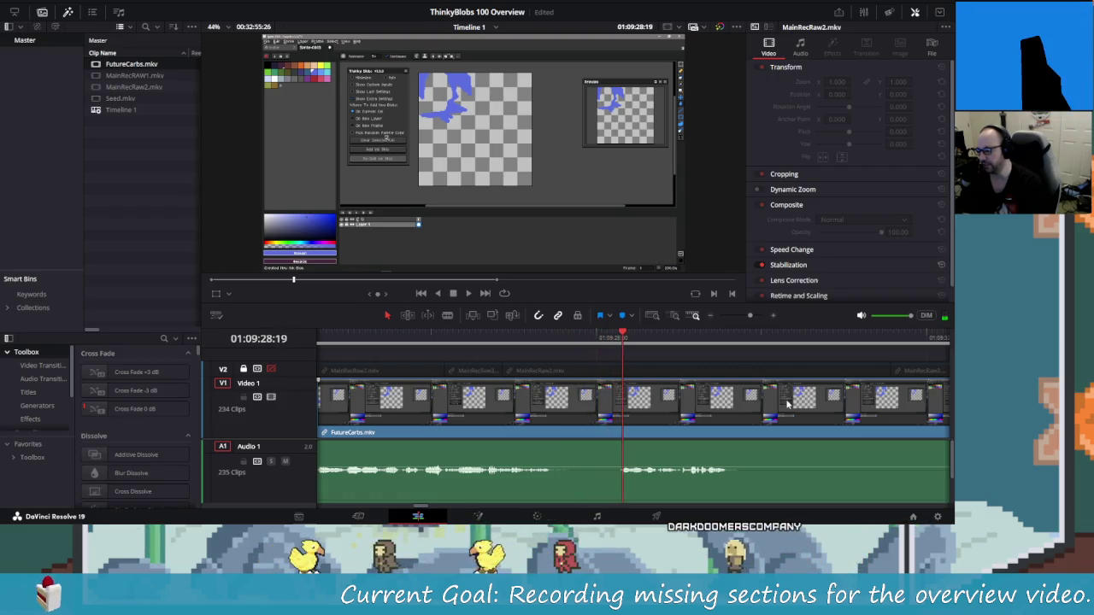
# Blade FutureCarbs.mkv twice near 01:09:28 and ripple-delete the short piece between the cuts.
pyautogui.press('j')
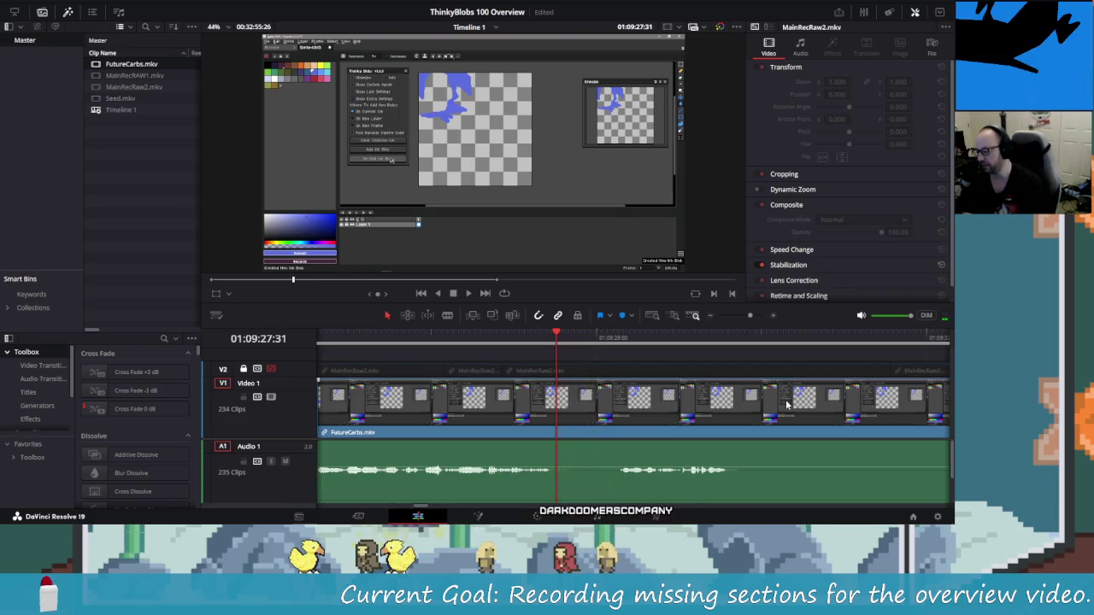
pyautogui.press('k')
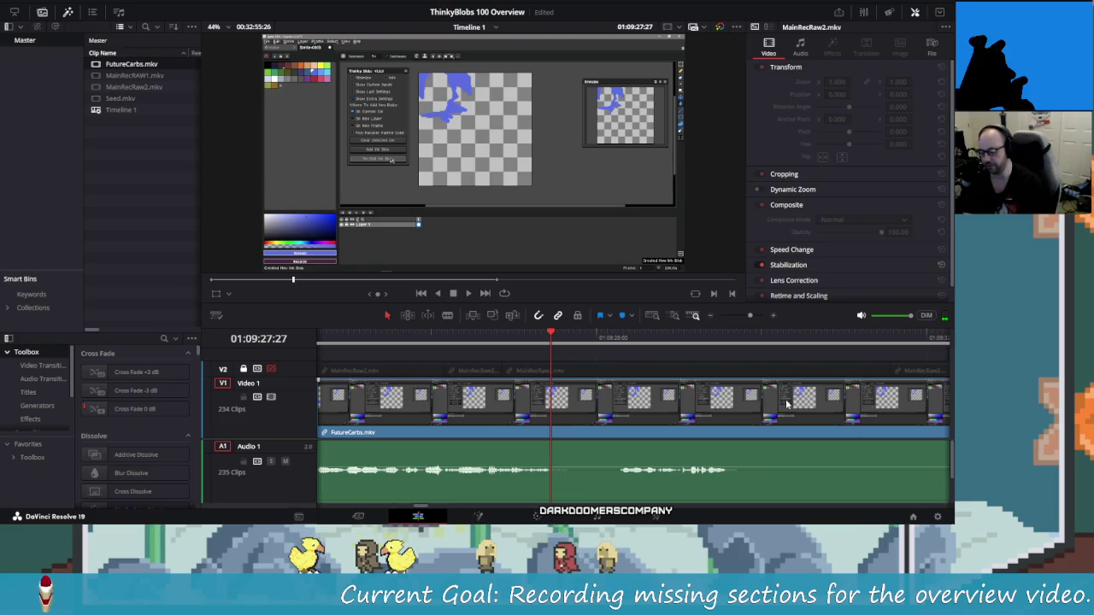
pyautogui.press('l')
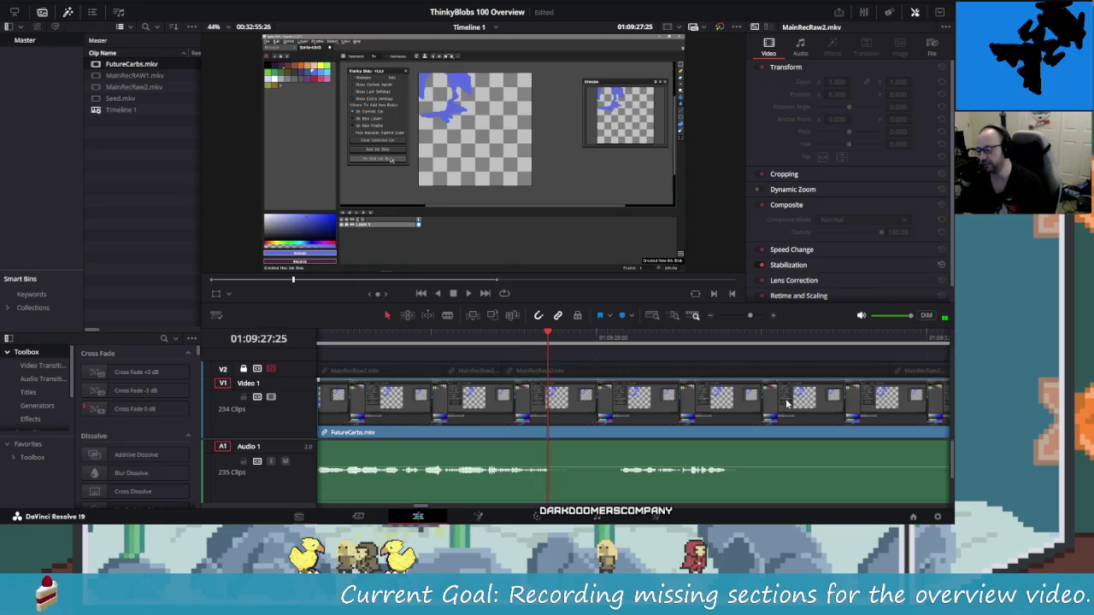
pyautogui.hotkey('ctrl', 'b')
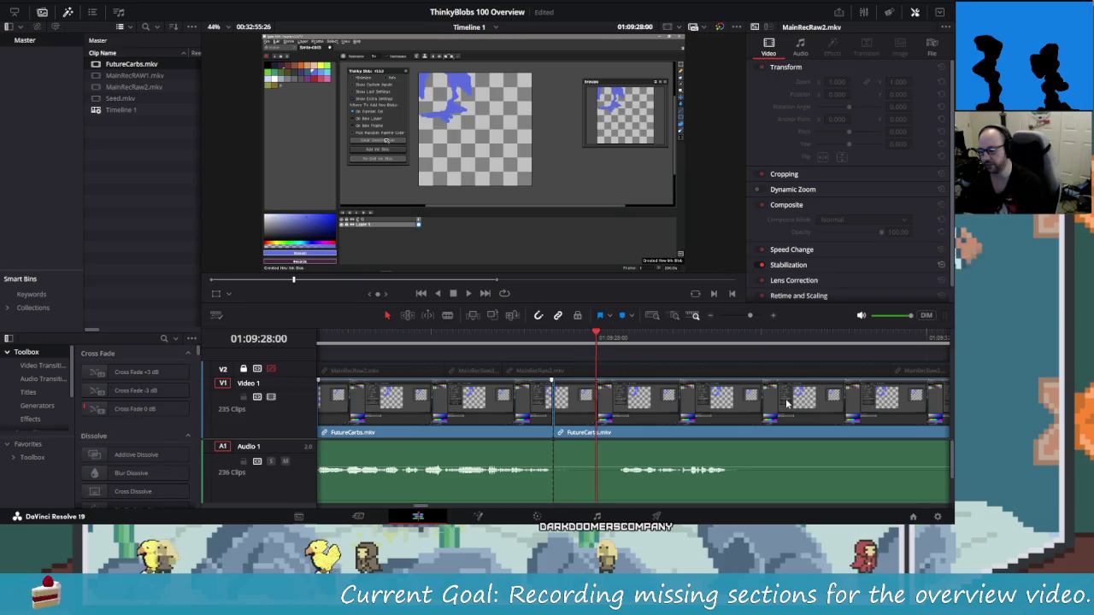
pyautogui.hotkey('ctrl', 'b')
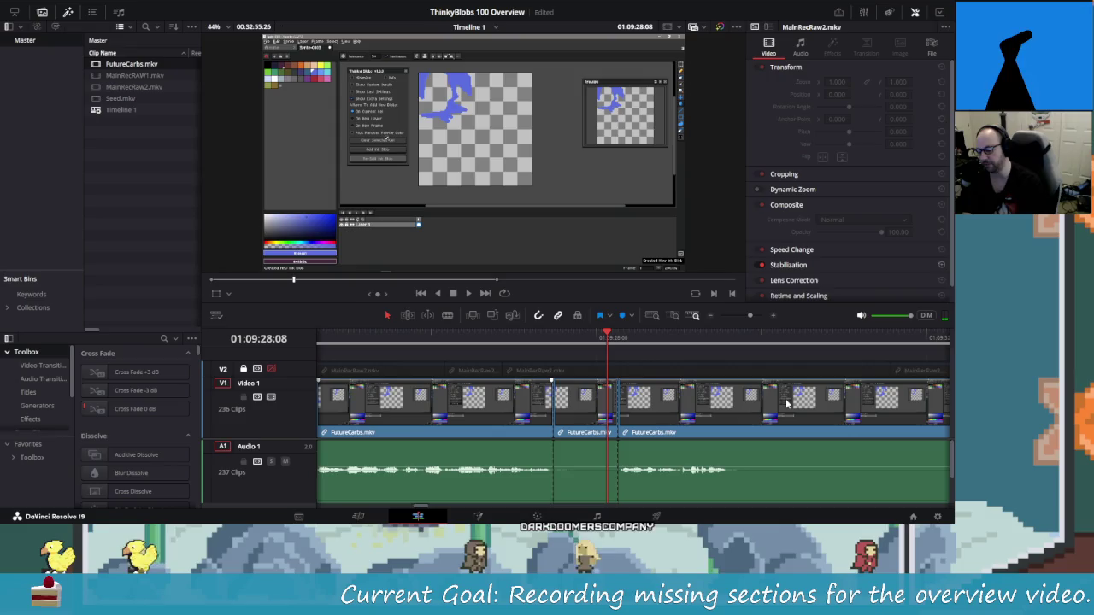
pyautogui.hotkey('shift', 'v')
pyautogui.press('BackSpace')
# Replay the edited section to check the new join.
pyautogui.hotkey('shift', 'Left')
pyautogui.hotkey('shift', 'Left')
pyautogui.hotkey('shift', 'Left')
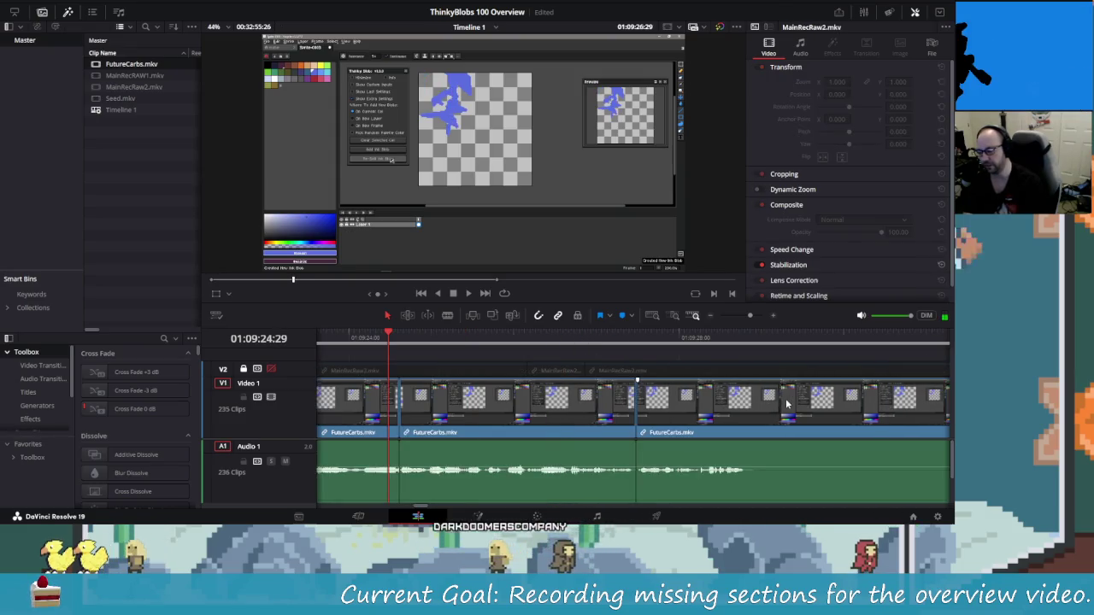
pyautogui.press('space')
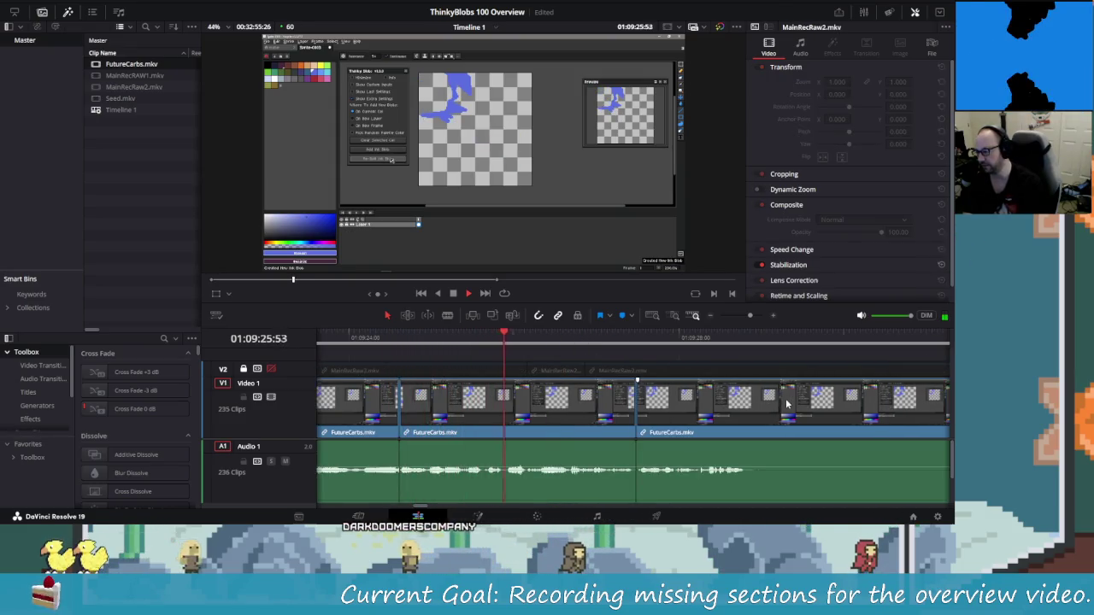
pyautogui.press('space')
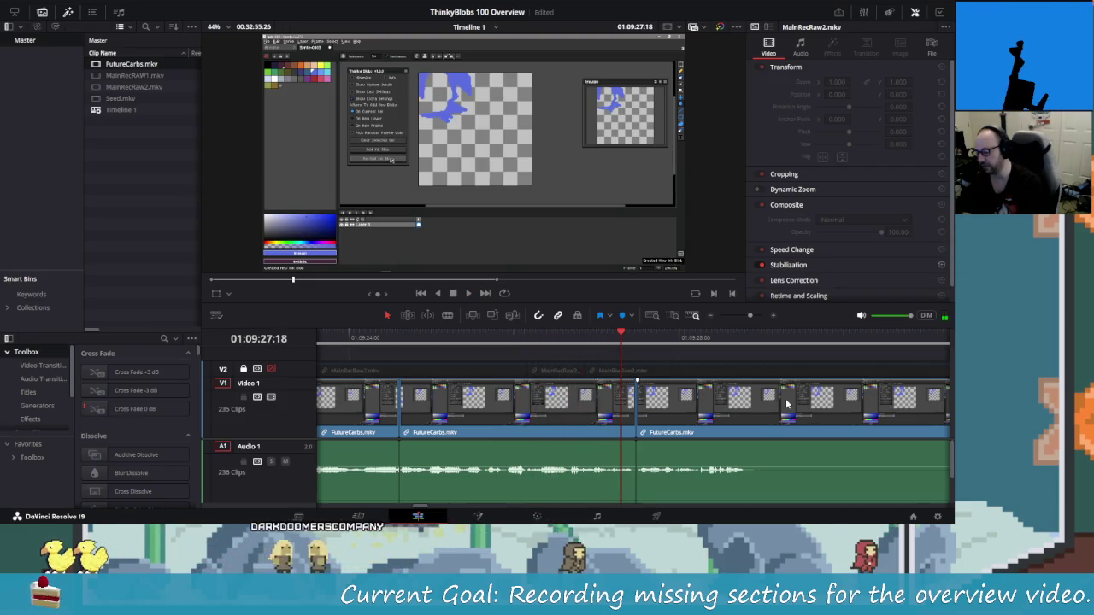
pyautogui.hotkey('shift', 'Left')
pyautogui.hotkey('shift', 'Left')
pyautogui.hotkey('shift', 'Left')
pyautogui.press('space')
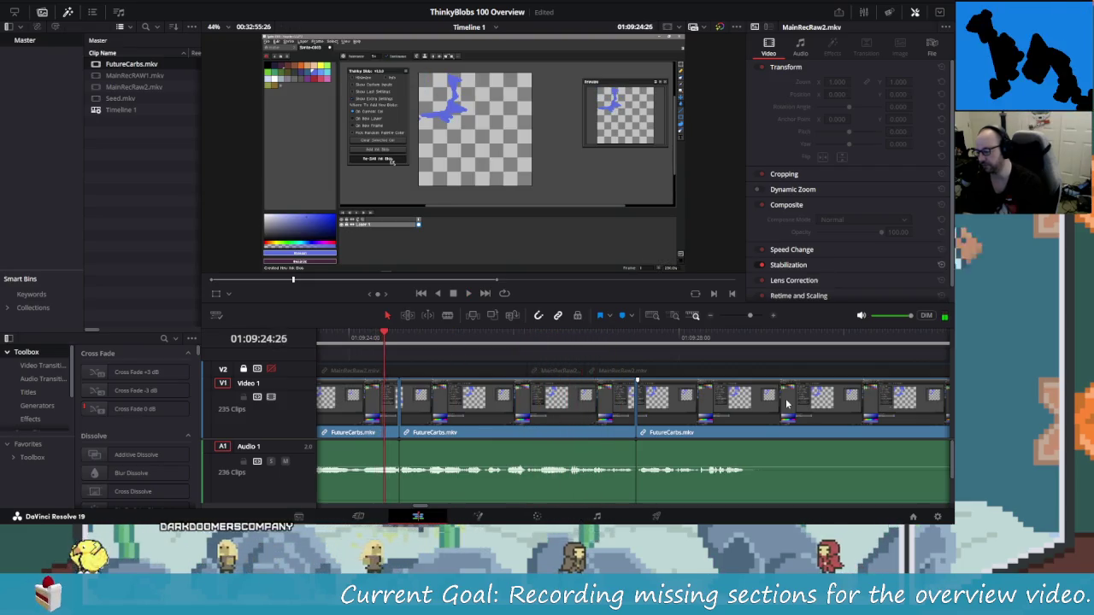
pyautogui.press('space')
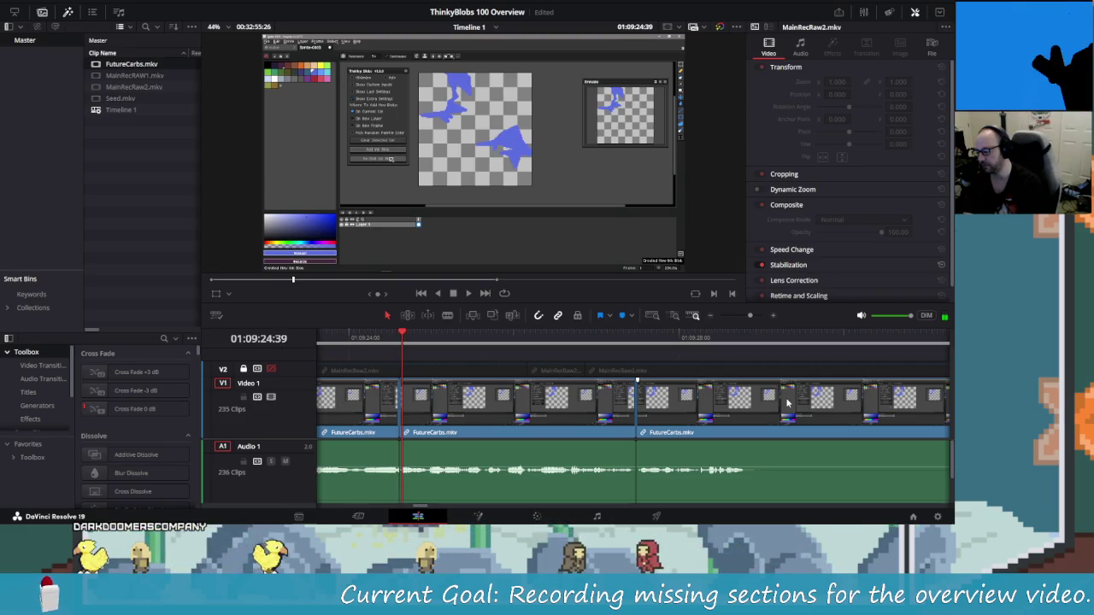
# Frame-step to 01:09:29:00 and blade FutureCarbs.mkv there.
pyautogui.press('Left')
pyautogui.press('Left')
pyautogui.press('Left')
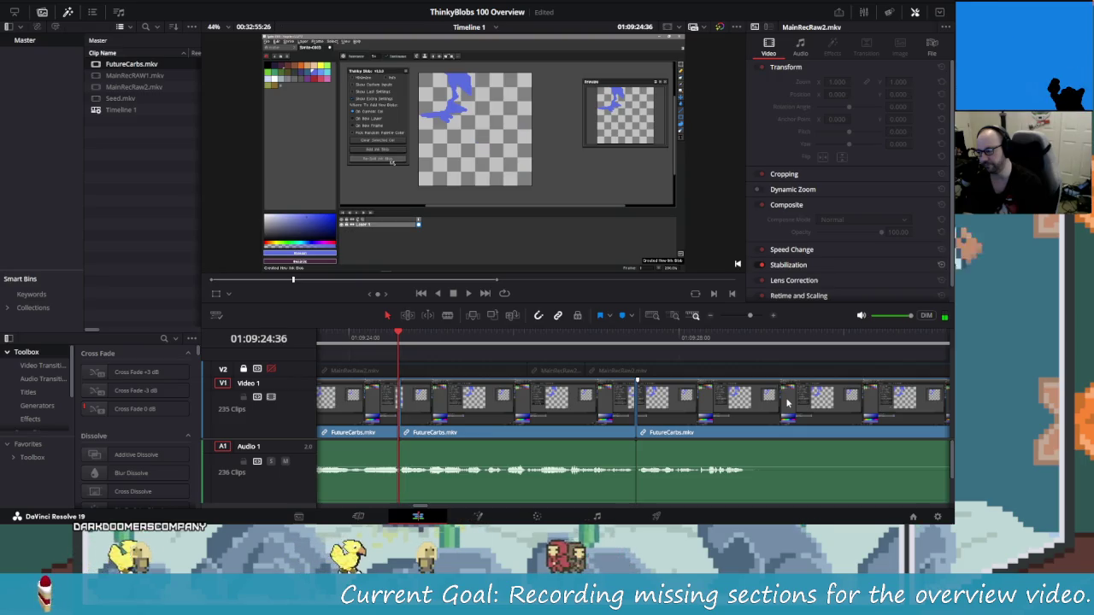
pyautogui.press('Left')
pyautogui.press('Right')
pyautogui.press('Left')
pyautogui.press('Right')
pyautogui.press('space')
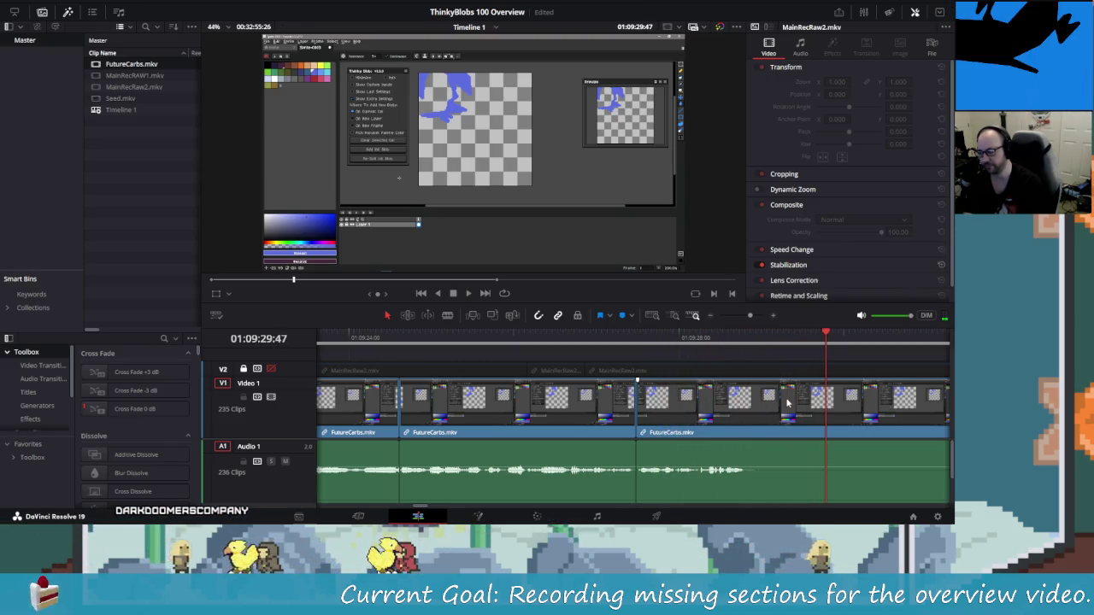
pyautogui.press('Left')
pyautogui.press('Left')
pyautogui.press('Left')
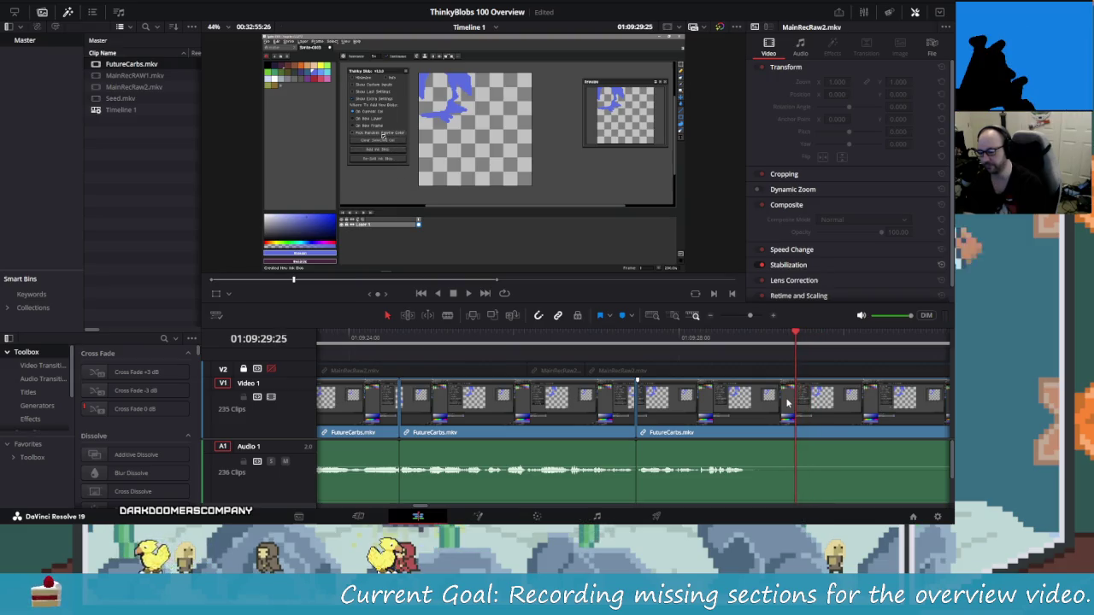
pyautogui.press('Left')
pyautogui.press('Left')
pyautogui.press('Left')
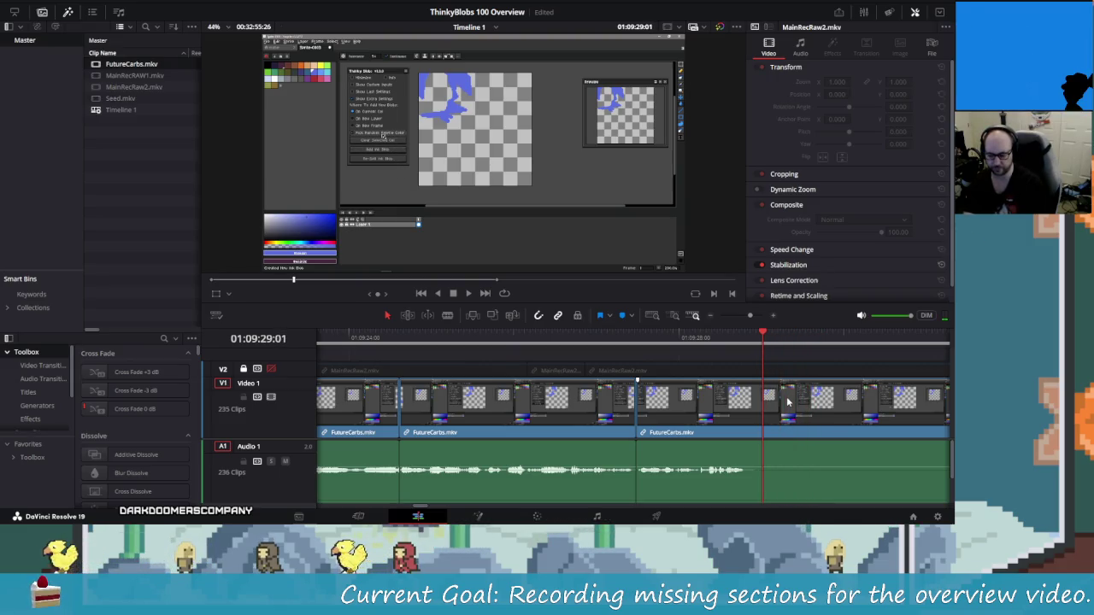
pyautogui.hotkey('ctrl', 'b')
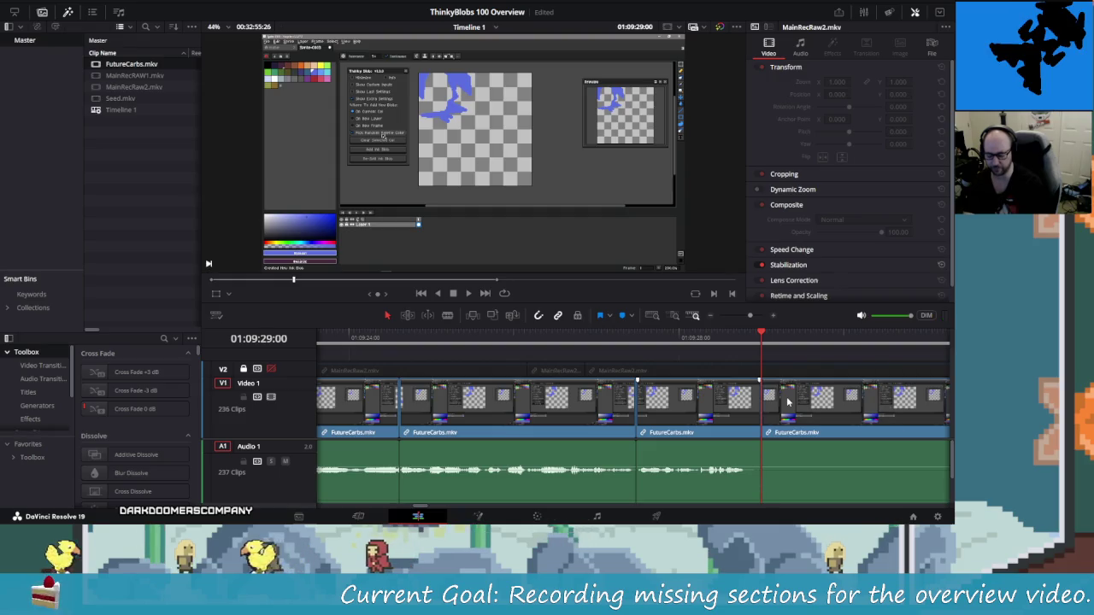
pyautogui.hotkey('shift', 'Right')
pyautogui.hotkey('shift', 'Right')
pyautogui.hotkey('shift', 'Right')
# Blade FutureCarbs.mkv, ripple-delete the piece before the cut, and replay to check.
pyautogui.hotkey('shift', 'Left')
pyautogui.hotkey('shift', 'Left')
pyautogui.hotkey('shift', 'Left')
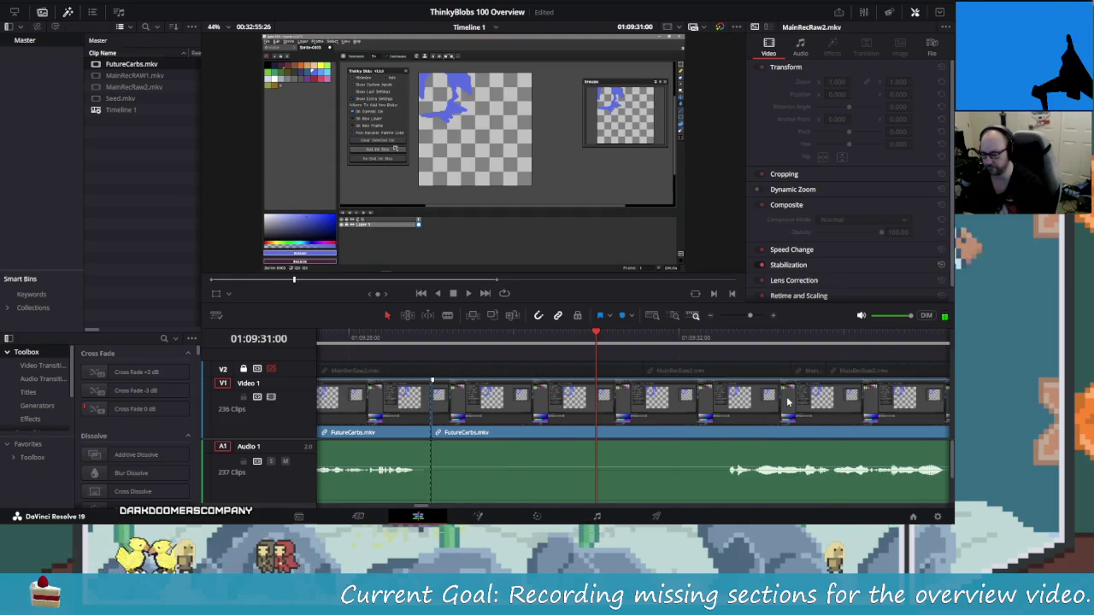
pyautogui.hotkey('shift', 'Right')
pyautogui.hotkey('shift', 'Right')
pyautogui.press('Left')
pyautogui.press('Left')
pyautogui.press('Left')
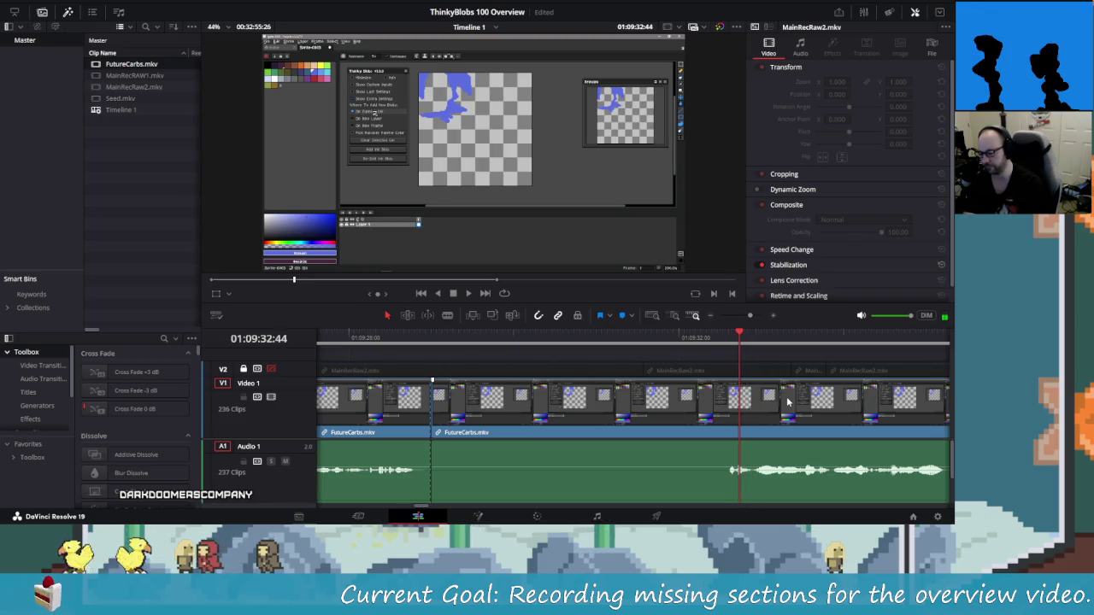
pyautogui.press('Left')
pyautogui.press('Left')
pyautogui.press('Left')
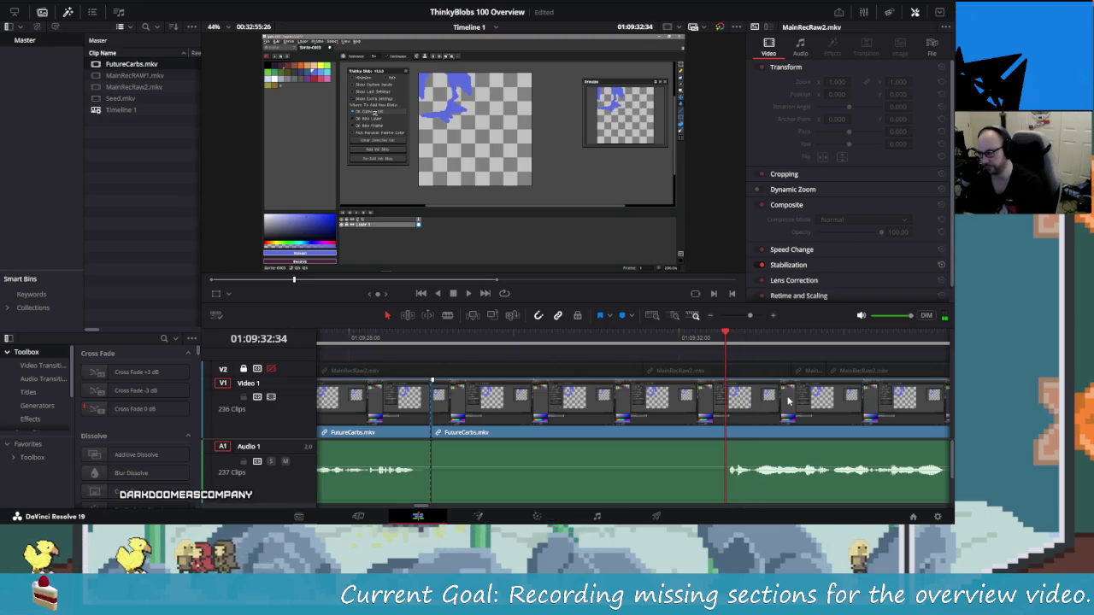
pyautogui.hotkey('ctrl', 'b')
pyautogui.press('Left')
pyautogui.press('Left')
pyautogui.press('Left')
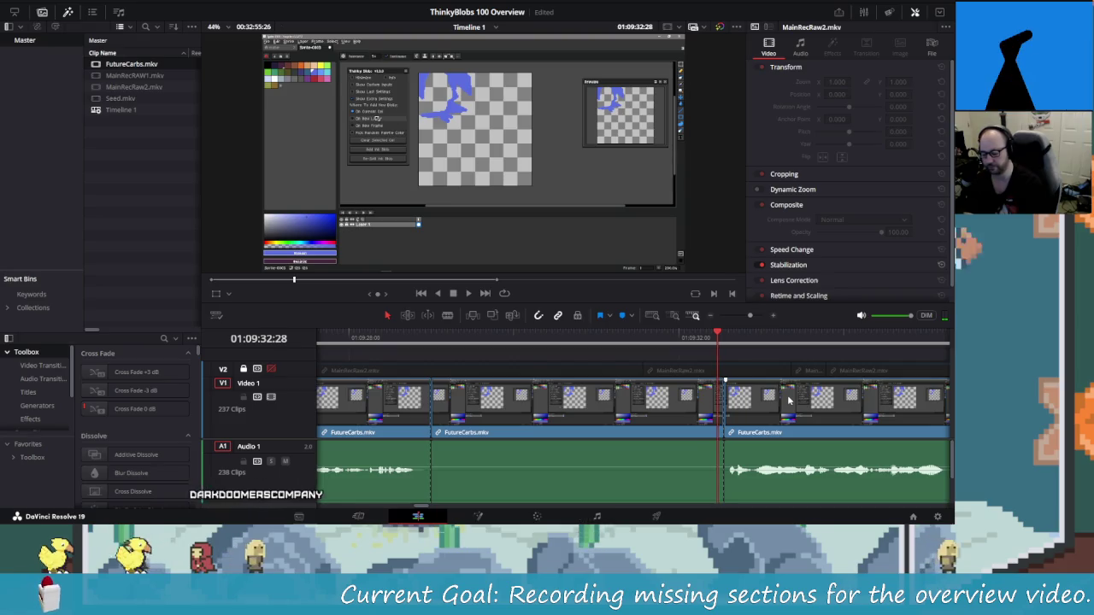
pyautogui.press('Delete')
pyautogui.press('space')
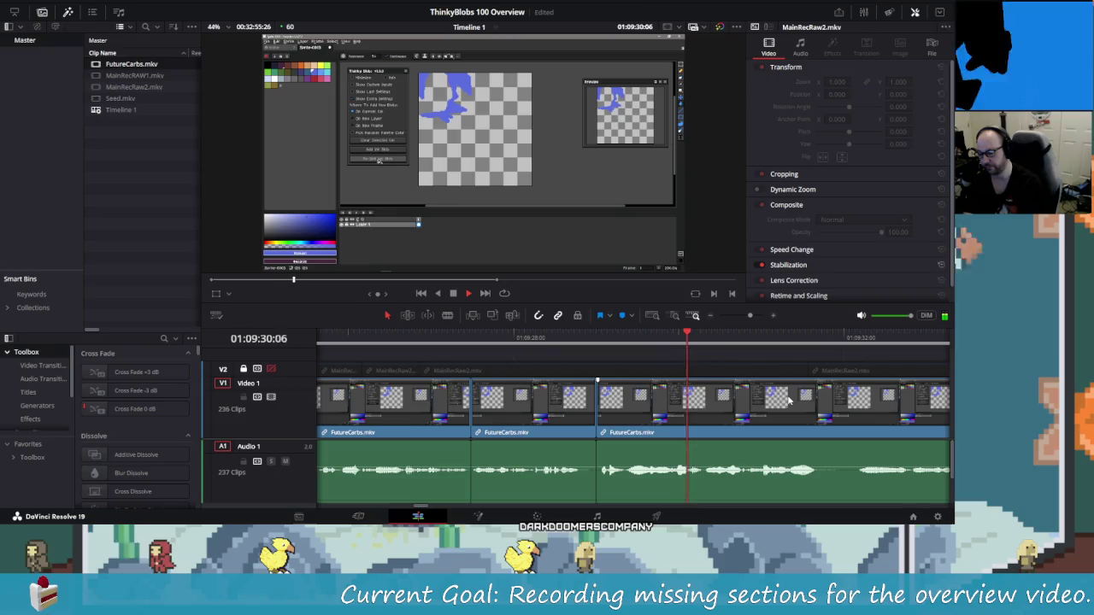
pyautogui.press('space')
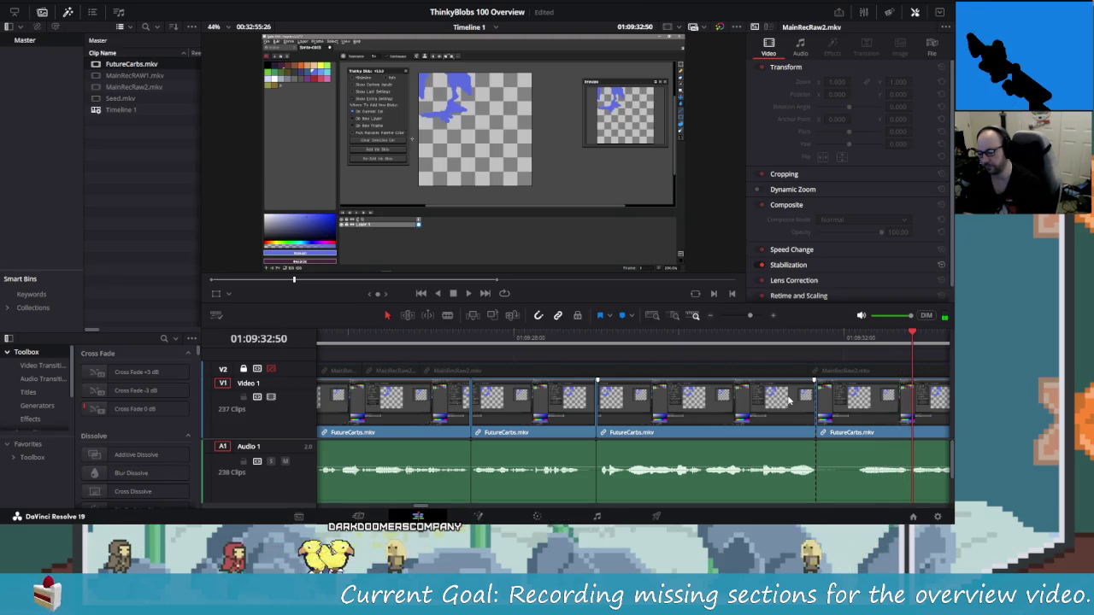
pyautogui.press('space')
# Blade again, ripple-delete the short piece before the new cut, and review.
pyautogui.hotkey('ctrl', 'b')
pyautogui.press('Left')
pyautogui.press('Left')
pyautogui.press('Left')
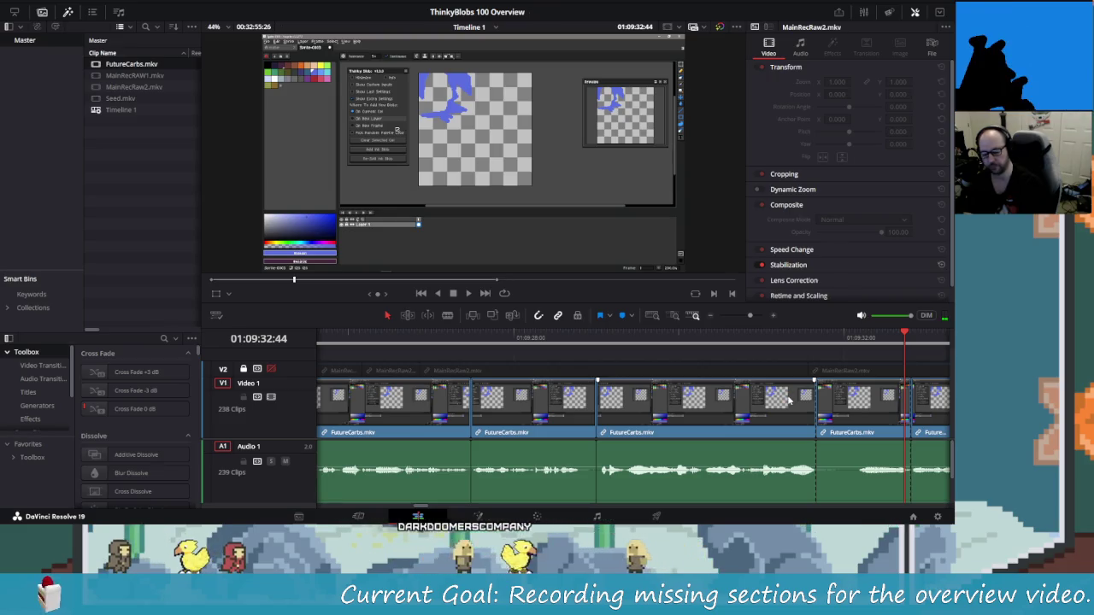
pyautogui.hotkey('shift', 'v')
pyautogui.press('Delete')
pyautogui.hotkey('shift', 'Left')
pyautogui.hotkey('shift', 'Left')
pyautogui.hotkey('shift', 'Left')
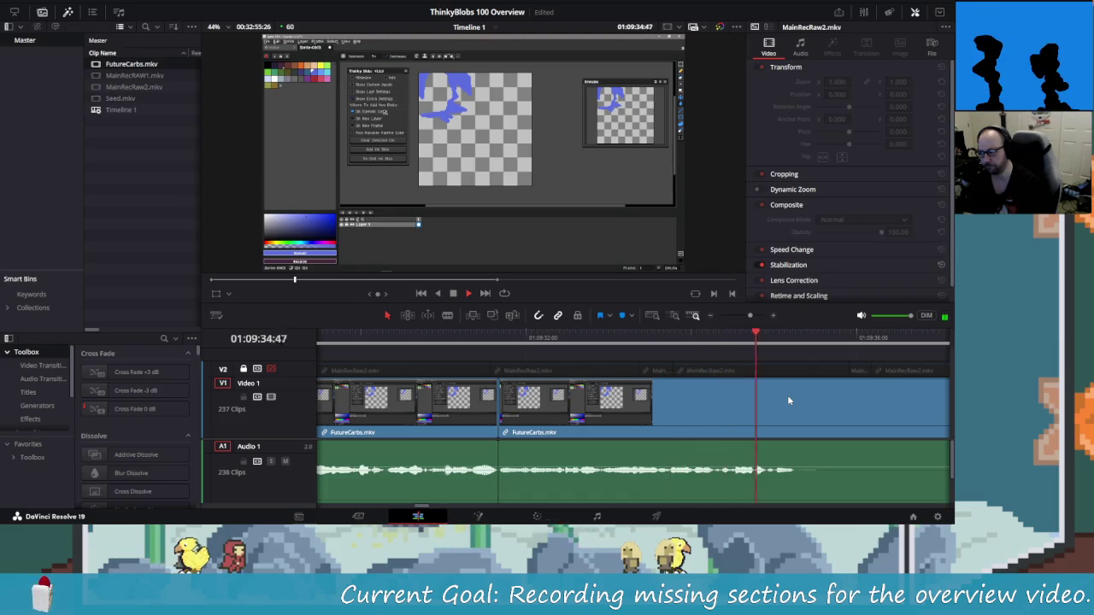
pyautogui.press('space')
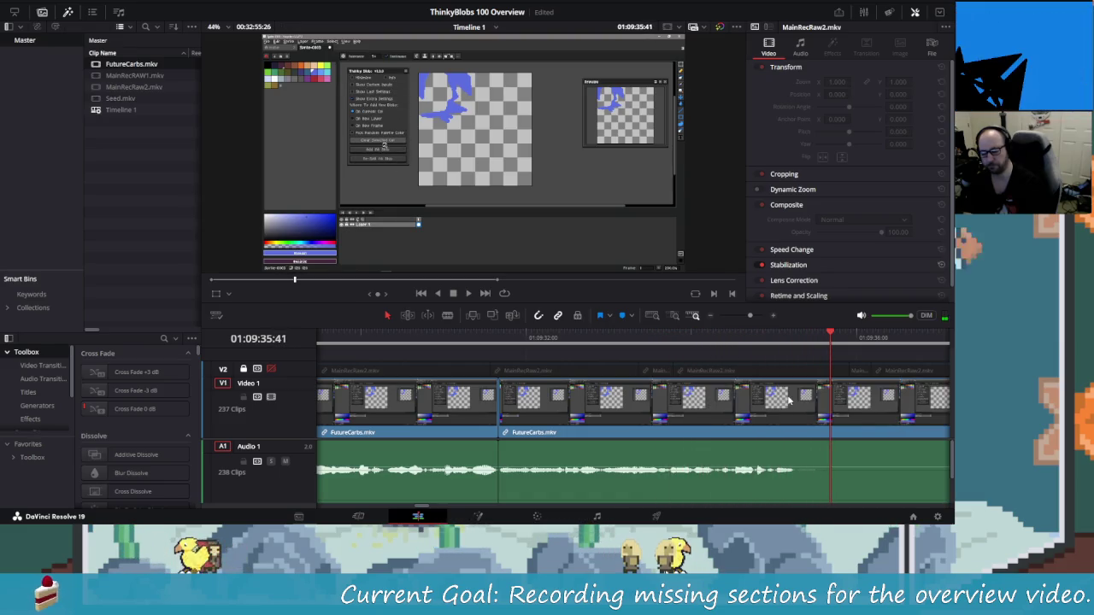
# Step to 01:09:37:15, blade FutureCarbs.mkv there, and select the trailing piece.
pyautogui.press('Left')
pyautogui.press('Left')
pyautogui.press('Left')
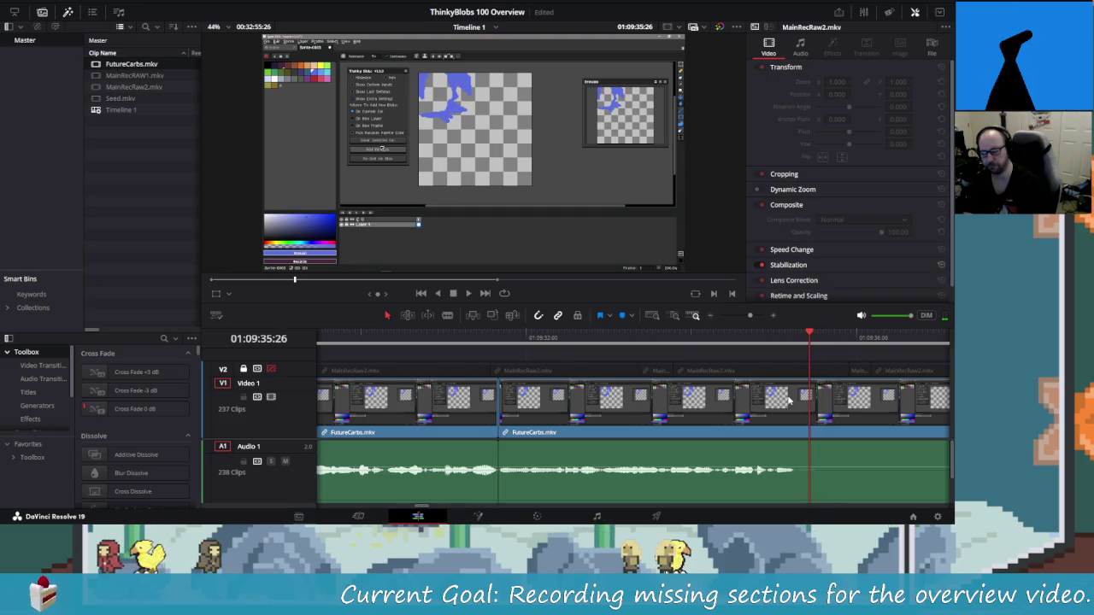
pyautogui.press('Right')
pyautogui.press('Right')
pyautogui.press('Right')
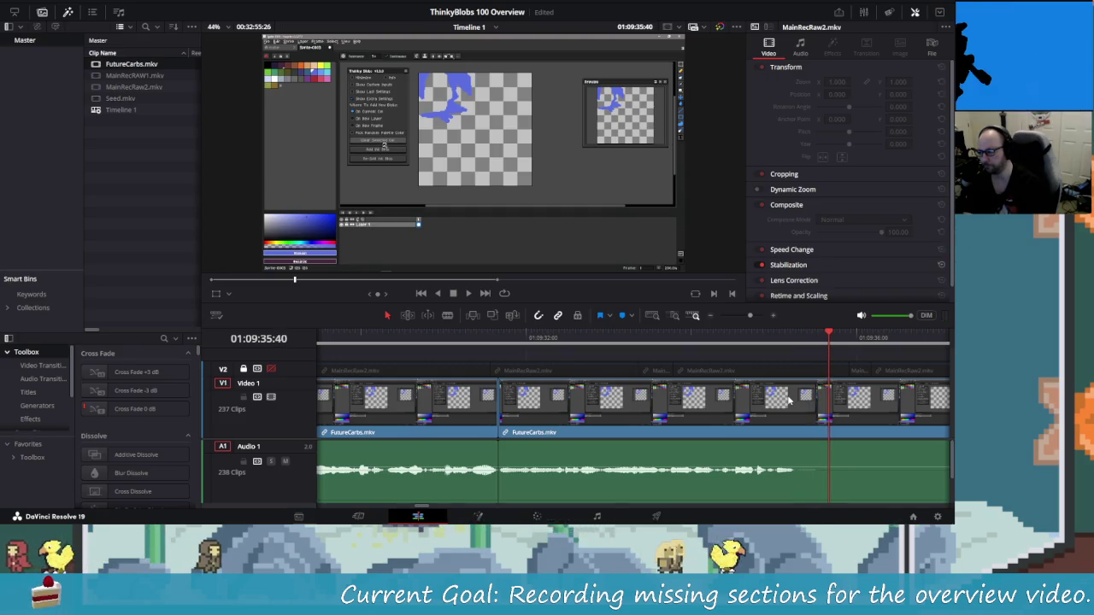
pyautogui.press('Right')
pyautogui.press('Right')
pyautogui.press('Right')
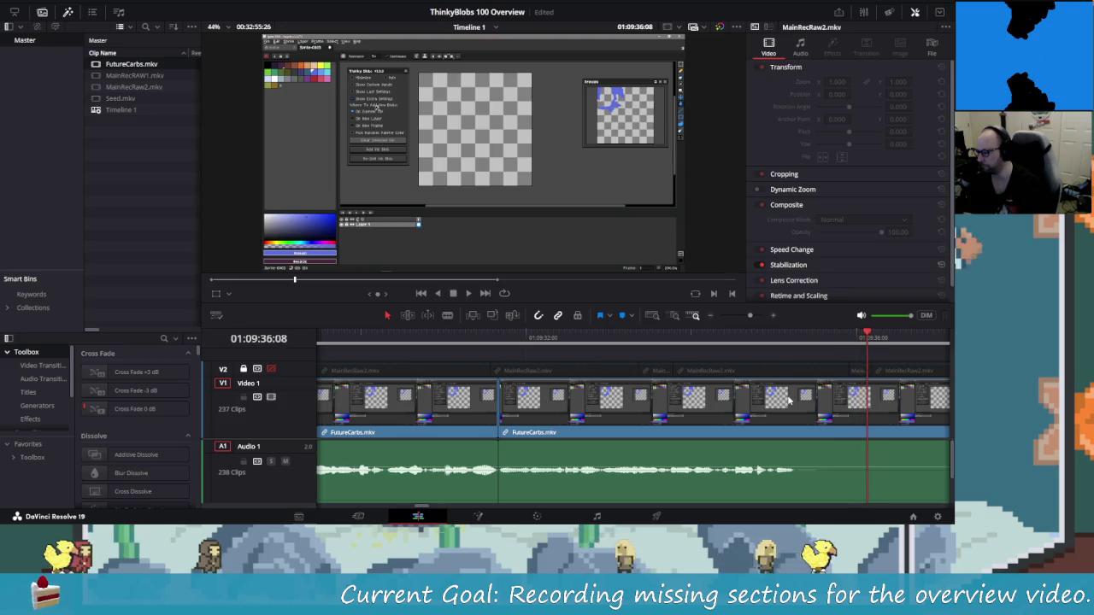
pyautogui.press('Right')
pyautogui.press('Right')
pyautogui.press('Right')
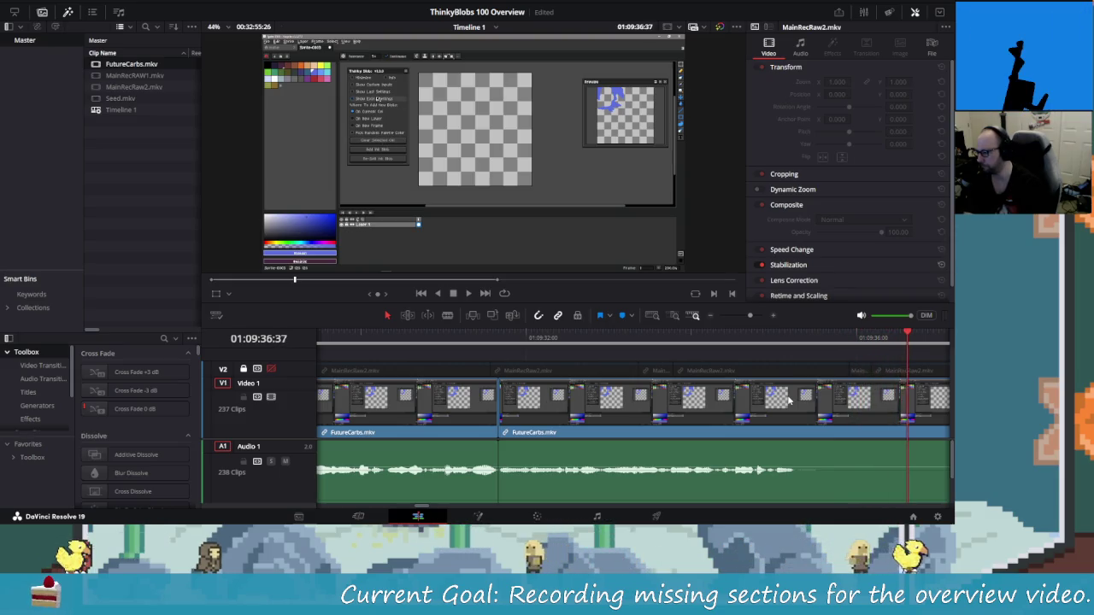
pyautogui.press('Right')
pyautogui.press('Right')
pyautogui.press('Right')
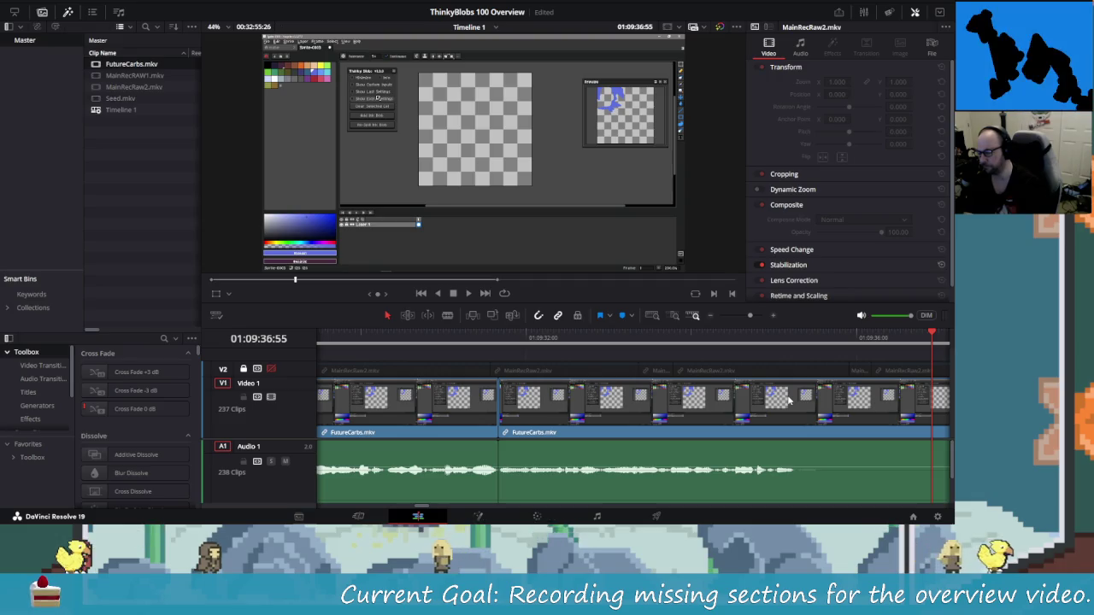
pyautogui.press('Right')
pyautogui.press('Right')
pyautogui.press('Right')
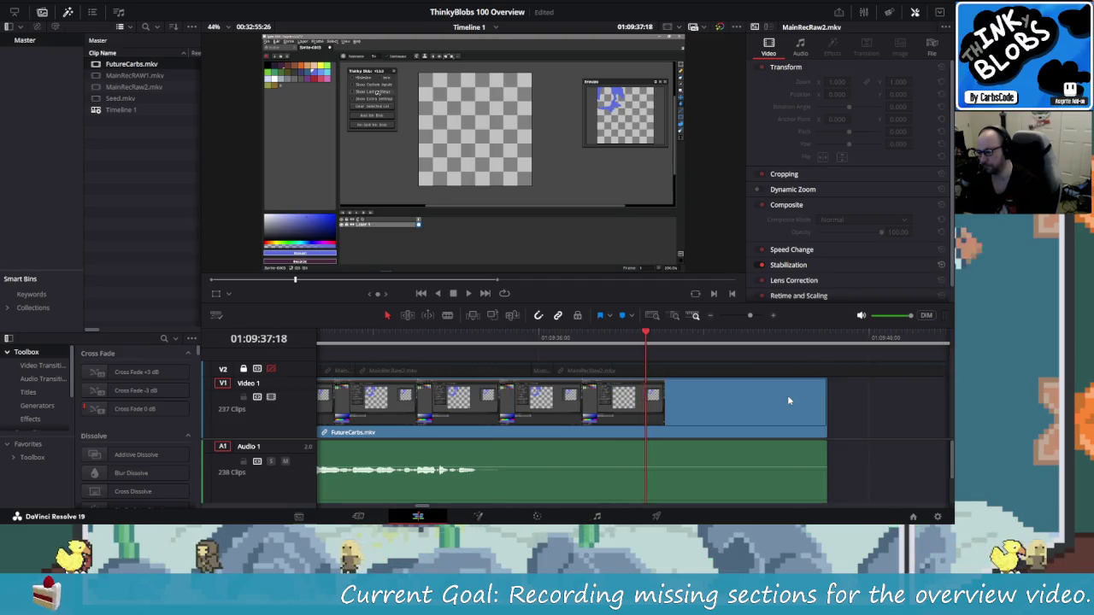
pyautogui.press('Left')
pyautogui.press('Left')
pyautogui.press('Left')
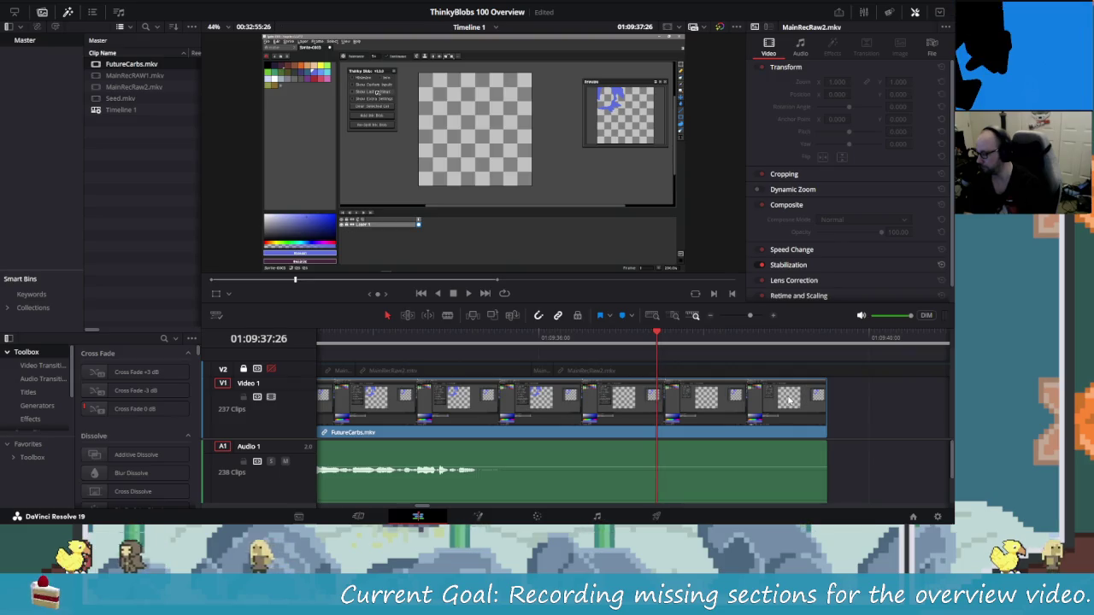
pyautogui.hotkey('ctrl', 'b')
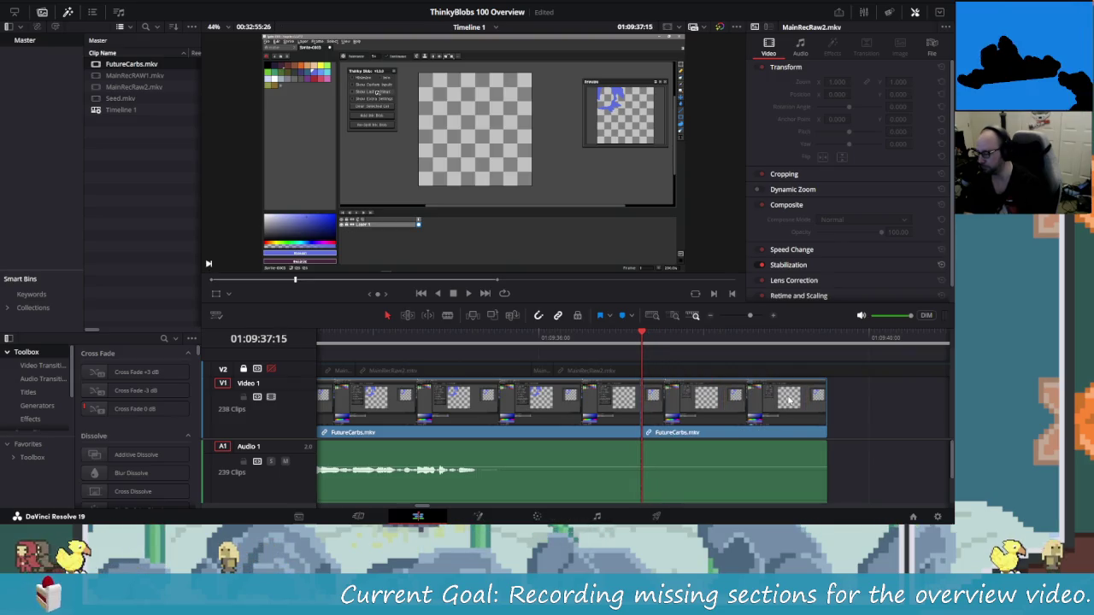
pyautogui.press('Right')
pyautogui.press('Right')
pyautogui.press('Right')
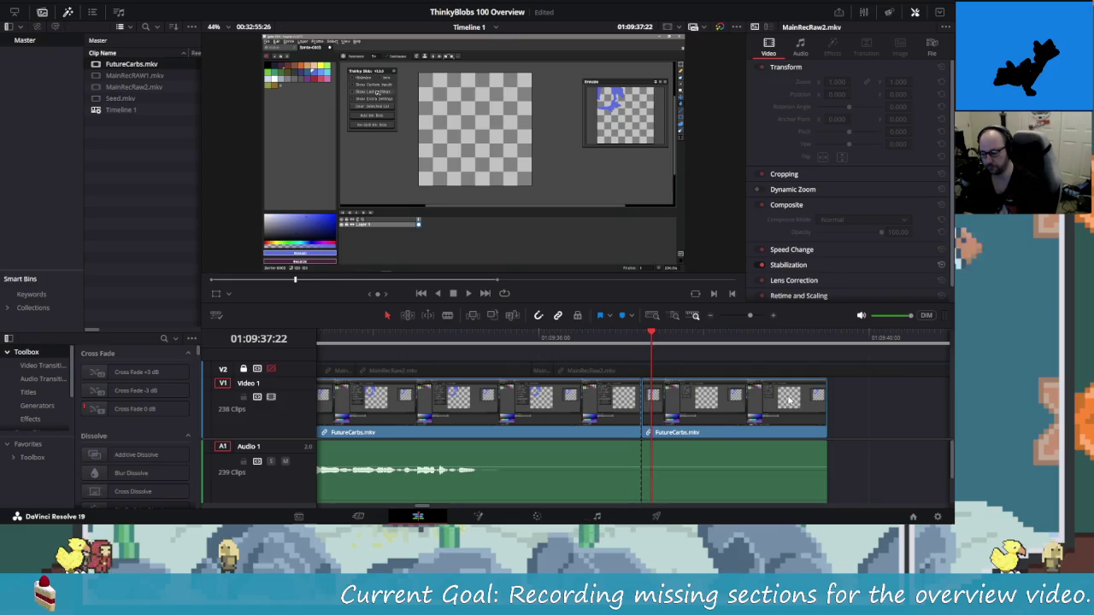
pyautogui.click(787, 395)
# Delete the trailing FutureCarbs.mkv piece after 01:09:37:15.
pyautogui.press('Delete')
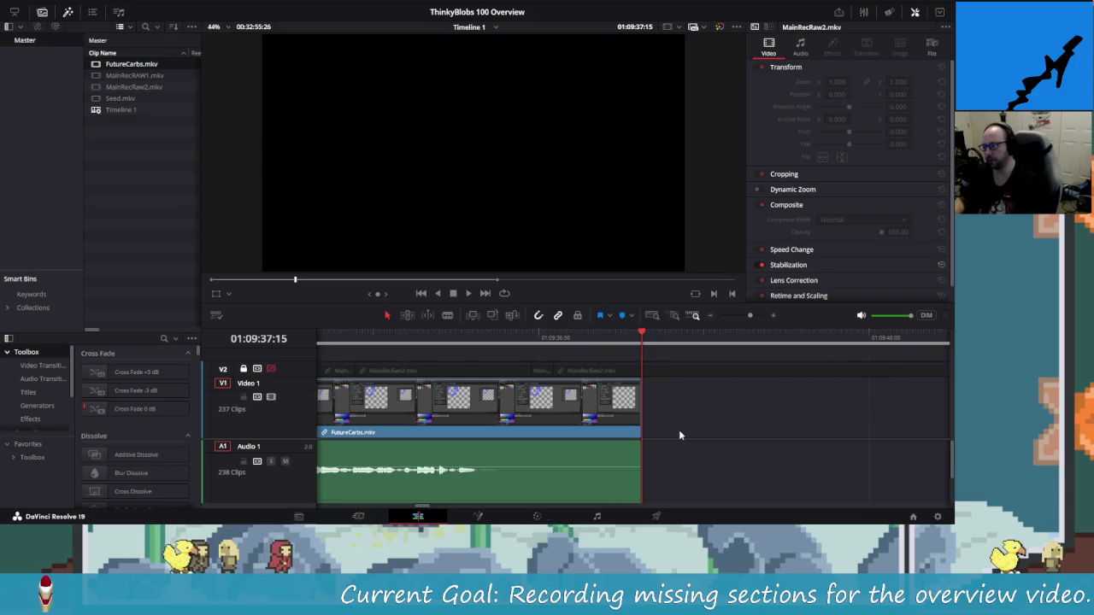
pyautogui.scroll(-5, 679, 429)
pyautogui.scroll(-6, 662, 436)
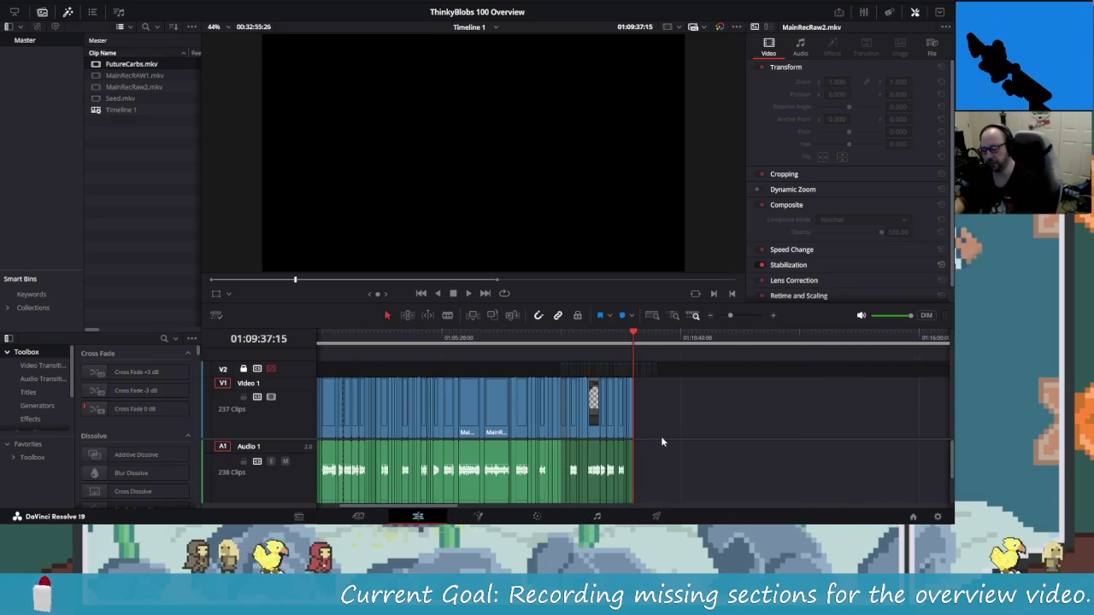
pyautogui.scroll(6, 651, 438)
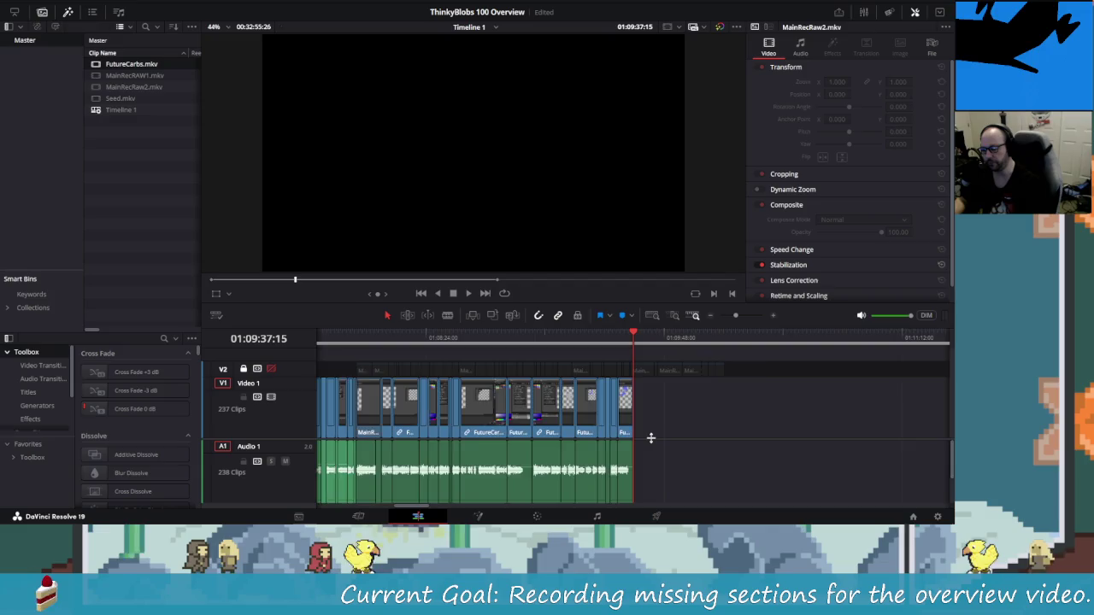
# Append Seed.mkv from the Media Pool to the timeline end and zoom in on it.
pyautogui.moveTo(119, 98); pyautogui.dragTo(677, 412)
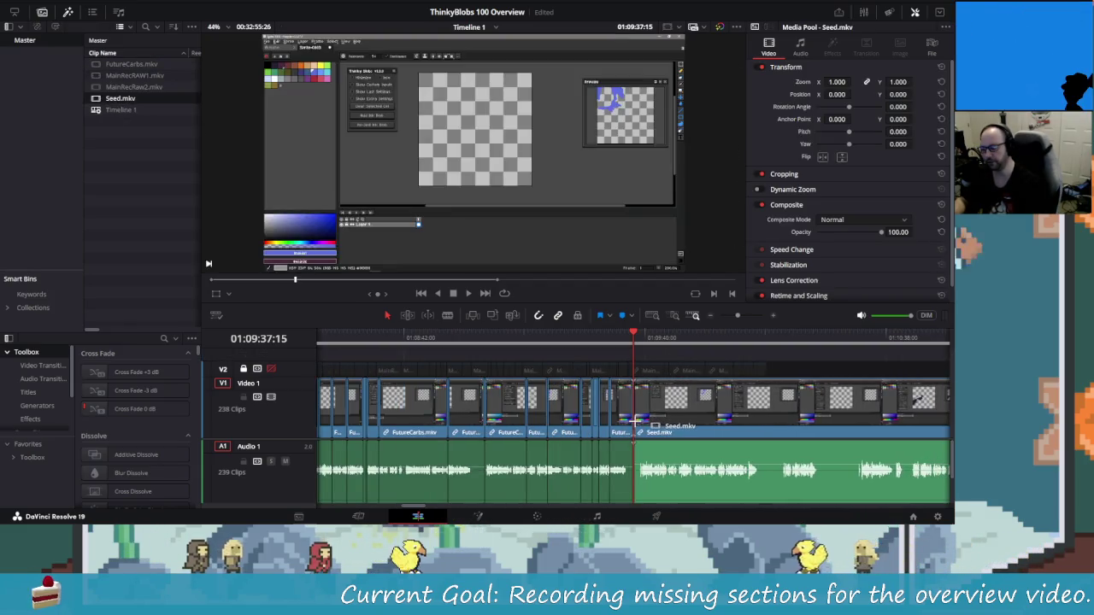
pyautogui.hotkey('shift', 'z')
pyautogui.hotkey('shift', 'z')
pyautogui.hotkey('shift', 'z')
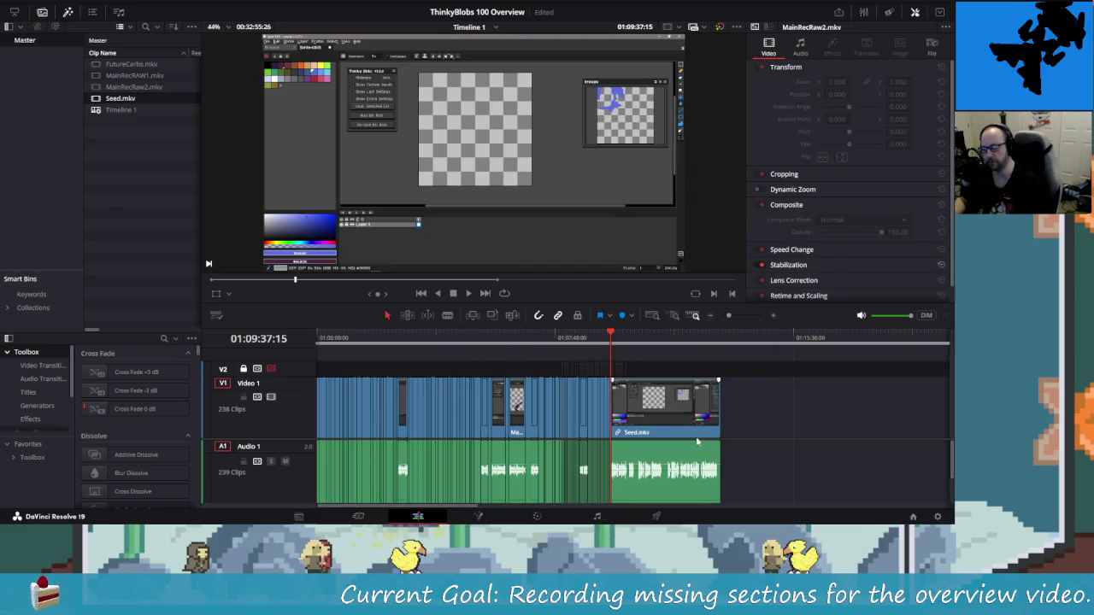
pyautogui.hotkey('shift', 'z')
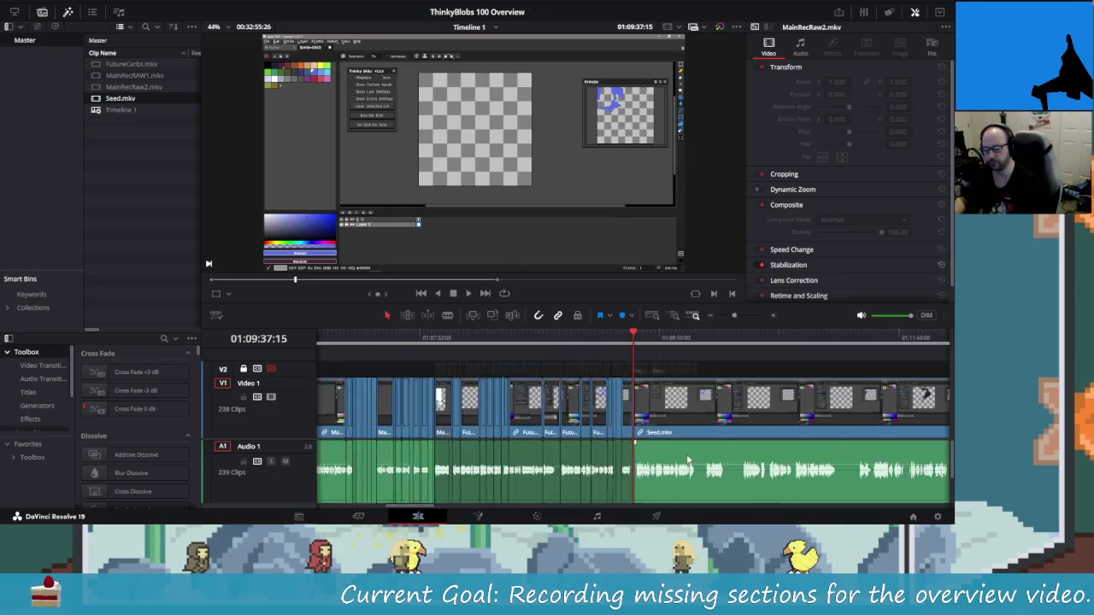
pyautogui.hotkey('ctrl', '=')
pyautogui.hotkey('ctrl', '=')
pyautogui.hotkey('ctrl', '=')
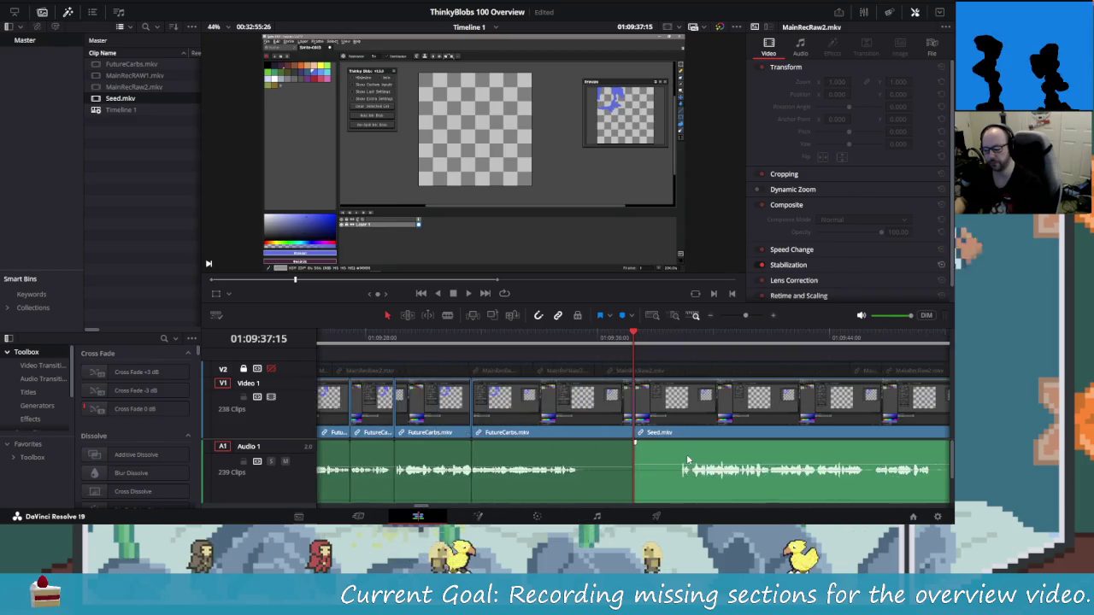
pyautogui.moveTo(633, 338)
pyautogui.mouseDown()
pyautogui.moveTo(706, 351)
pyautogui.moveTo(704, 360)
pyautogui.mouseUp()
# Blade Seed.mkv where speech begins and ripple-delete its silent opening.
pyautogui.click(632, 359)
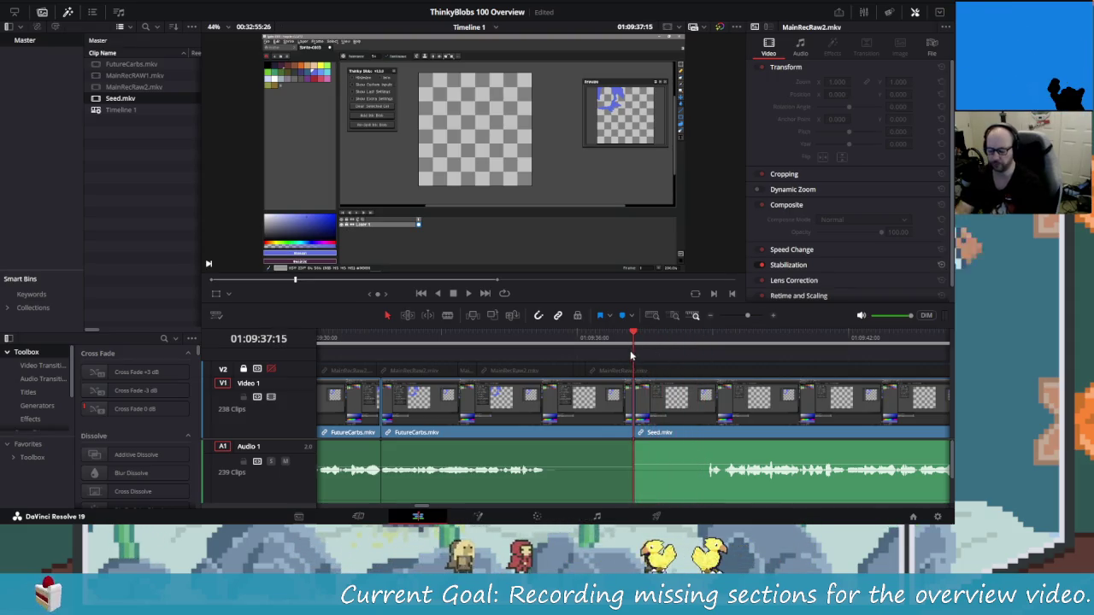
pyautogui.press('space')
pyautogui.hotkey('shift', 'Right')
pyautogui.hotkey('shift', 'Left')
pyautogui.press('Left')
pyautogui.press('Left')
pyautogui.press('Left')
pyautogui.press('Left')
pyautogui.press('Left')
pyautogui.press('Left')
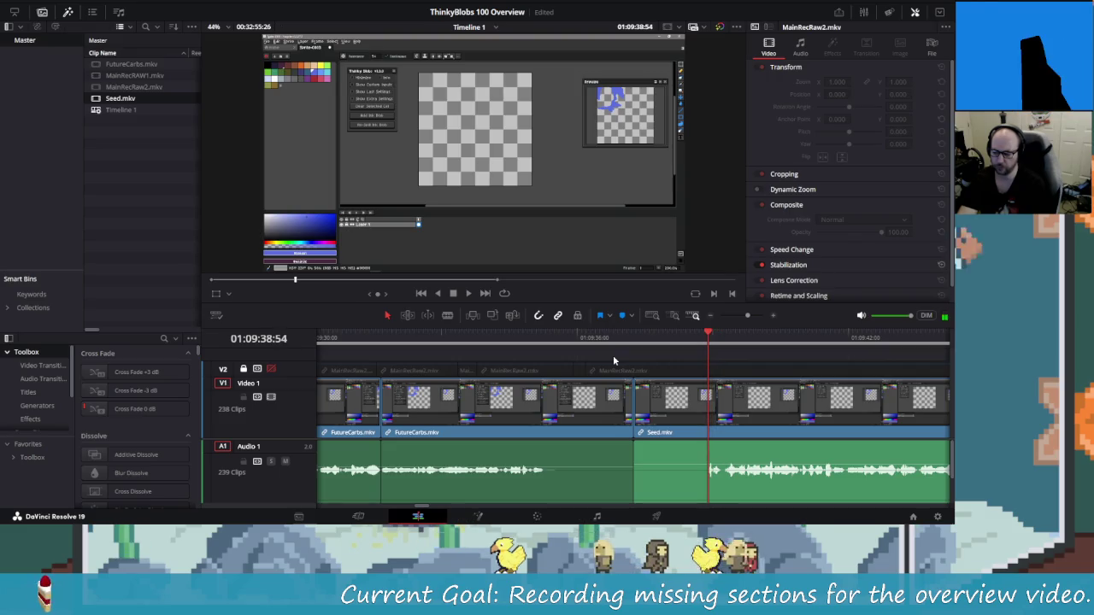
pyautogui.press('Left')
pyautogui.press('Left')
pyautogui.press('Left')
pyautogui.hotkey('ctrl', 'b')
pyautogui.press('Left')
pyautogui.press('Left')
pyautogui.press('Left')
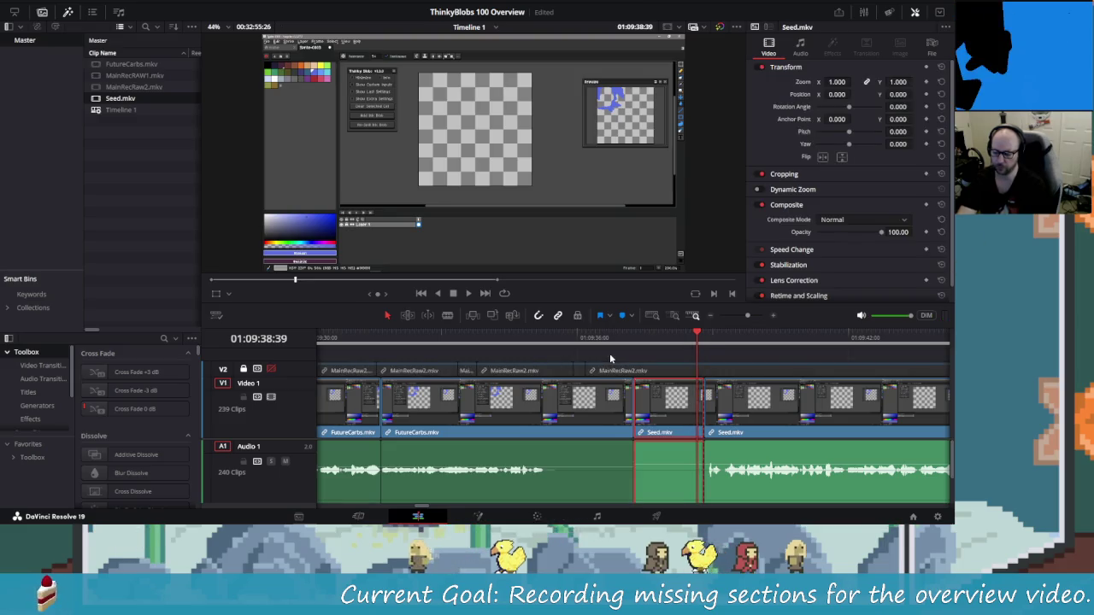
pyautogui.press('Delete')
# Replay the join between FutureCarbs.mkv and Seed.mkv to check the trim.
pyautogui.hotkey('shift', 'Left')
pyautogui.hotkey('shift', 'Left')
pyautogui.hotkey('shift', 'Left')
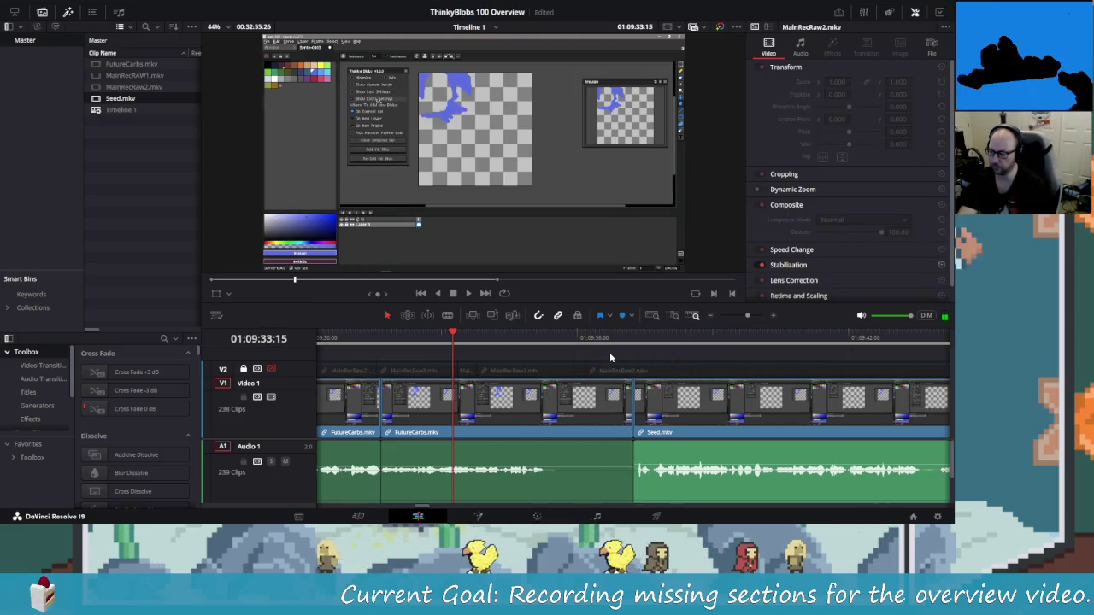
pyautogui.press('space')
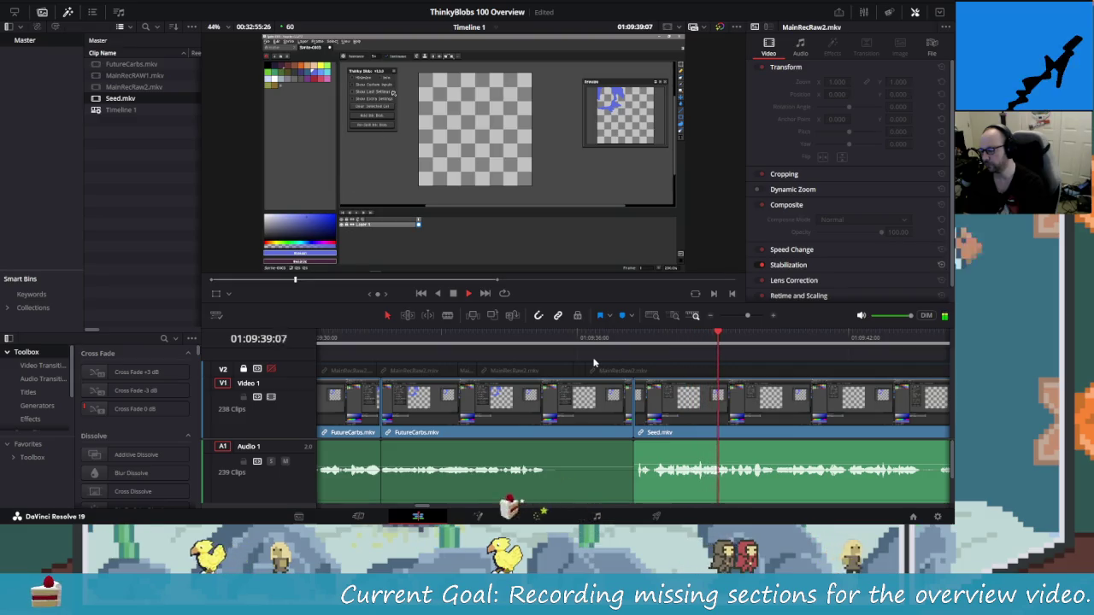
pyautogui.press('space')
pyautogui.hotkey('shift', 'Left')
pyautogui.hotkey('shift', 'Left')
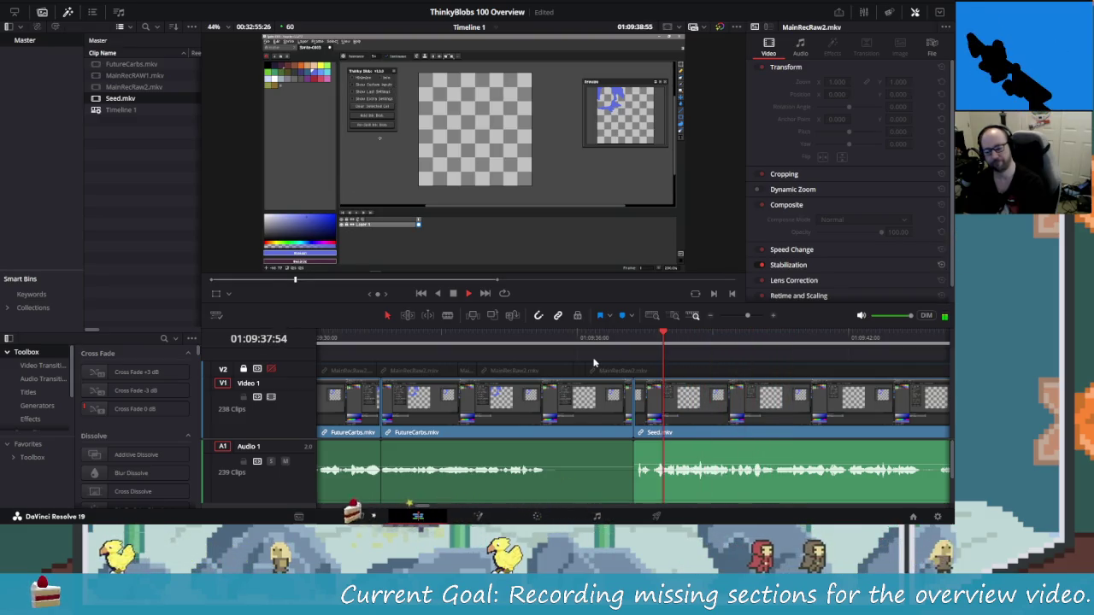
pyautogui.hotkey('shift', 'Left')
pyautogui.hotkey('shift', 'Left')
pyautogui.hotkey('shift', 'Left')
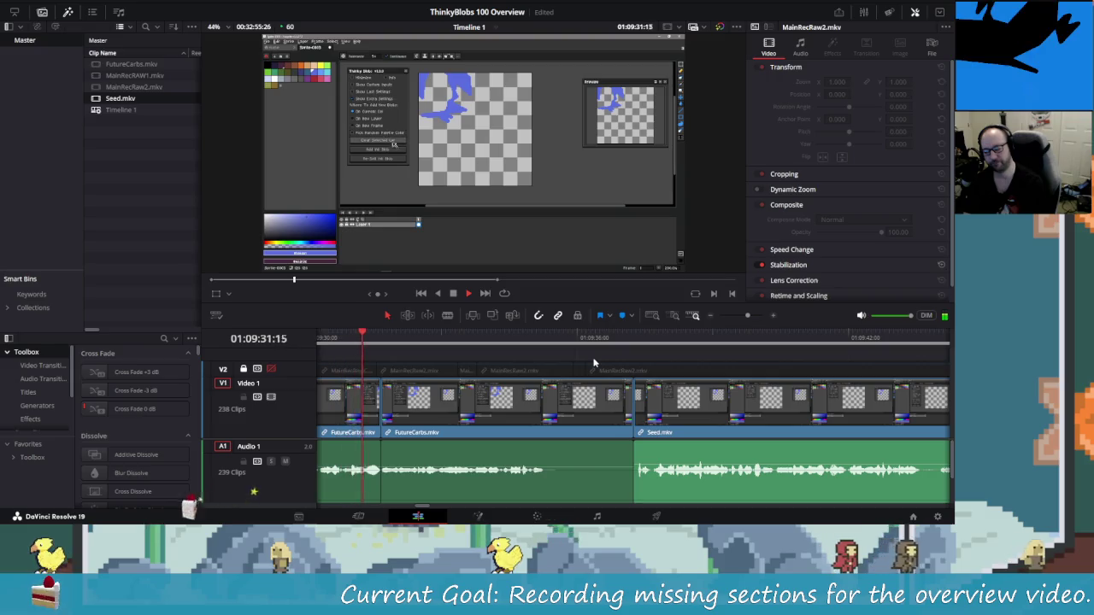
pyautogui.press('space')
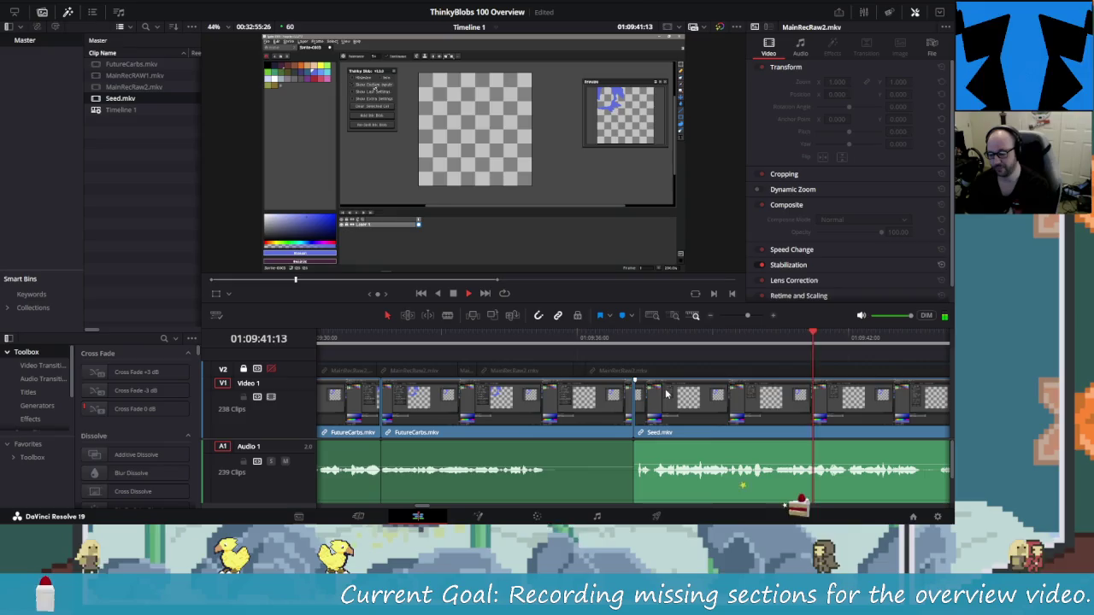
pyautogui.press('j')
pyautogui.press('j')
pyautogui.press('j')
pyautogui.press('l')
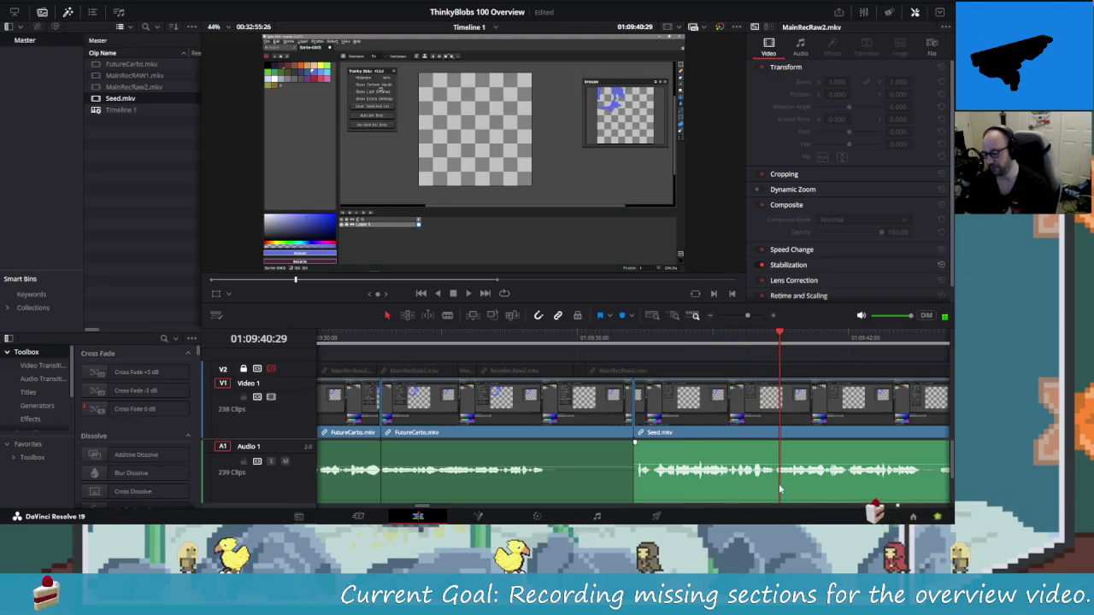
# Rewatch from around 01:09:31, then ripple-delete the last FutureCarbs.mkv piece before Seed.mkv.
pyautogui.click(364, 340)
pyautogui.press('space')
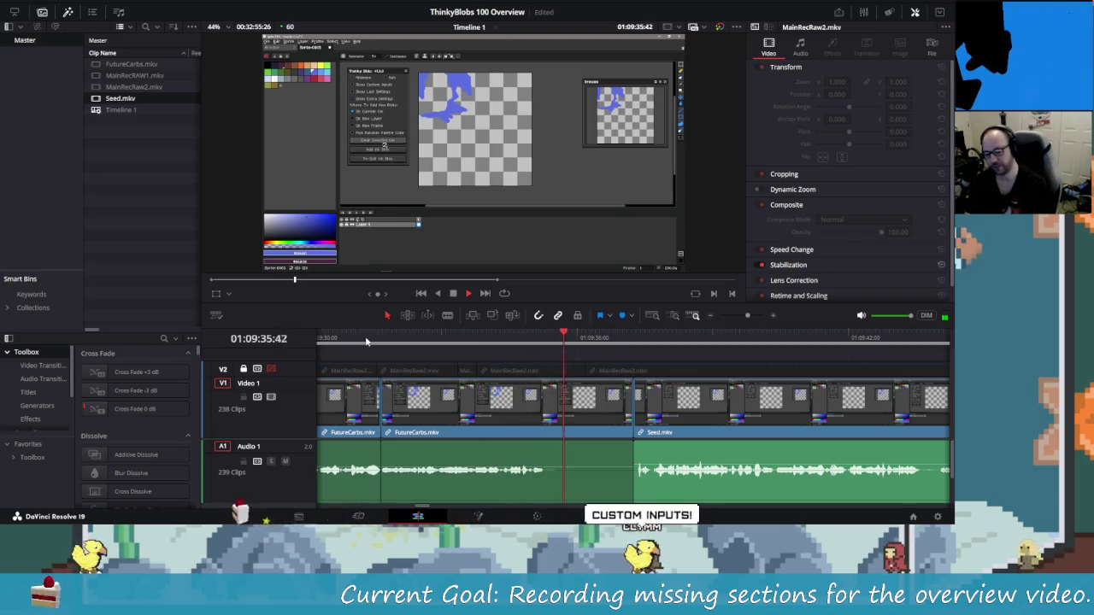
pyautogui.press('j')
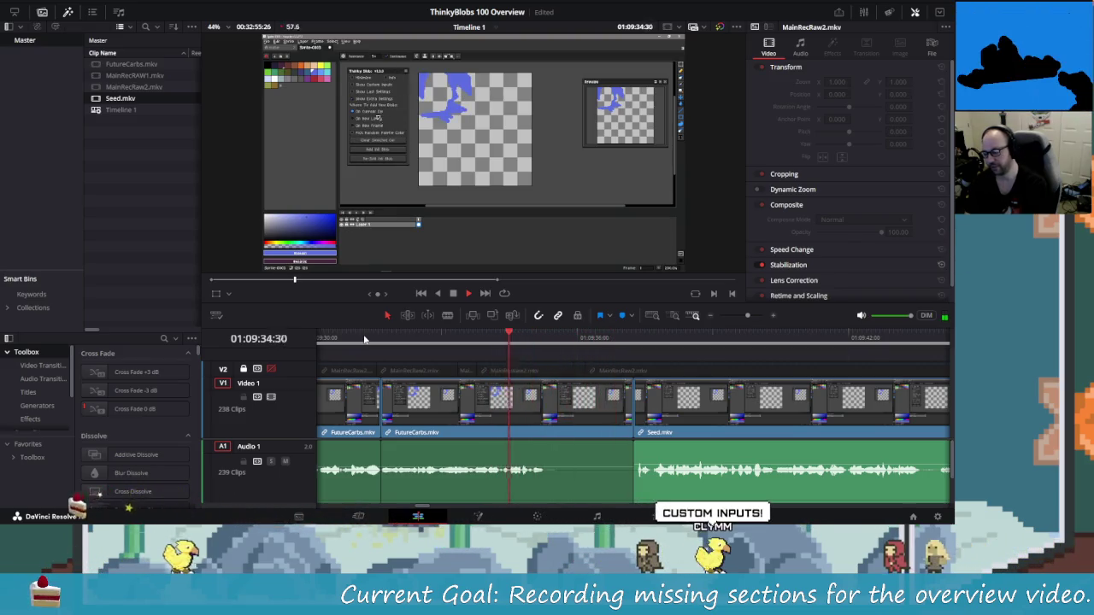
pyautogui.press('l')
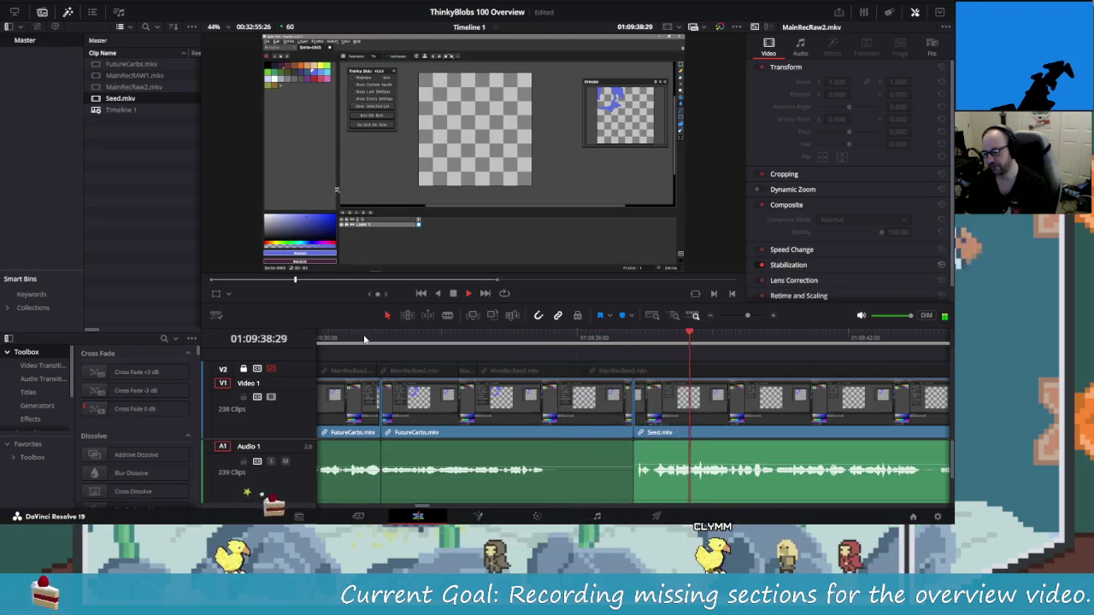
pyautogui.press('j')
pyautogui.press('j')
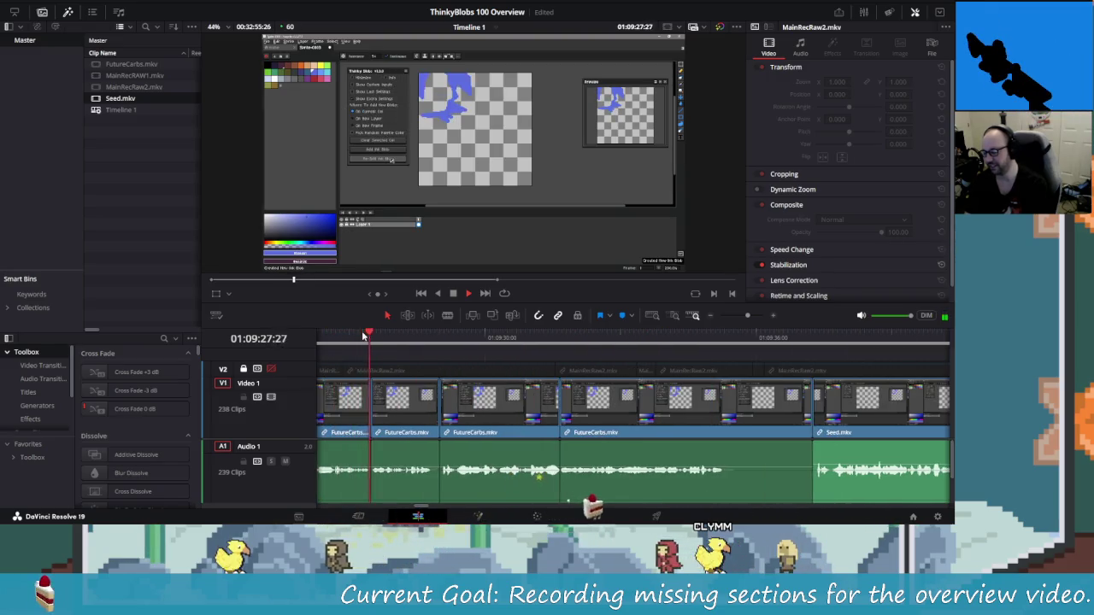
pyautogui.press('l')
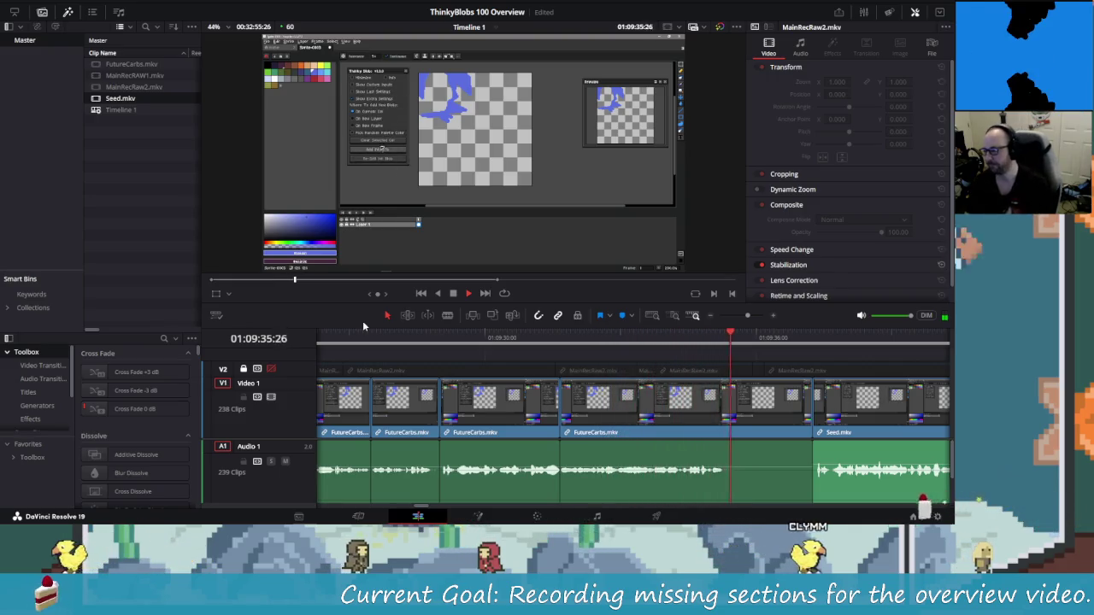
pyautogui.press('j')
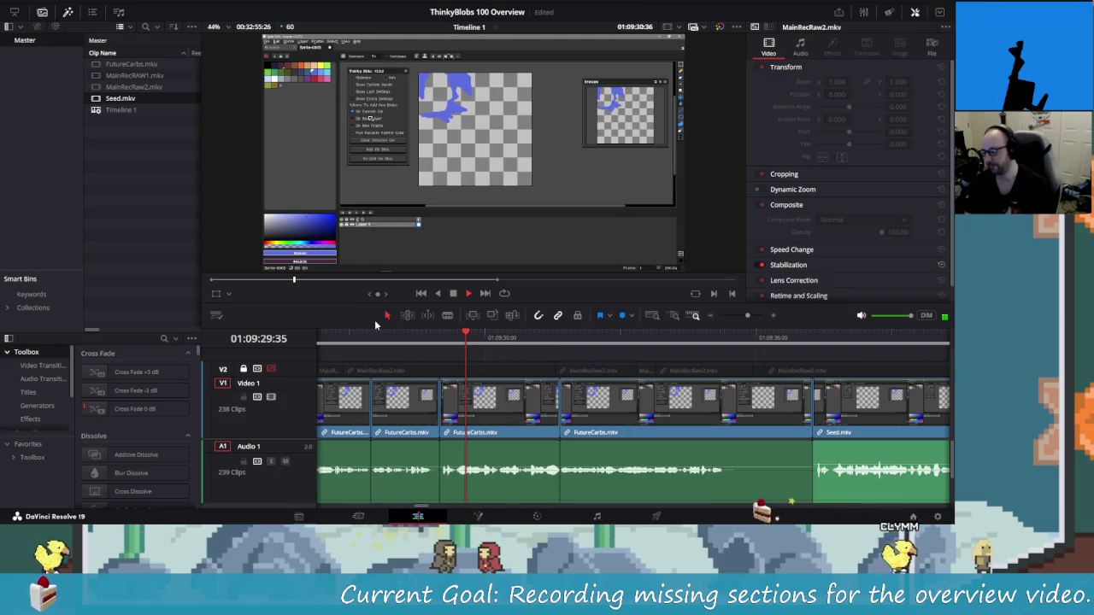
pyautogui.press('l')
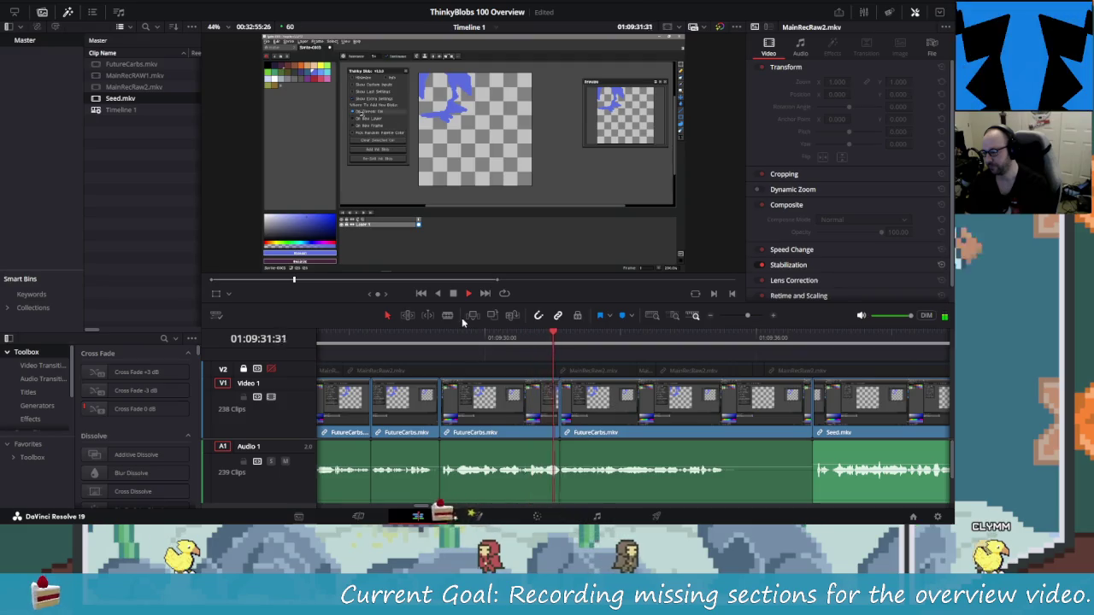
pyautogui.press('space')
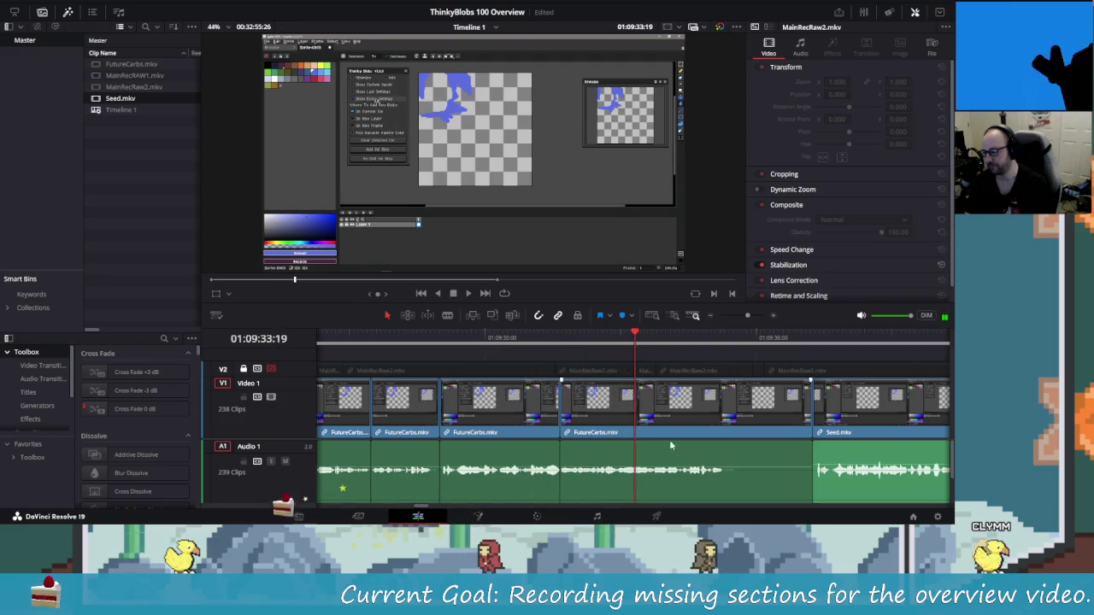
pyautogui.click(639, 418)
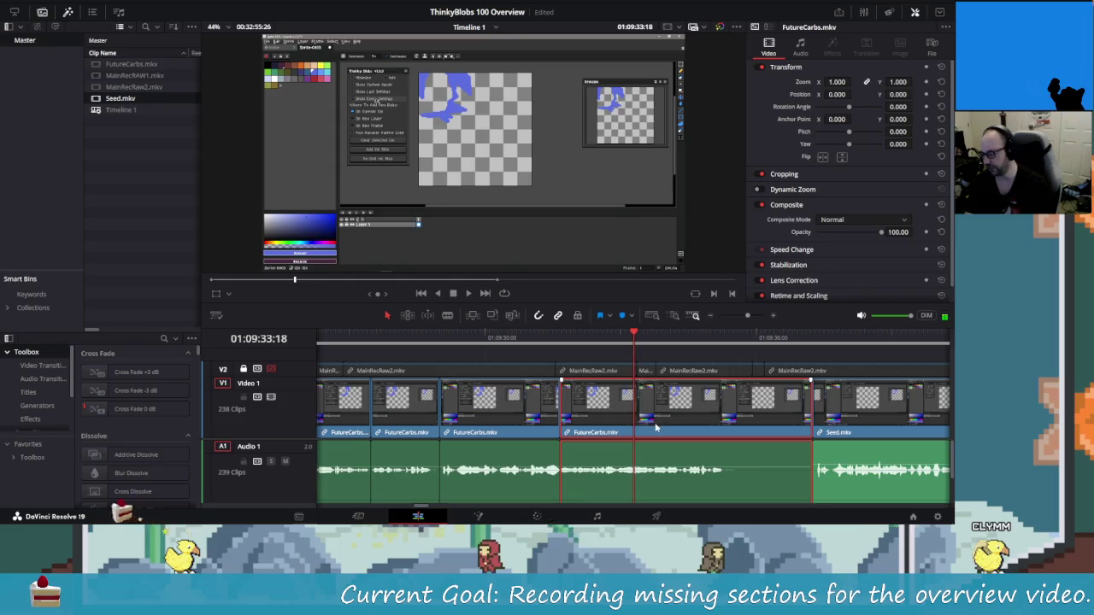
pyautogui.press('Delete')
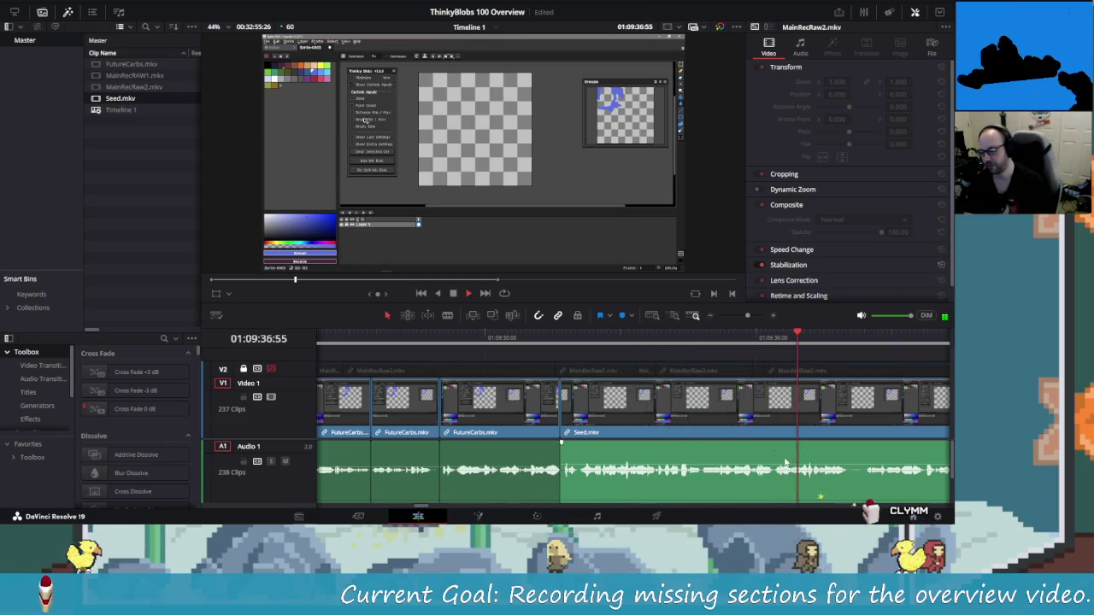
# Review backward and add a cut in Seed.mkv near 01:09:38.
pyautogui.press('j')
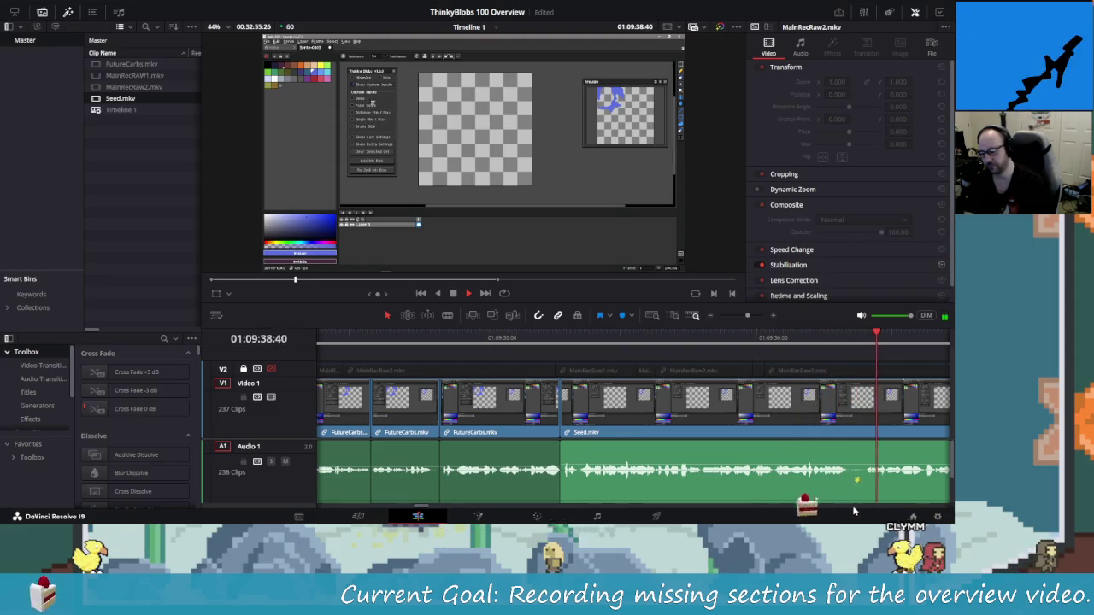
pyautogui.press('k')
pyautogui.hotkey('shift', 'Left')
pyautogui.hotkey('shift', 'Left')
pyautogui.hotkey('shift', 'Left')
pyautogui.hotkey('shift', 'Right')
pyautogui.hotkey('shift', 'Right')
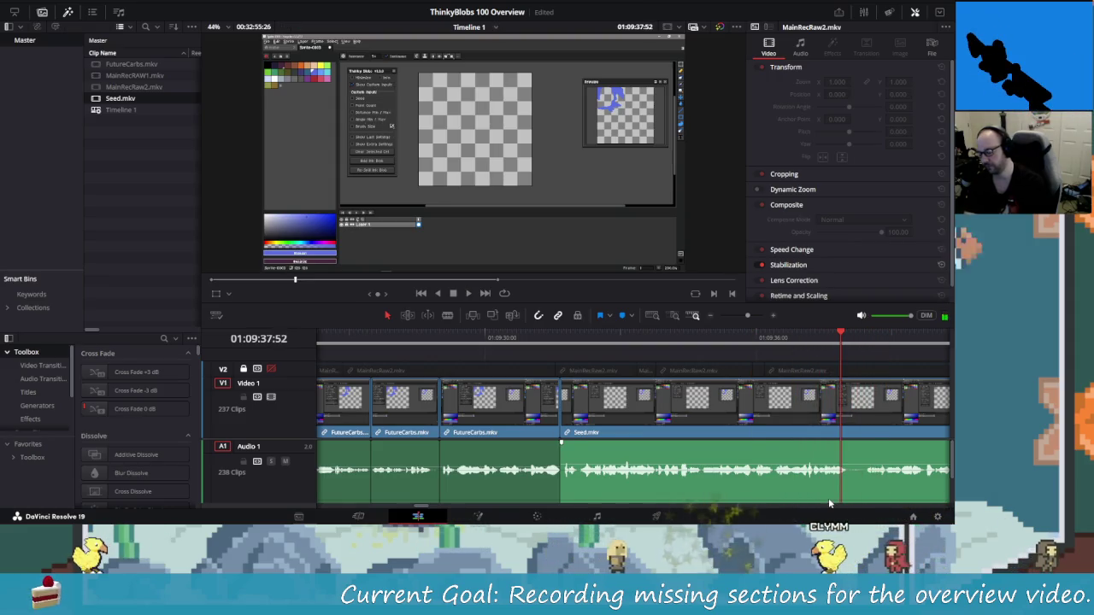
pyautogui.press('Right')
pyautogui.press('Right')
pyautogui.press('Right')
pyautogui.hotkey('ctrl', '\\')
pyautogui.press('Right')
pyautogui.press('Right')
pyautogui.press('Right')
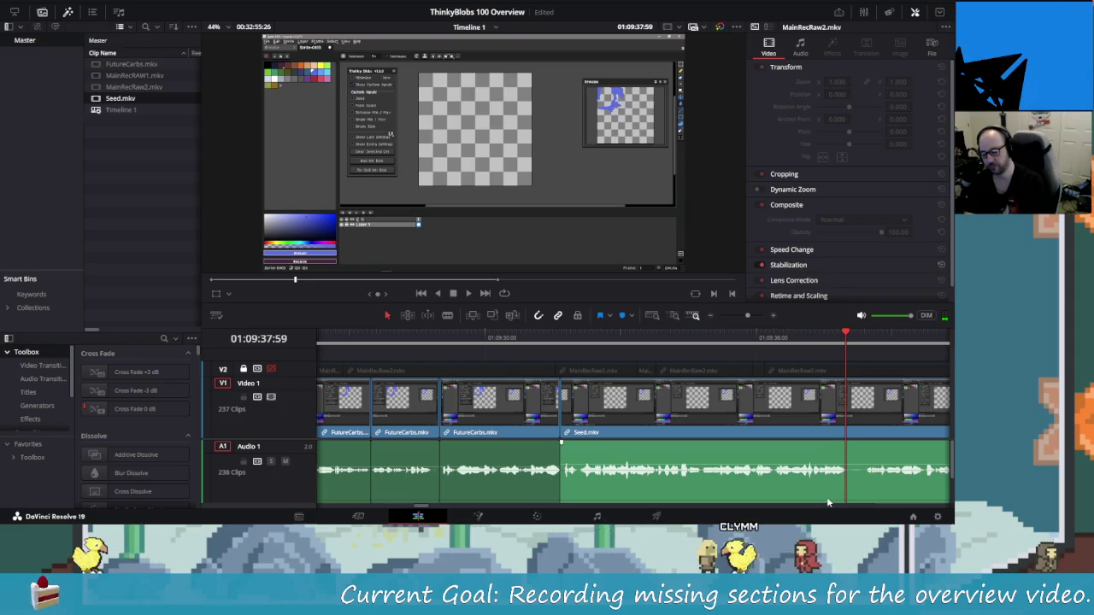
# Add another cut a few frames later, undo it, and replay the stretch before it.
pyautogui.press('Right')
pyautogui.press('Right')
pyautogui.press('Right')
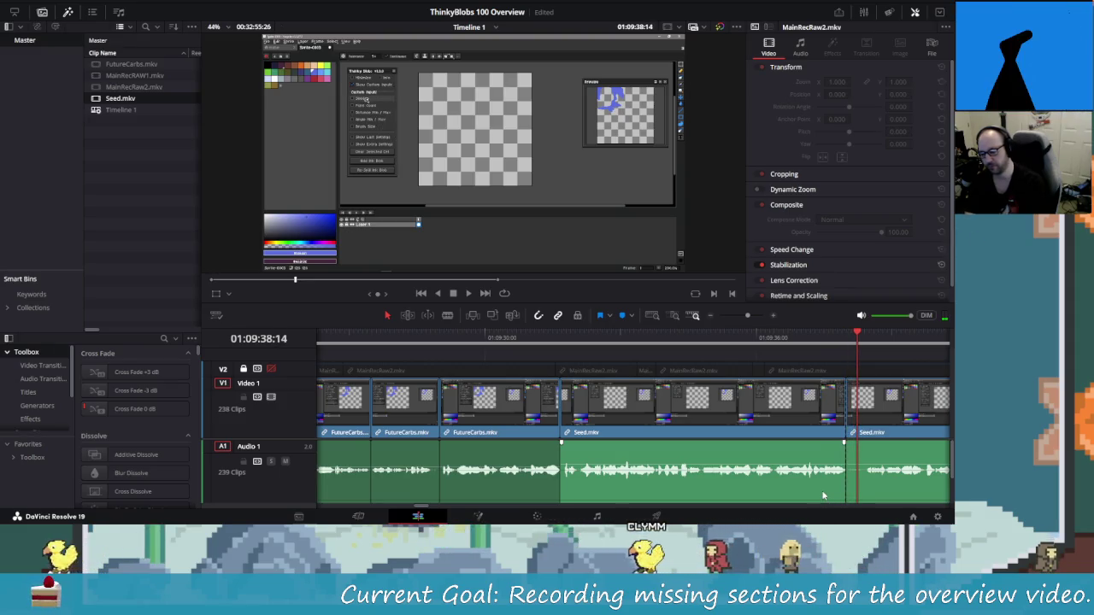
pyautogui.press('Right')
pyautogui.press('Right')
pyautogui.press('Right')
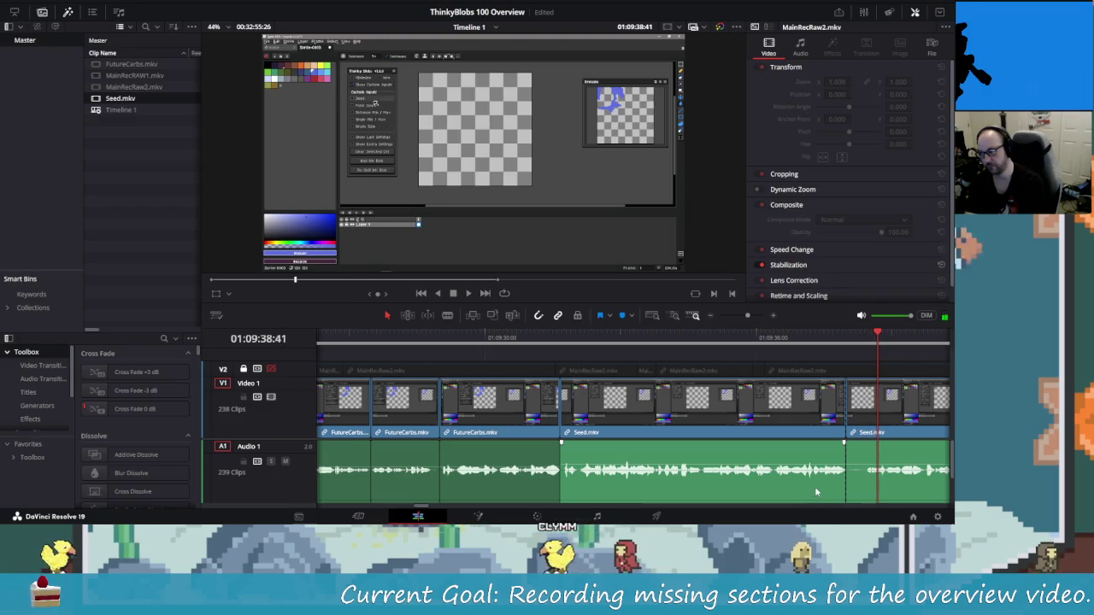
pyautogui.hotkey('ctrl', '\\')
pyautogui.press('Left')
pyautogui.press('Left')
pyautogui.press('Left')
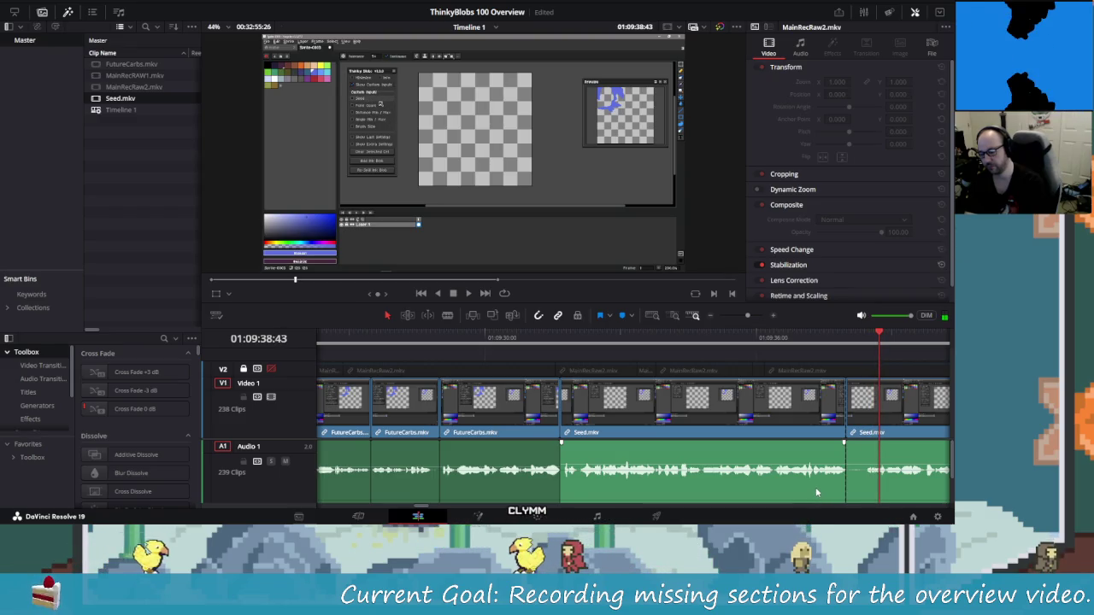
pyautogui.hotkey('ctrl', 'z')
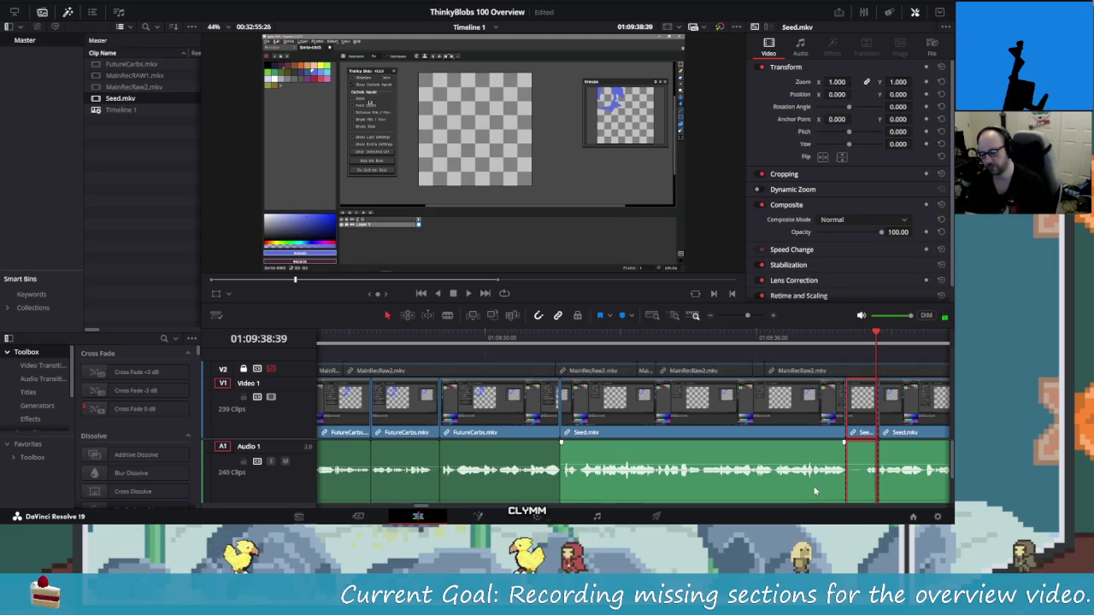
pyautogui.hotkey('shift', 'Left')
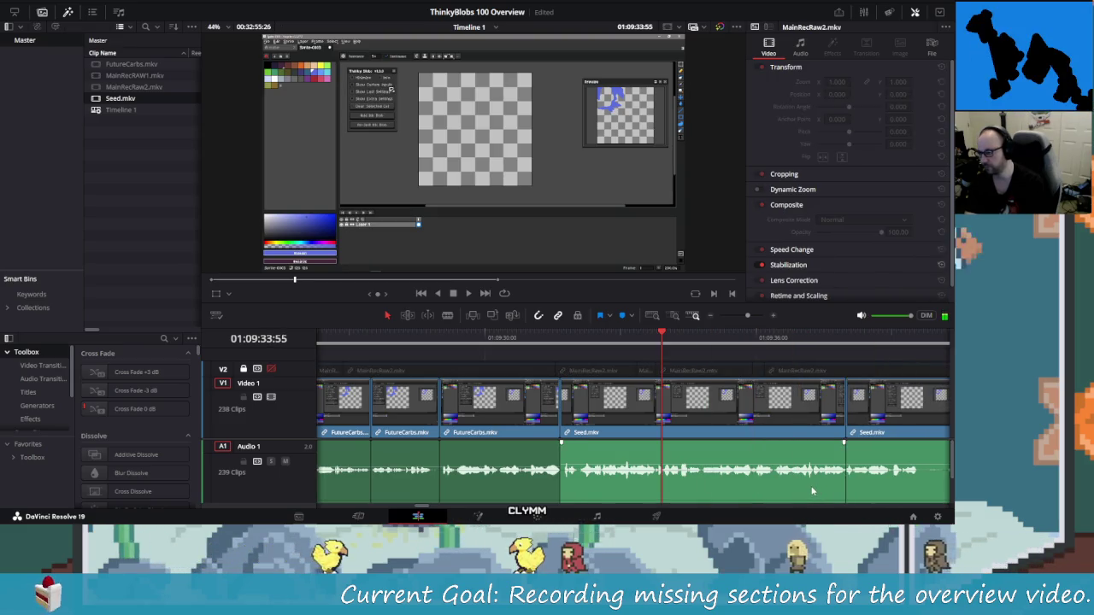
pyautogui.press('space')
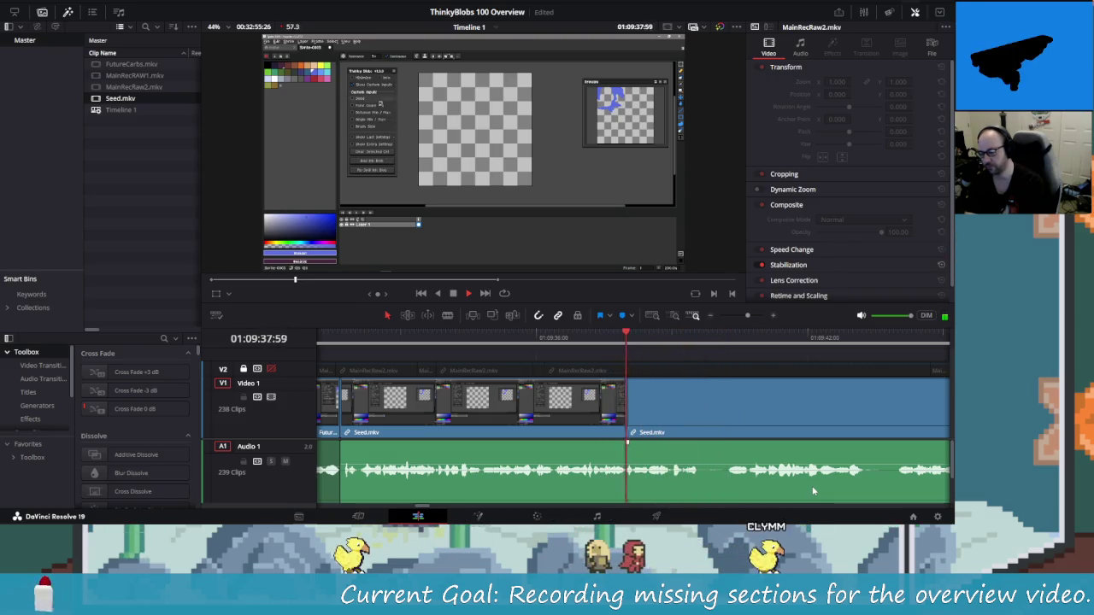
# Blade Seed.mkv at both ends of the unwanted stretch near 01:09:39:35 and ripple-delete it.
pyautogui.press('space')
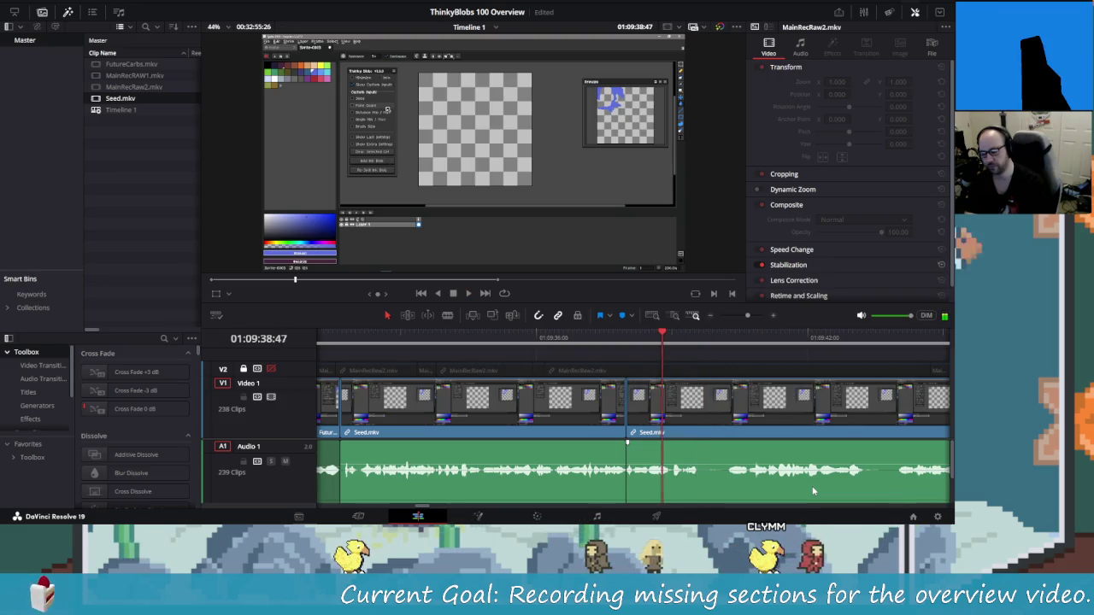
pyautogui.hotkey('shift', 'Right')
pyautogui.press('Left')
pyautogui.press('Left')
pyautogui.press('Left')
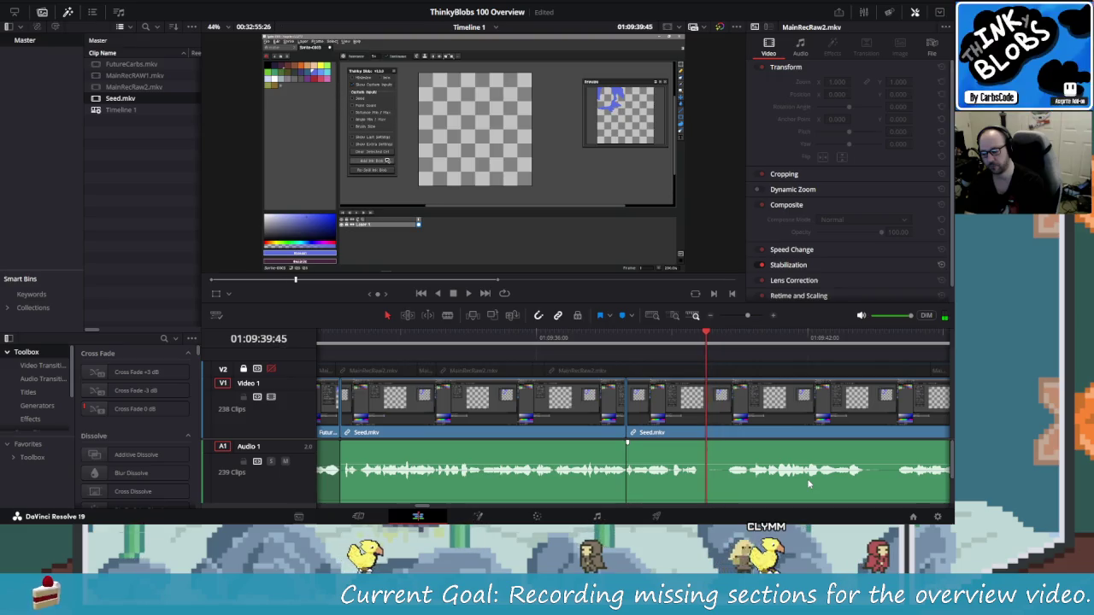
pyautogui.press('Right')
pyautogui.press('Right')
pyautogui.press('Right')
pyautogui.hotkey('ctrl', 'b')
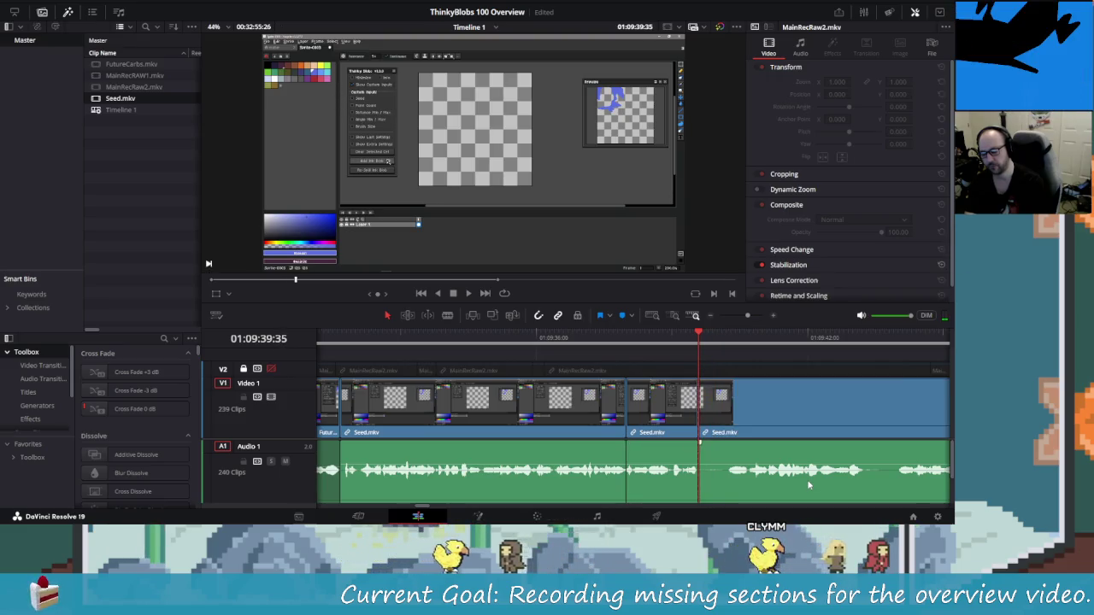
pyautogui.press('Right')
pyautogui.press('Right')
pyautogui.press('Right')
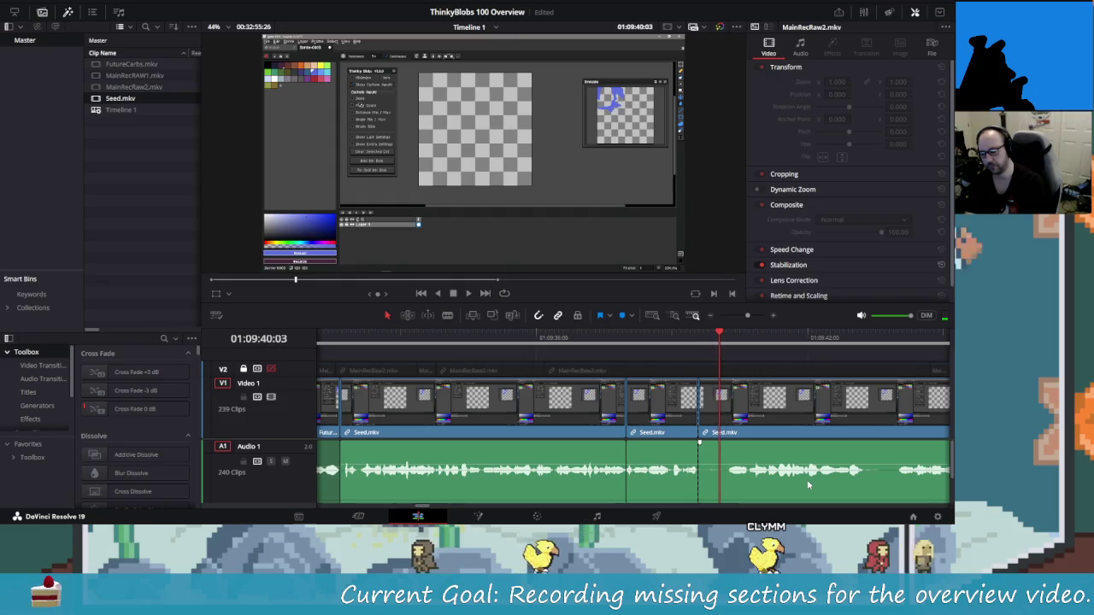
pyautogui.press('Right')
pyautogui.press('Right')
pyautogui.press('Right')
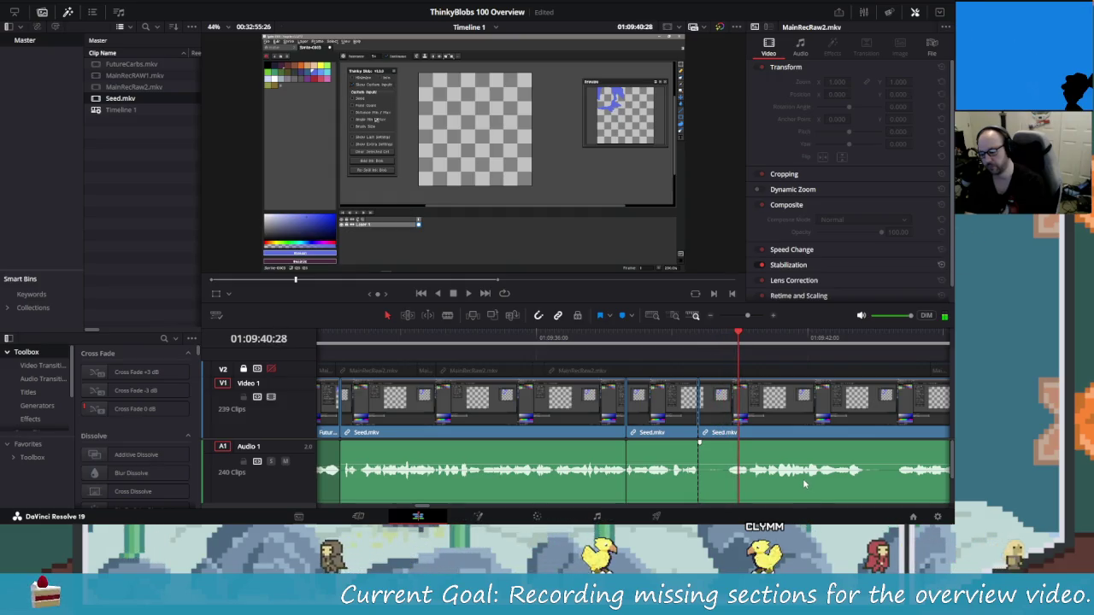
pyautogui.press('Right')
pyautogui.press('Right')
pyautogui.press('Right')
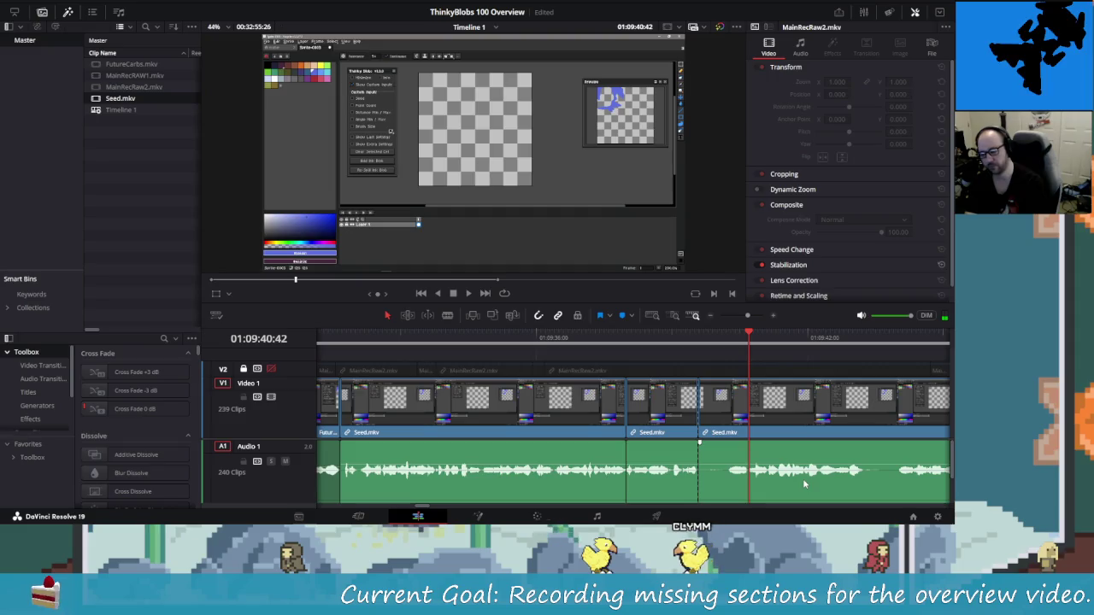
pyautogui.press('Left')
pyautogui.press('Left')
pyautogui.press('Left')
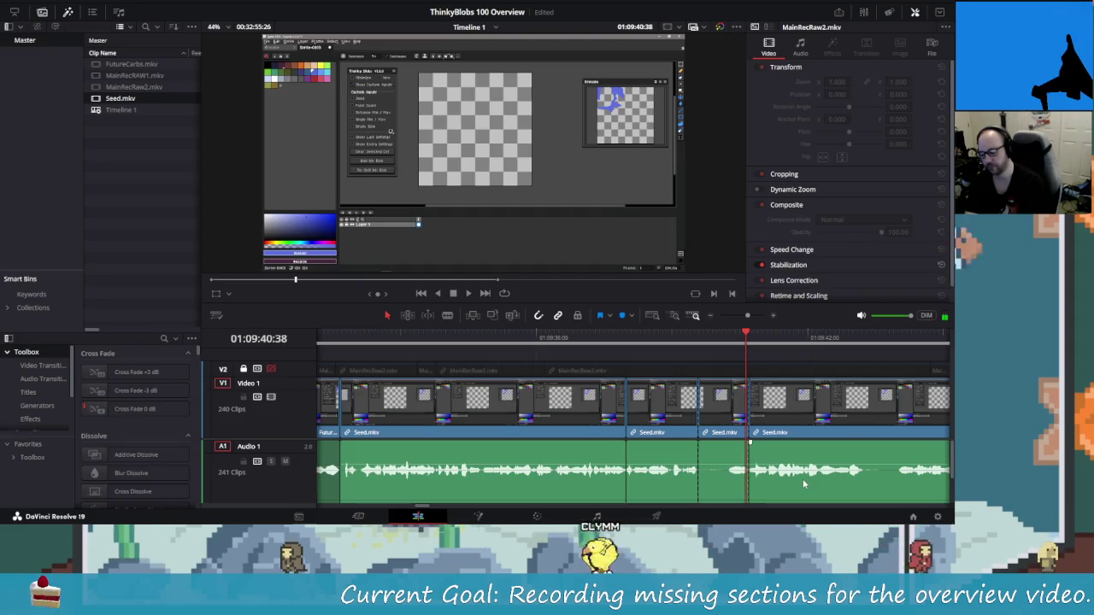
pyautogui.hotkey('ctrl', 'b')
pyautogui.press('Delete')
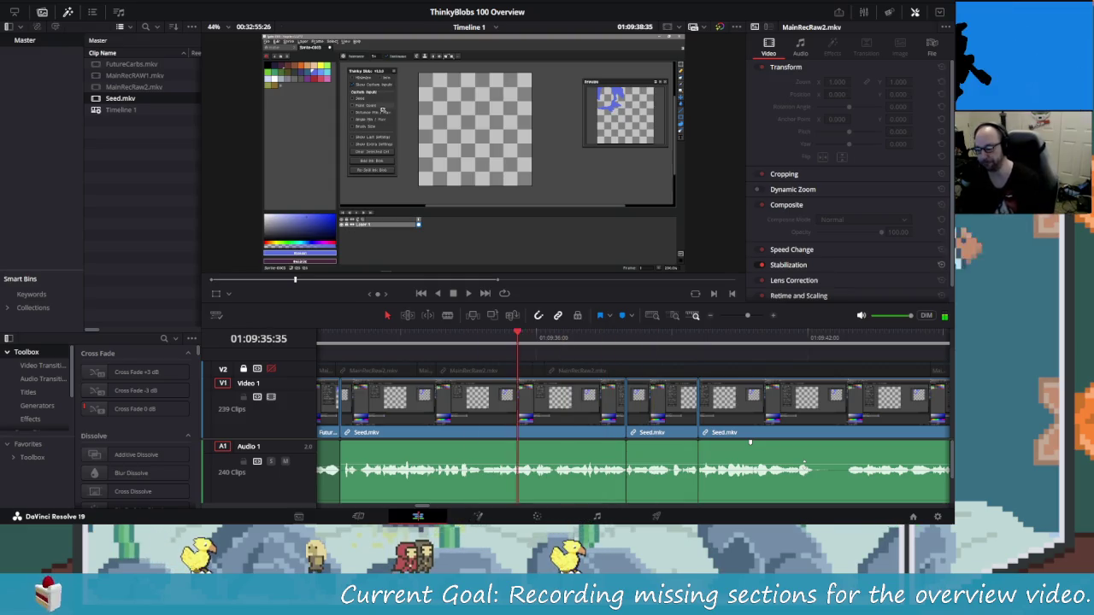
pyautogui.hotkey('shift', 'Left')
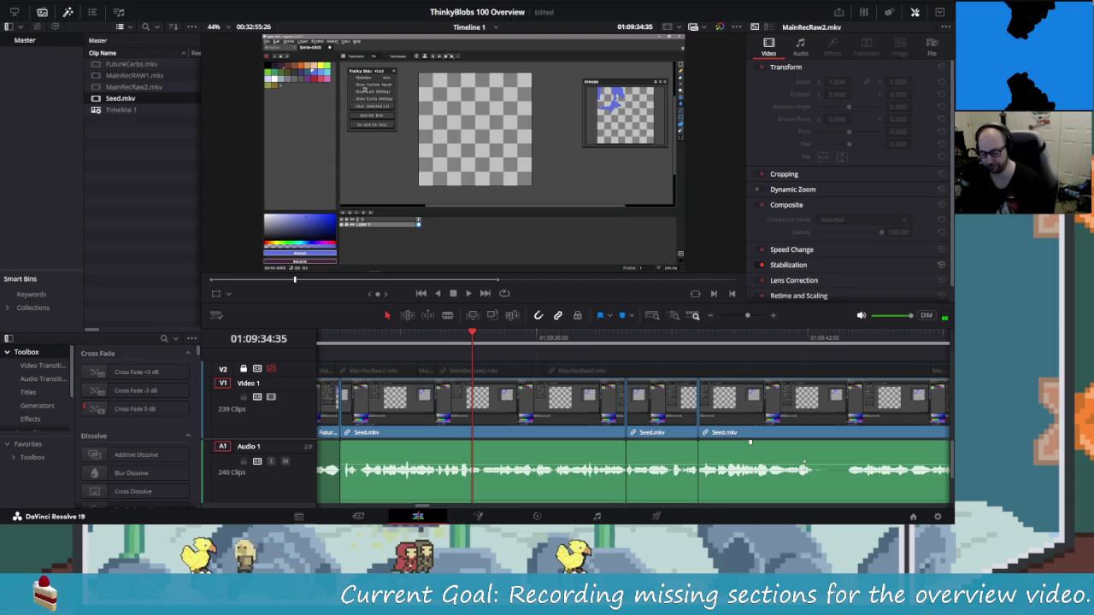
pyautogui.press('space')
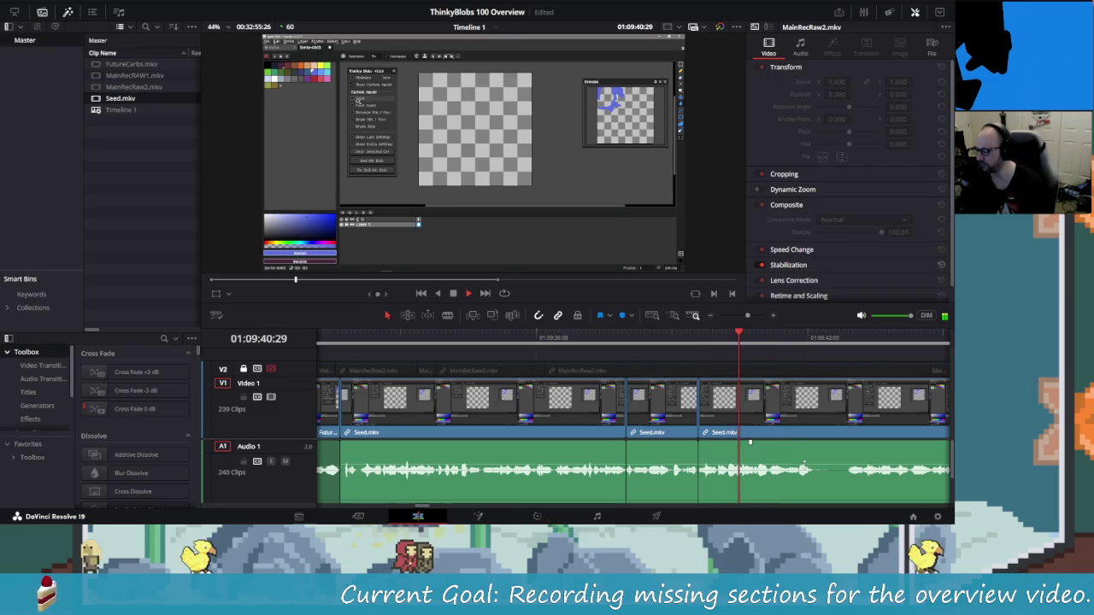
pyautogui.press('j')
pyautogui.press('j')
pyautogui.press('j')
pyautogui.press('l')
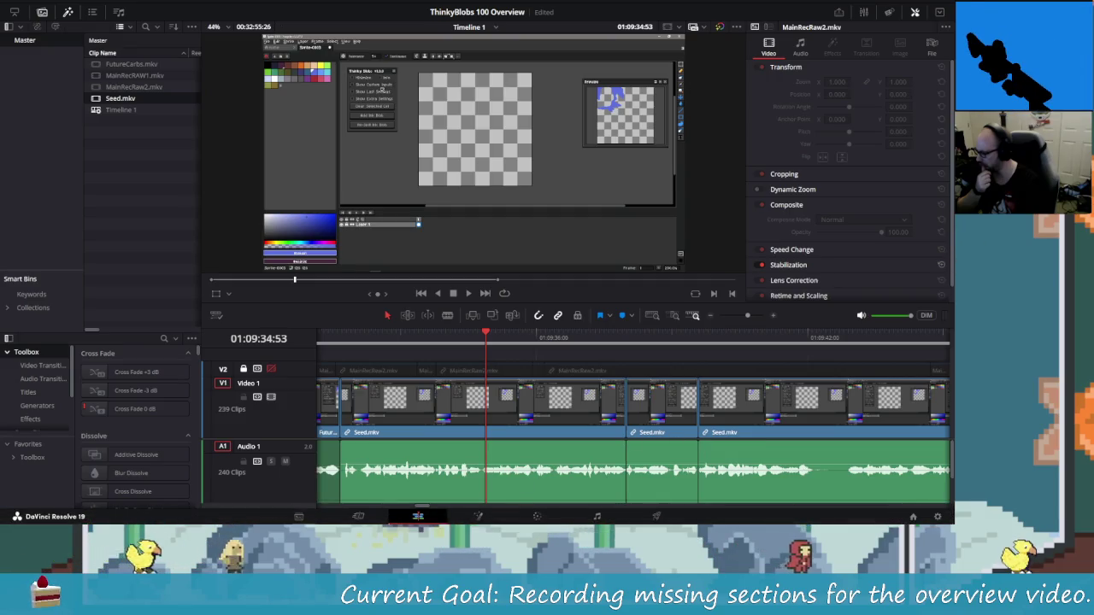
pyautogui.moveTo(305, 515)
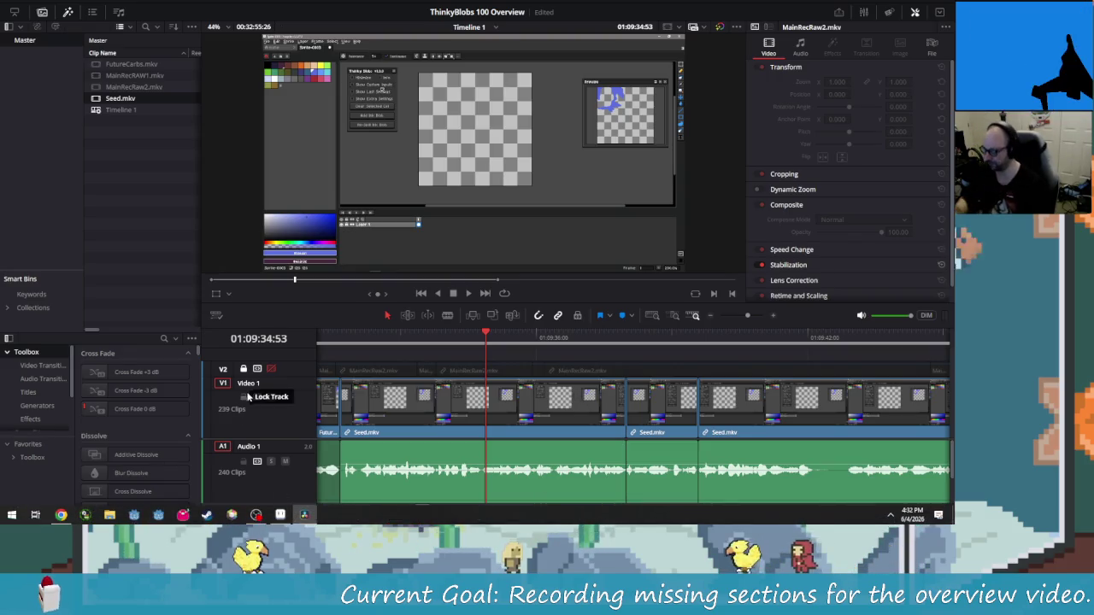
pyautogui.press('super+Tab')
pyautogui.click(139, 22)
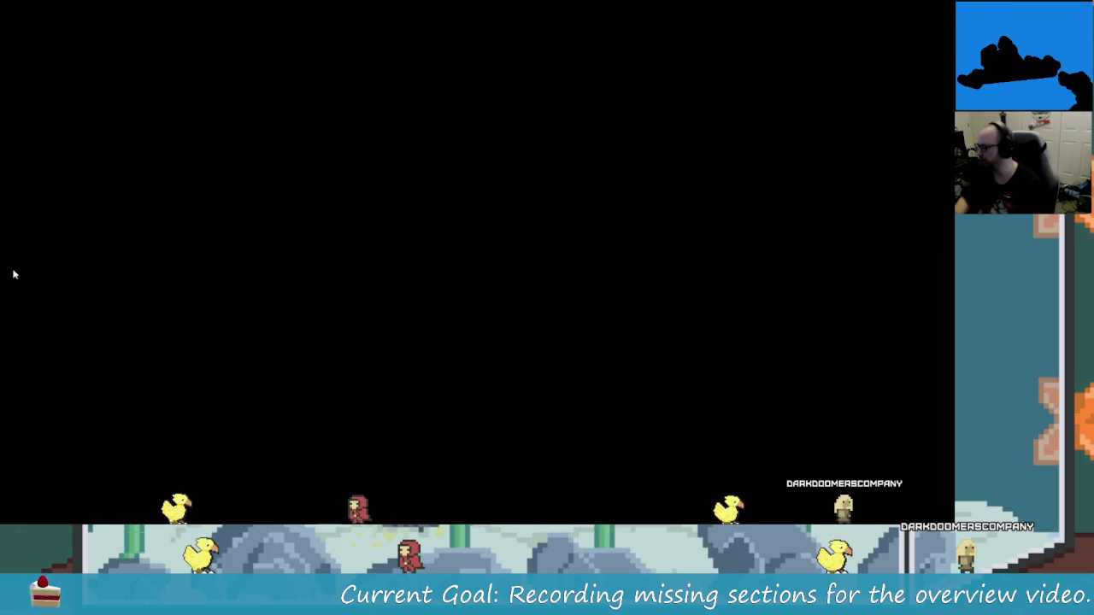
# Open and close Start, then switch to the virtual desktop running DaVinci Resolve.
pyautogui.press('super')
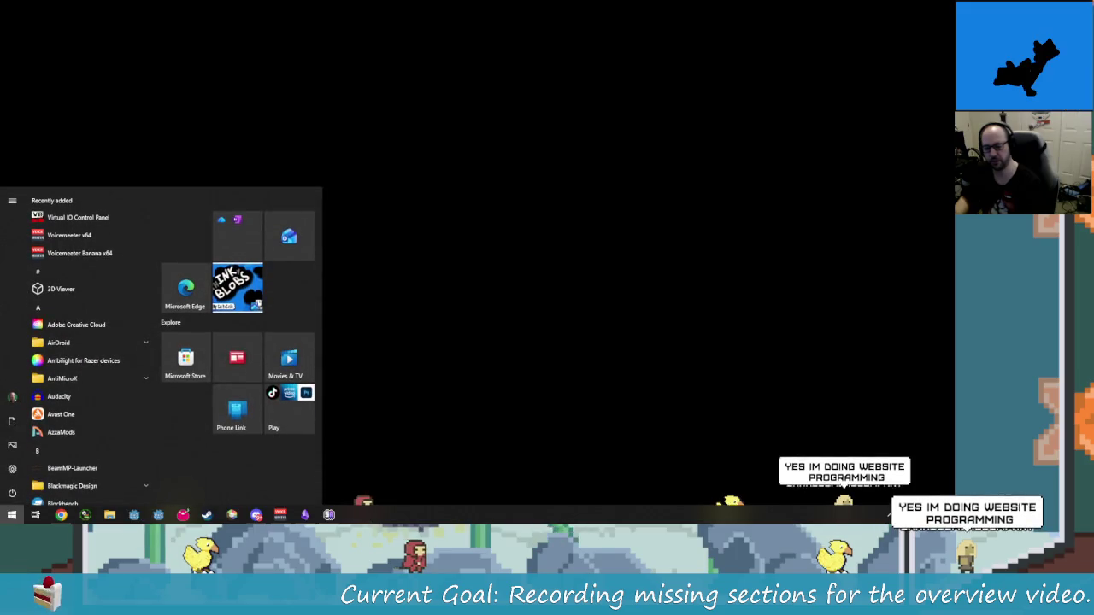
pyautogui.click(267, 267)
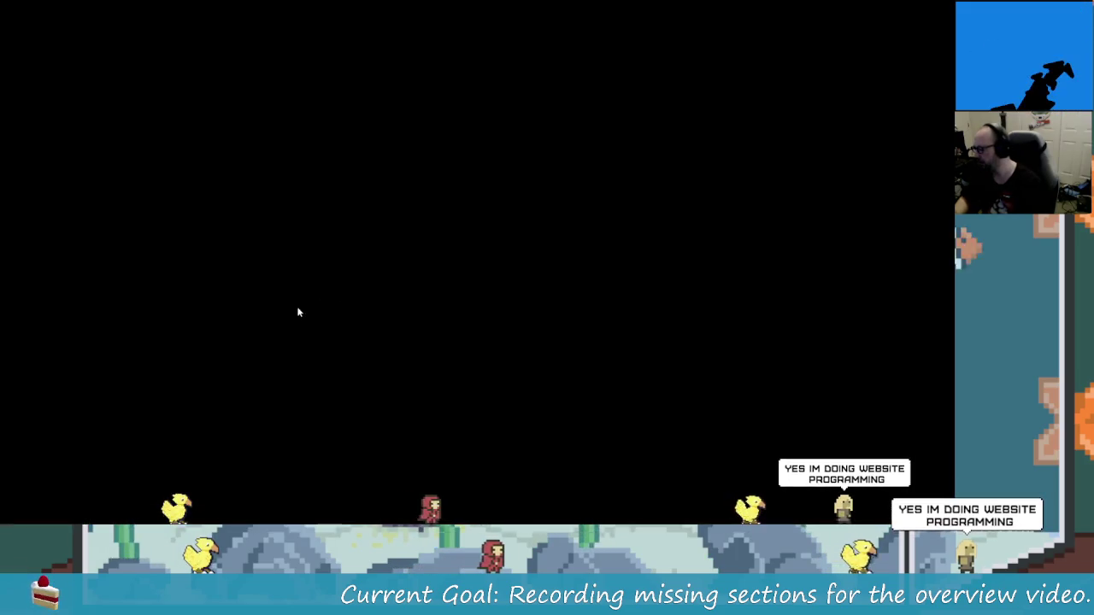
pyautogui.press('super+Tab')
pyautogui.press('ctrl+super+Left')
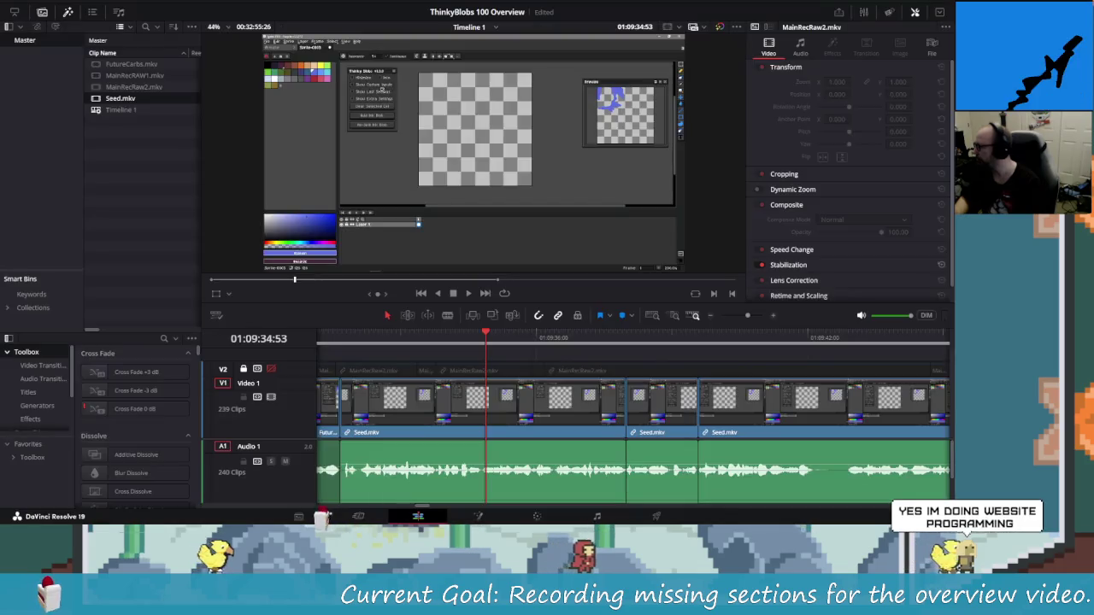
# Set DaVinci Resolve's output to Desktop (VB-Audio Cable A) in App volume preferences, then minimize Settings.
pyautogui.click(890, 515)
pyautogui.rightClick(930, 478)
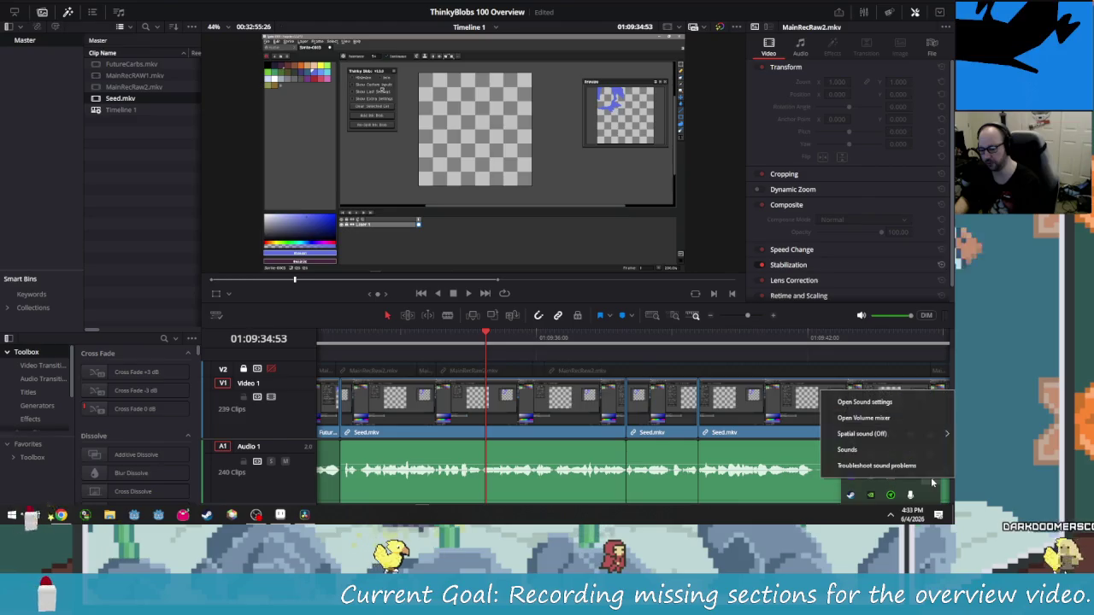
pyautogui.click(889, 407)
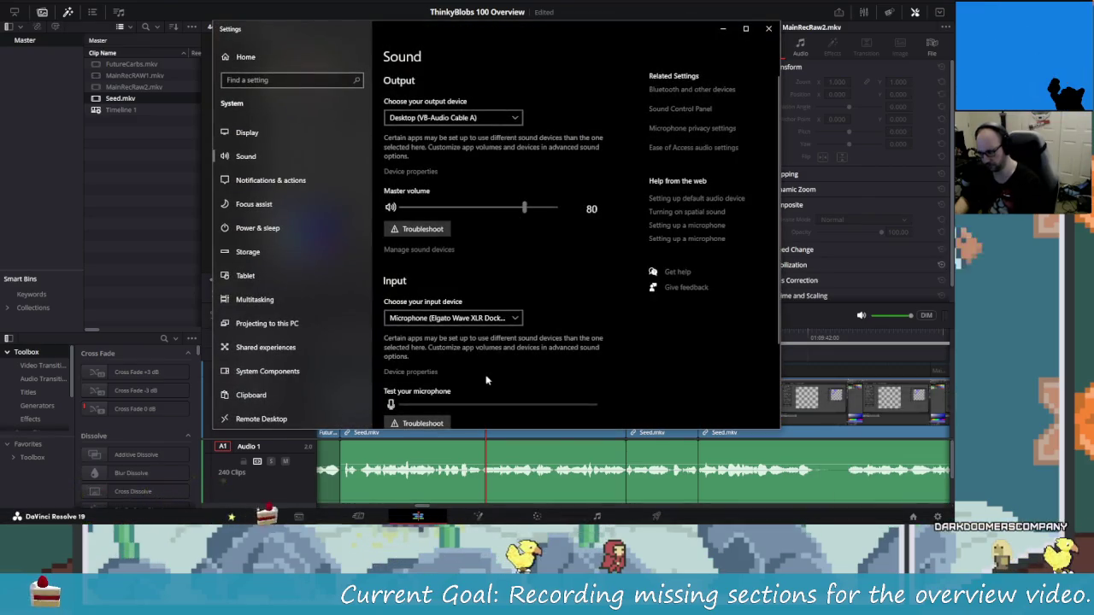
pyautogui.scroll(-3, 462, 384)
pyautogui.click(462, 383)
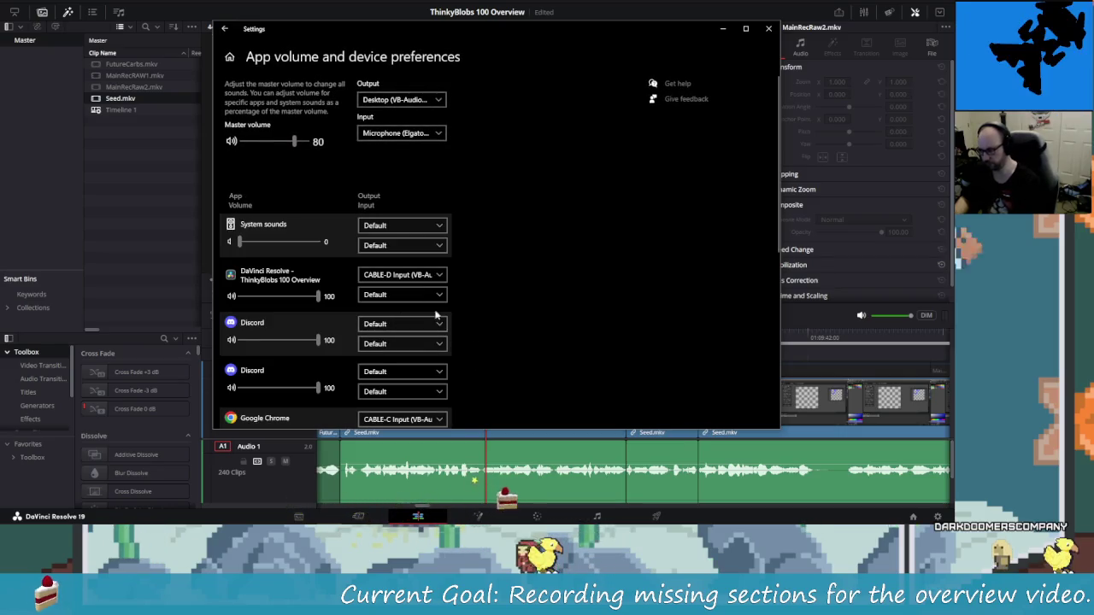
pyautogui.click(432, 275)
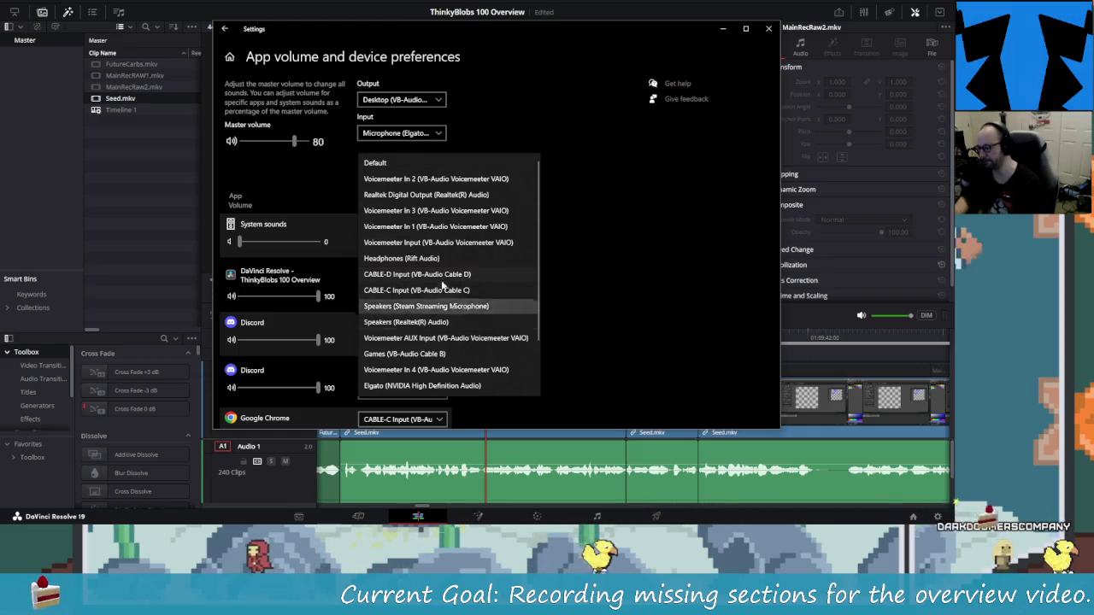
pyautogui.scroll(-1, 434, 290)
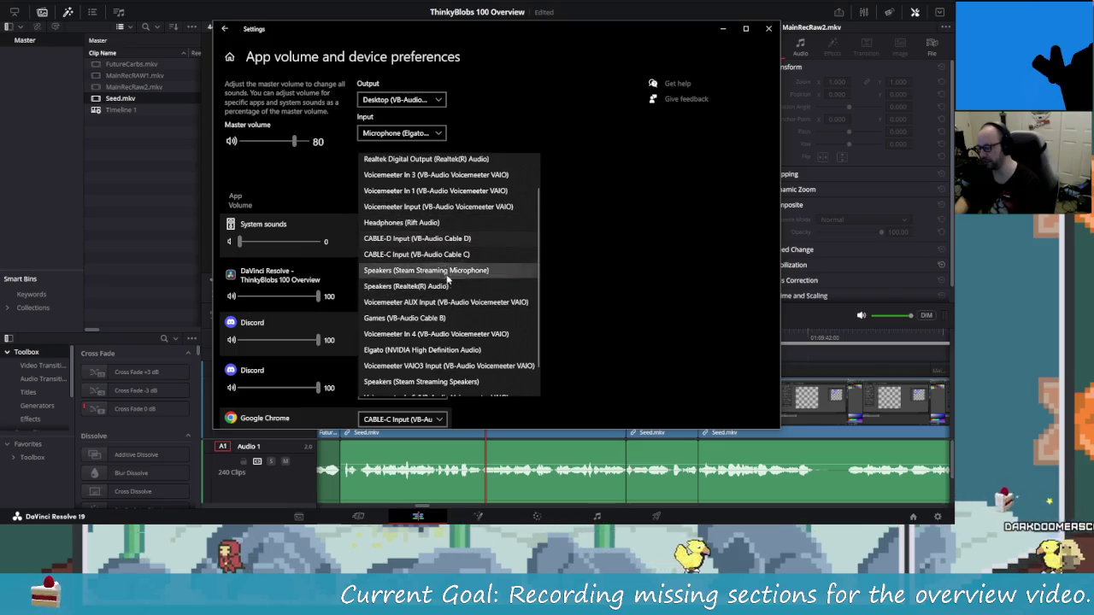
pyautogui.scroll(-1, 461, 351)
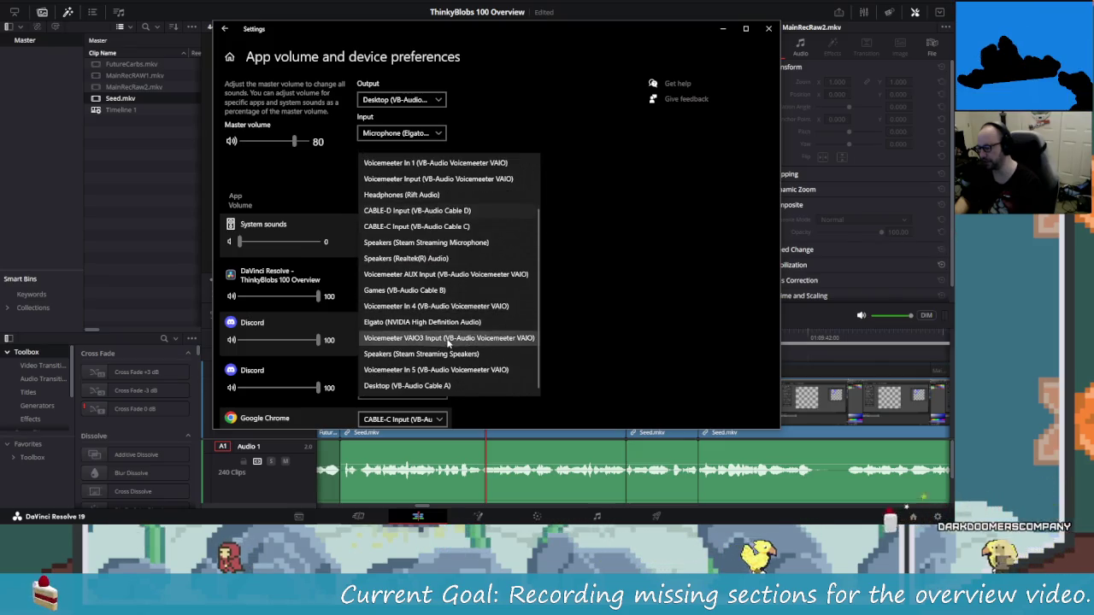
pyautogui.click(441, 386)
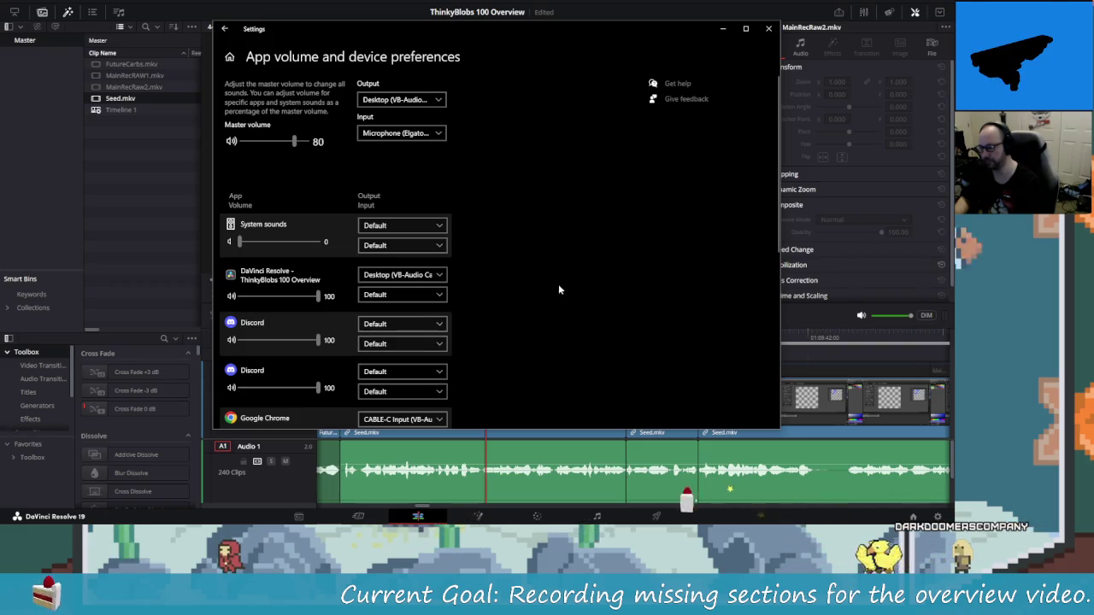
pyautogui.click(722, 28)
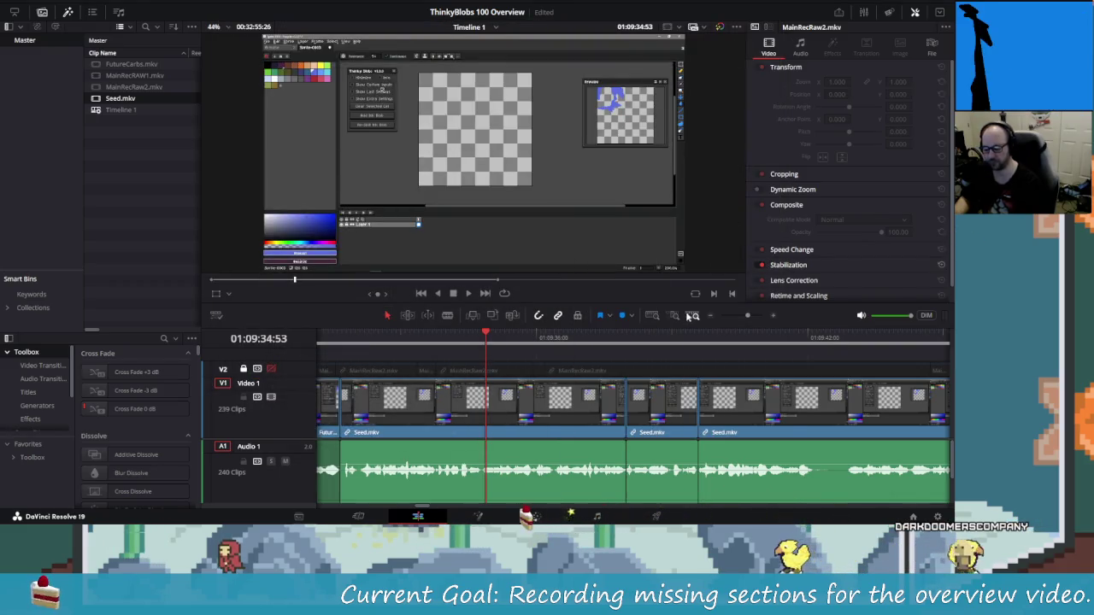
# Back in Resolve, play through the Seed.mkv cuts while toggling DIM on and off.
pyautogui.hotkey('alt', 'Tab')
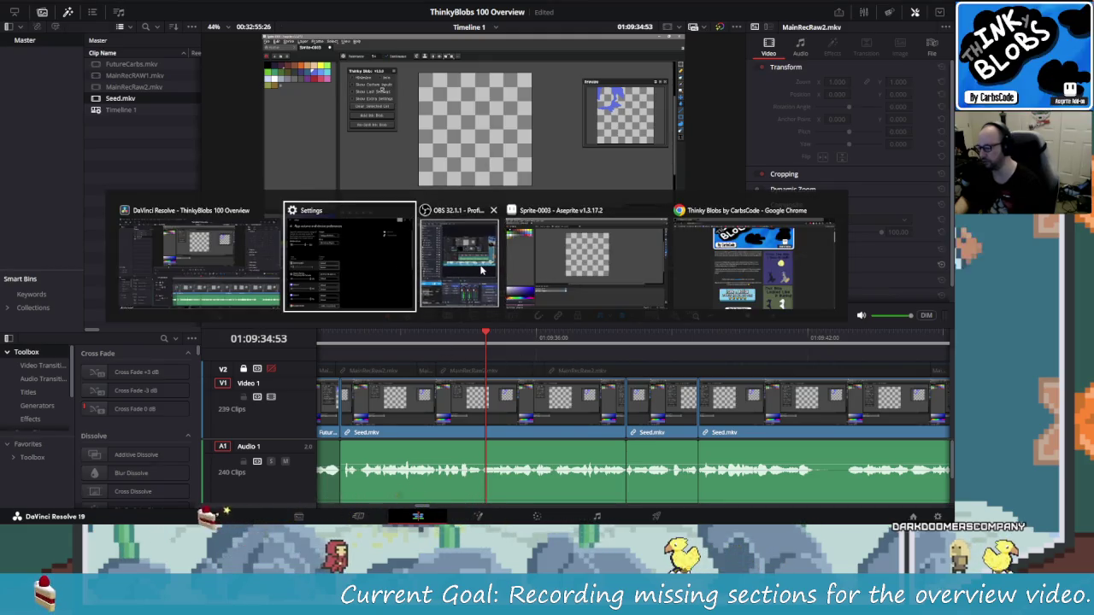
pyautogui.press('Escape')
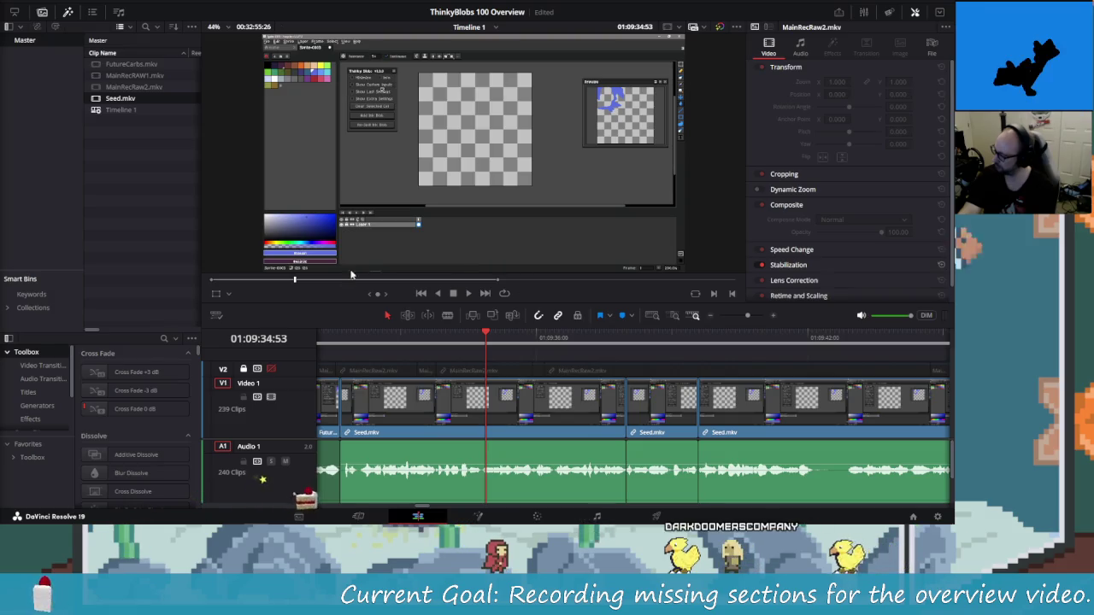
pyautogui.press('space')
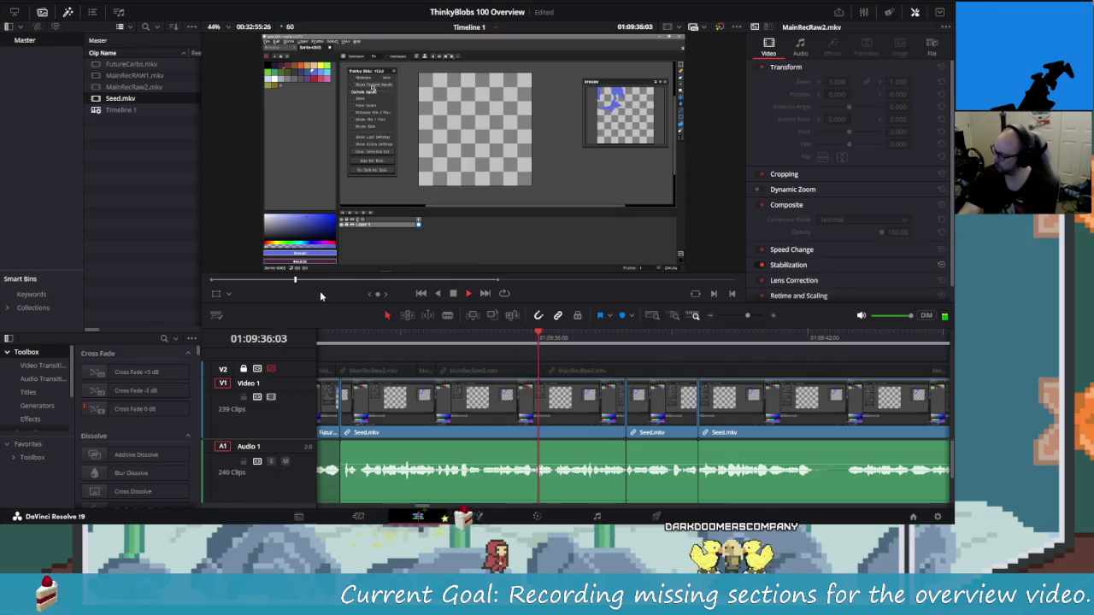
pyautogui.press('space')
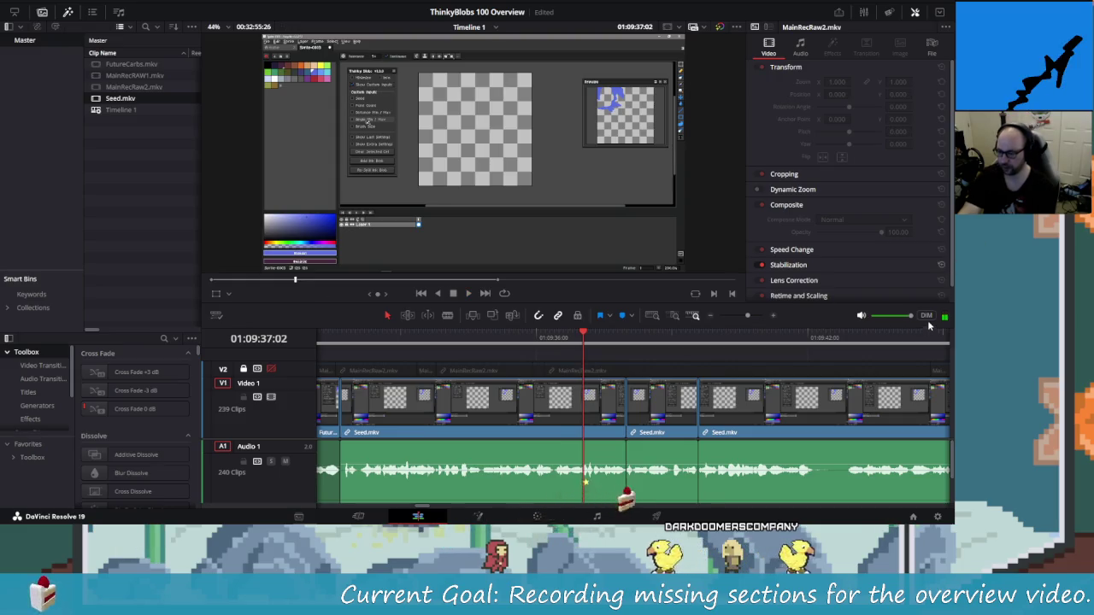
pyautogui.click(927, 315)
pyautogui.press('space')
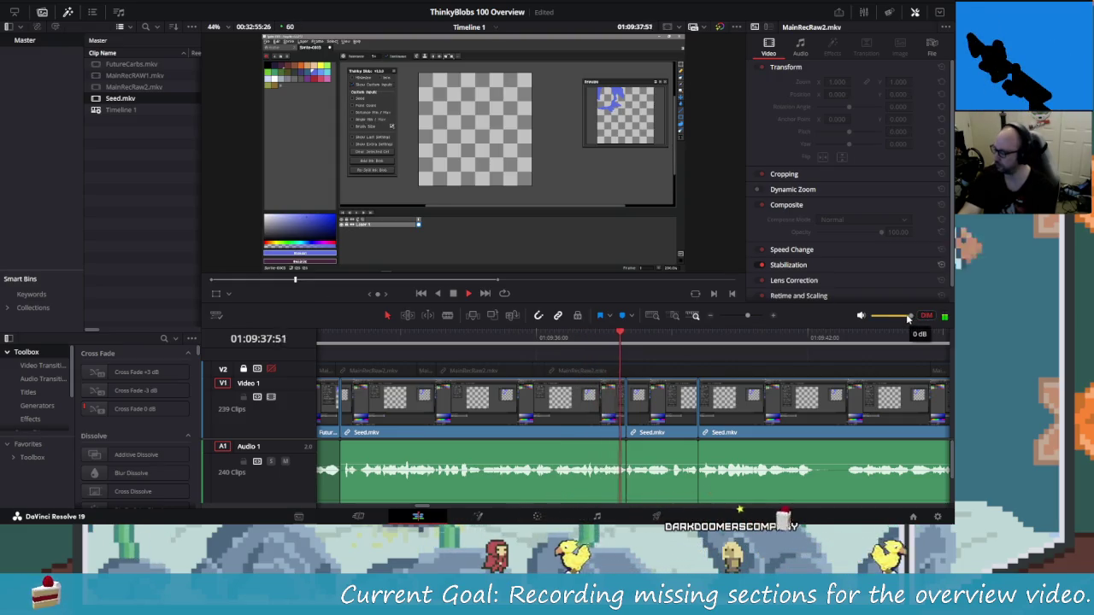
pyautogui.press('space')
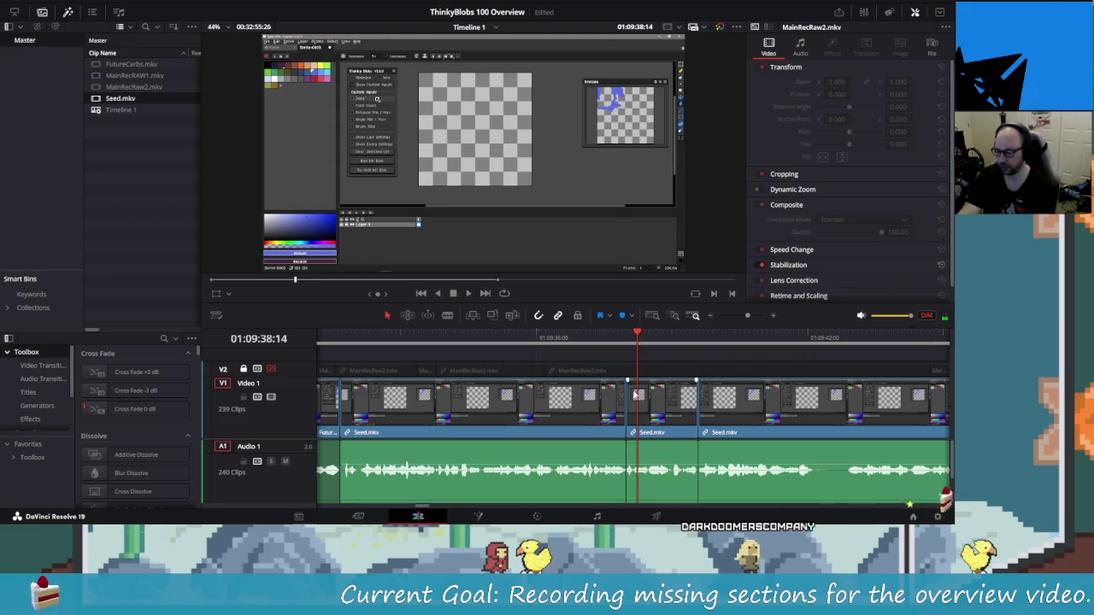
pyautogui.hotkey('shift', 'Left')
pyautogui.hotkey('shift', 'Left')
pyautogui.hotkey('shift', 'Left')
pyautogui.hotkey('shift', 'Left')
pyautogui.click(927, 316)
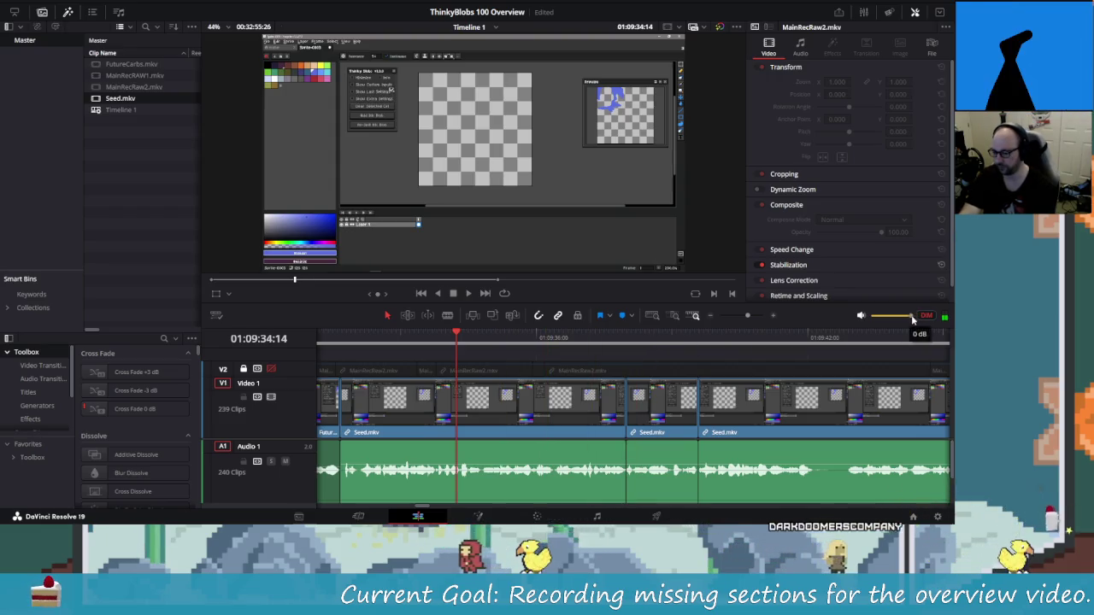
pyautogui.press('space')
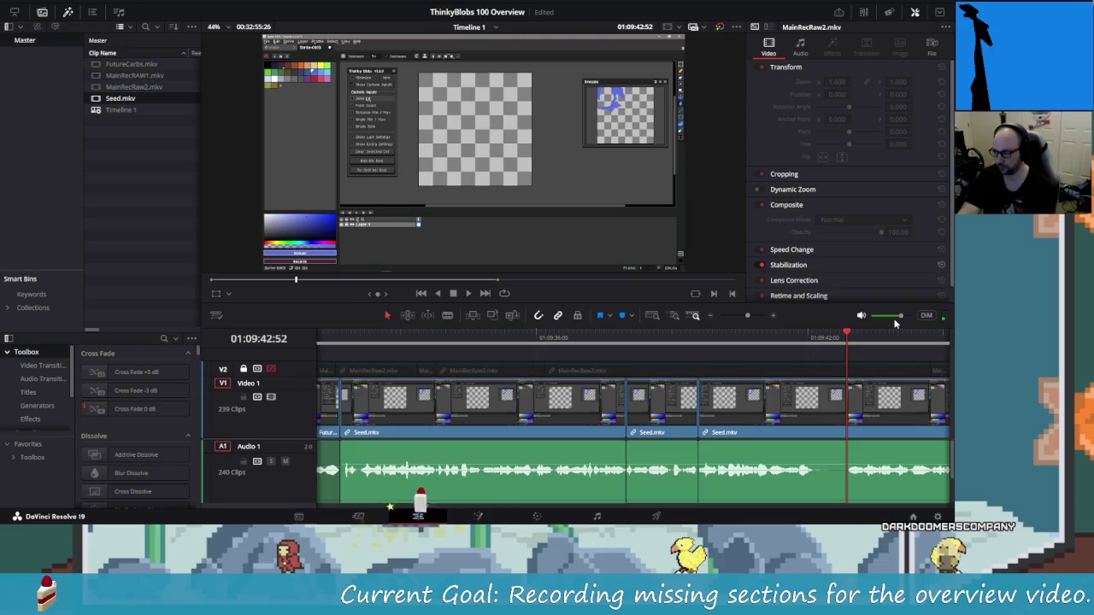
# Split Seed.mkv at both ends of the pause near 01:09:42, ripple-delete it, and replay the join.
pyautogui.click(851, 336)
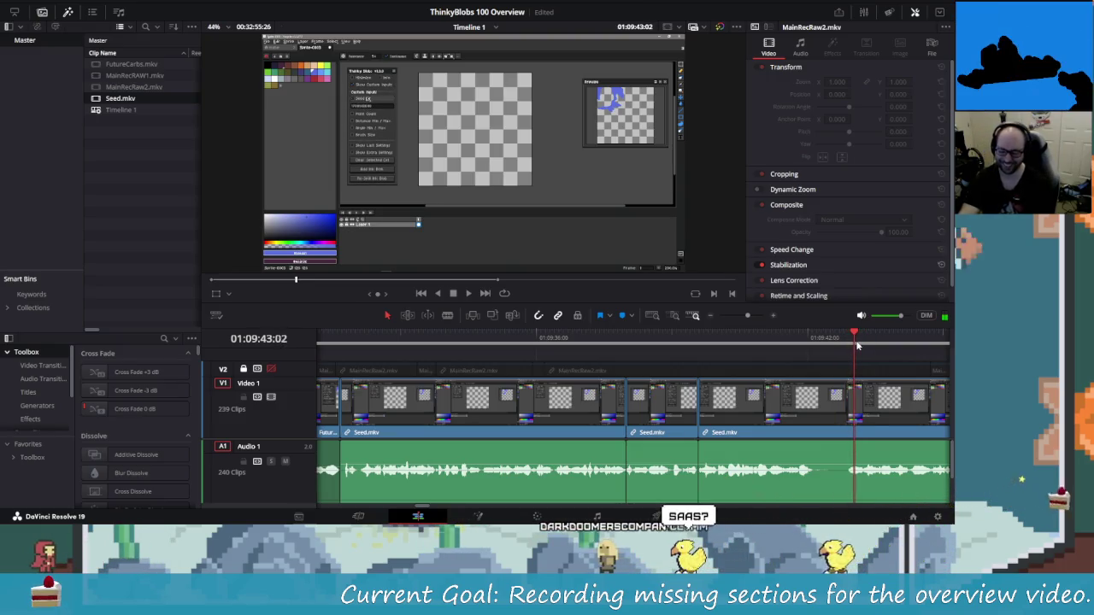
pyautogui.press('space')
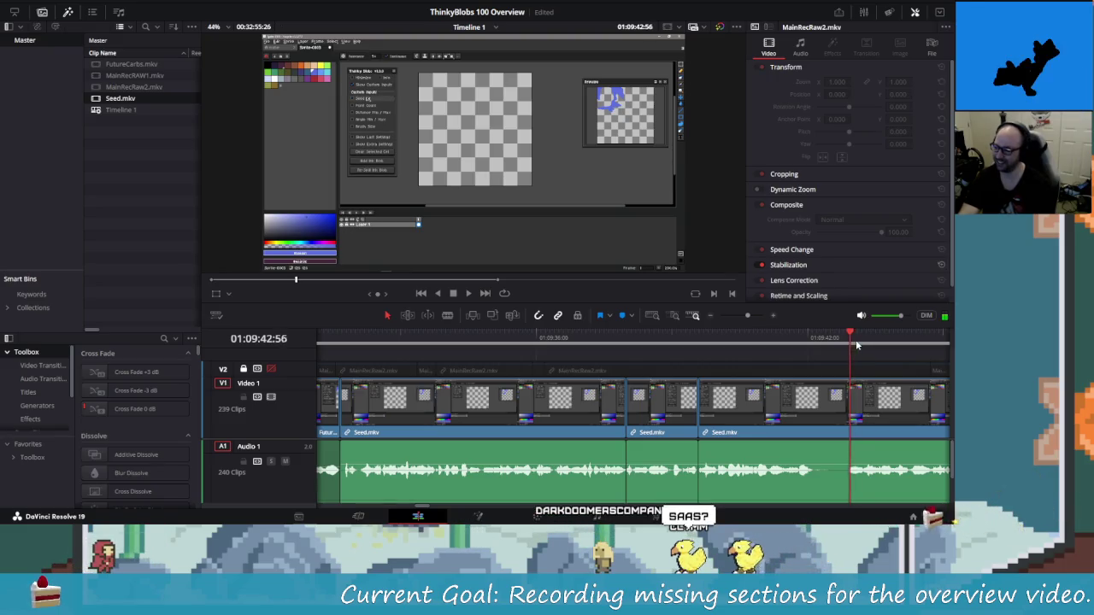
pyautogui.press('Left')
pyautogui.press('Left')
pyautogui.press('Left')
pyautogui.hotkey('ctrl', 'b')
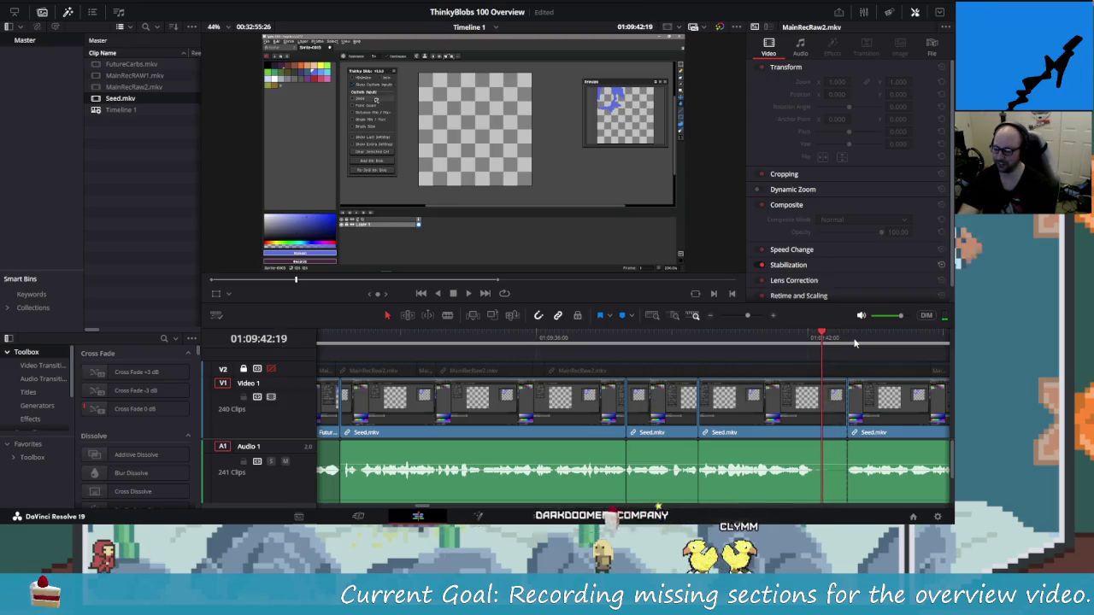
pyautogui.press('Right')
pyautogui.press('Right')
pyautogui.hotkey('ctrl', 'b')
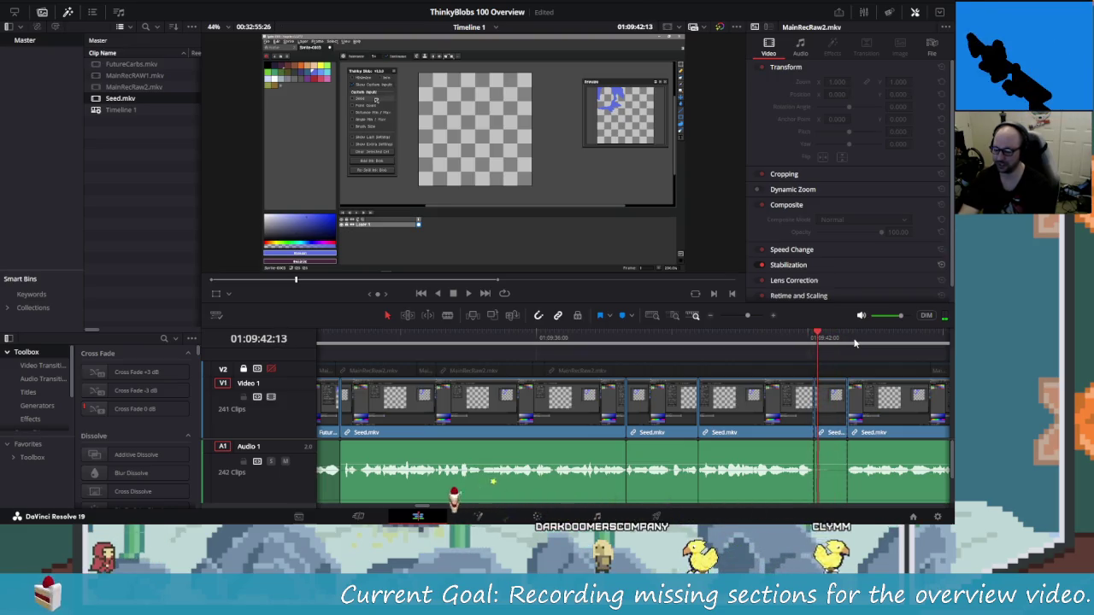
pyautogui.press('BackSpace')
pyautogui.press('Left')
pyautogui.press('Left')
pyautogui.press('Left')
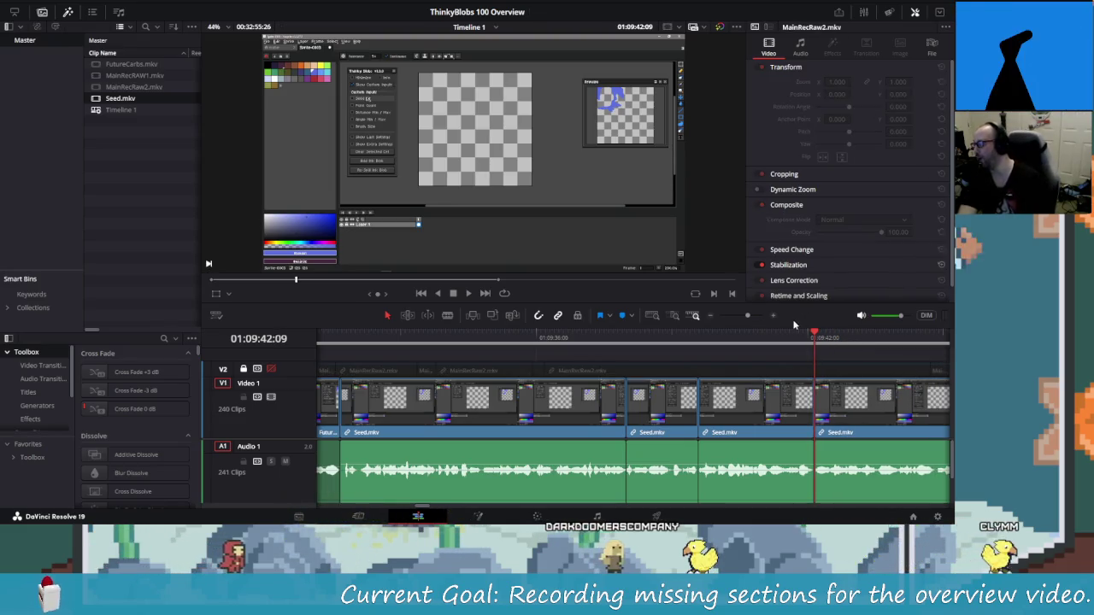
pyautogui.hotkey('shift', 'Left')
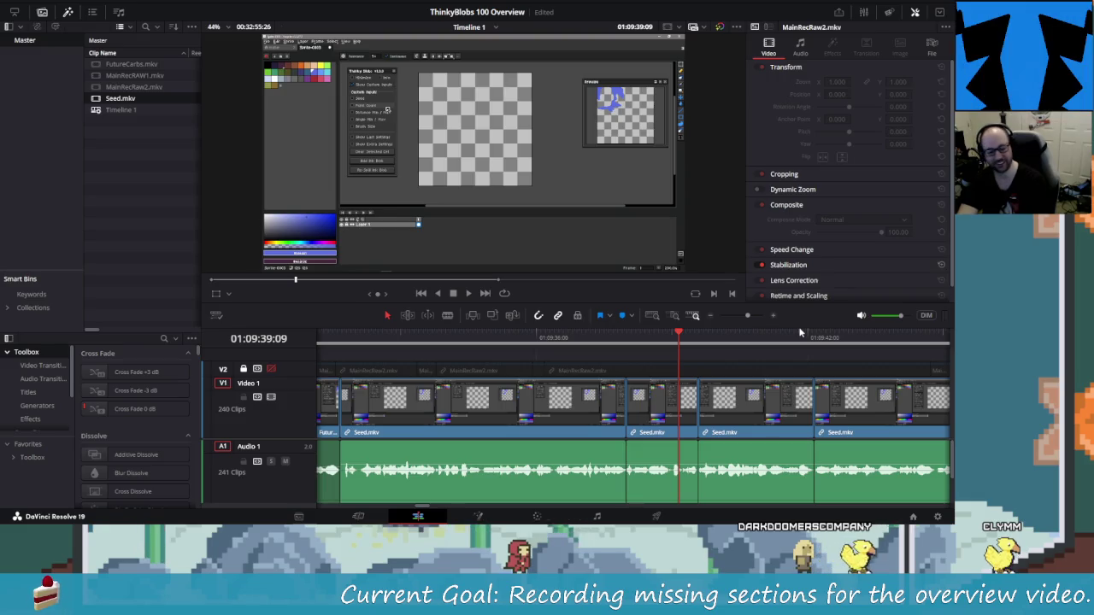
pyautogui.press('/')
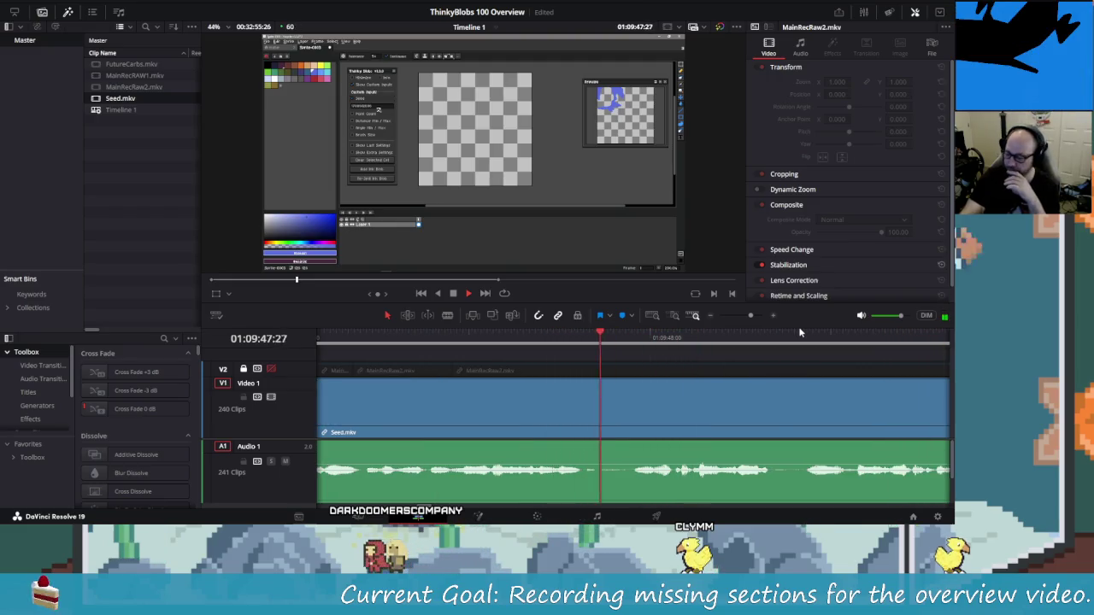
# Split Seed.mkv at the start and end of the next pause and delete the piece between.
pyautogui.press('space')
pyautogui.press('Down')
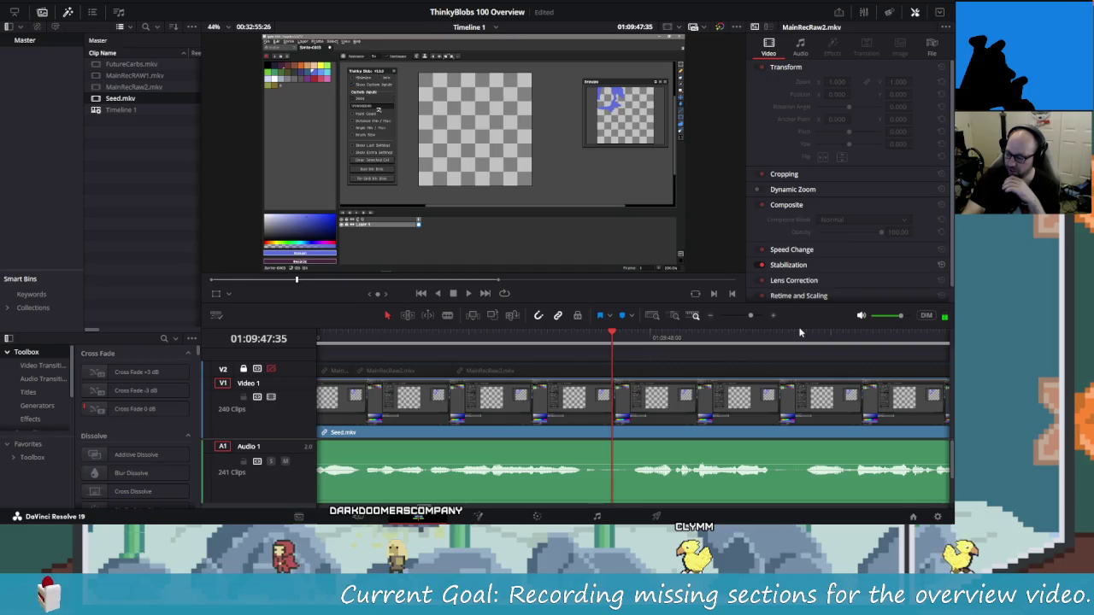
pyautogui.press('Left')
pyautogui.press('Left')
pyautogui.press('Left')
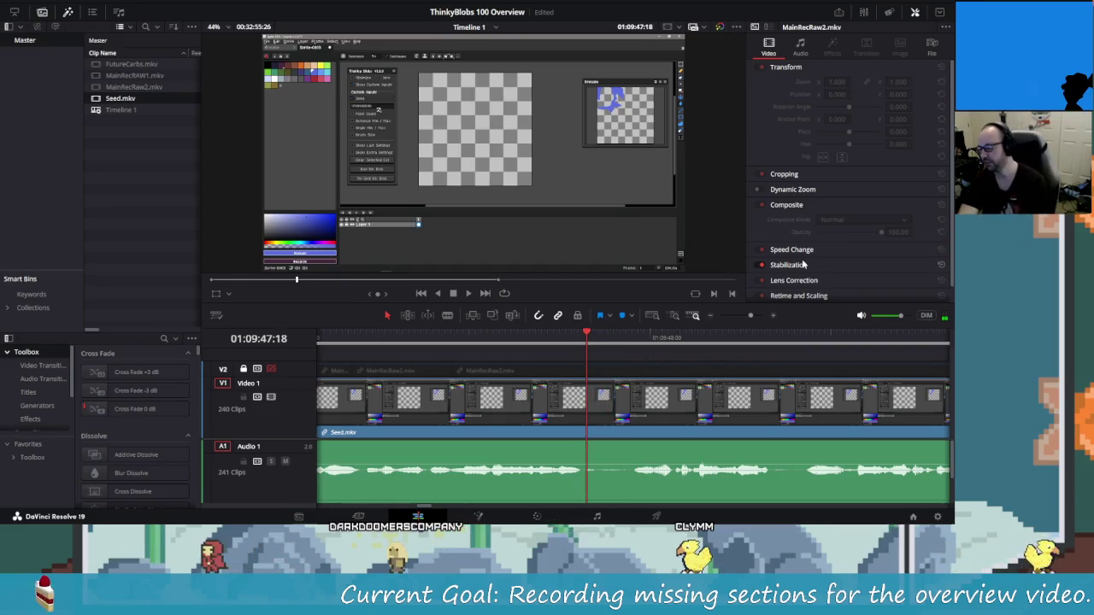
pyautogui.hotkey('ctrl', 'b')
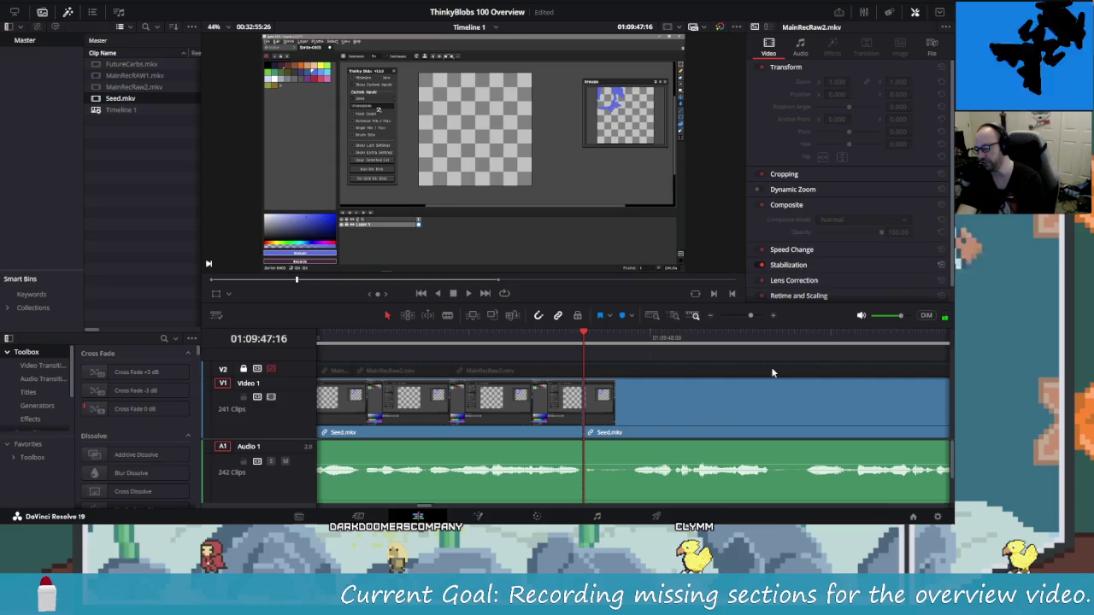
pyautogui.press('Right')
pyautogui.press('Right')
pyautogui.press('Right')
pyautogui.press('Right')
pyautogui.press('Right')
pyautogui.press('Right')
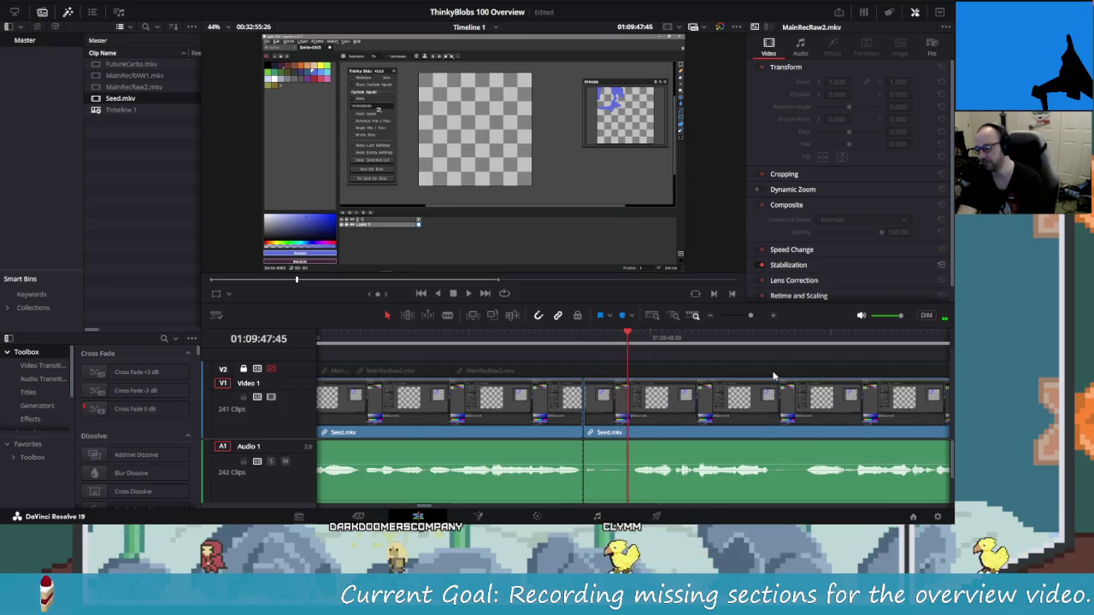
pyautogui.press('Right')
pyautogui.press('Right')
pyautogui.press('Right')
pyautogui.press('Right')
pyautogui.press('Right')
pyautogui.press('Right')
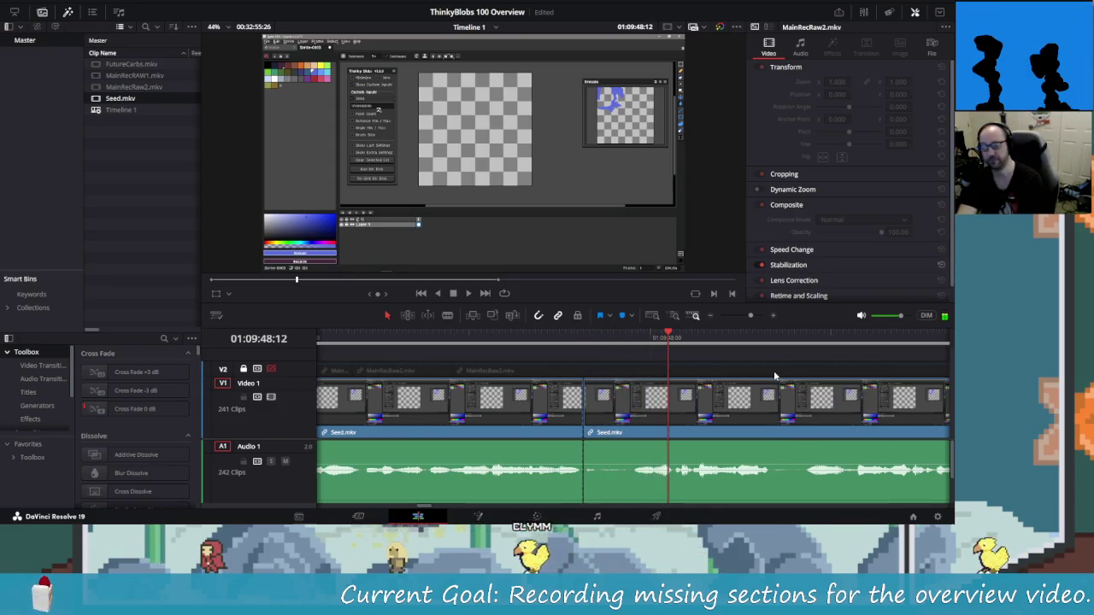
pyautogui.press('Right')
pyautogui.press('Right')
pyautogui.press('Right')
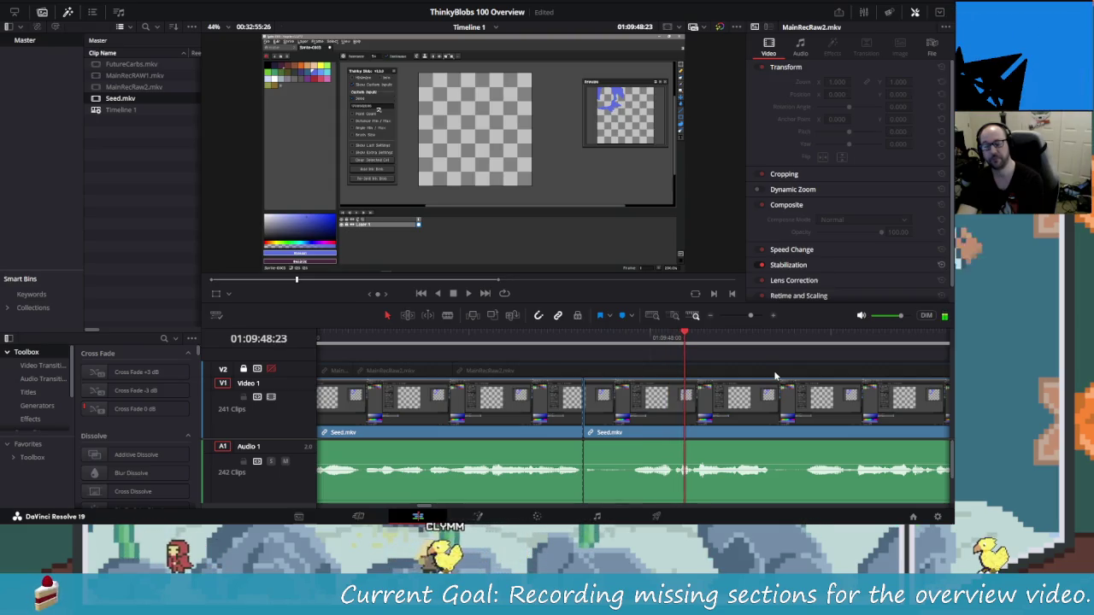
pyautogui.press('Left')
pyautogui.press('Left')
pyautogui.press('Left')
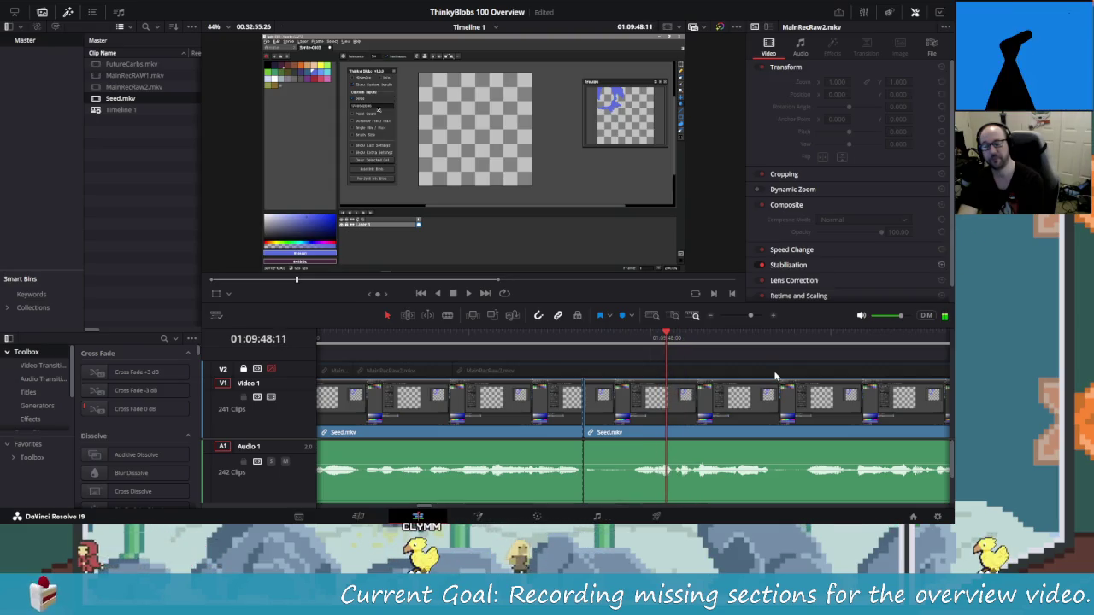
pyautogui.press('Left')
pyautogui.press('Left')
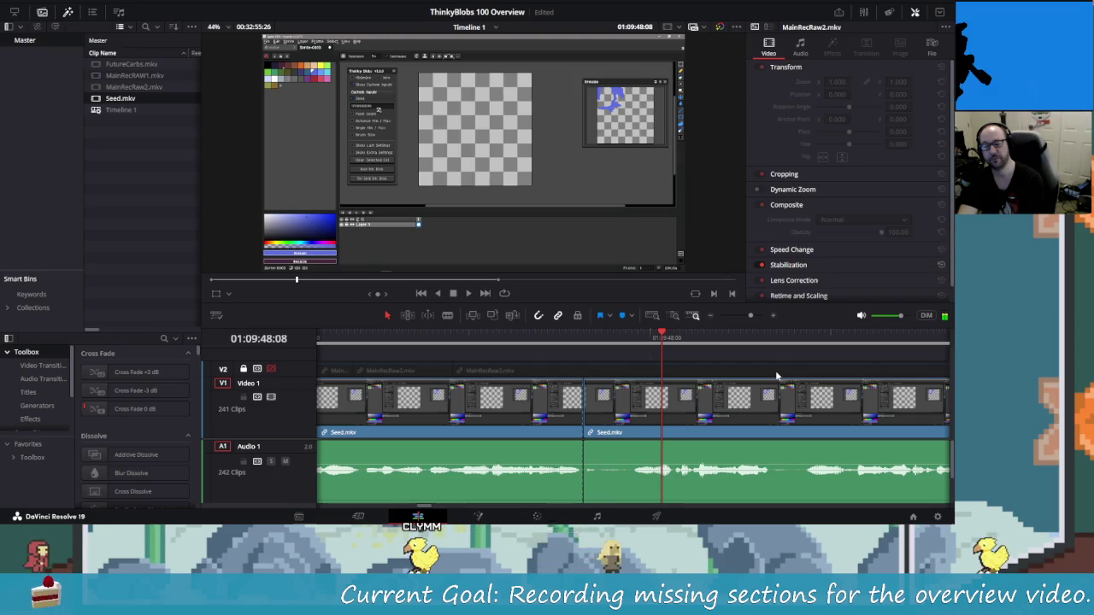
pyautogui.press('Right')
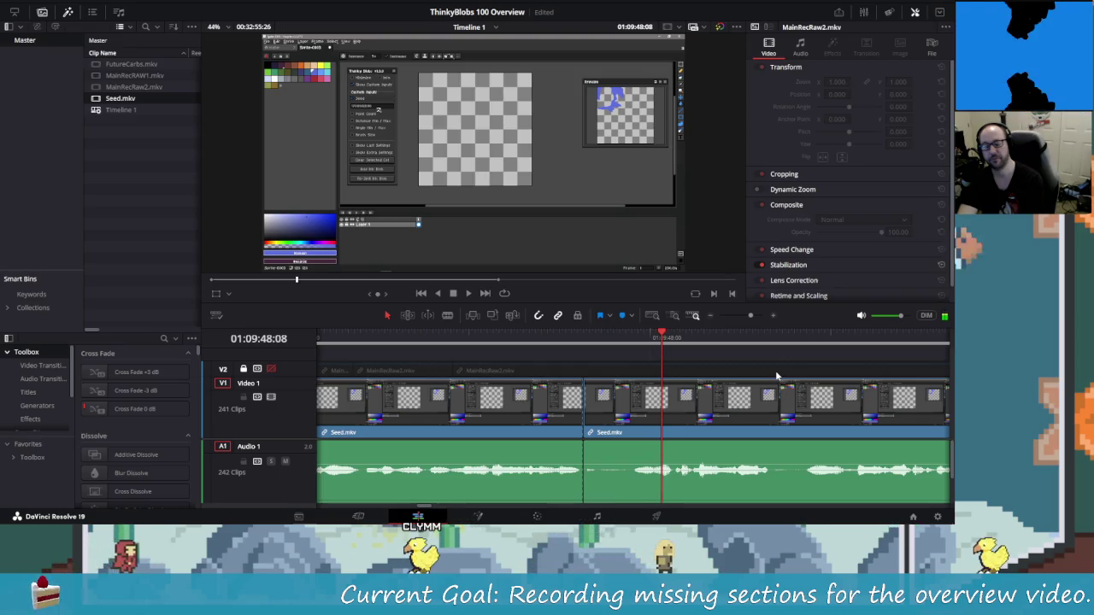
pyautogui.hotkey('ctrl', 'b')
pyautogui.press('Left')
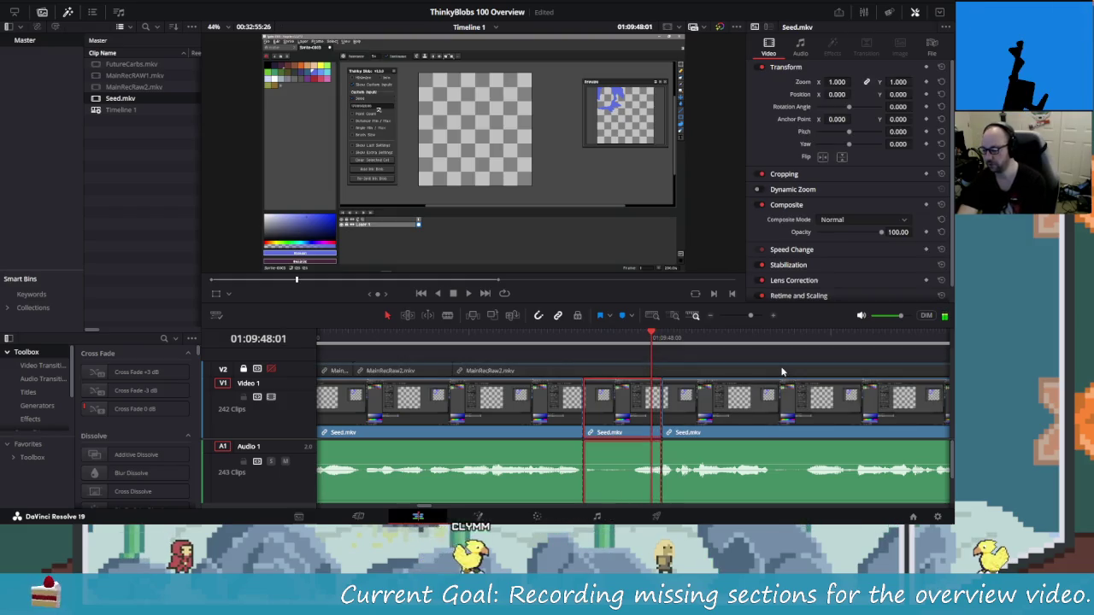
pyautogui.press('Delete')
# Play backward and forward across the new join to review the edit.
pyautogui.press('j')
pyautogui.press('j')
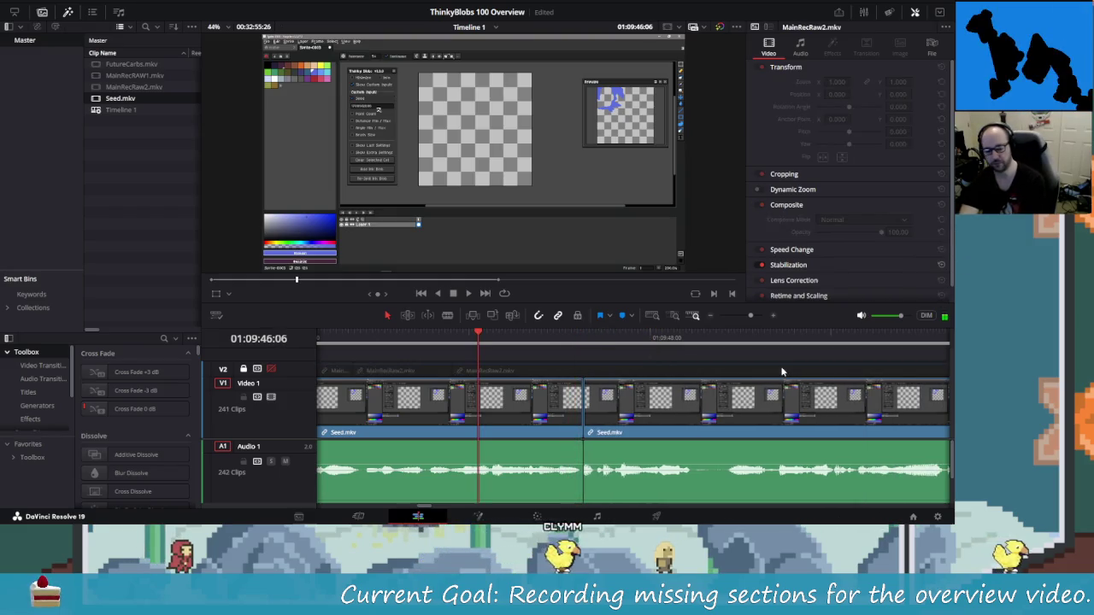
pyautogui.press('l')
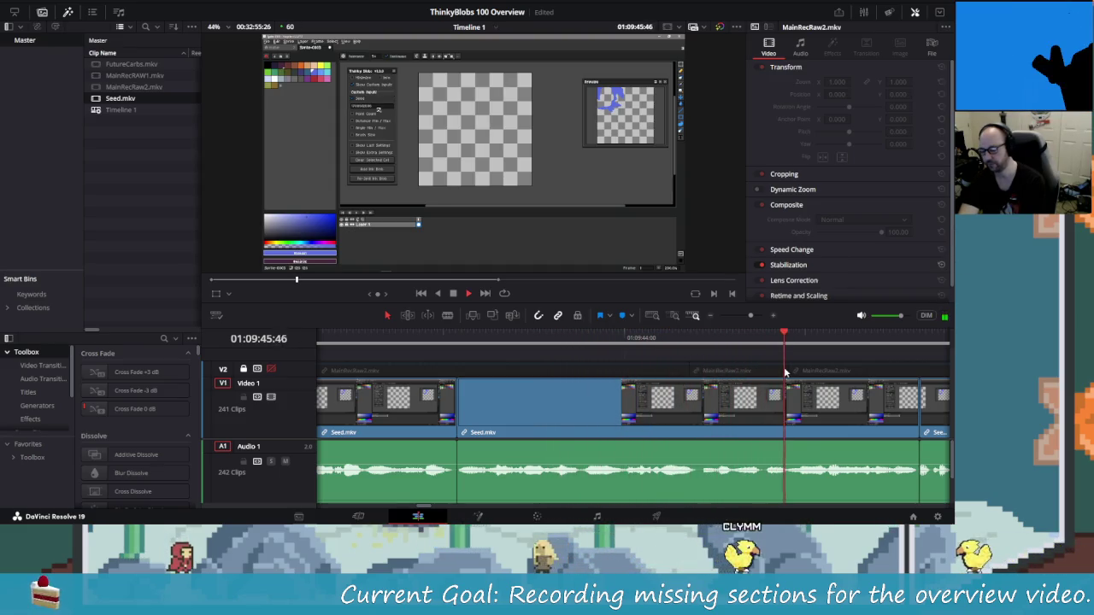
pyautogui.press('Delete')
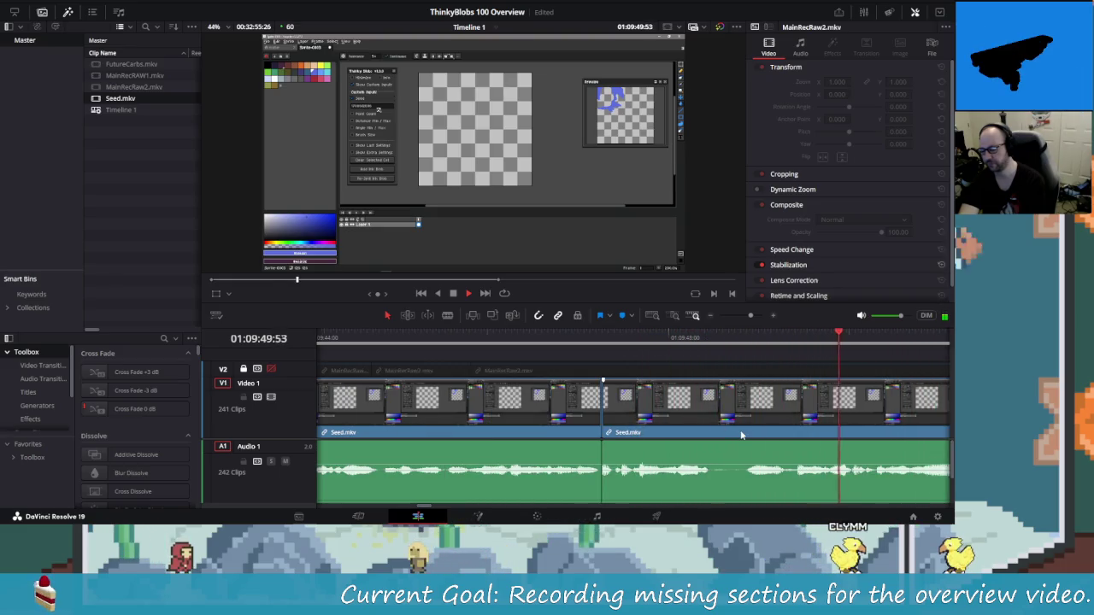
pyautogui.hotkey('shift', 'Left')
pyautogui.hotkey('shift', 'Left')
pyautogui.press('space')
pyautogui.hotkey('shift', 'Left')
pyautogui.hotkey('shift', 'Left')
pyautogui.hotkey('shift', 'Left')
pyautogui.press('space')
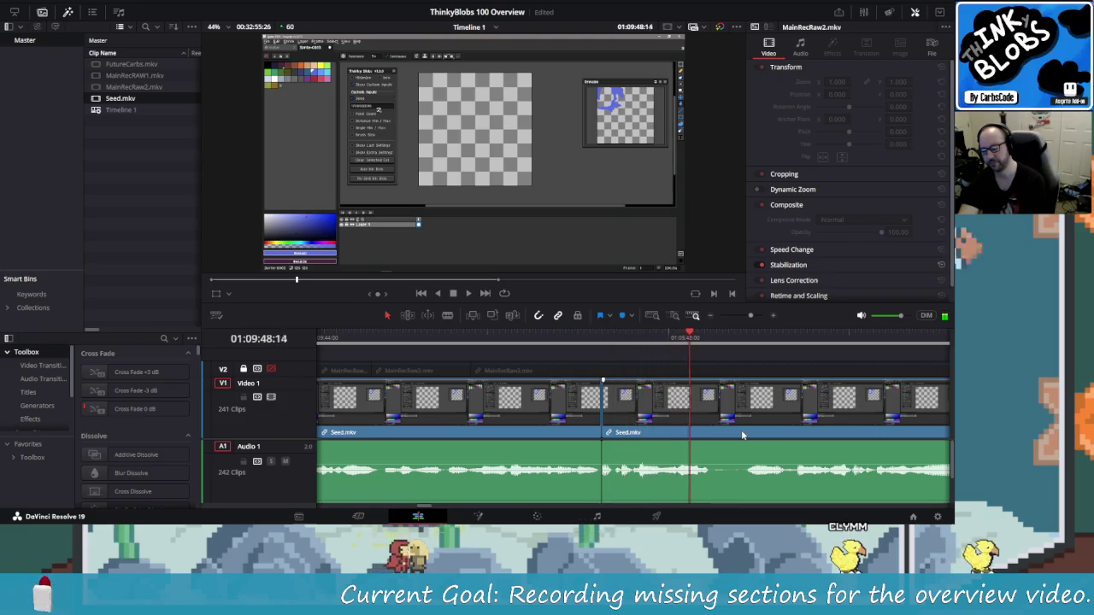
# Split at the next pause near 01:09:48 and ripple-delete the short Seed.mkv slice.
pyautogui.press('Left')
pyautogui.press('Left')
pyautogui.press('Left')
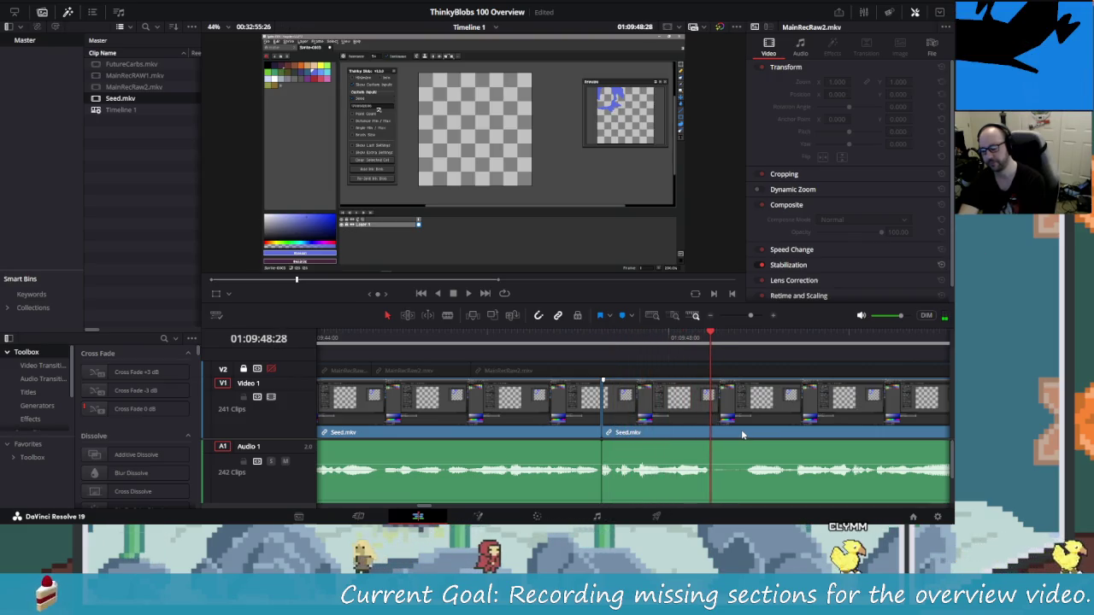
pyautogui.hotkey('ctrl', 'b')
pyautogui.press('Right')
pyautogui.press('Right')
pyautogui.press('Right')
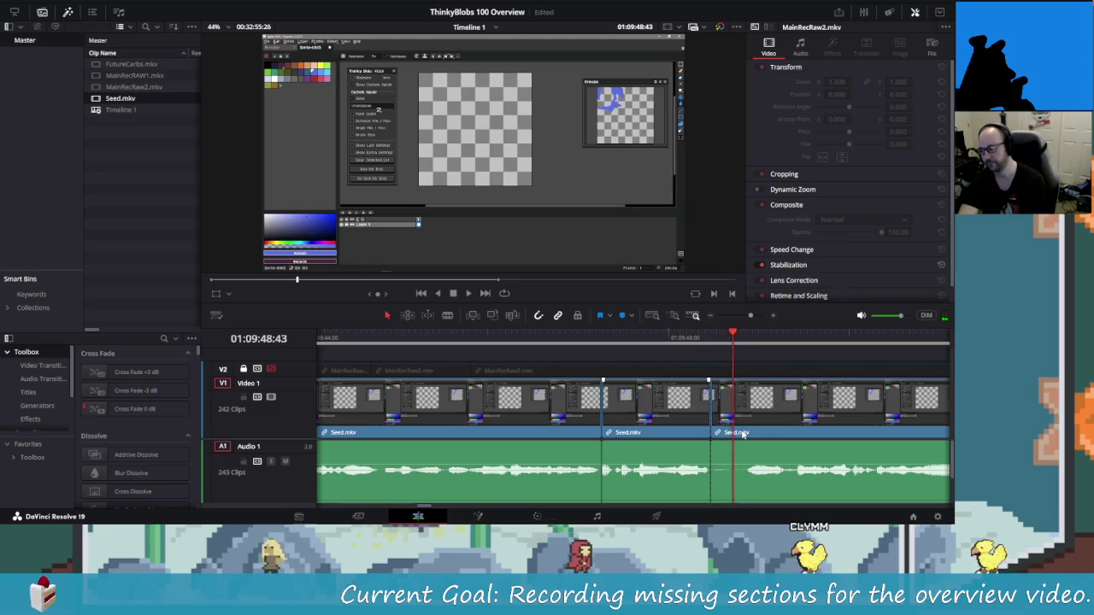
pyautogui.press('Right')
pyautogui.press('Right')
pyautogui.press('Right')
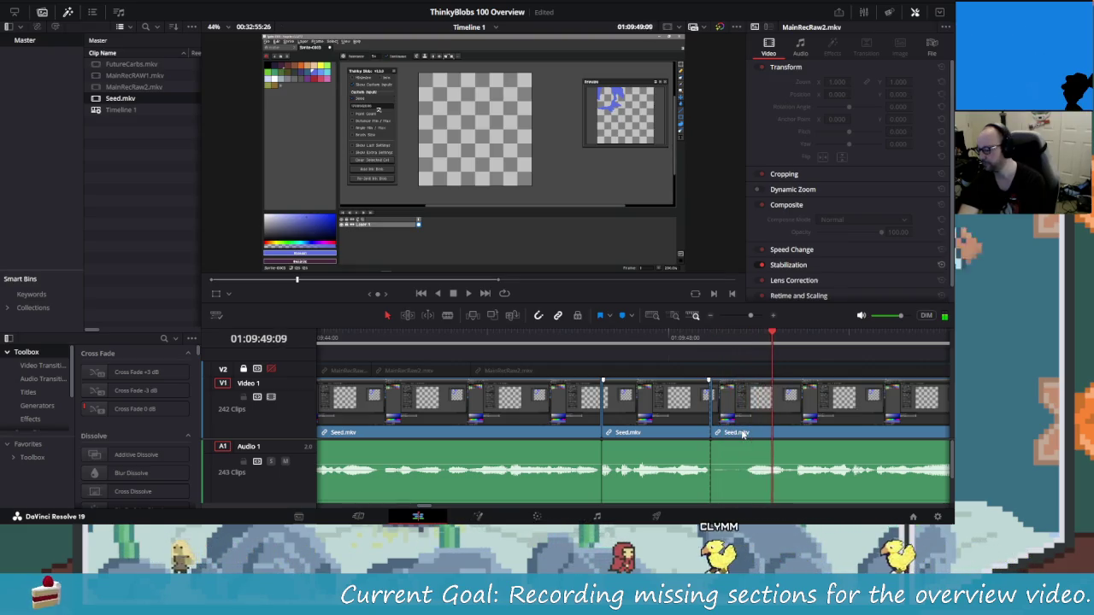
pyautogui.press('Right')
pyautogui.press('Right')
pyautogui.press('Right')
pyautogui.press('Left')
pyautogui.press('Left')
pyautogui.press('Left')
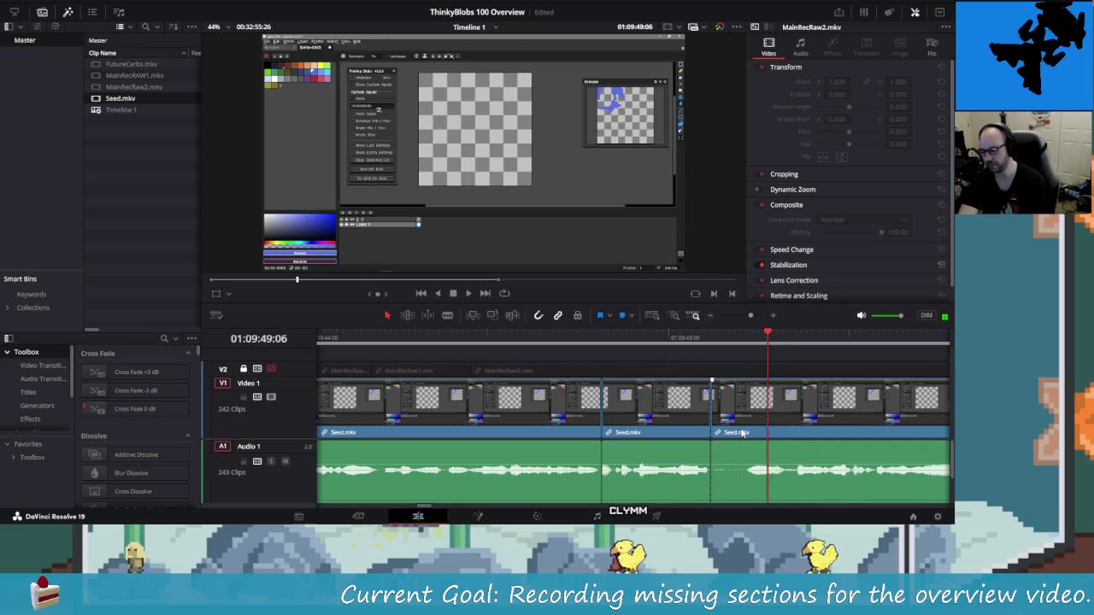
pyautogui.press('Left')
pyautogui.press('Left')
pyautogui.press('Left')
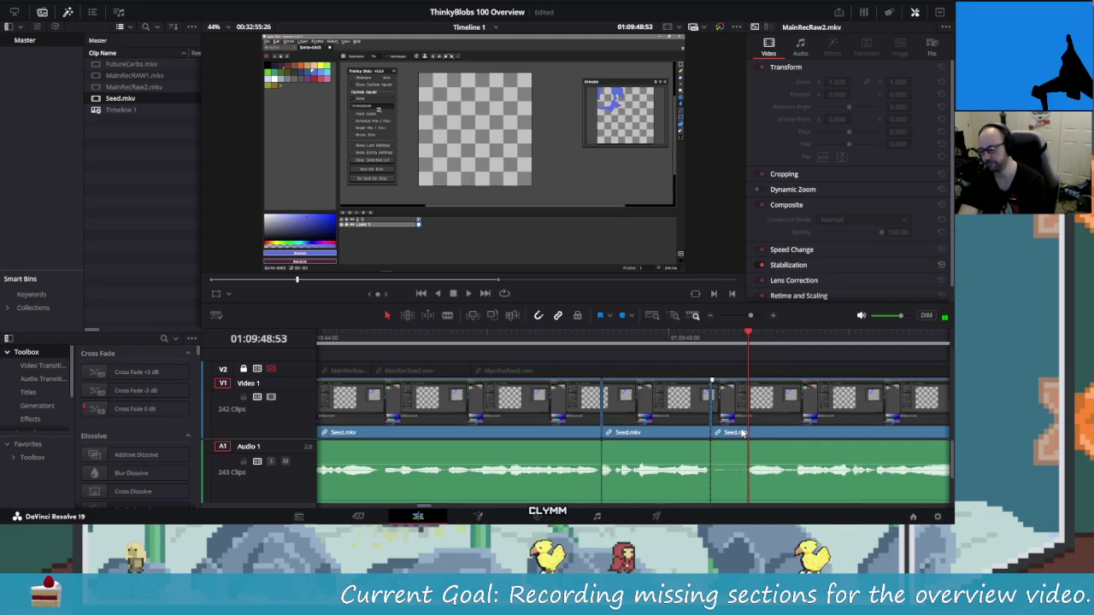
pyautogui.press('Left')
pyautogui.press('Left')
pyautogui.press('Left')
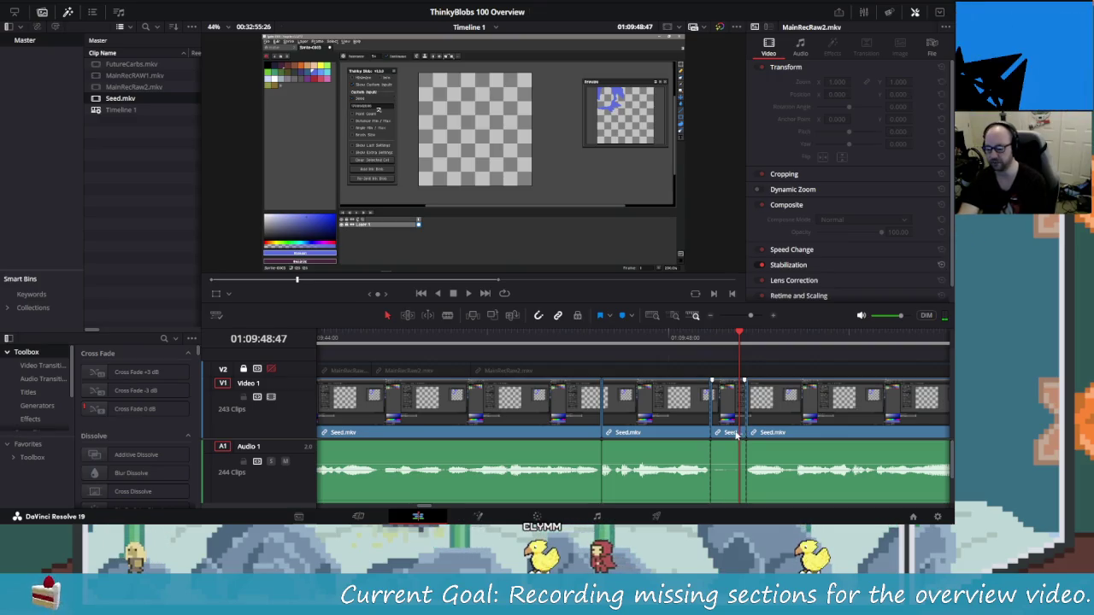
pyautogui.press('Left')
pyautogui.press('Left')
pyautogui.click(739, 425)
pyautogui.press('Delete')
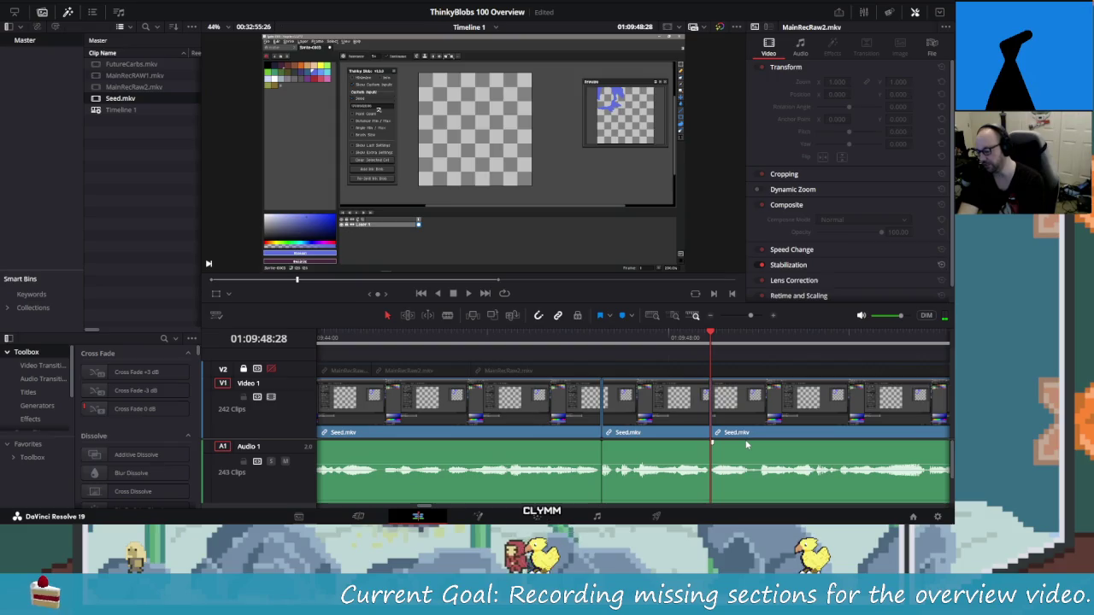
pyautogui.hotkey('shift', 'Left')
pyautogui.hotkey('shift', 'Left')
pyautogui.hotkey('shift', 'Left')
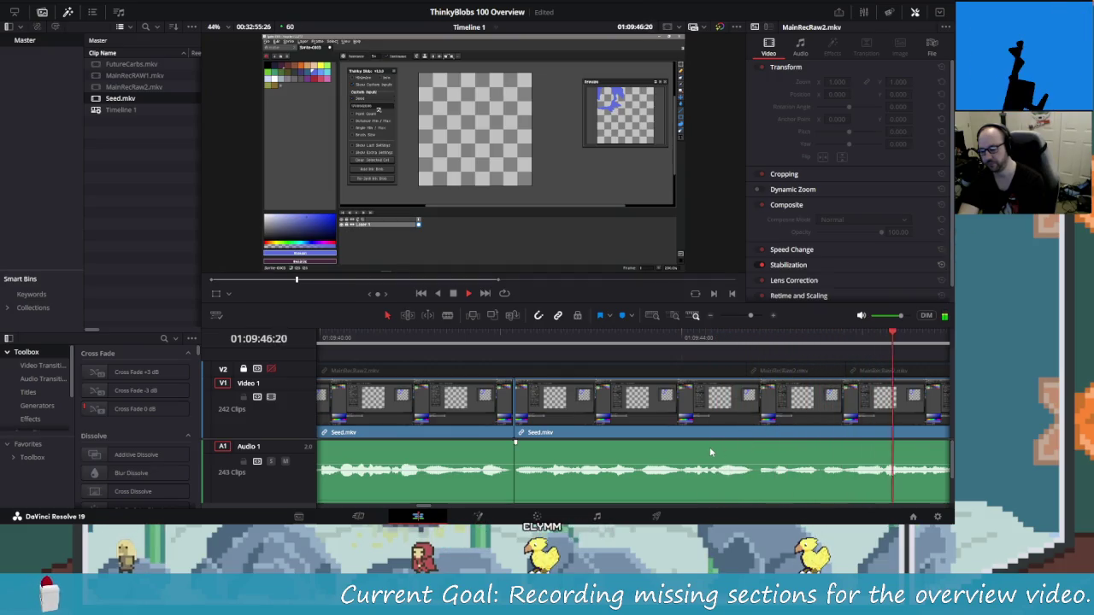
# Extend the audio edit point by two frames and play it back to check.
pyautogui.press('space')
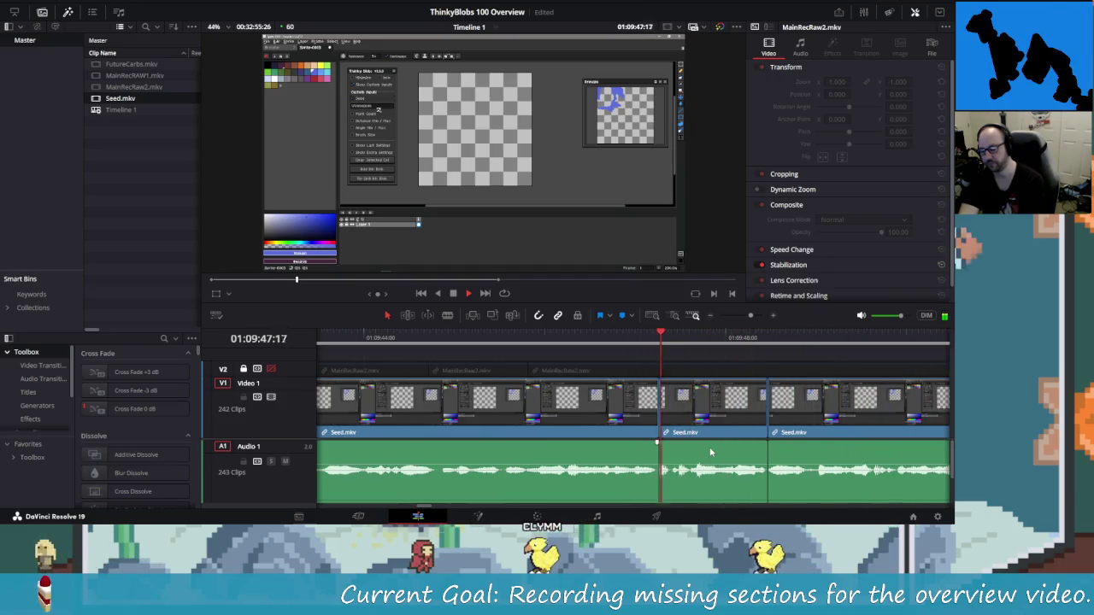
pyautogui.hotkey('shift', 'Left')
pyautogui.hotkey('shift', 'Left')
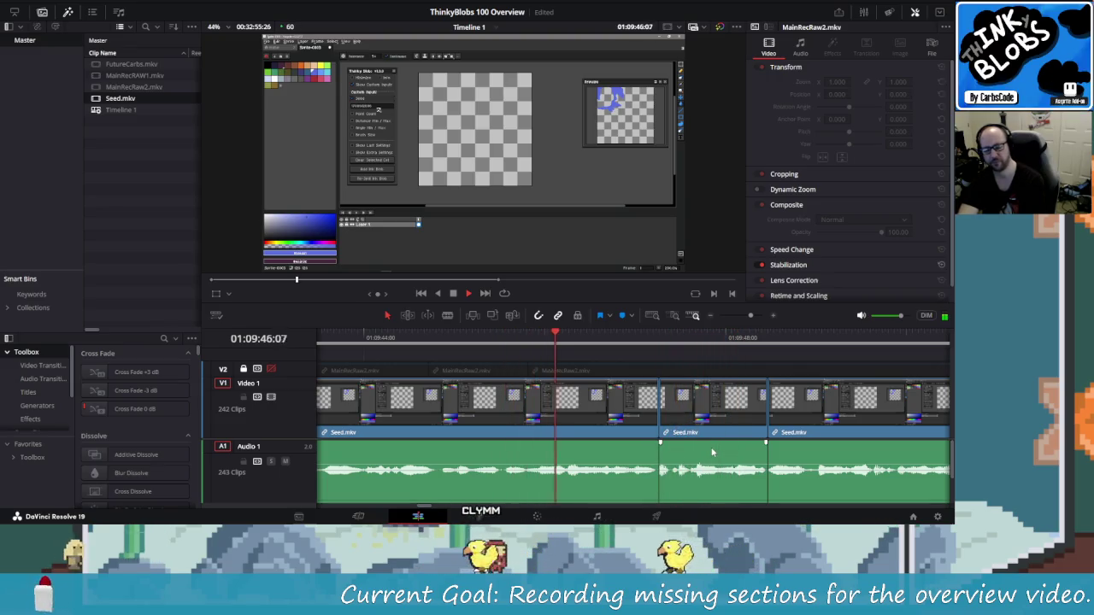
pyautogui.moveTo(660, 445); pyautogui.dragTo(664, 446)
pyautogui.press('space')
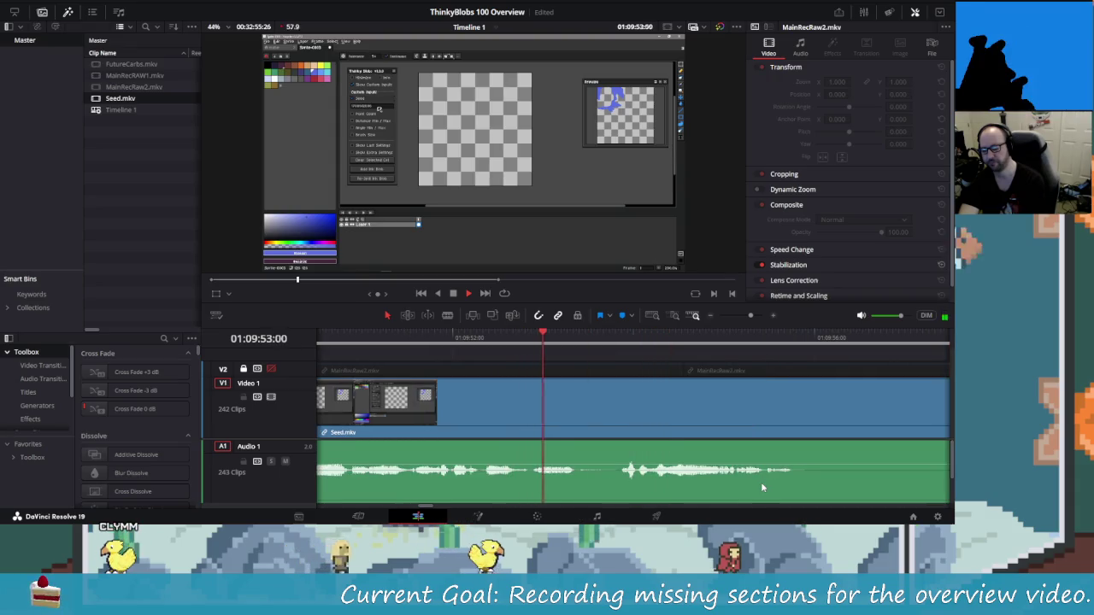
pyautogui.press('space')
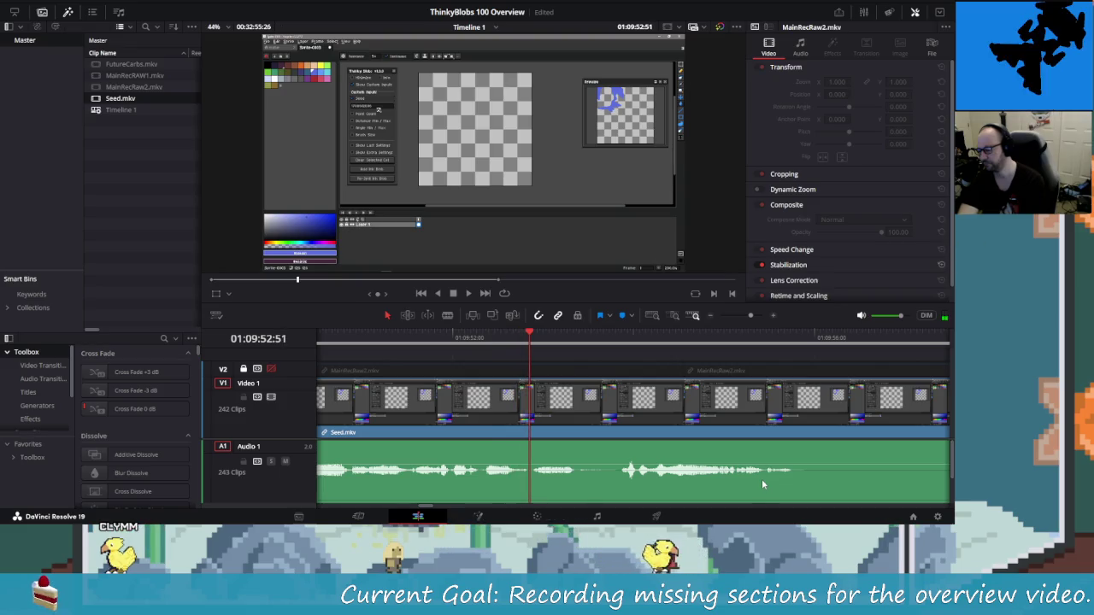
# Split Seed.mkv at both ends of the first silent stretch and ripple-delete it.
pyautogui.hotkey('ctrl', 'b')
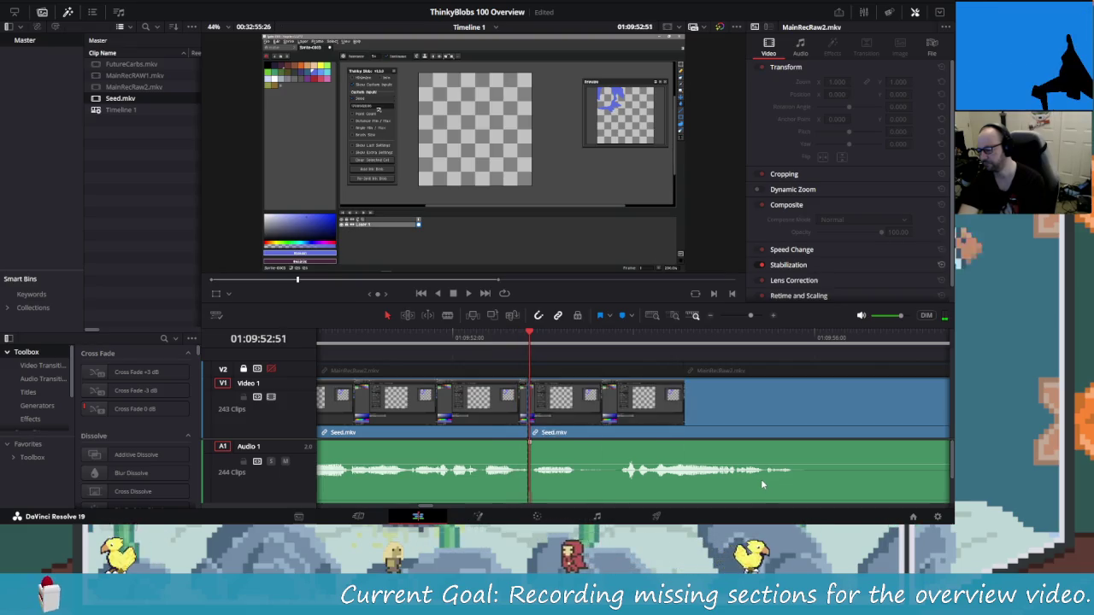
pyautogui.press('space')
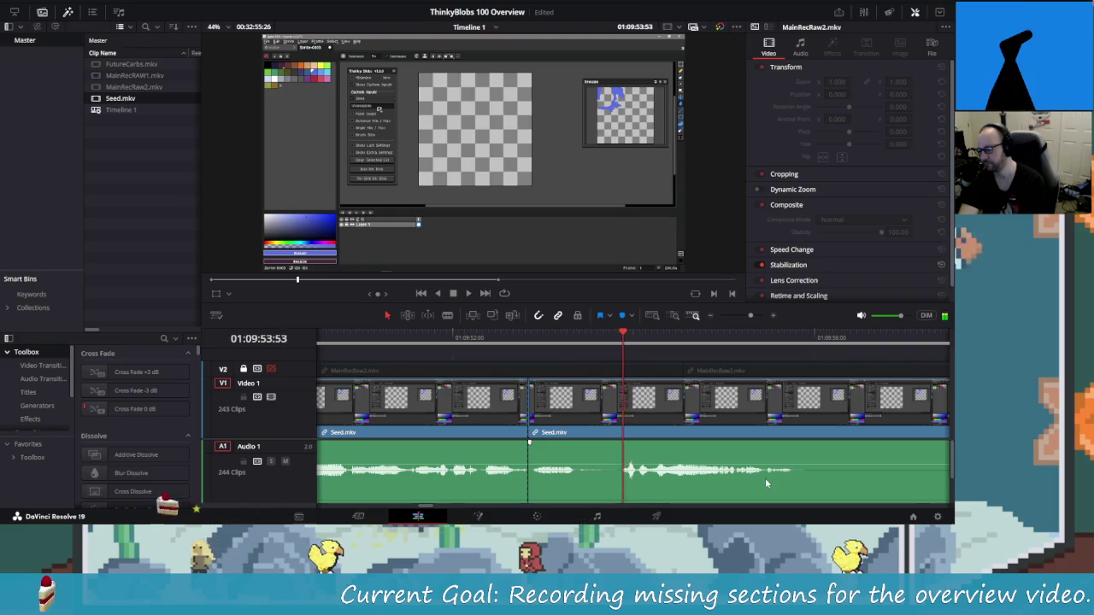
pyautogui.press('Left')
pyautogui.press('Left')
pyautogui.press('Left')
pyautogui.hotkey('ctrl', 'b')
pyautogui.press('Left')
pyautogui.press('Left')
pyautogui.press('Left')
pyautogui.hotkey('shift', 'v')
pyautogui.press('Delete')
pyautogui.press('Up')
# Replay across the new join to review the cut.
pyautogui.hotkey('shift', 'Left')
pyautogui.hotkey('shift', 'Left')
pyautogui.press('space')
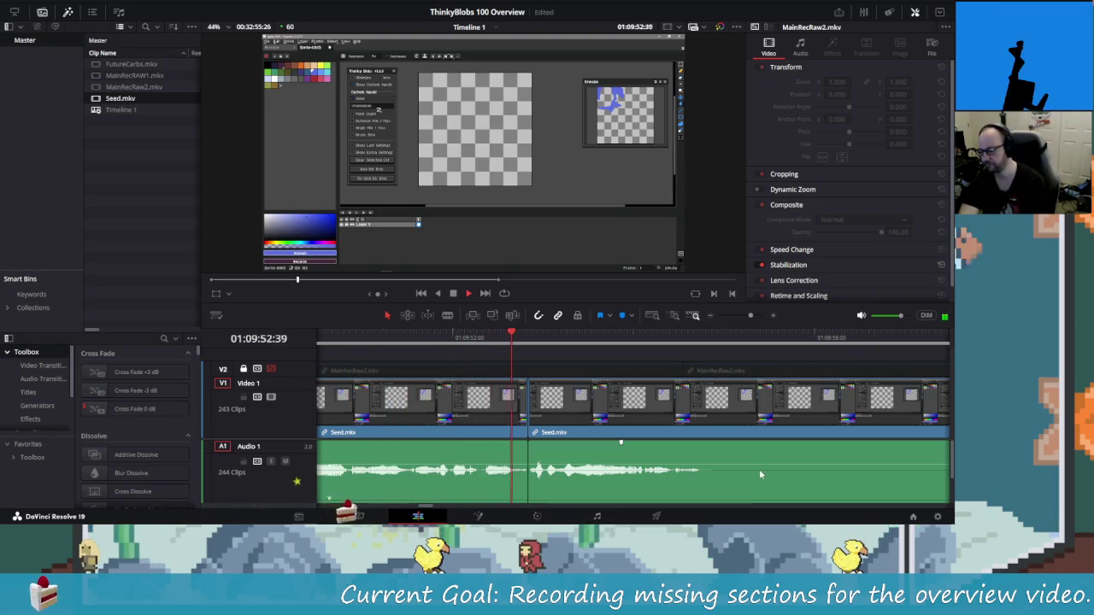
pyautogui.press('space')
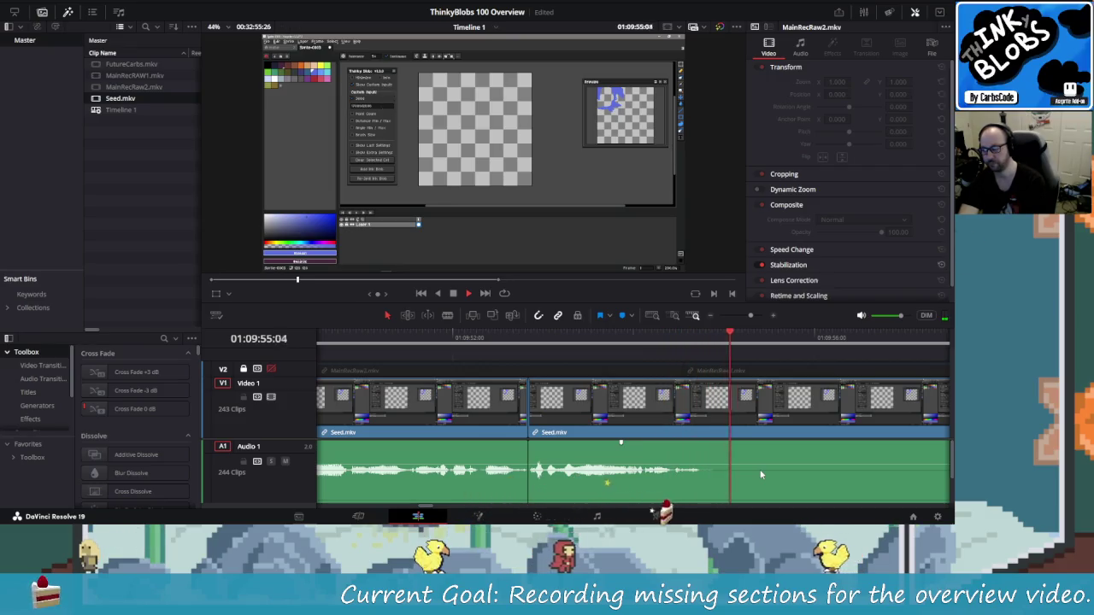
pyautogui.press('space')
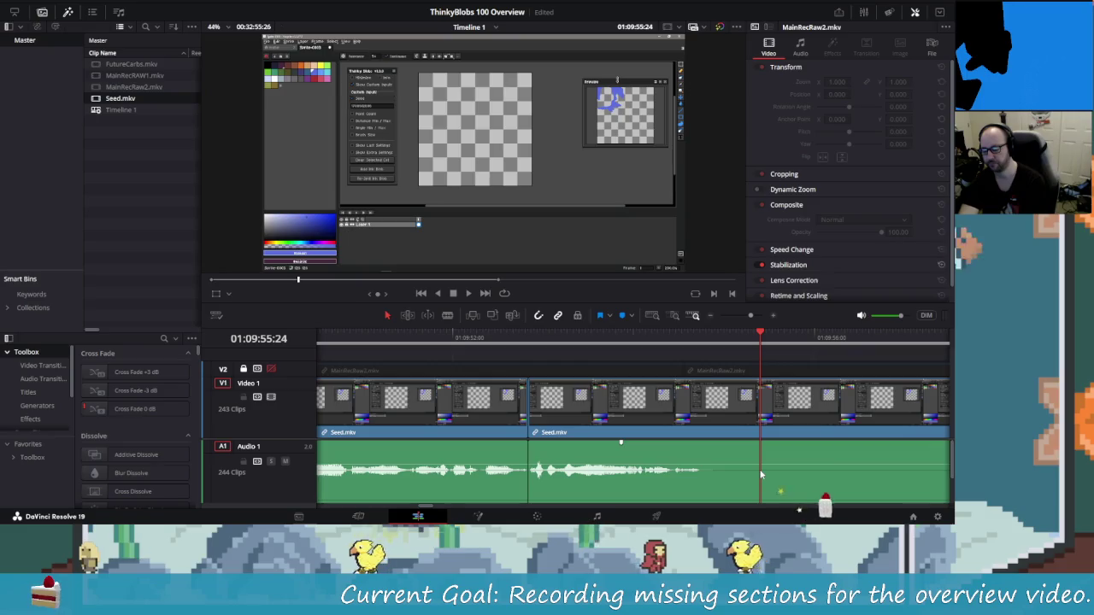
# Split where the second silent stretch begins and skip ahead to where speech resumes.
pyautogui.press('Left')
pyautogui.press('Left')
pyautogui.press('Left')
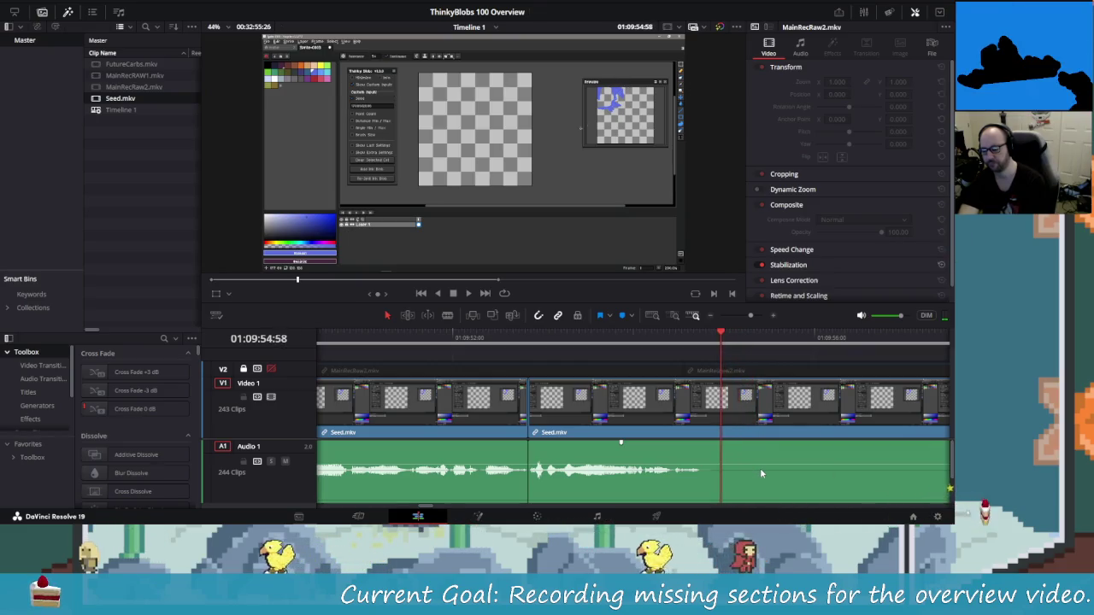
pyautogui.press('Left')
pyautogui.press('Left')
pyautogui.press('Left')
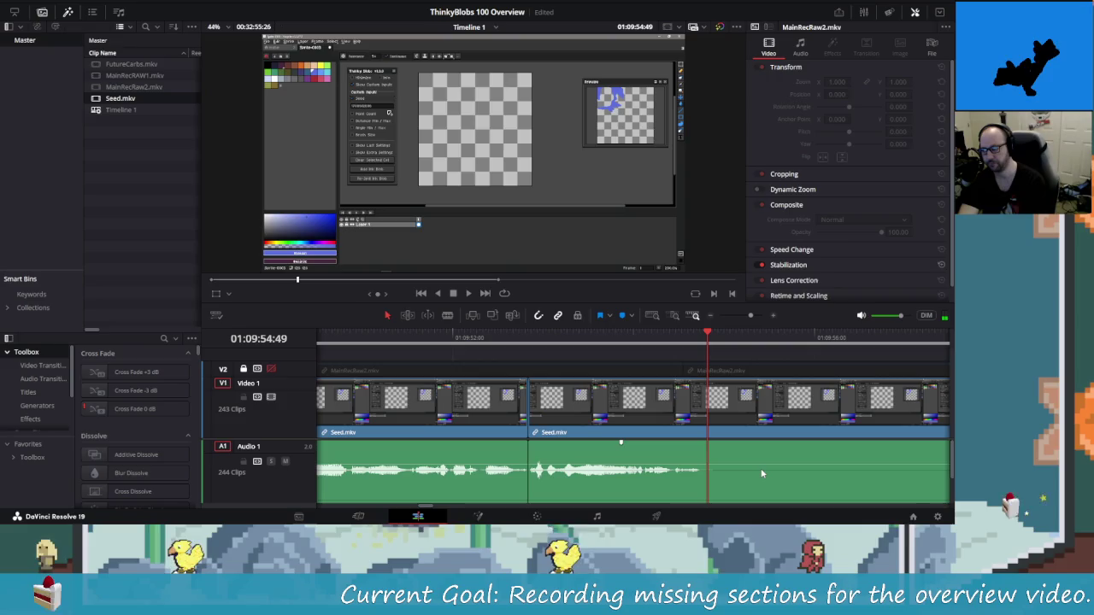
pyautogui.hotkey('ctrl', 'b')
pyautogui.press('Right')
pyautogui.press('Right')
pyautogui.press('Right')
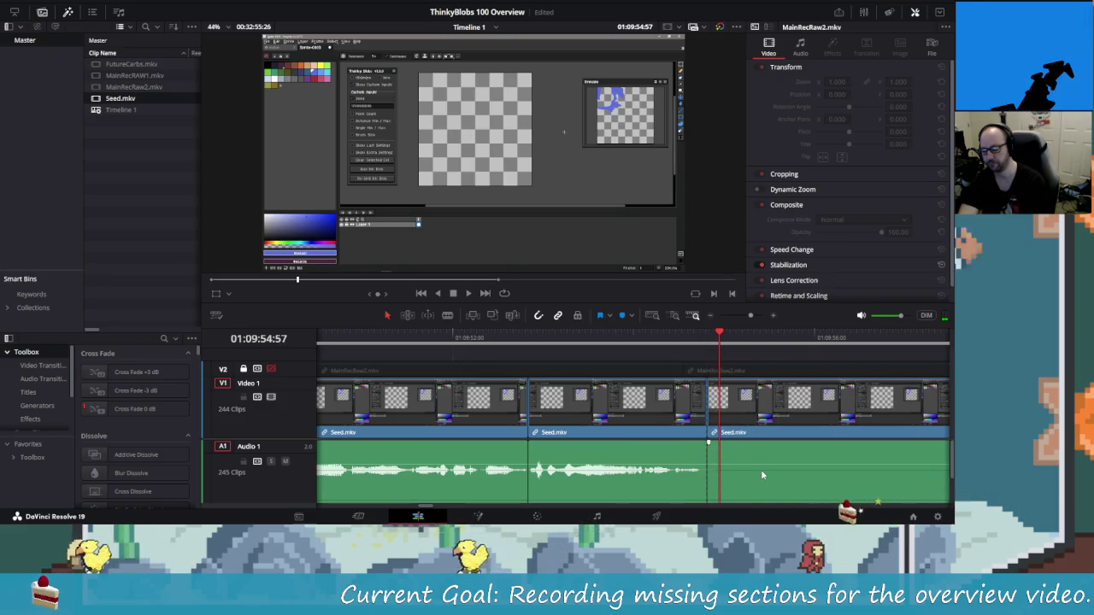
pyautogui.press('Right')
pyautogui.press('Right')
pyautogui.press('Right')
pyautogui.hotkey('shift', 'Right')
pyautogui.hotkey('shift', 'Right')
pyautogui.hotkey('shift', 'Right')
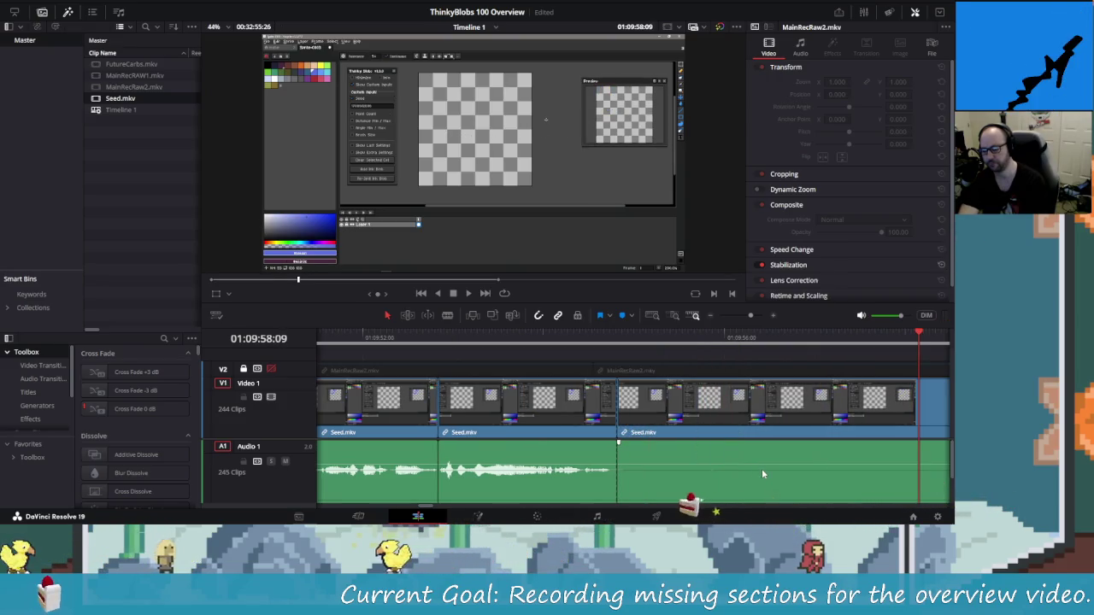
pyautogui.hotkey('shift', 'Right')
pyautogui.press('Right')
pyautogui.press('Right')
pyautogui.press('Right')
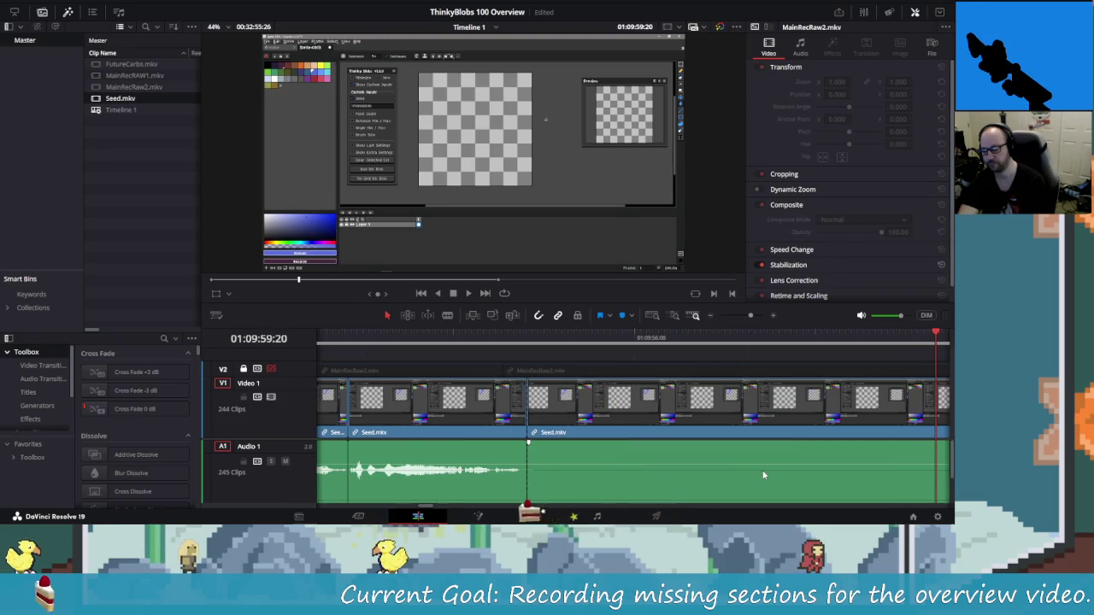
pyautogui.press('Right')
pyautogui.press('Right')
pyautogui.press('Right')
pyautogui.hotkey('shift', 'Right')
pyautogui.hotkey('shift', 'Right')
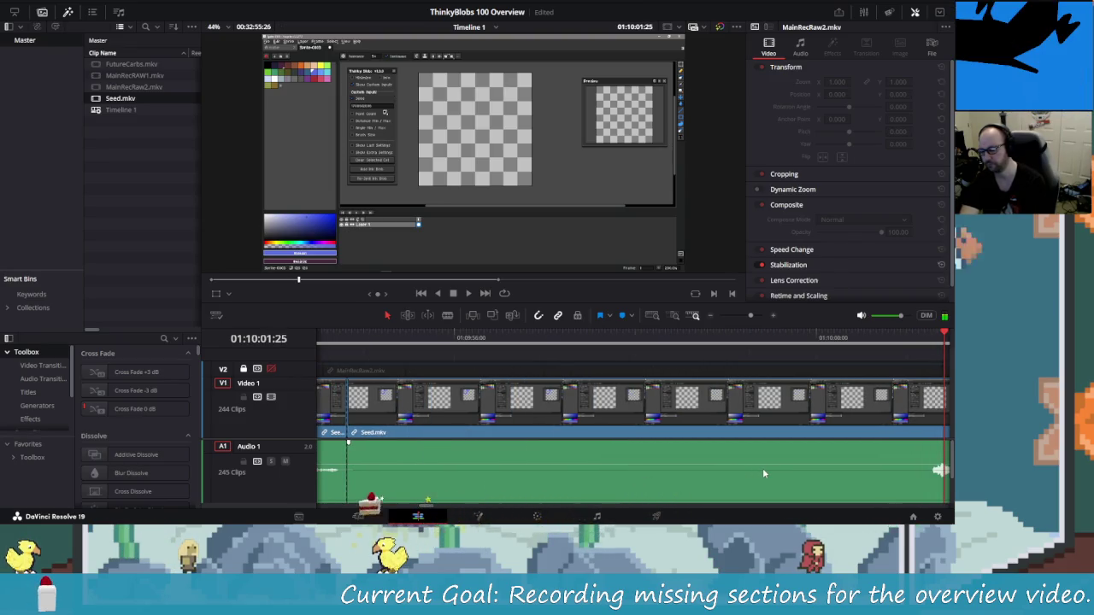
pyautogui.hotkey('shift', 'Left')
pyautogui.press('Right')
pyautogui.press('Right')
pyautogui.press('Right')
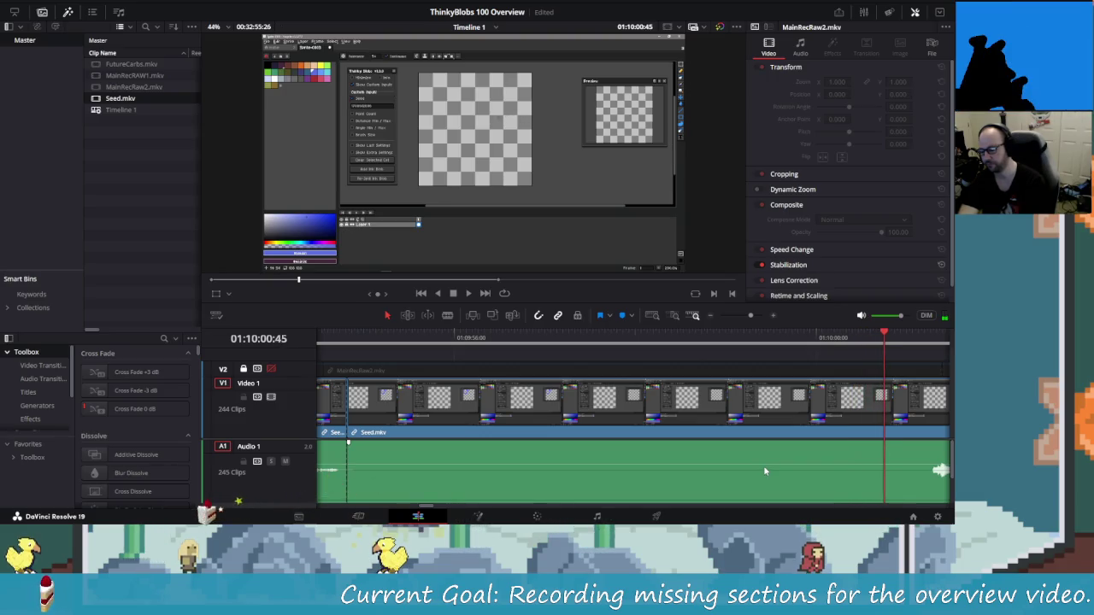
# Split at the exact end of the silence near 01:09:50 and ripple-delete the silent segment.
pyautogui.press('Right')
pyautogui.press('Right')
pyautogui.press('Right')
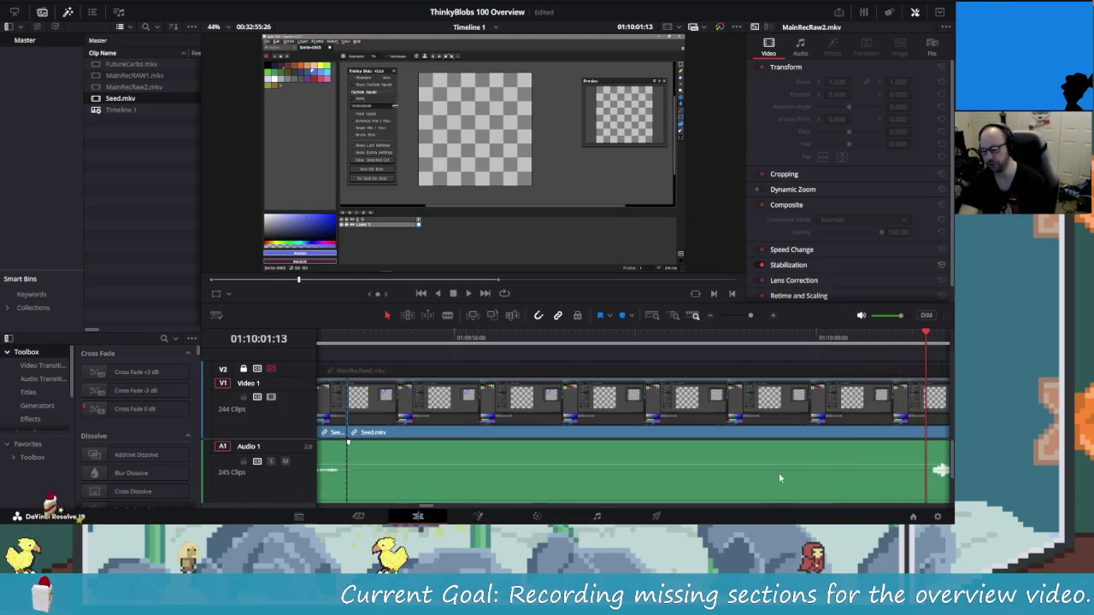
pyautogui.press('Right')
pyautogui.press('Right')
pyautogui.press('Right')
pyautogui.hotkey('ctrl', 'b')
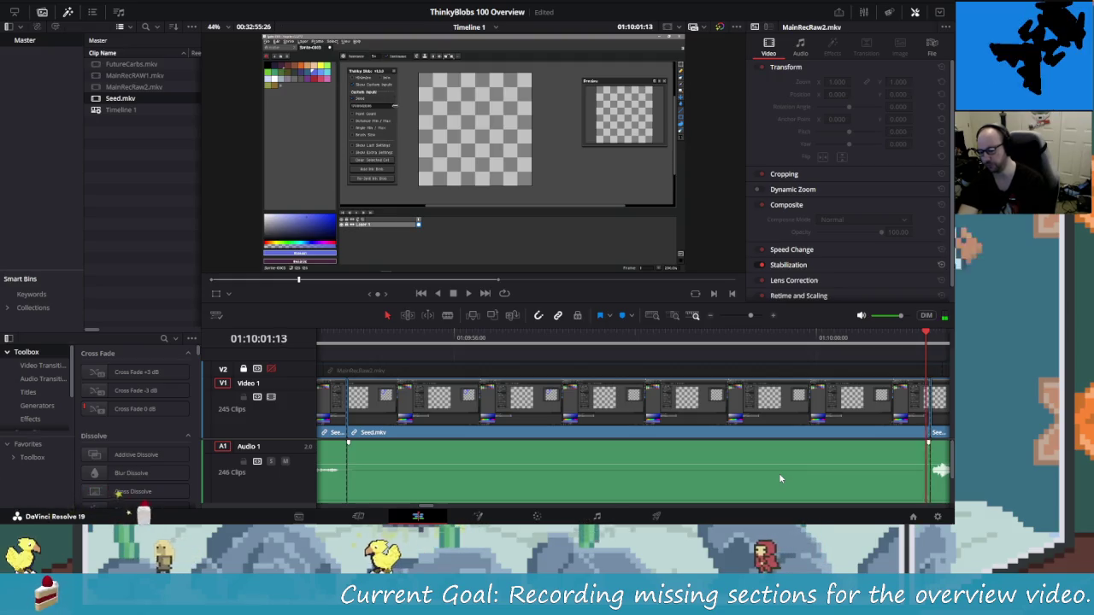
pyautogui.press('Left')
pyautogui.press('Left')
pyautogui.press('Left')
pyautogui.click(784, 462)
pyautogui.press('Delete')
pyautogui.hotkey('shift', 'Left')
pyautogui.hotkey('shift', 'Left')
pyautogui.hotkey('shift', 'Left')
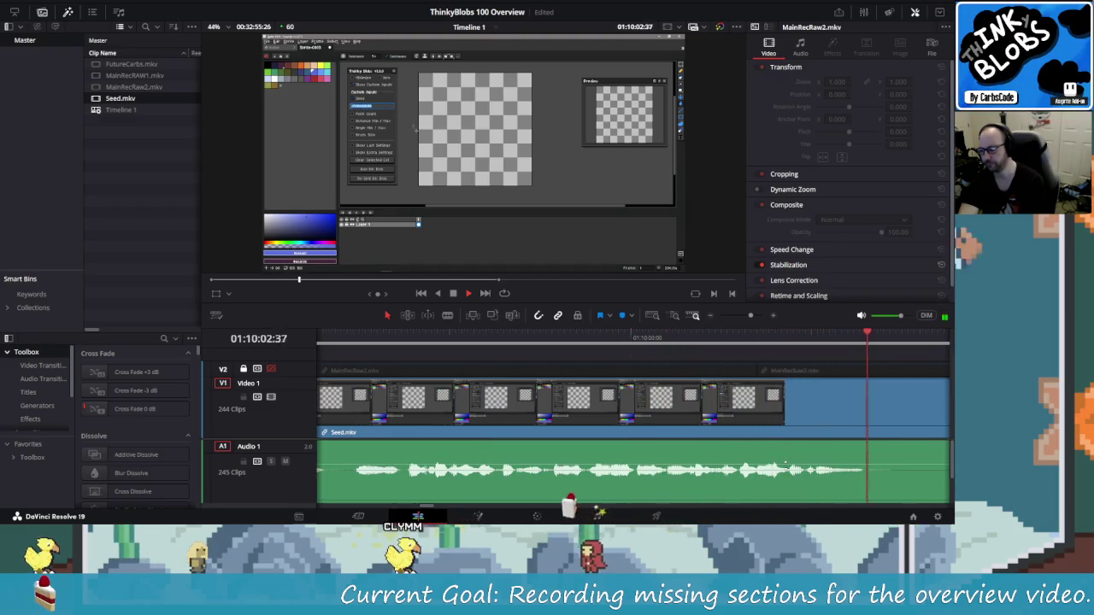
# Review the recording and skip through the silence after the previous cut.
pyautogui.press('j')
pyautogui.press('j')
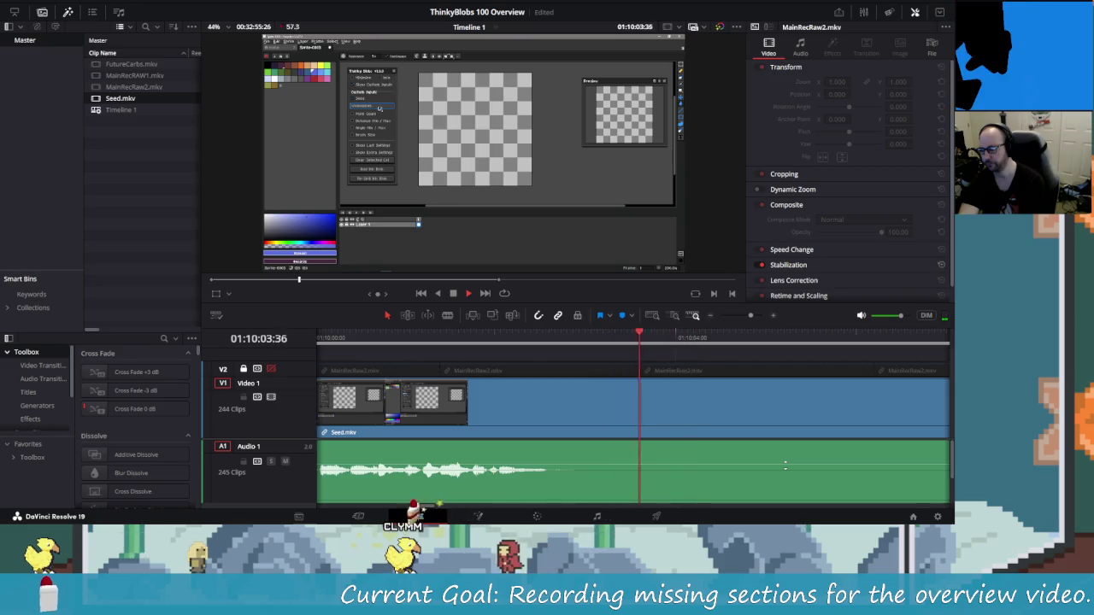
pyautogui.press('l')
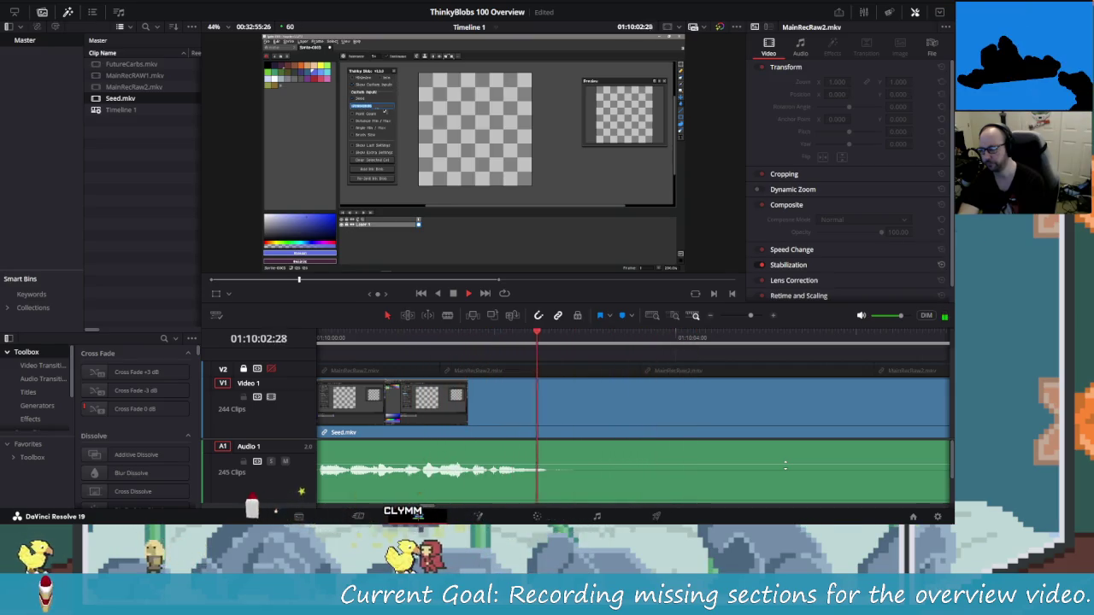
pyautogui.press('k')
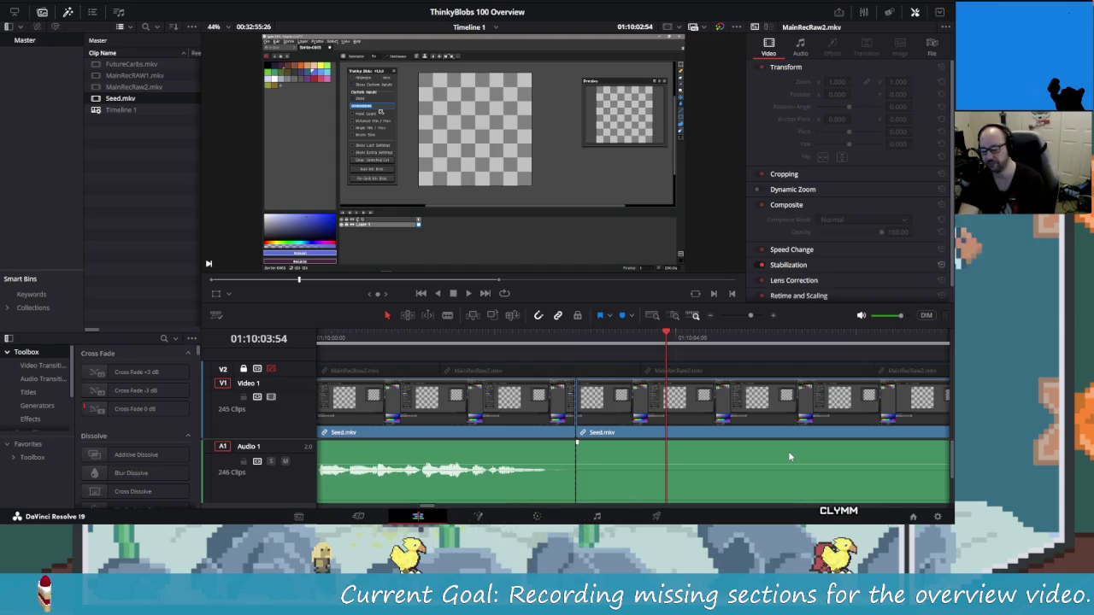
pyautogui.hotkey('shift', 'Right')
pyautogui.hotkey('shift', 'Right')
pyautogui.hotkey('shift', 'Right')
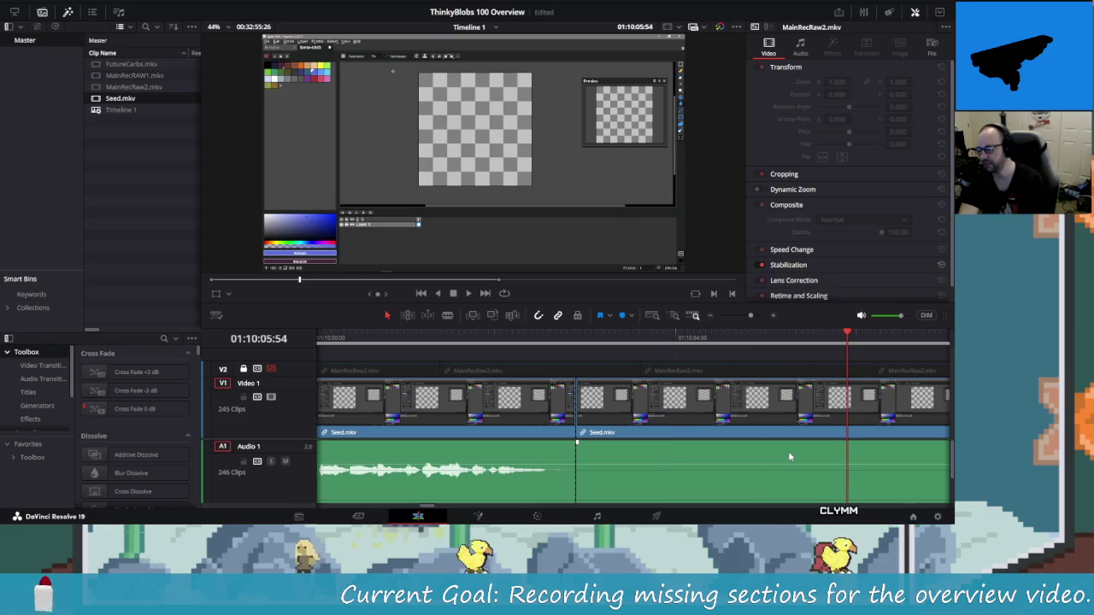
pyautogui.hotkey('shift', 'Right')
pyautogui.hotkey('shift', 'Right')
pyautogui.hotkey('shift', 'Right')
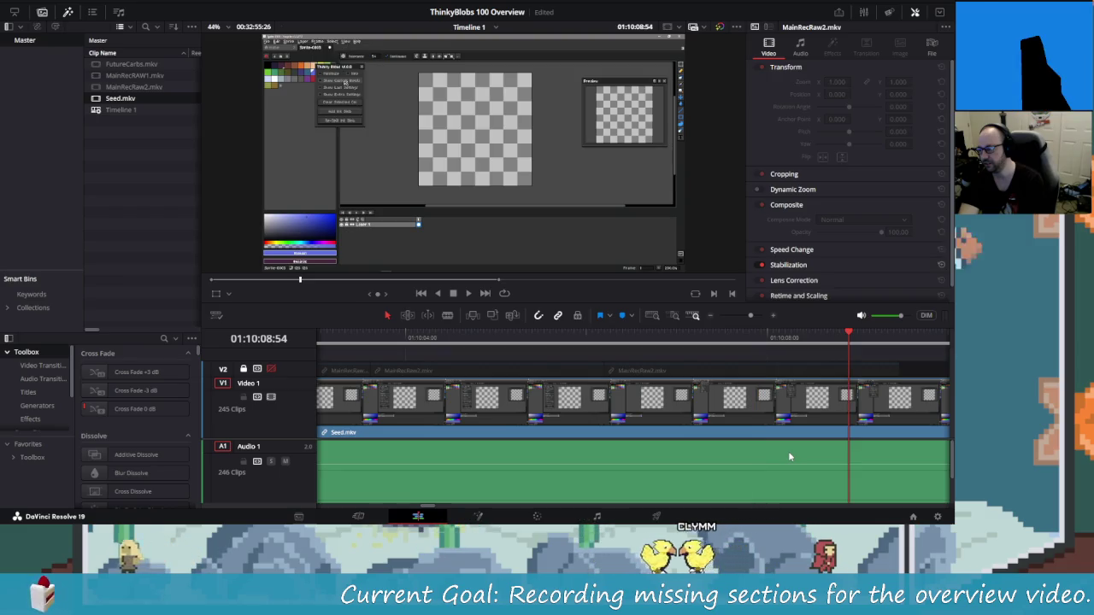
pyautogui.hotkey('shift', 'Left')
pyautogui.hotkey('shift', 'Right')
pyautogui.hotkey('shift', 'Left')
pyautogui.hotkey('shift', 'Left')
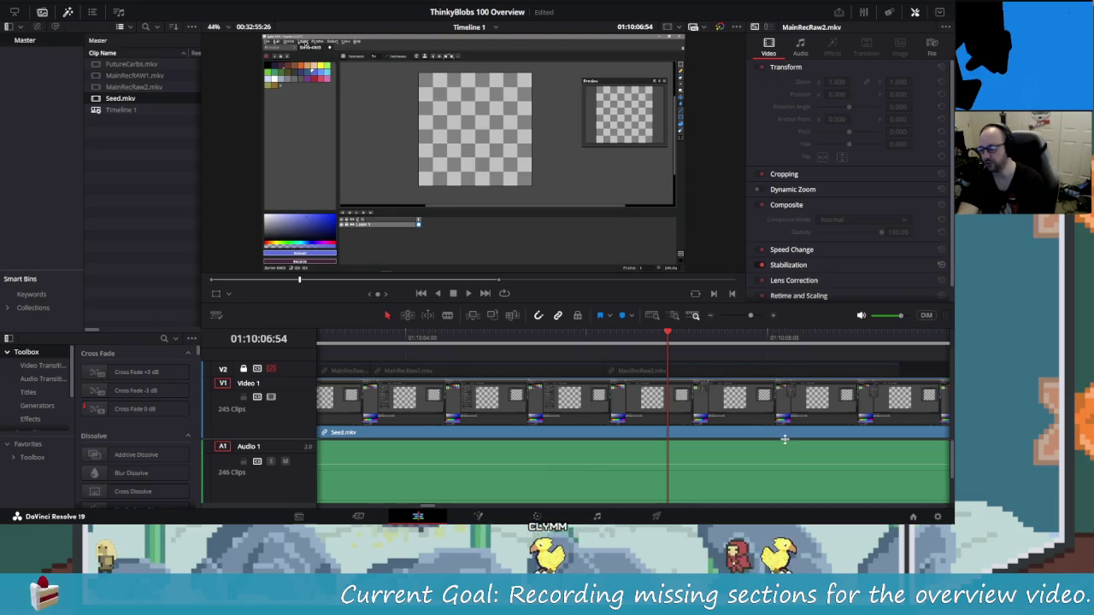
pyautogui.hotkey('shift', 'Left')
pyautogui.hotkey('shift', 'Left')
pyautogui.hotkey('shift', 'Left')
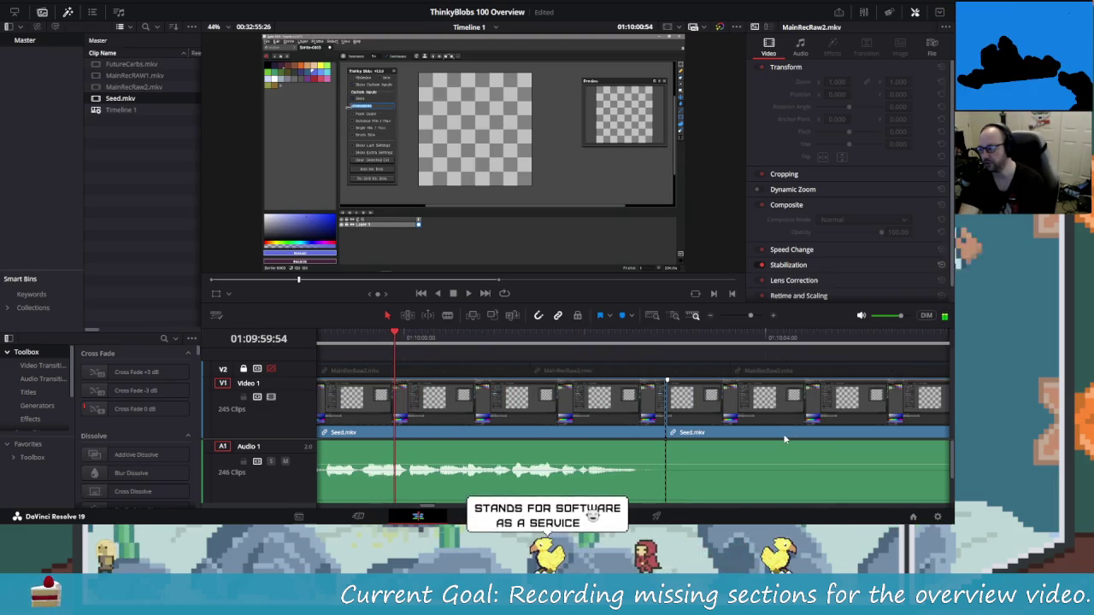
# Split Seed.mkv at about 01:10:05:54.
pyautogui.hotkey('shift', 'Right')
pyautogui.hotkey('shift', 'Right')
pyautogui.hotkey('shift', 'Right')
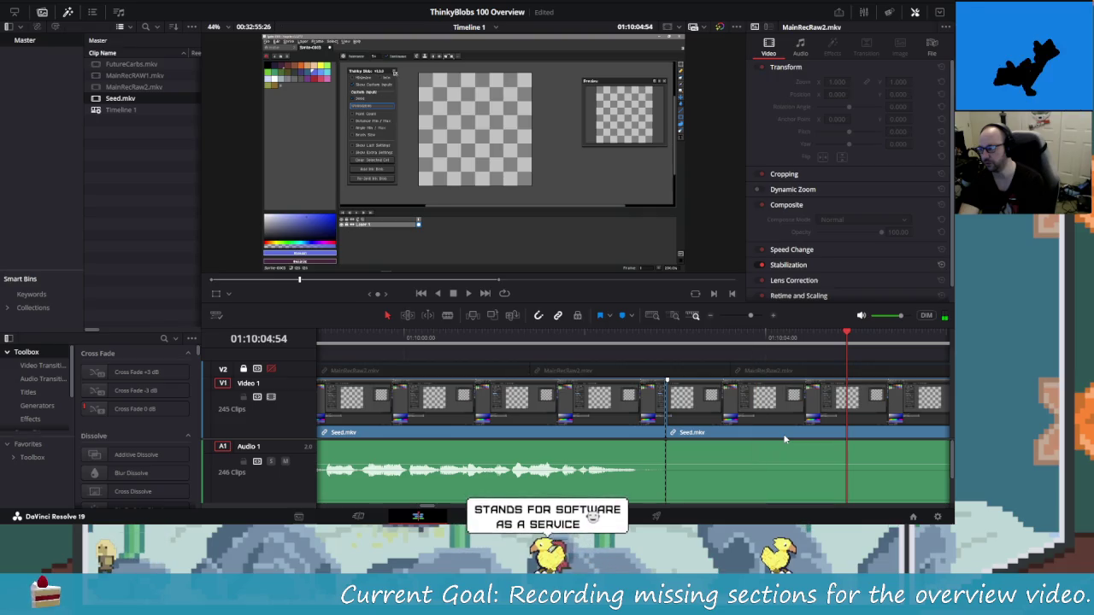
pyautogui.hotkey('shift', 'Right')
pyautogui.hotkey('ctrl', 'b')
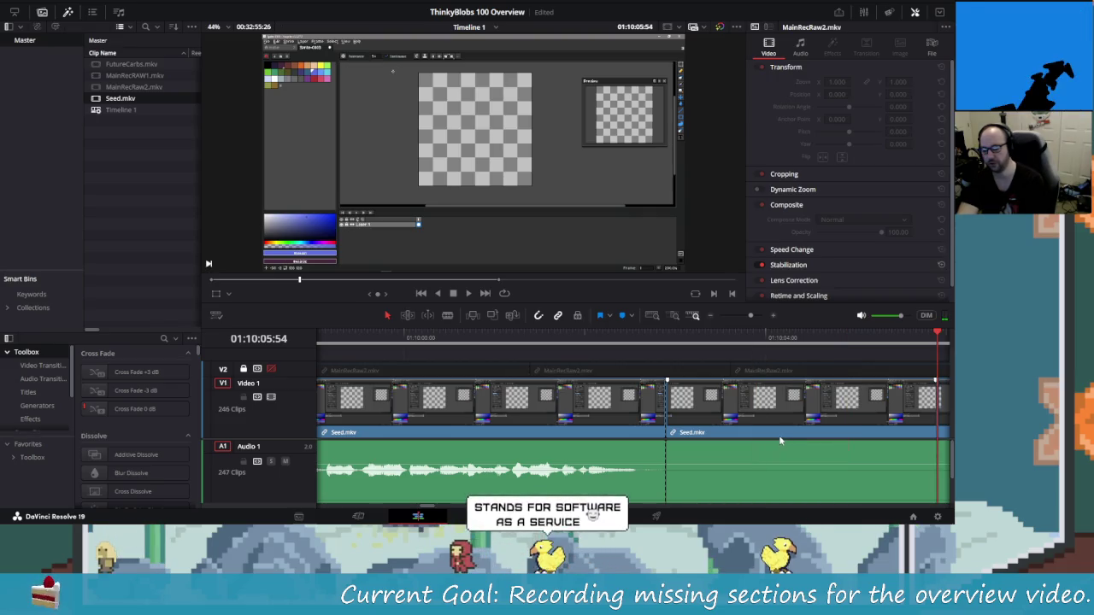
pyautogui.hotkey('shift', 'Right')
pyautogui.hotkey('shift', 'Right')
pyautogui.hotkey('shift', 'Right')
pyautogui.hotkey('shift', 'Left')
pyautogui.hotkey('shift', 'Left')
pyautogui.hotkey('shift', 'Left')
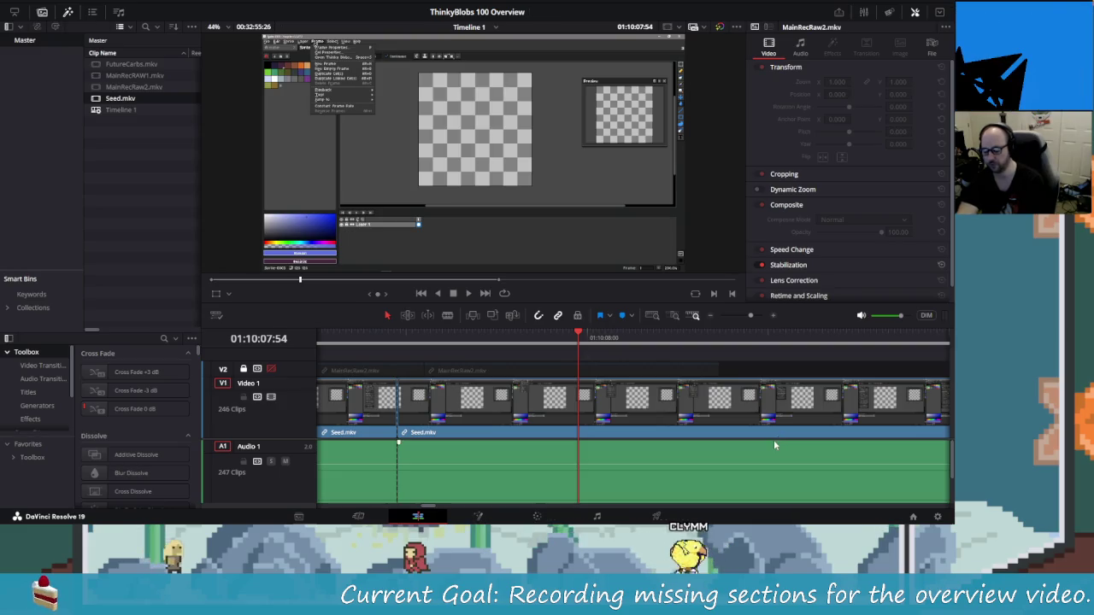
# Split Seed.mkv at the playhead and ripple-delete the stretch between the two cuts.
pyautogui.hotkey('ctrl', 'b')
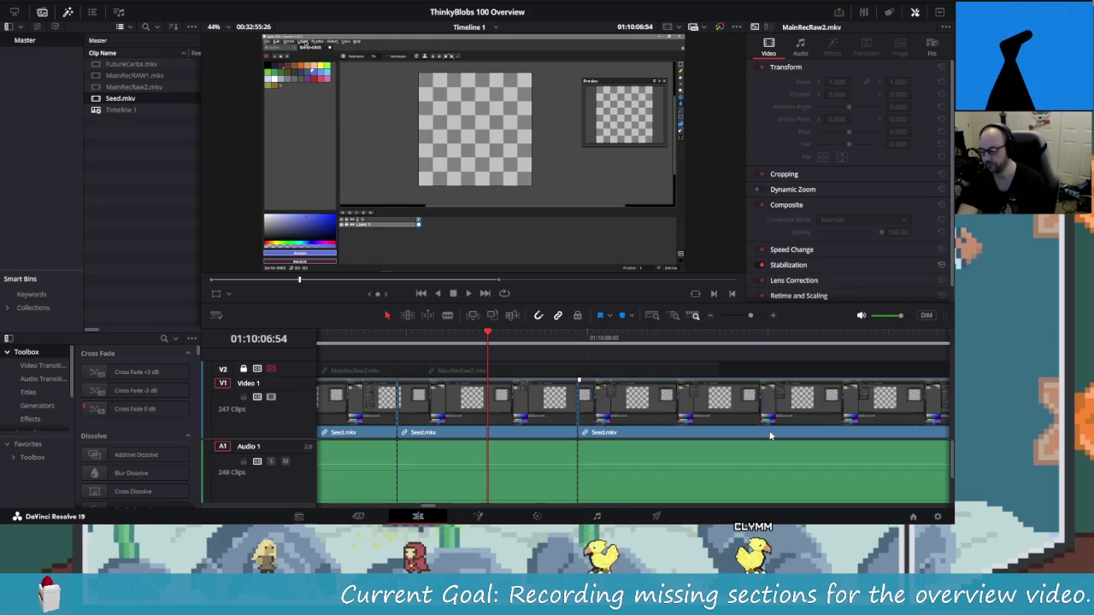
pyautogui.hotkey('shift', 'v')
pyautogui.press('Delete')
# Replay the edit several times, pausing at 01:10:05:20 to check the join.
pyautogui.press('/')
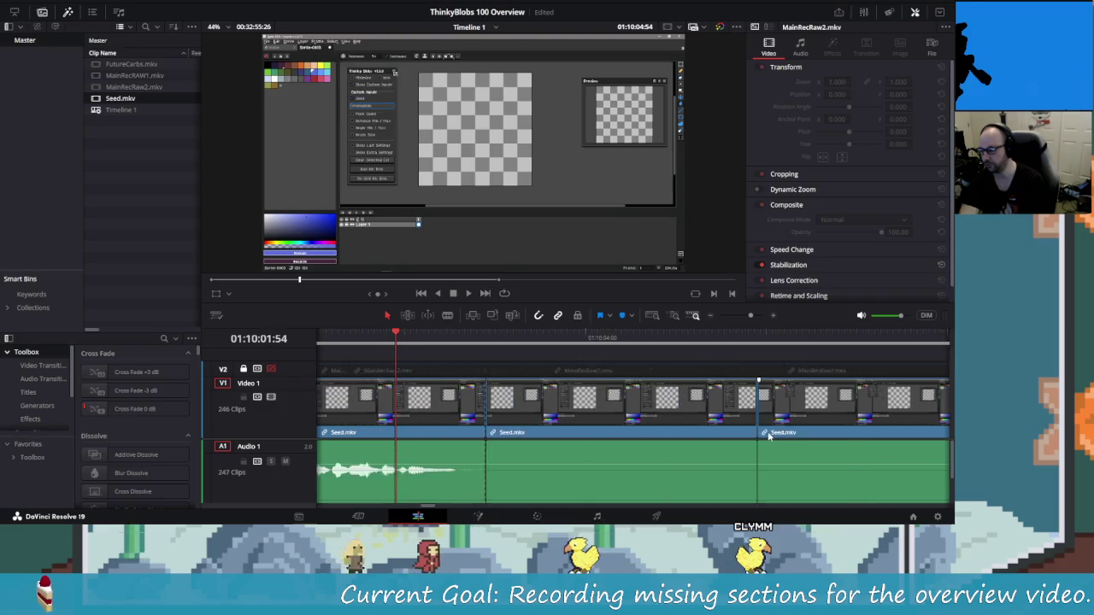
pyautogui.hotkey('shift', 'Right')
pyautogui.hotkey('shift', 'Left')
pyautogui.press('/')
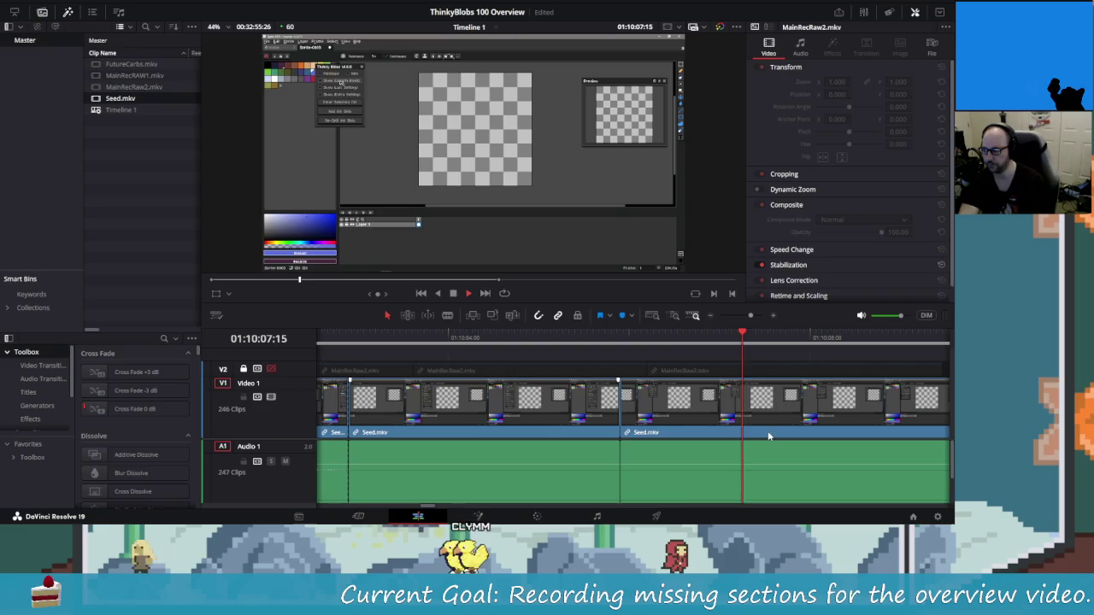
pyautogui.press('j')
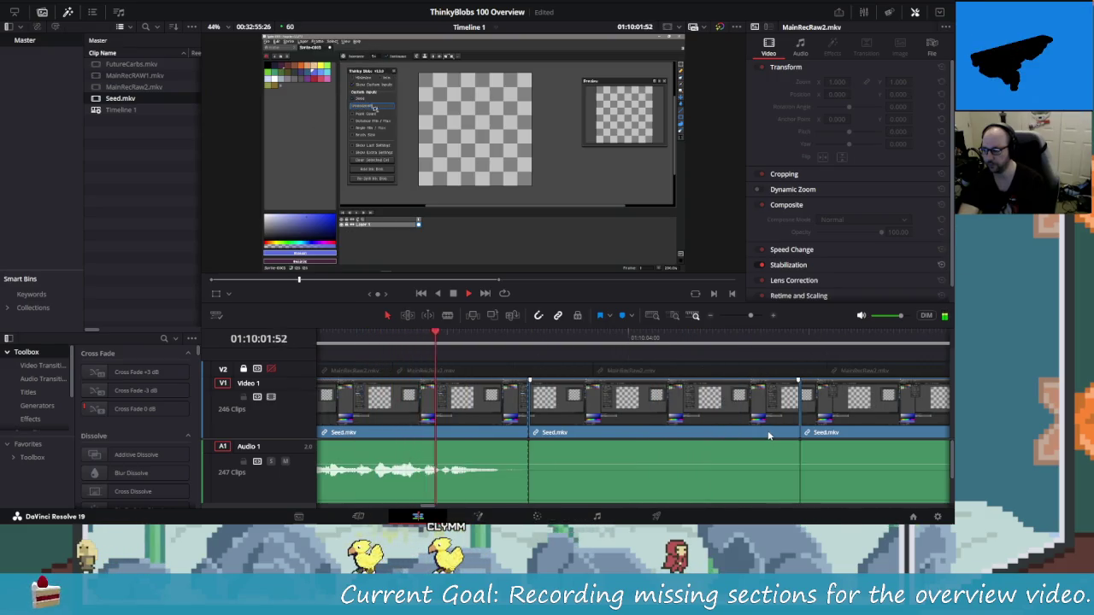
pyautogui.press('space')
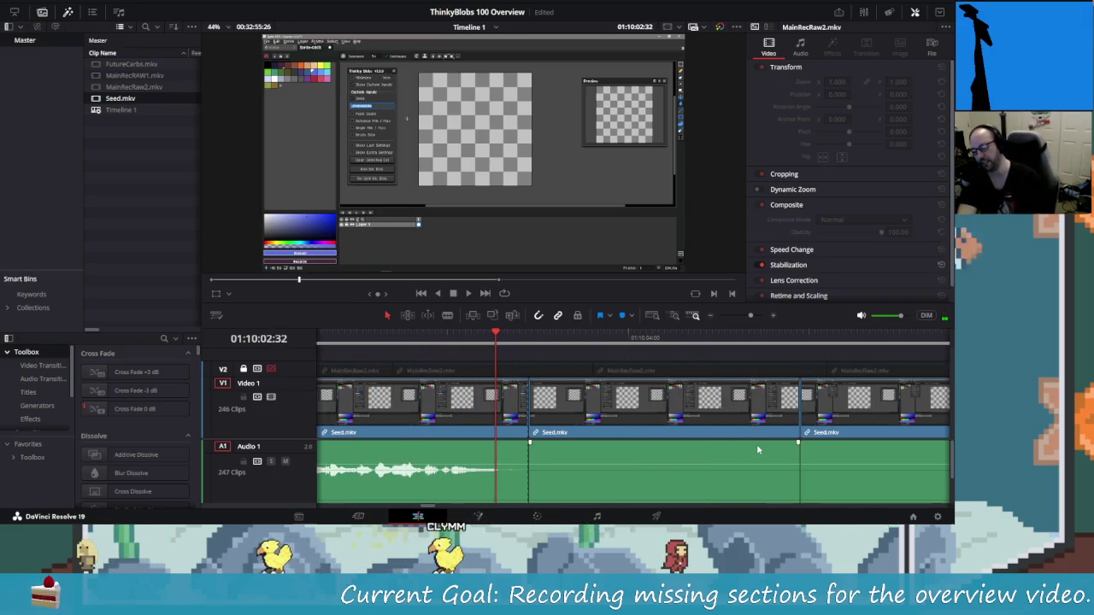
pyautogui.press('space')
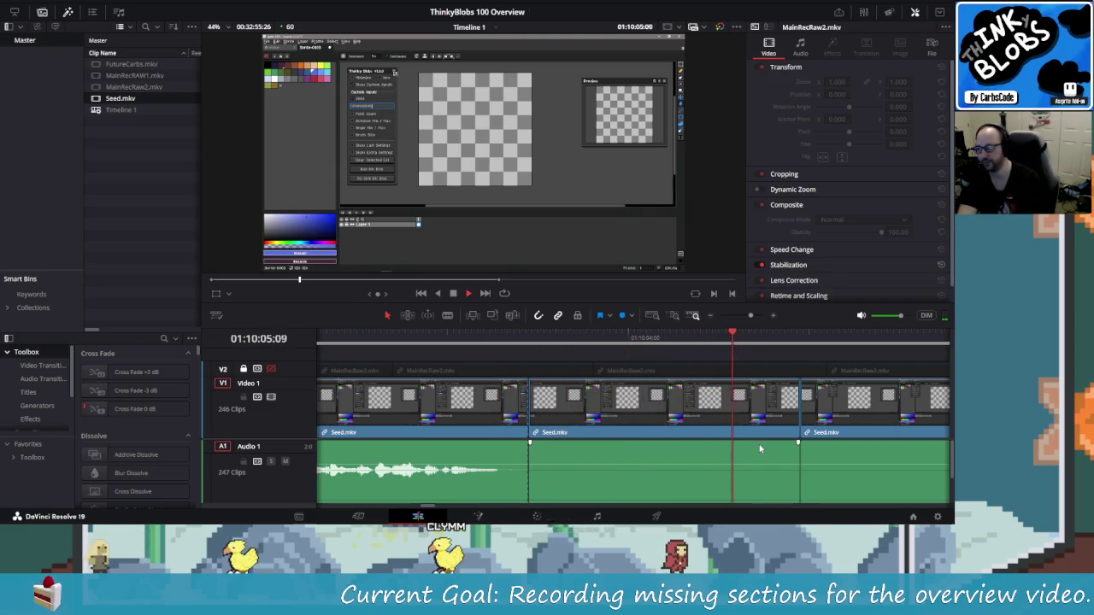
pyautogui.press('space')
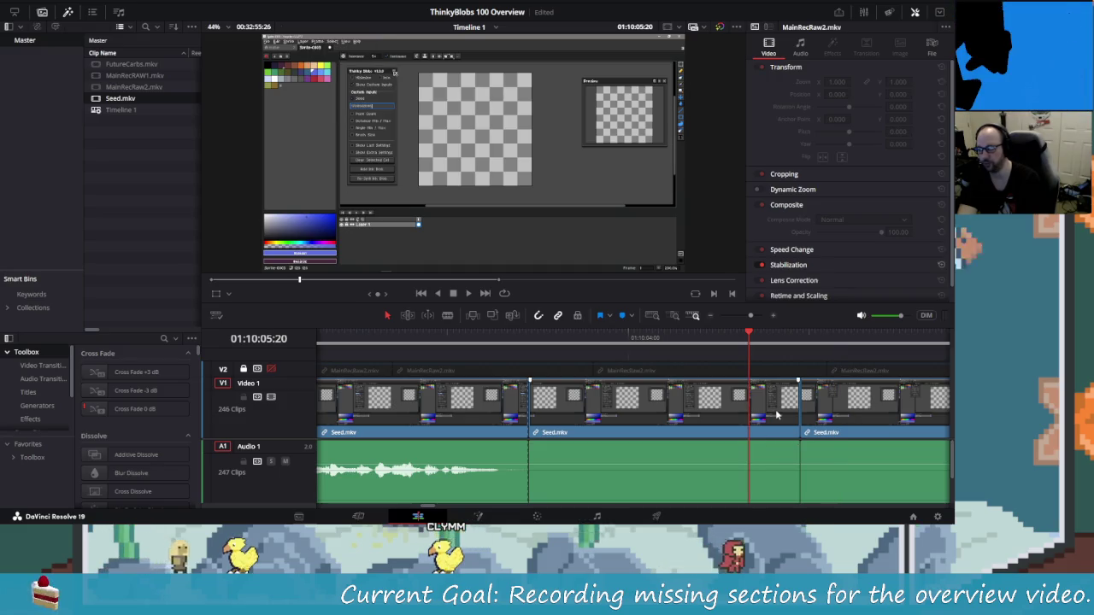
pyautogui.press('space')
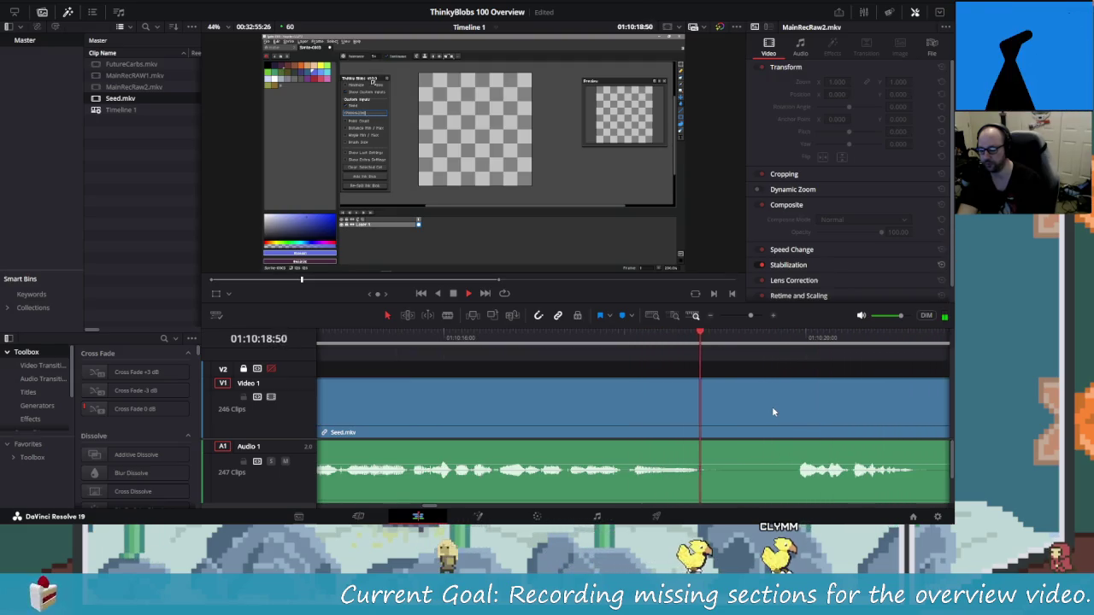
# Blade Seed.mkv at 01:10:17:59 and ripple-delete the dead stretch after the cut.
pyautogui.press('Left')
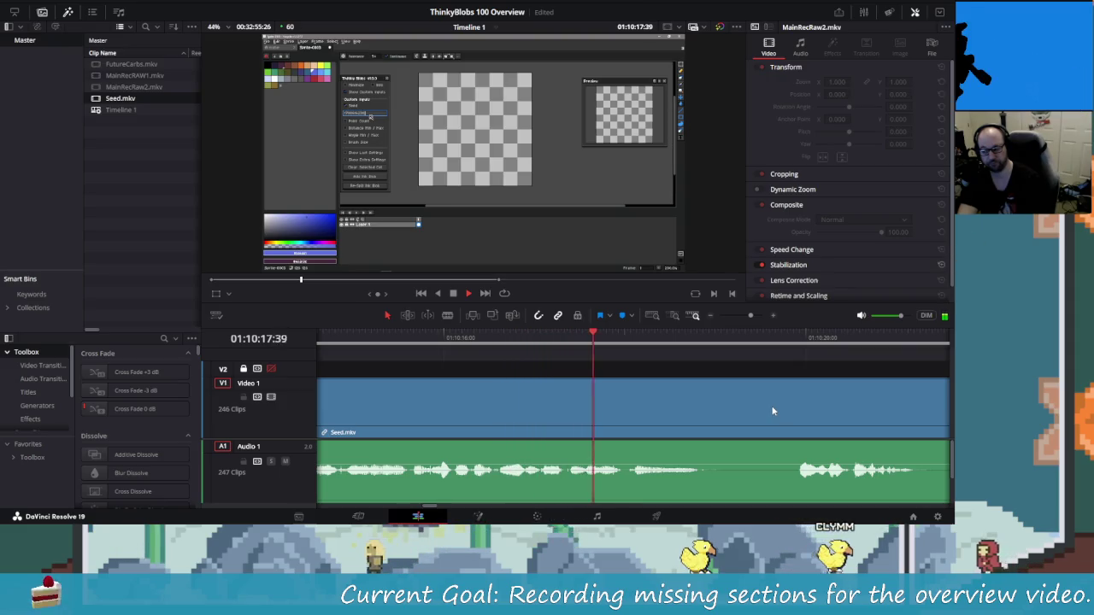
pyautogui.press('space')
pyautogui.hotkey('ctrl', 'b')
pyautogui.press('space')
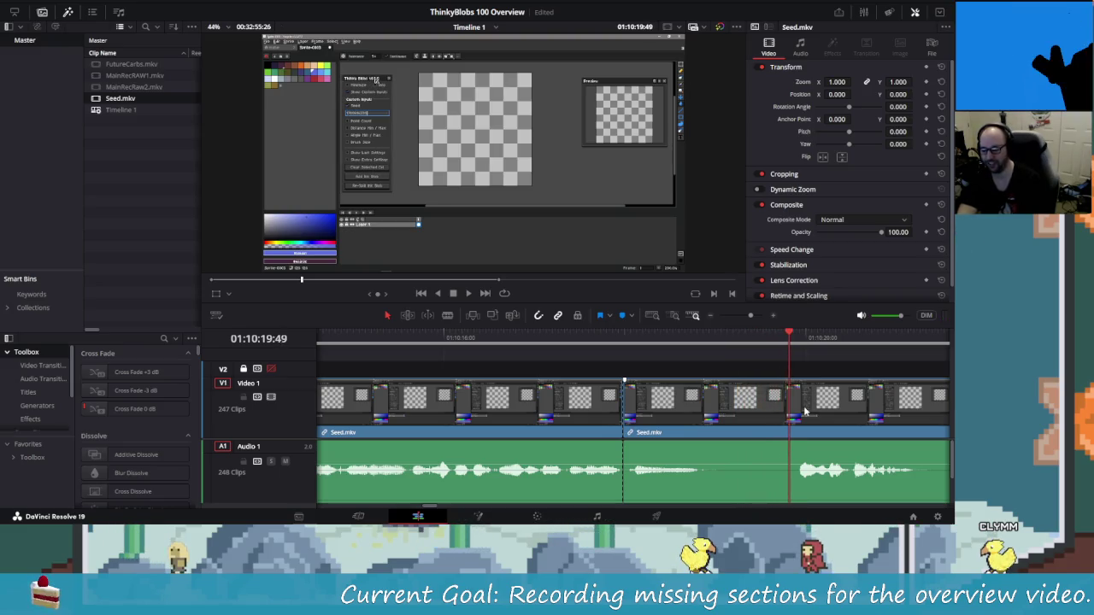
pyautogui.press('Left')
pyautogui.press('Left')
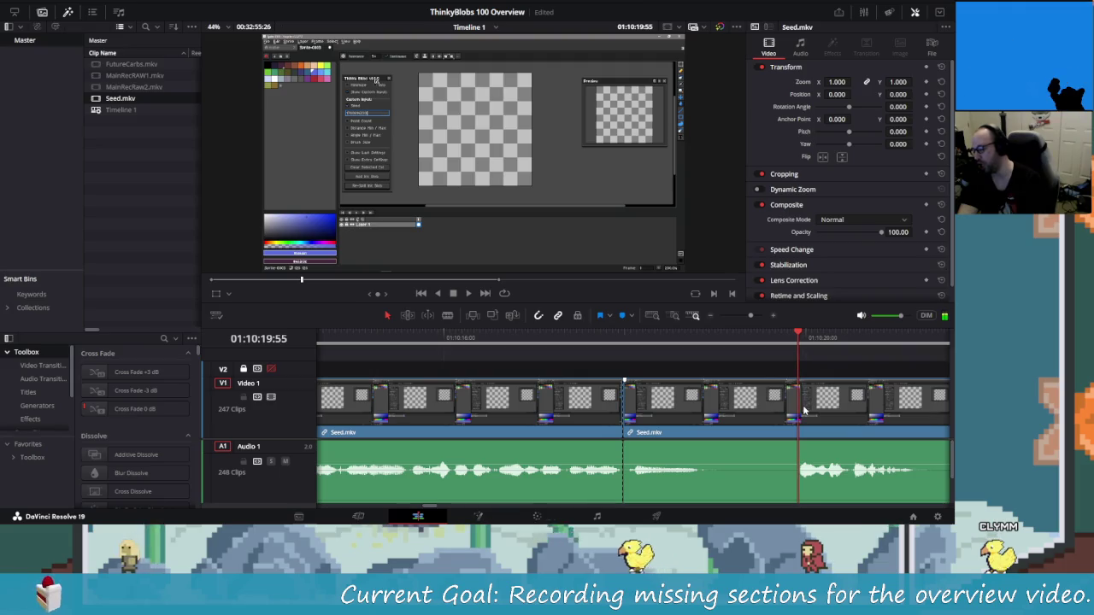
pyautogui.hotkey('shift', 'Left')
pyautogui.hotkey('shift', 'Left')
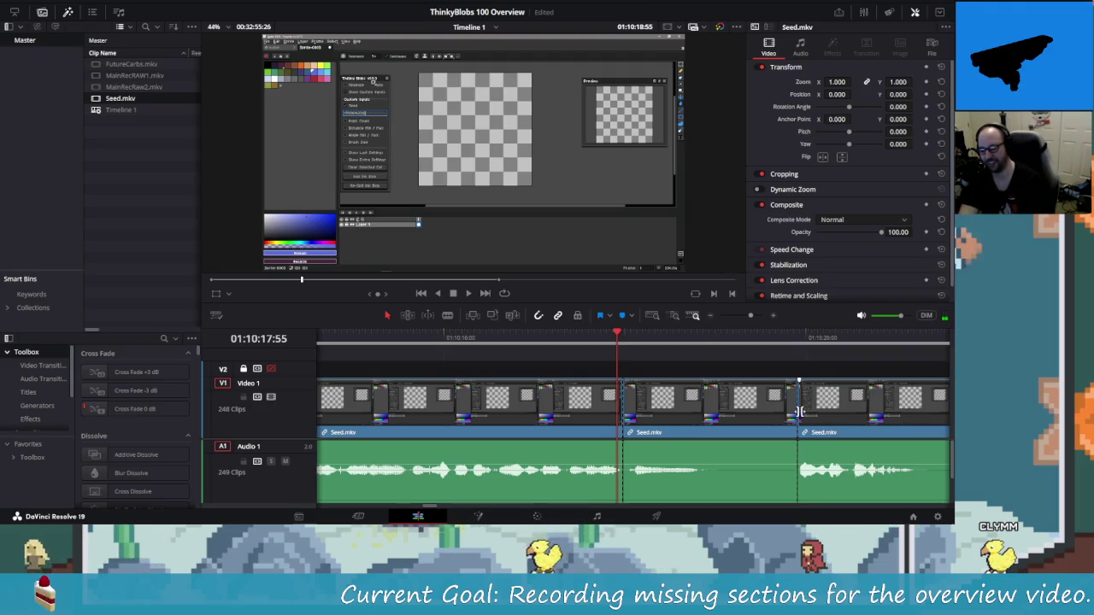
pyautogui.hotkey('shift', 'Right')
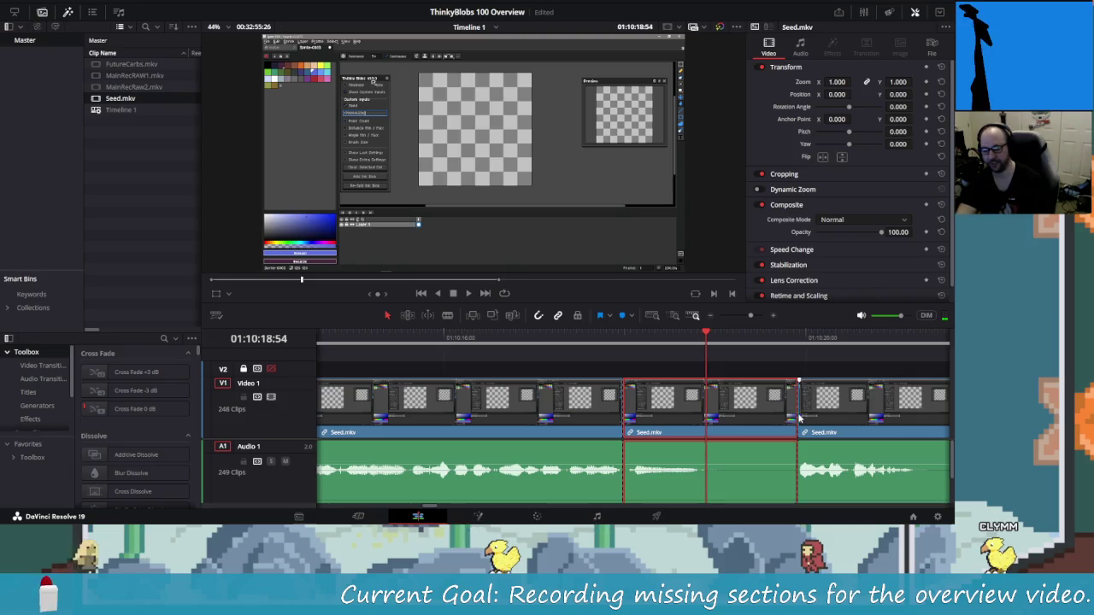
pyautogui.press('BackSpace')
# Replay the new cut and trim the following clip's start to the chosen frame, closing the gap.
pyautogui.press('Left')
pyautogui.press('Left')
pyautogui.press('Left')
pyautogui.hotkey('shift', 'Left')
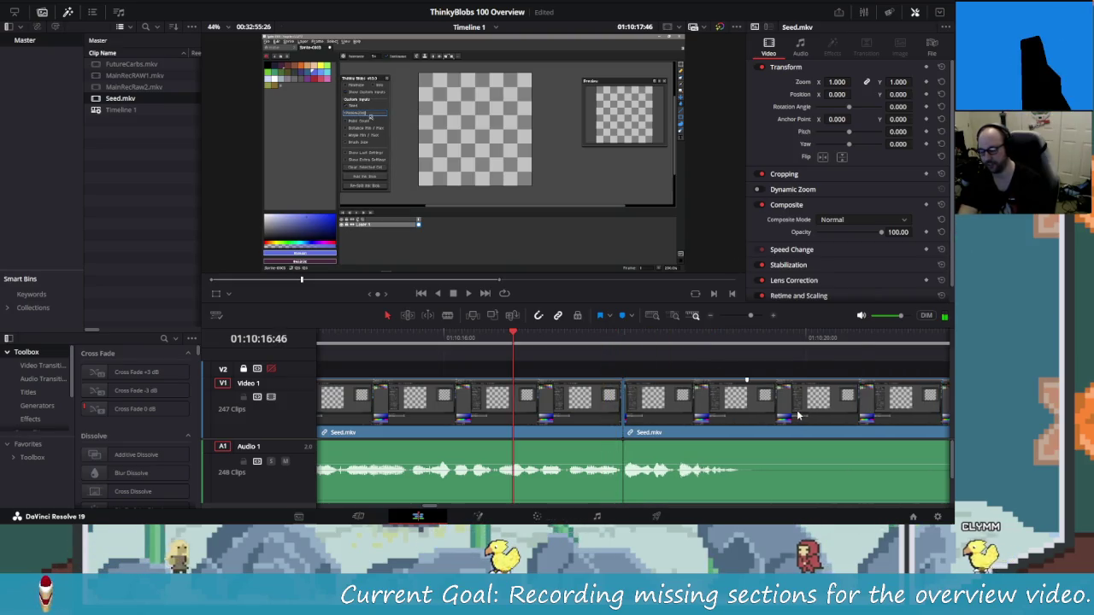
pyautogui.hotkey('shift', 'Left')
pyautogui.hotkey('shift', 'Left')
pyautogui.press('space')
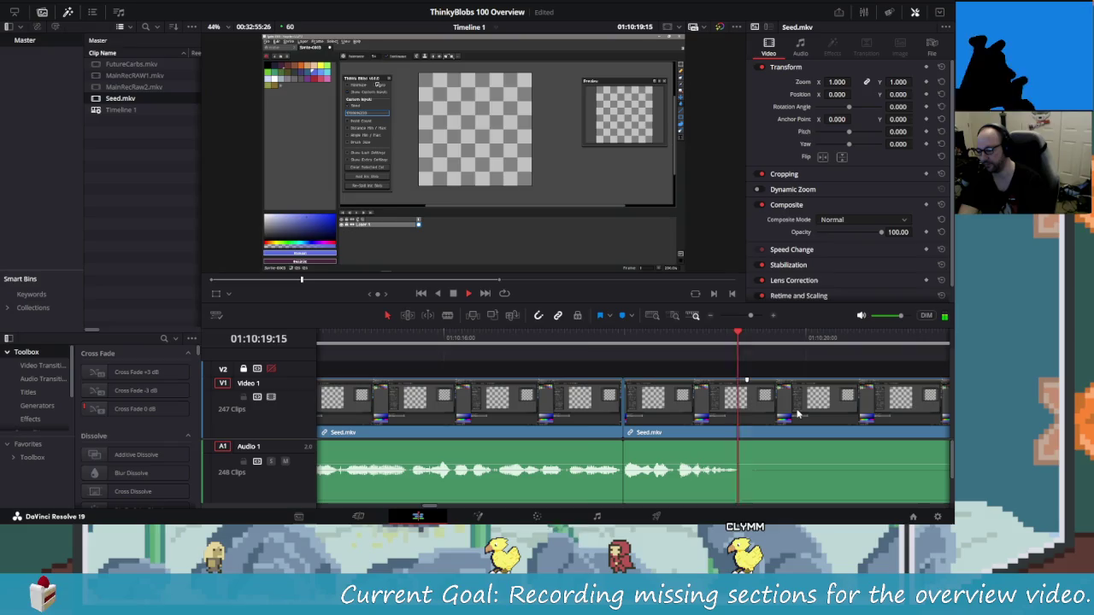
pyautogui.hotkey('shift', 'Left')
pyautogui.hotkey('shift', 'Left')
pyautogui.hotkey('shift', 'Left')
pyautogui.hotkey('shift', 'Left')
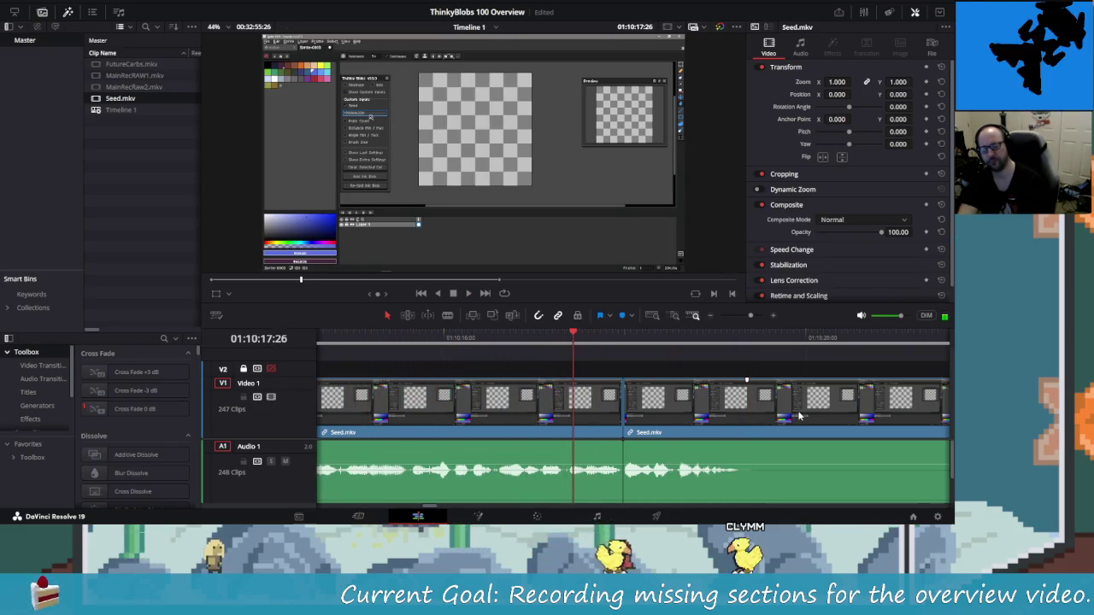
pyautogui.press('Left')
pyautogui.press('Left')
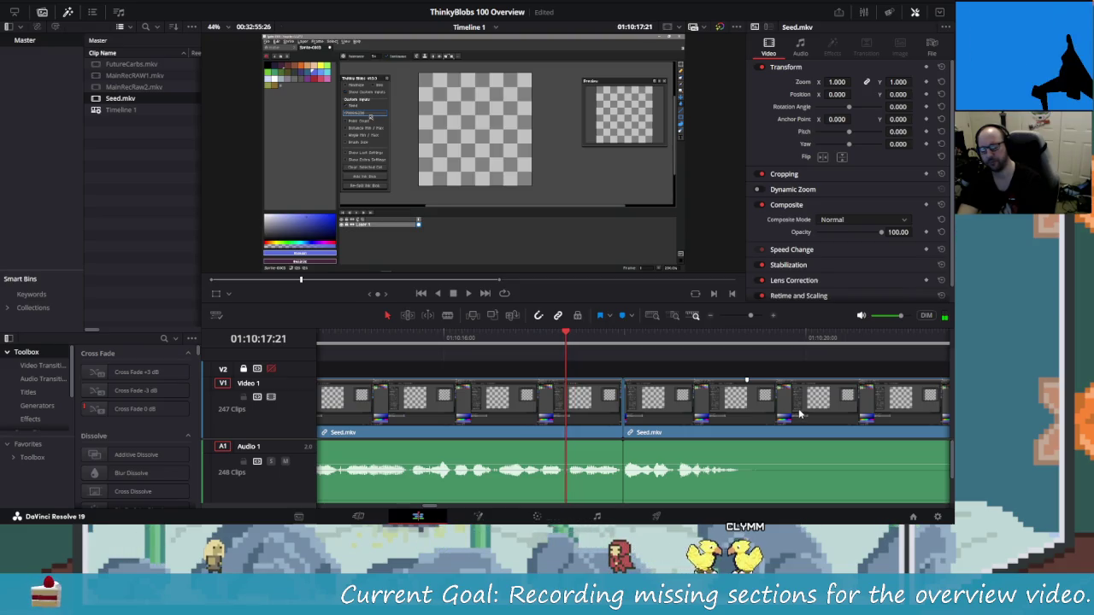
pyautogui.press('space')
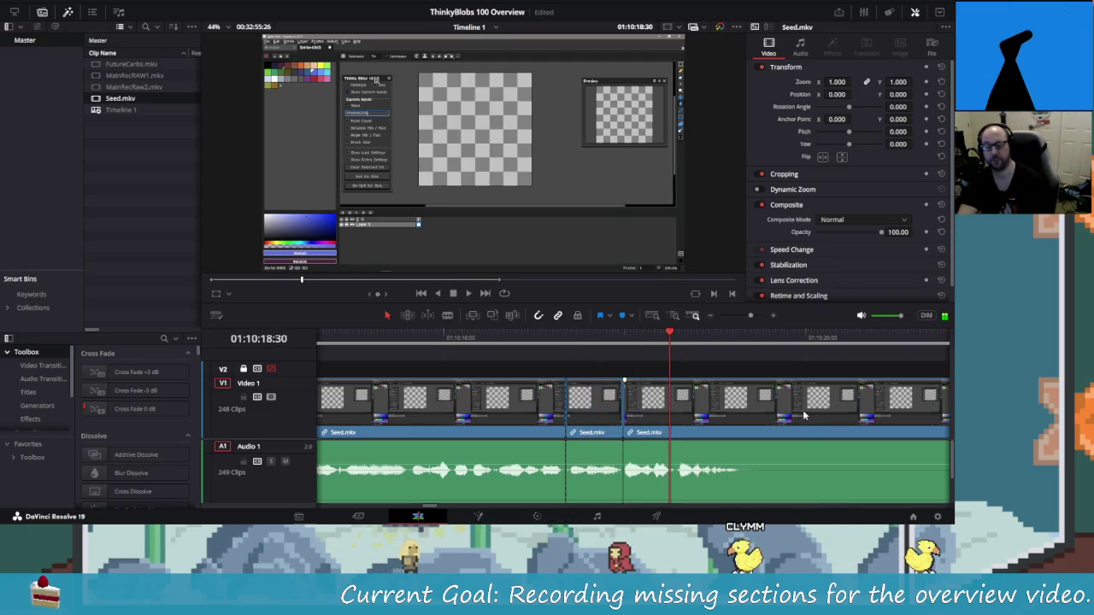
pyautogui.press('Left')
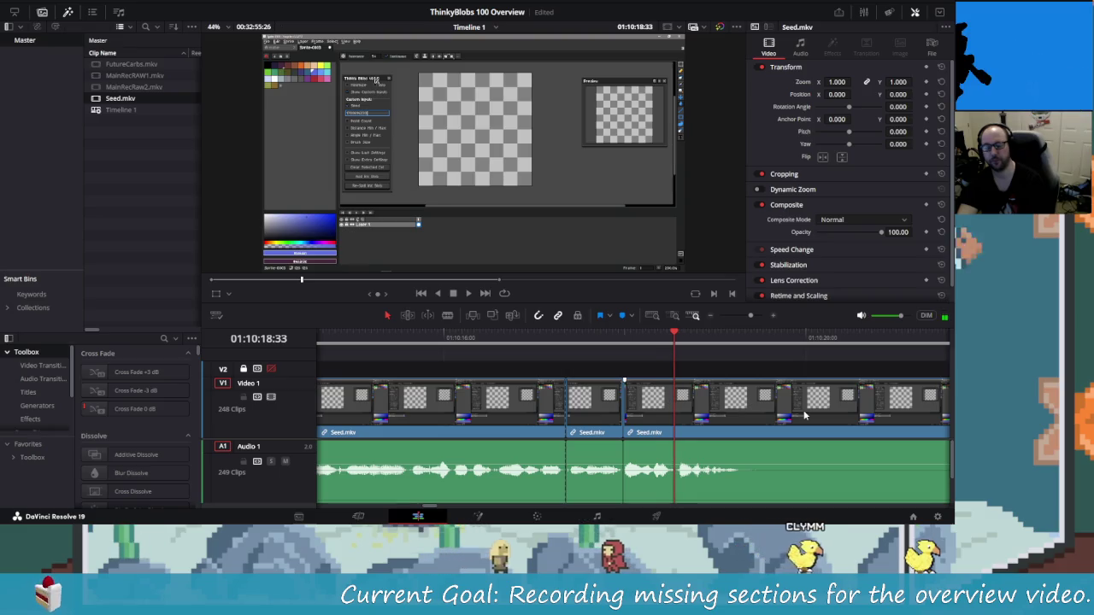
pyautogui.press('Left')
pyautogui.press('Right')
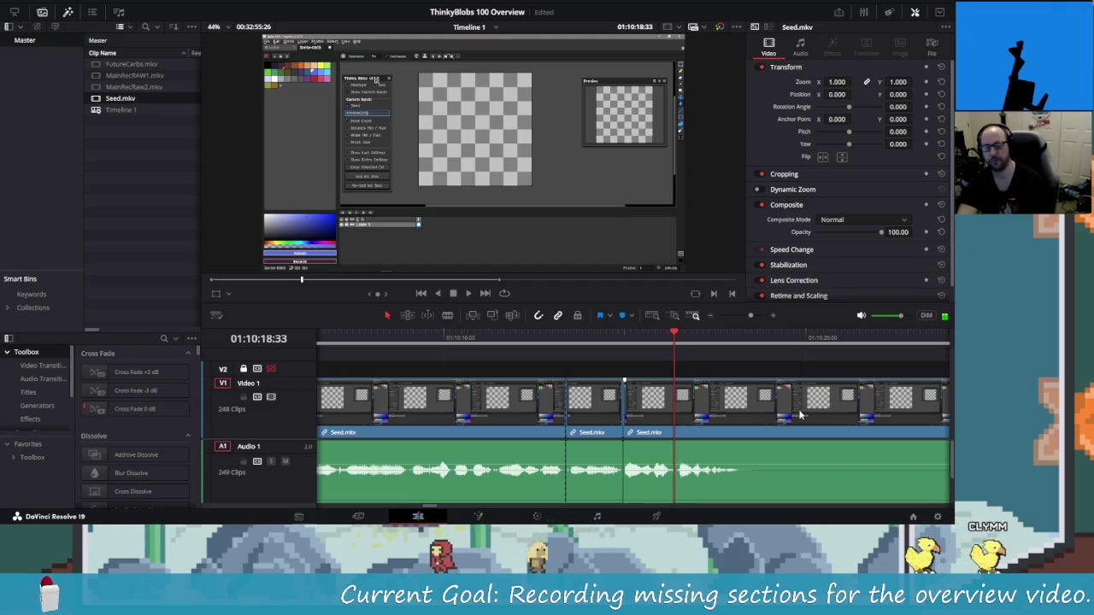
pyautogui.press('Left')
pyautogui.press('Left')
pyautogui.press('Left')
pyautogui.hotkey('ctrl', 'shift', '[')
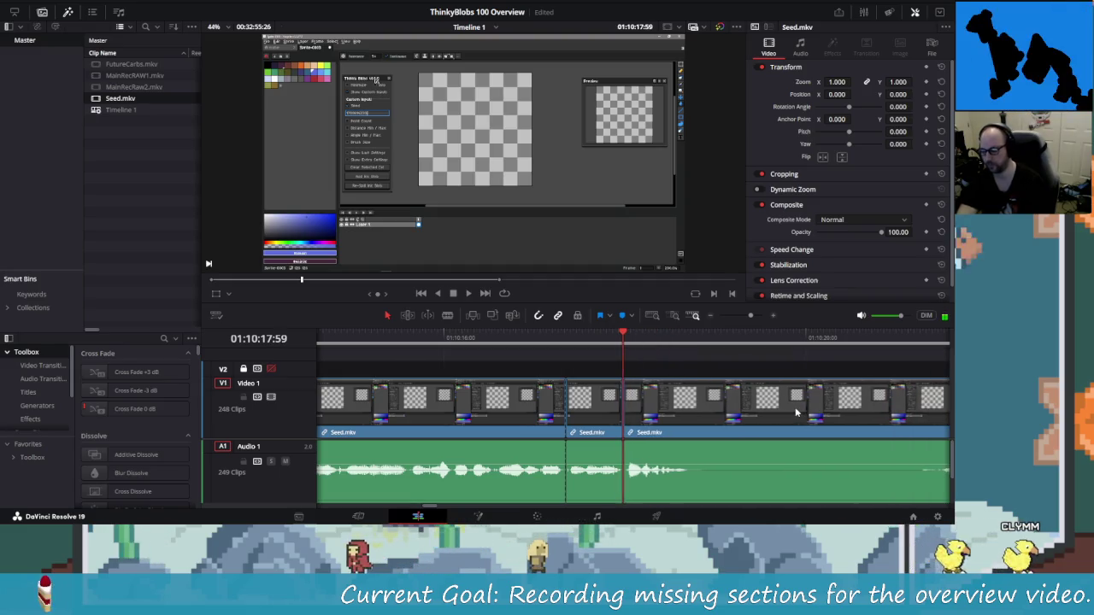
# Remove the short middle Seed.mkv clip and shuttle back over the trimmed section.
pyautogui.press('Left')
pyautogui.press('Left')
pyautogui.press('Left')
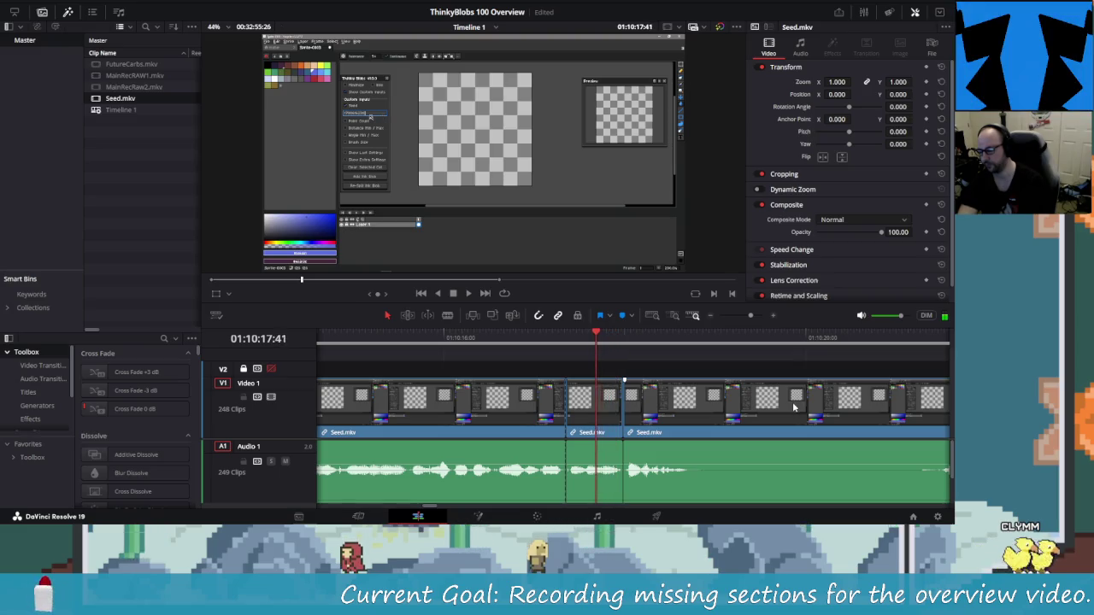
pyautogui.press('Left')
pyautogui.press('Left')
pyautogui.press('Left')
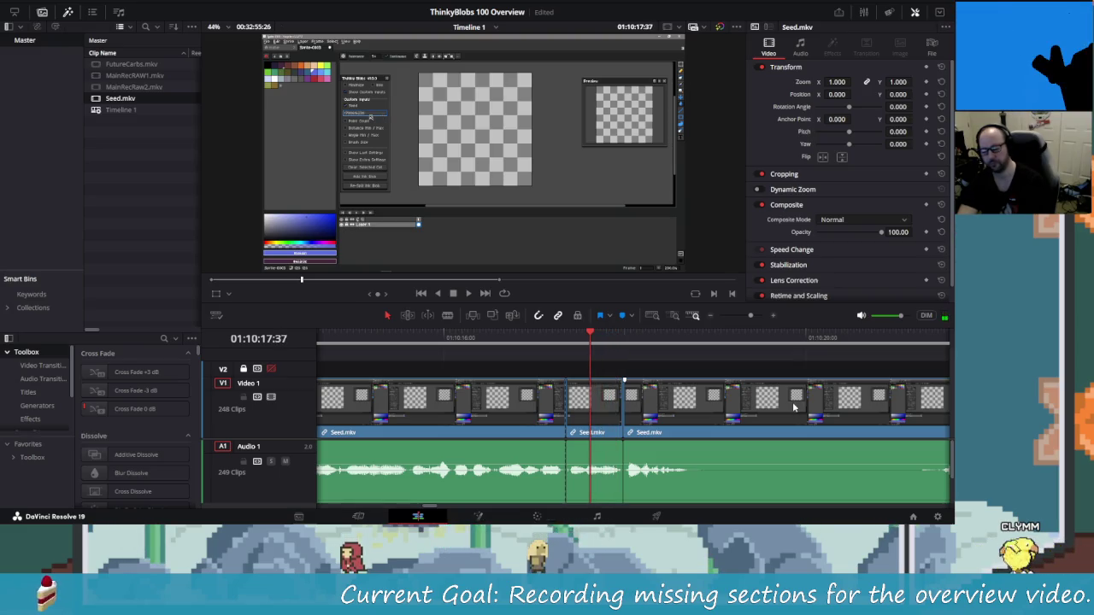
pyautogui.press('BackSpace')
pyautogui.press('Up')
pyautogui.press('Delete')
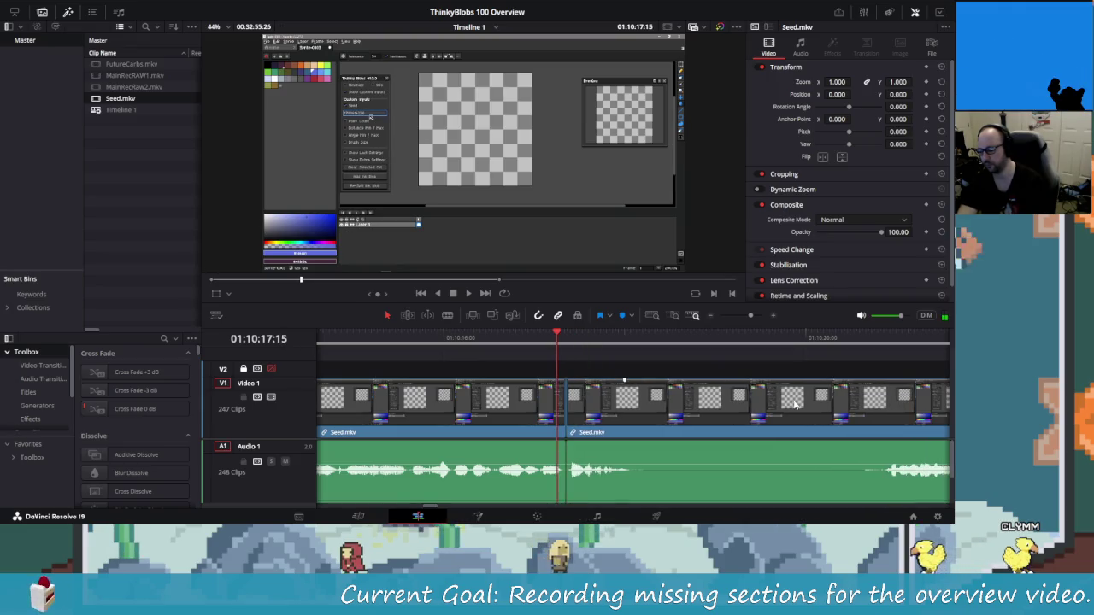
pyautogui.press('space')
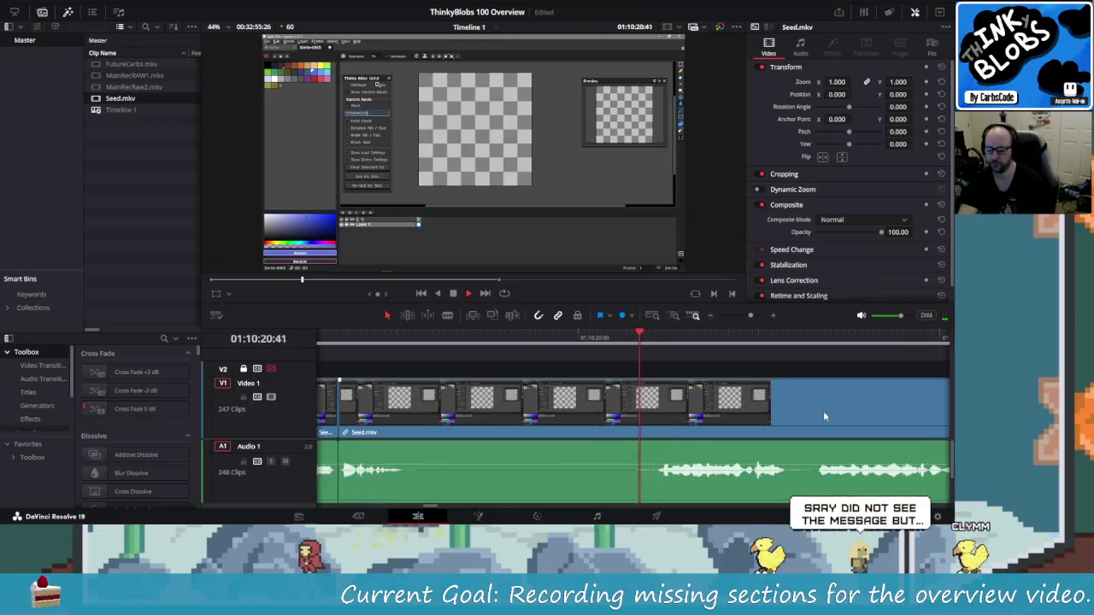
pyautogui.press('j')
pyautogui.press('j')
pyautogui.press('l')
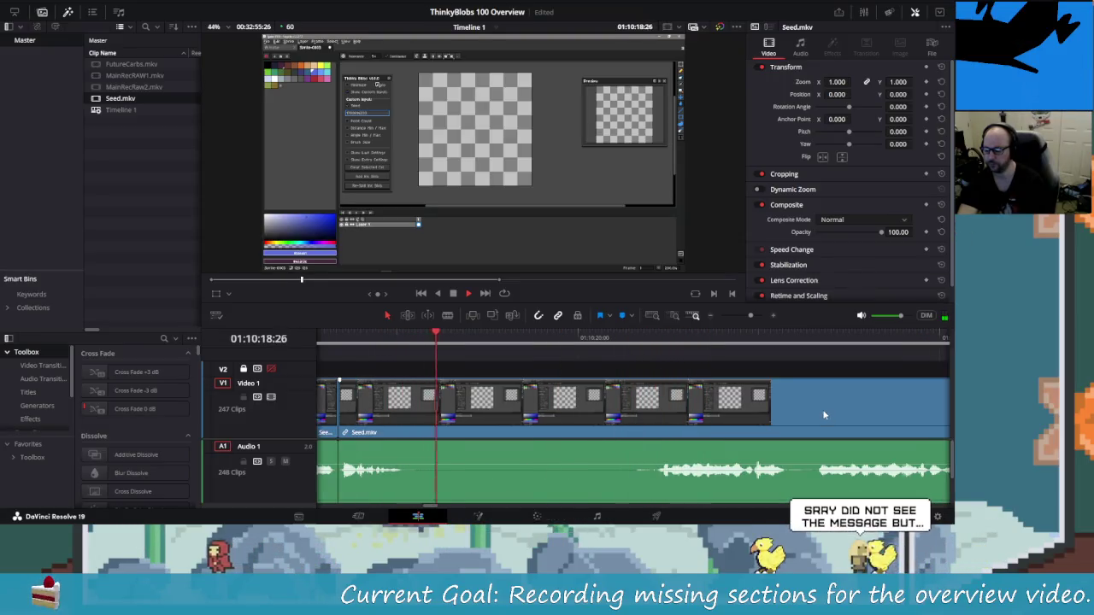
pyautogui.press('k')
pyautogui.press('Right')
pyautogui.press('Right')
pyautogui.press('Right')
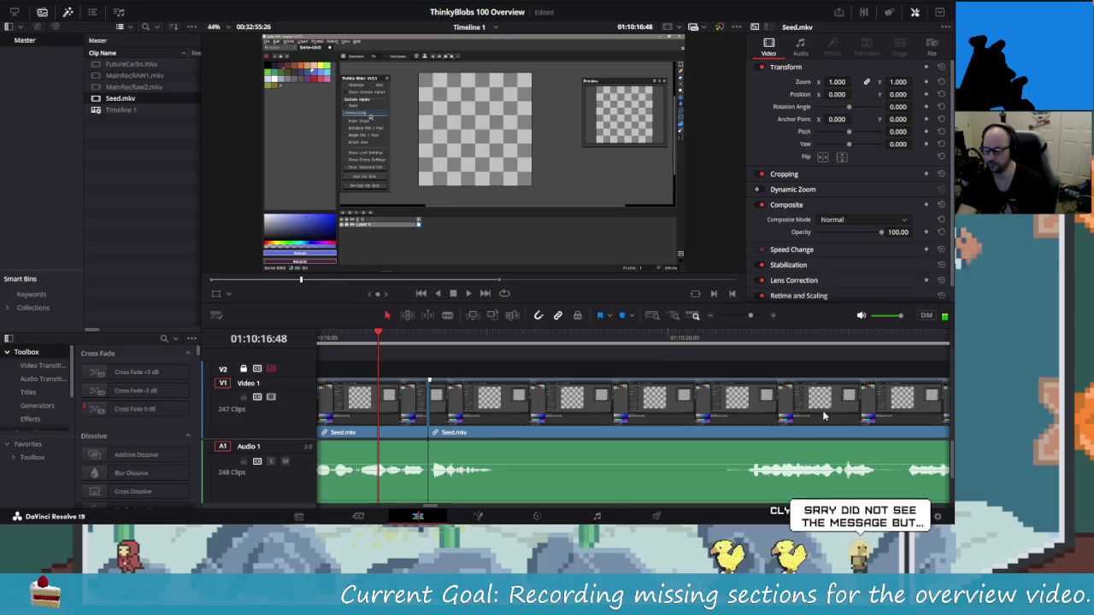
pyautogui.press('j')
pyautogui.press('k')
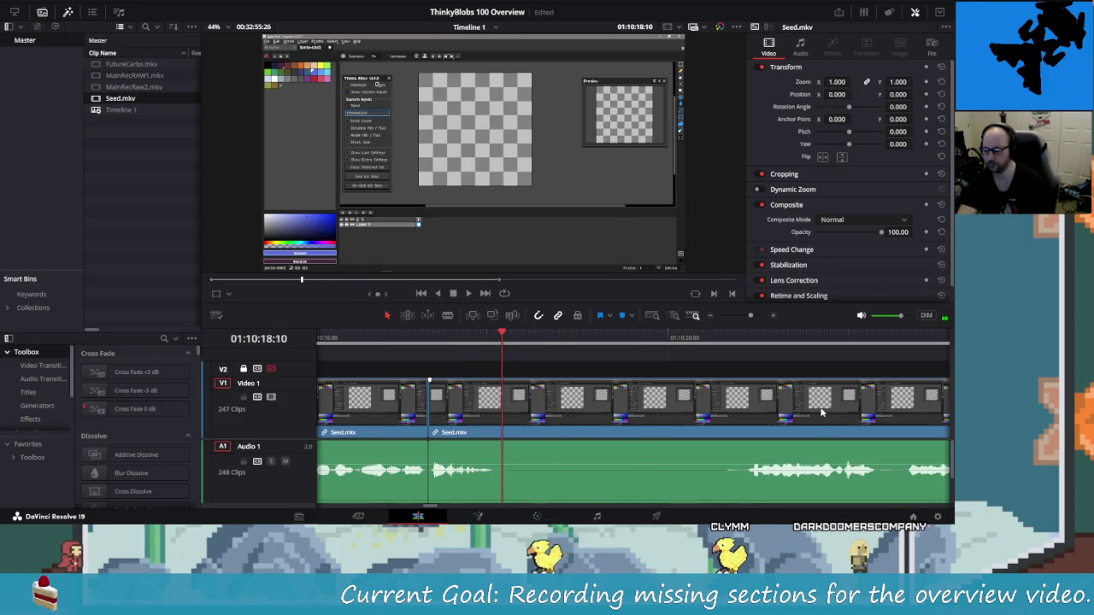
# Blade both ends of the next pause and ripple-delete the piece between them.
pyautogui.hotkey('ctrl', 'b')
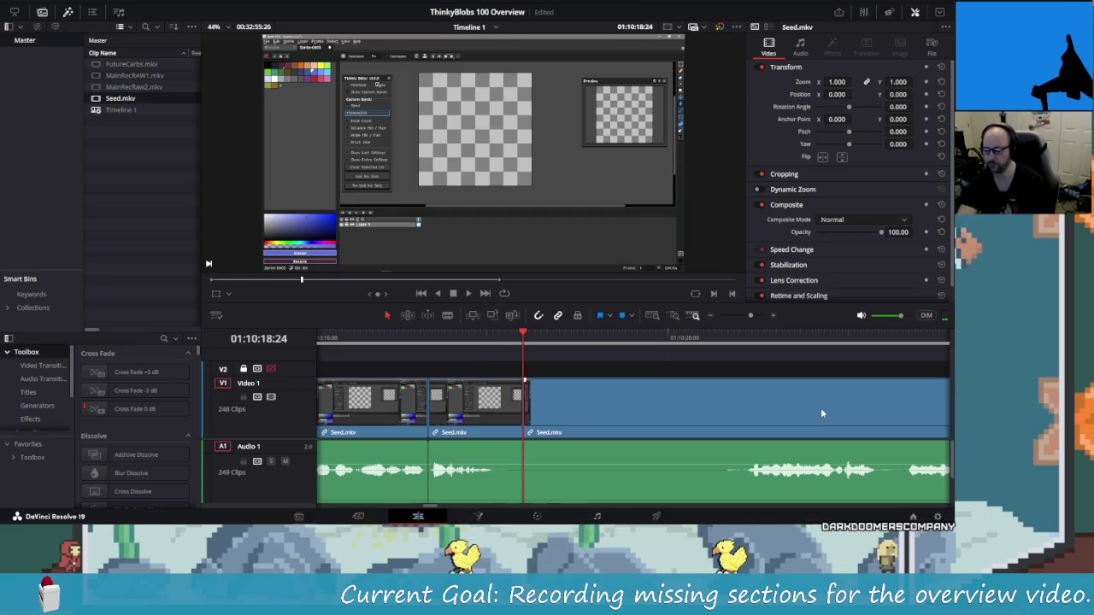
pyautogui.press('l')
pyautogui.press('k')
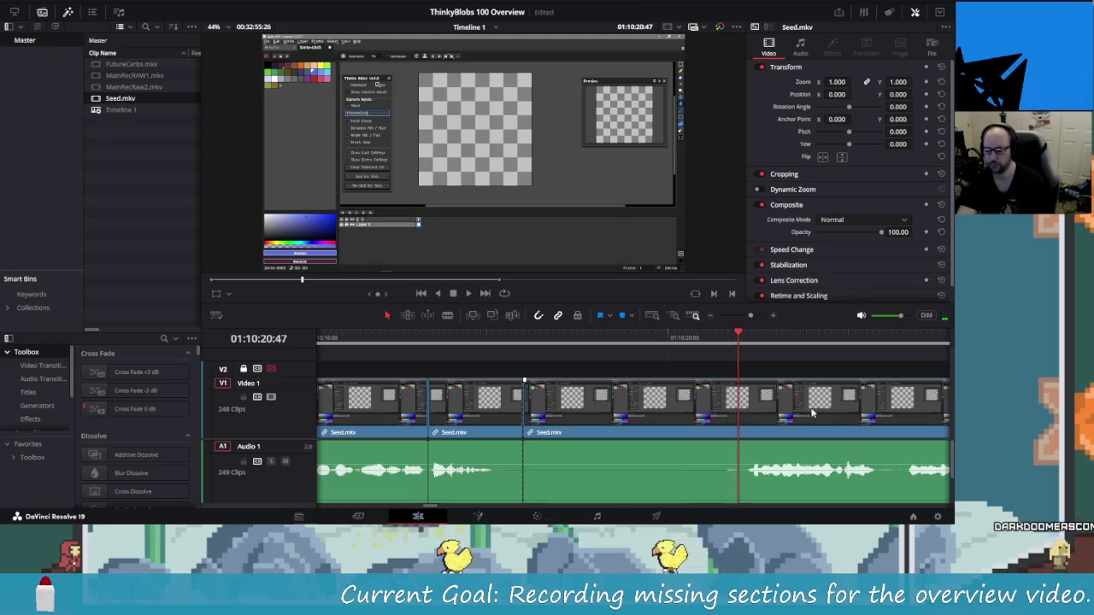
pyautogui.hotkey('ctrl', 'b')
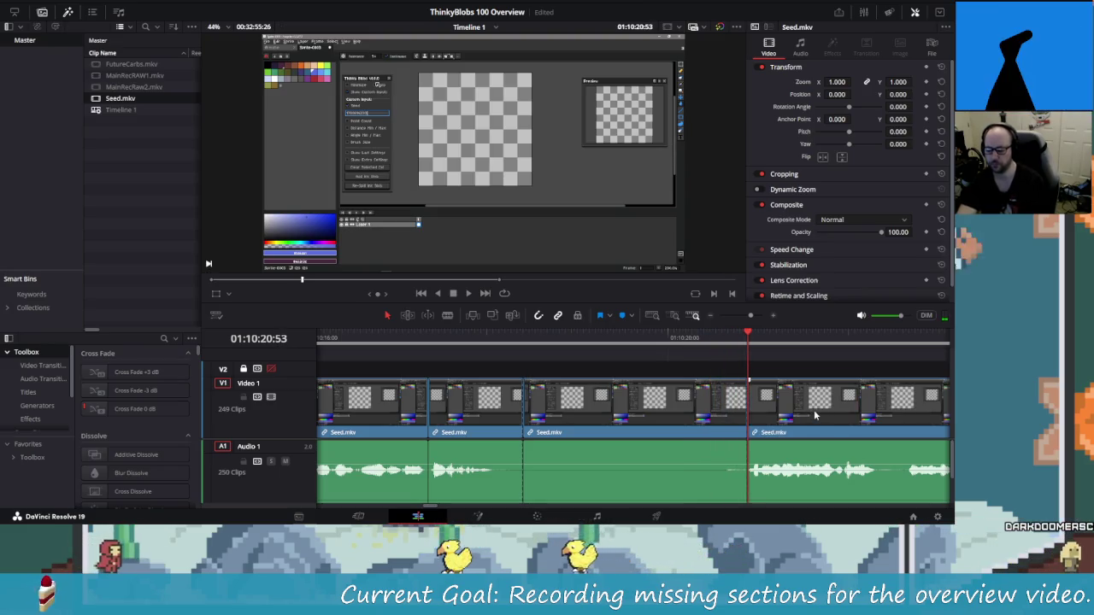
pyautogui.press('Left')
pyautogui.press('Left')
pyautogui.press('Left')
pyautogui.press('Delete')
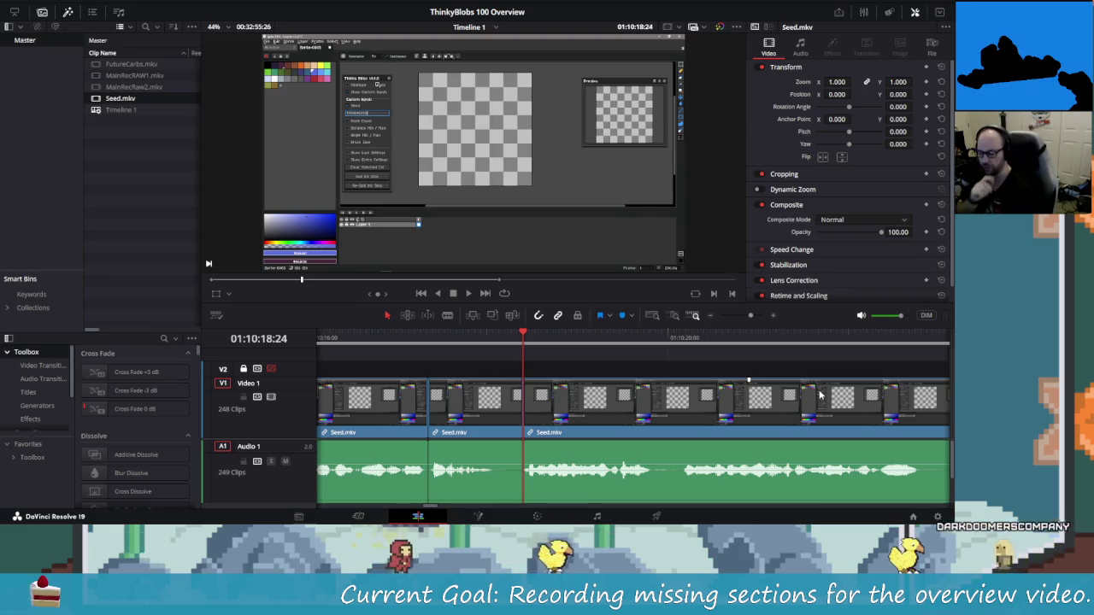
# Zoom in, review the edit and keep a single new split at 01:10:19:49, undoing the extra one.
pyautogui.press('j')
pyautogui.hotkey('ctrl', '=')
pyautogui.press('l')
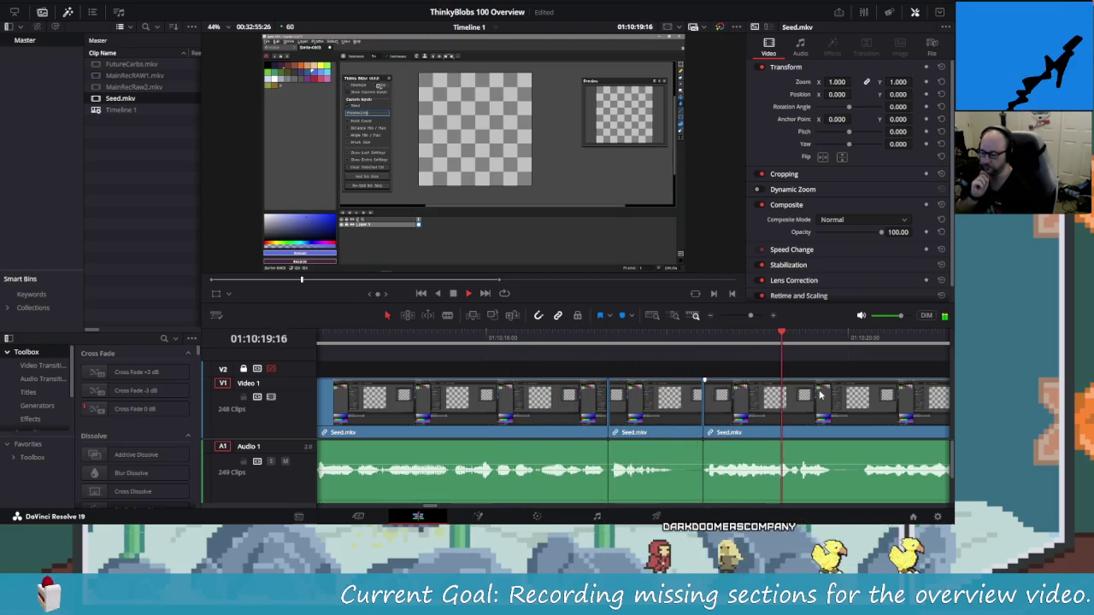
pyautogui.press('Up')
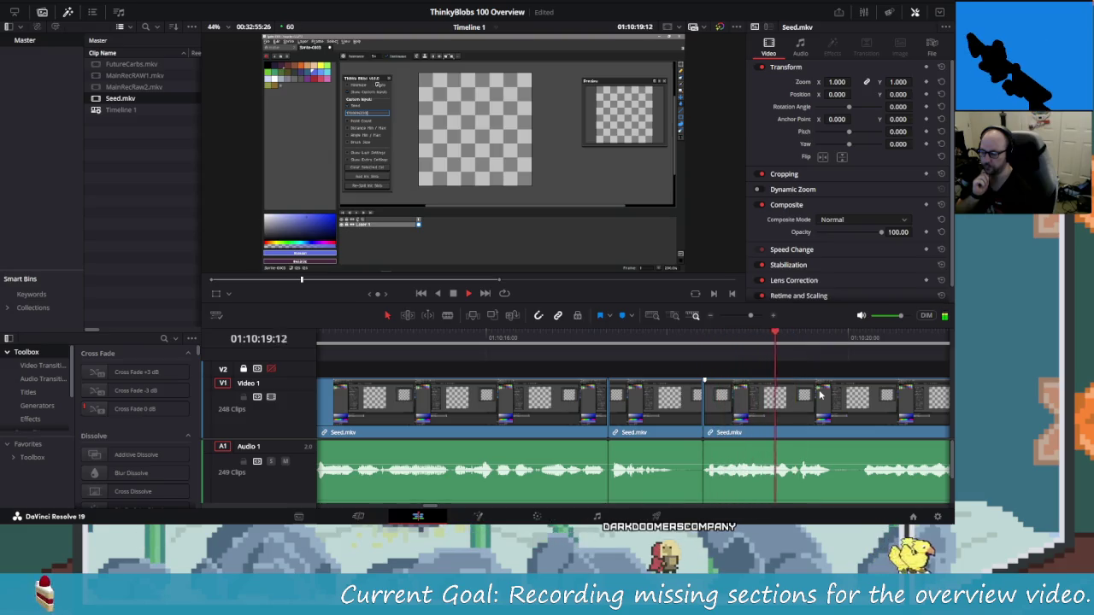
pyautogui.press('space')
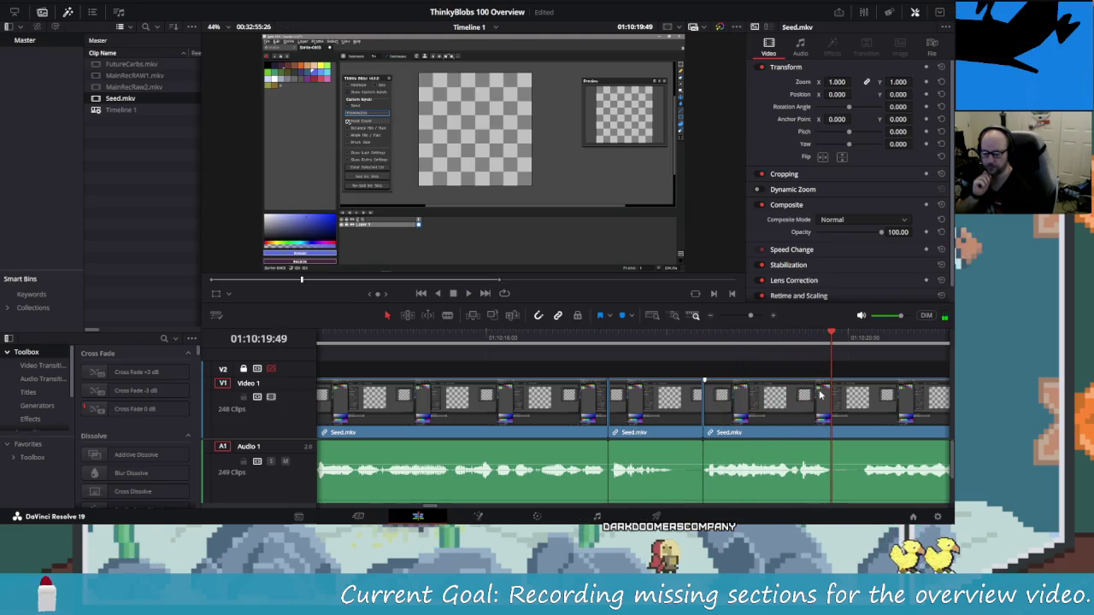
pyautogui.hotkey('ctrl', 'b')
pyautogui.press('Right')
pyautogui.press('Right')
pyautogui.press('Right')
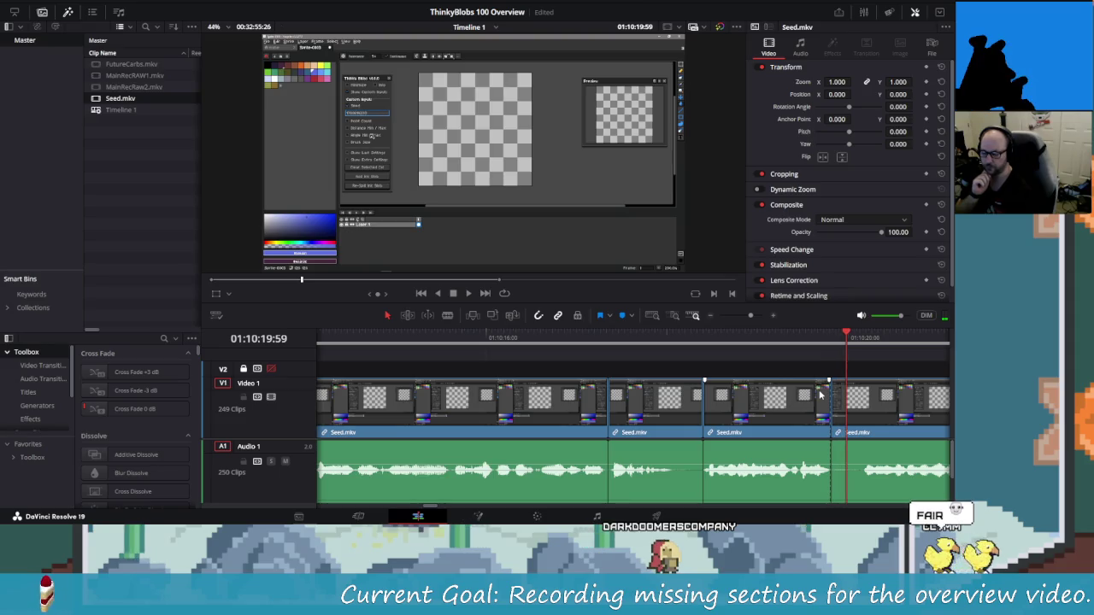
pyautogui.press('Right')
pyautogui.press('Right')
pyautogui.press('Right')
pyautogui.hotkey('ctrl', 'b')
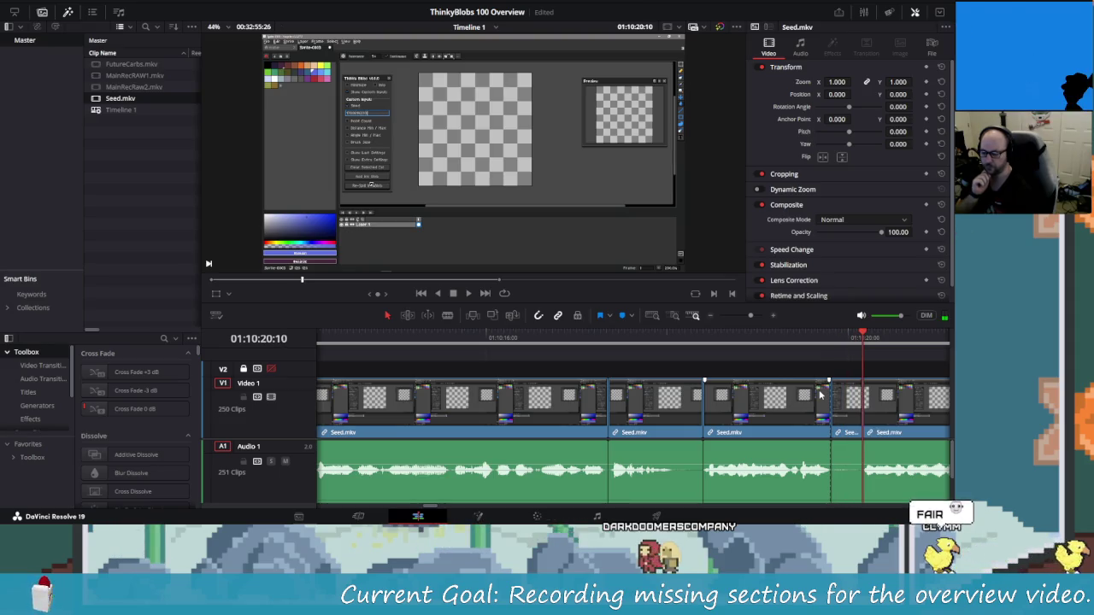
pyautogui.hotkey('ctrl', 'z')
pyautogui.press('Up')
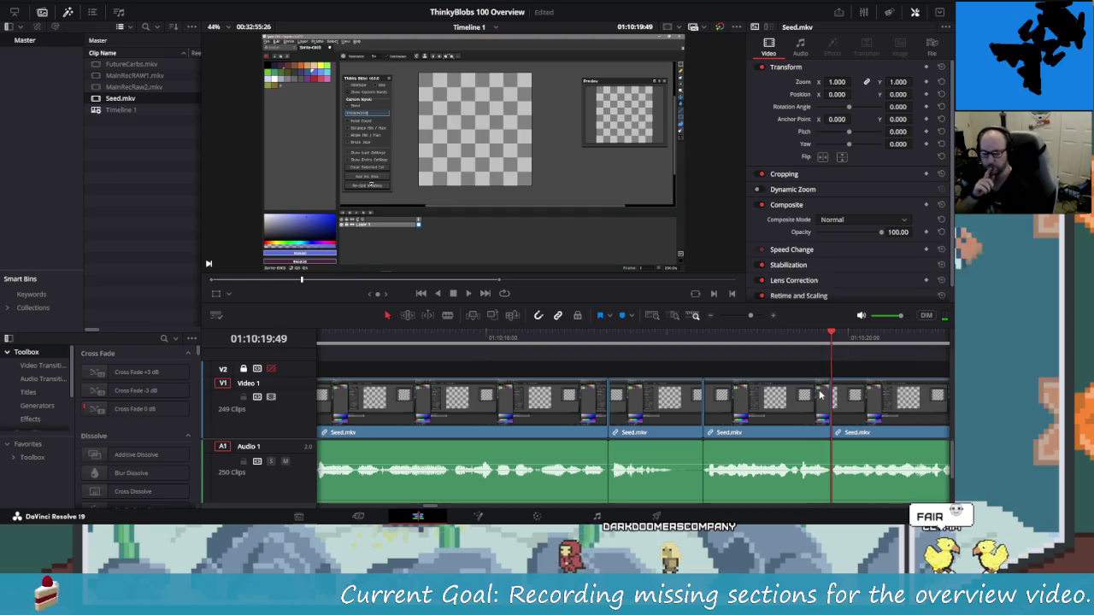
pyautogui.press('Left')
pyautogui.press('Left')
pyautogui.press('Left')
pyautogui.press('/')
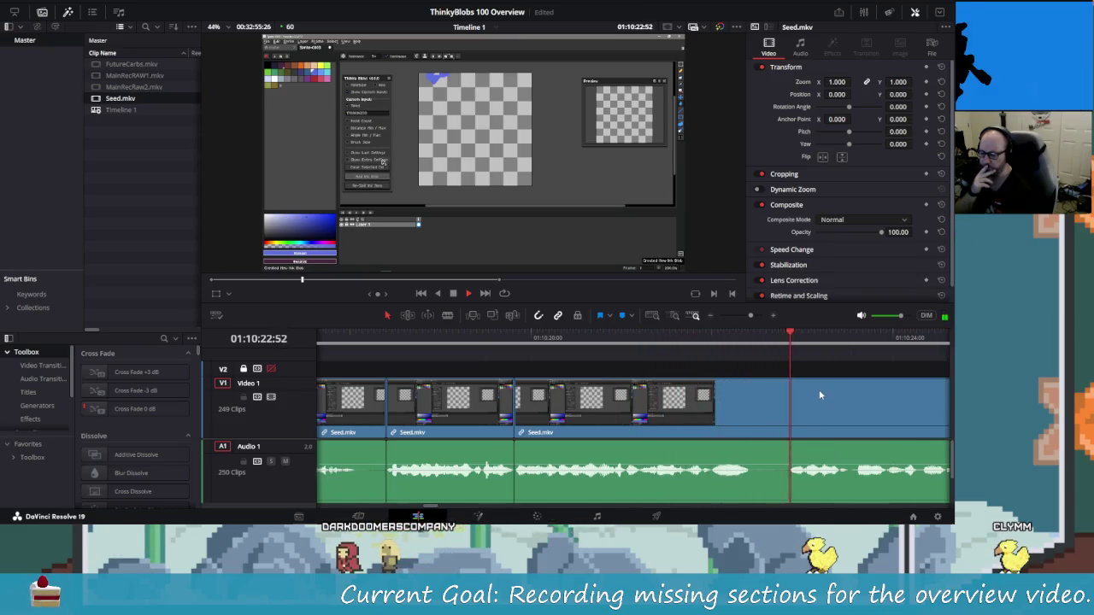
# Blade the Seed.mkv clip at 01:10:22:27 and at 01:10:22:50.
pyautogui.press('j')
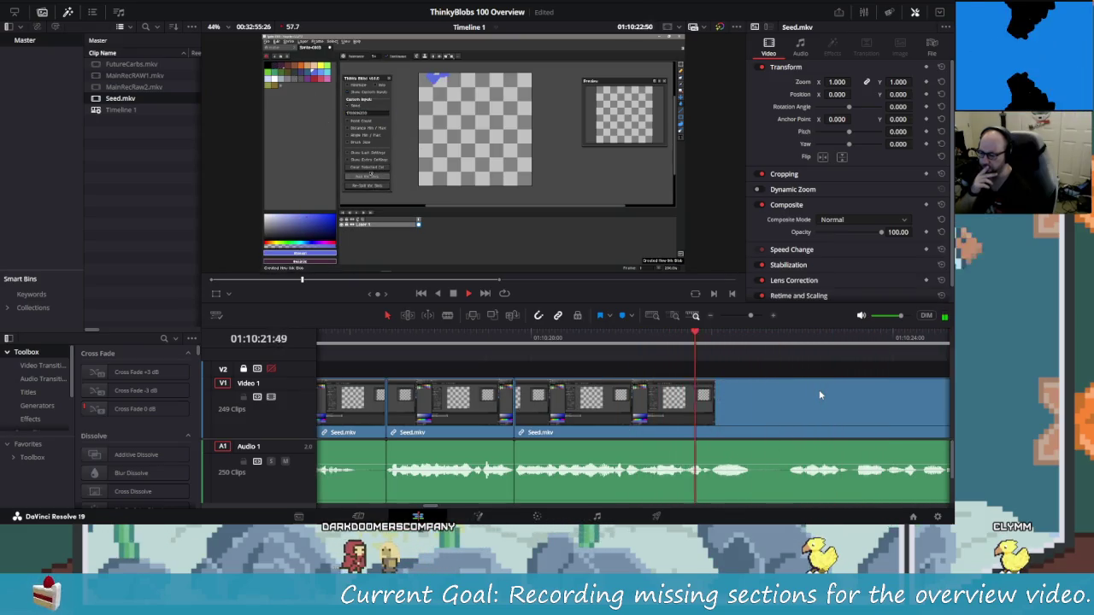
pyautogui.press('l')
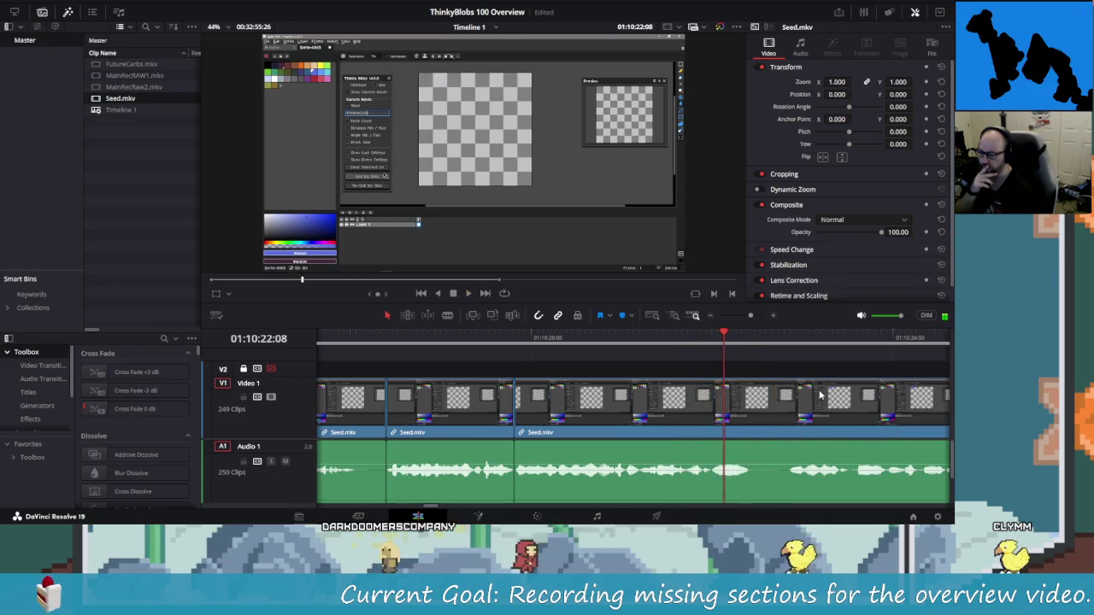
pyautogui.press('k')
pyautogui.hotkey('ctrl', 'b')
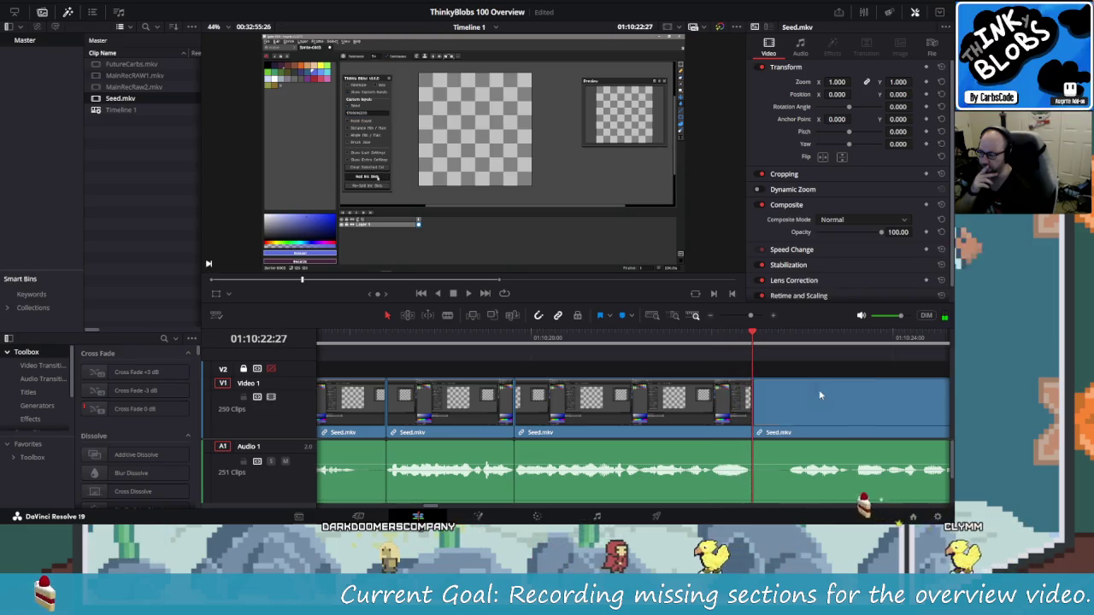
pyautogui.press('l')
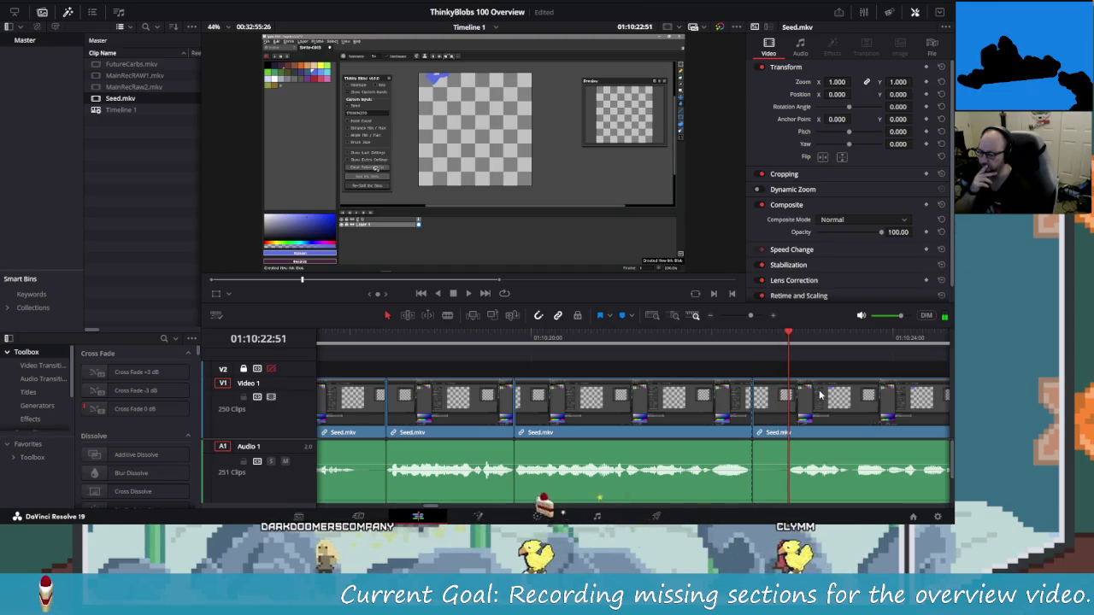
pyautogui.press('k')
pyautogui.hotkey('ctrl', 'b')
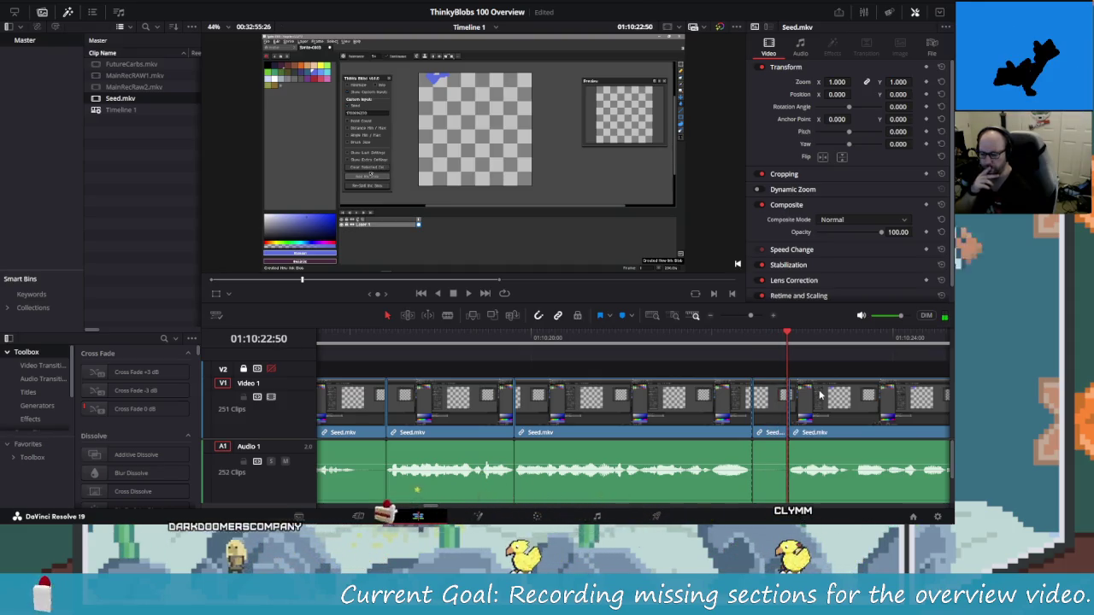
# Delete the short clip between the two cuts and replay up to 01:10:30:24.
pyautogui.press('l')
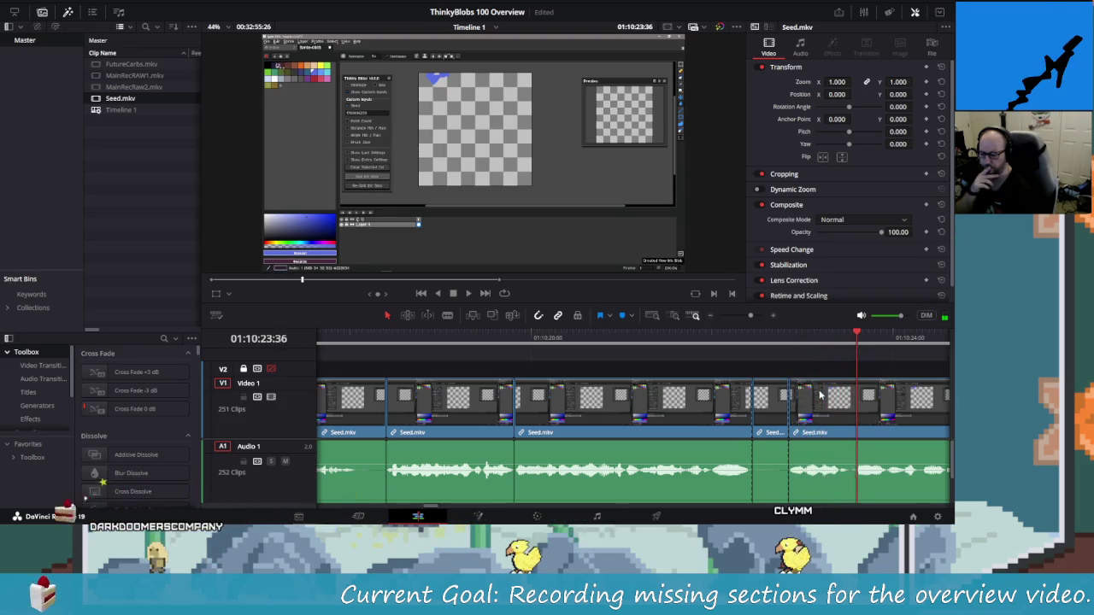
pyautogui.press('j')
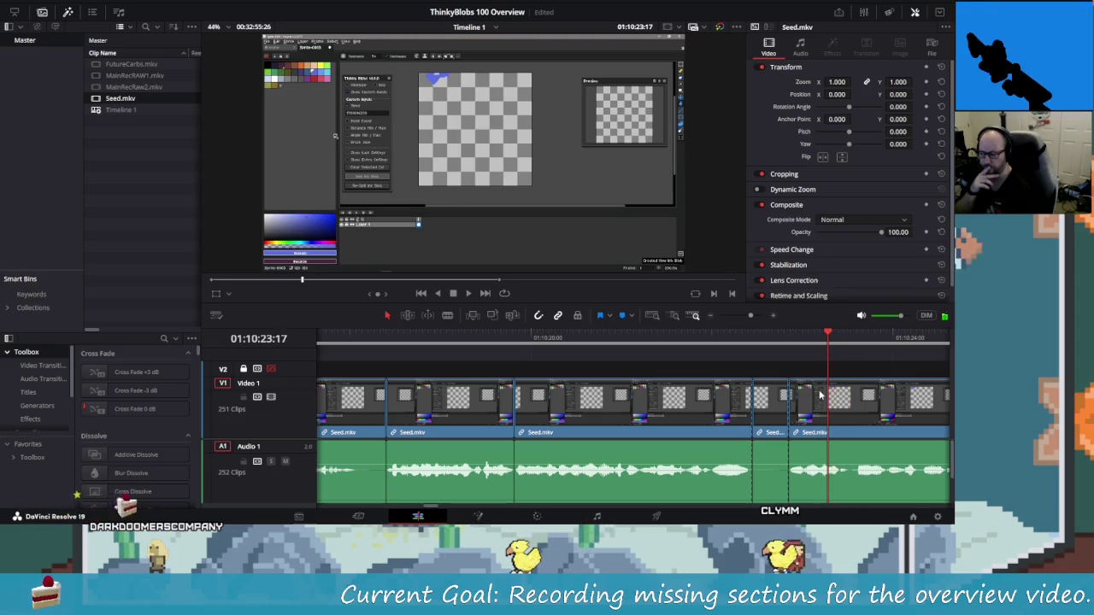
pyautogui.press('k')
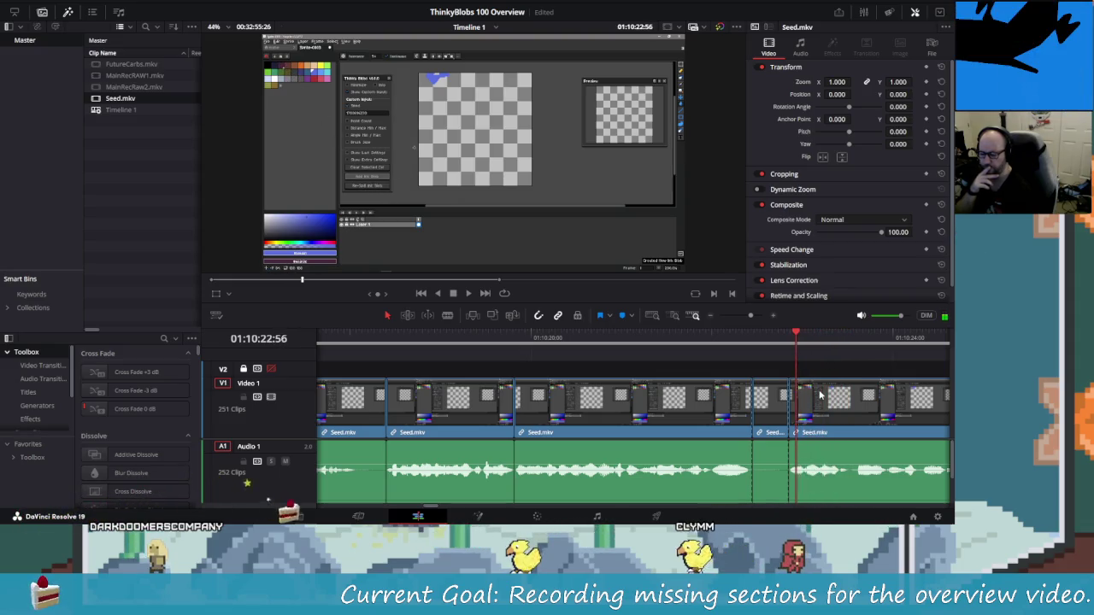
pyautogui.press('Delete')
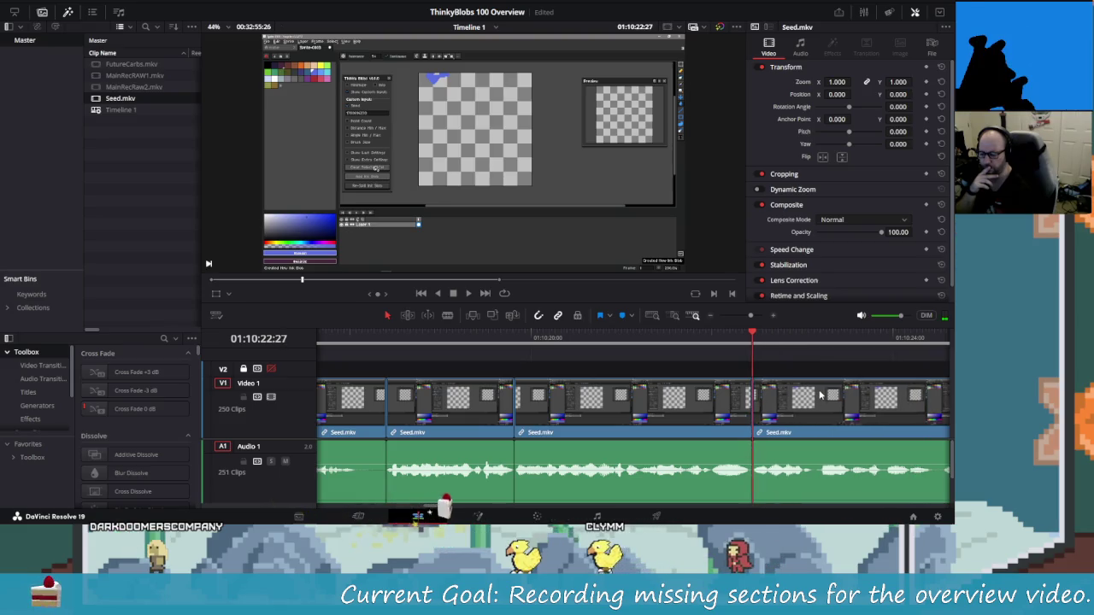
pyautogui.hotkey('shift', 'Left')
pyautogui.hotkey('shift', 'Left')
pyautogui.hotkey('shift', 'Left')
pyautogui.hotkey('shift', 'Left')
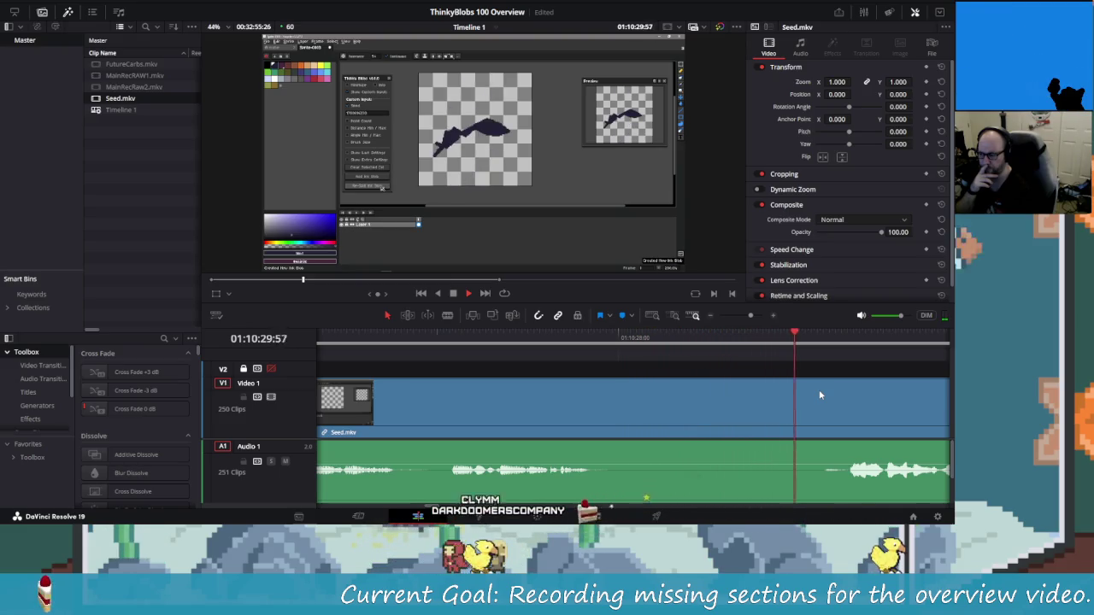
pyautogui.press('space')
pyautogui.press('Left')
pyautogui.press('Left')
pyautogui.press('Left')
pyautogui.press('Left')
pyautogui.press('Left')
pyautogui.press('Left')
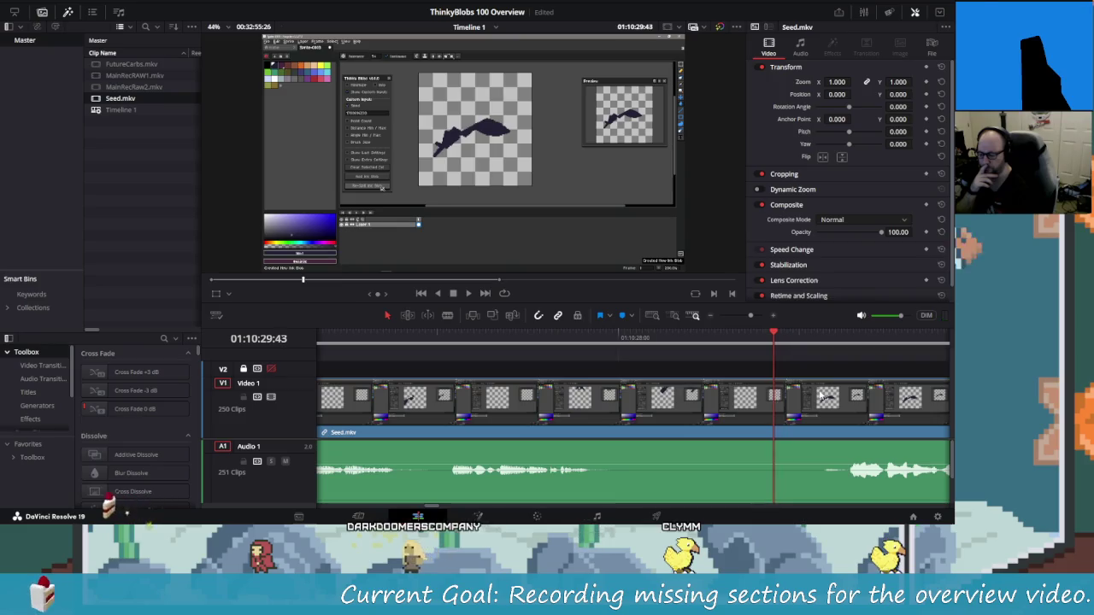
pyautogui.press('Left')
pyautogui.press('Left')
pyautogui.press('Left')
pyautogui.press('Up')
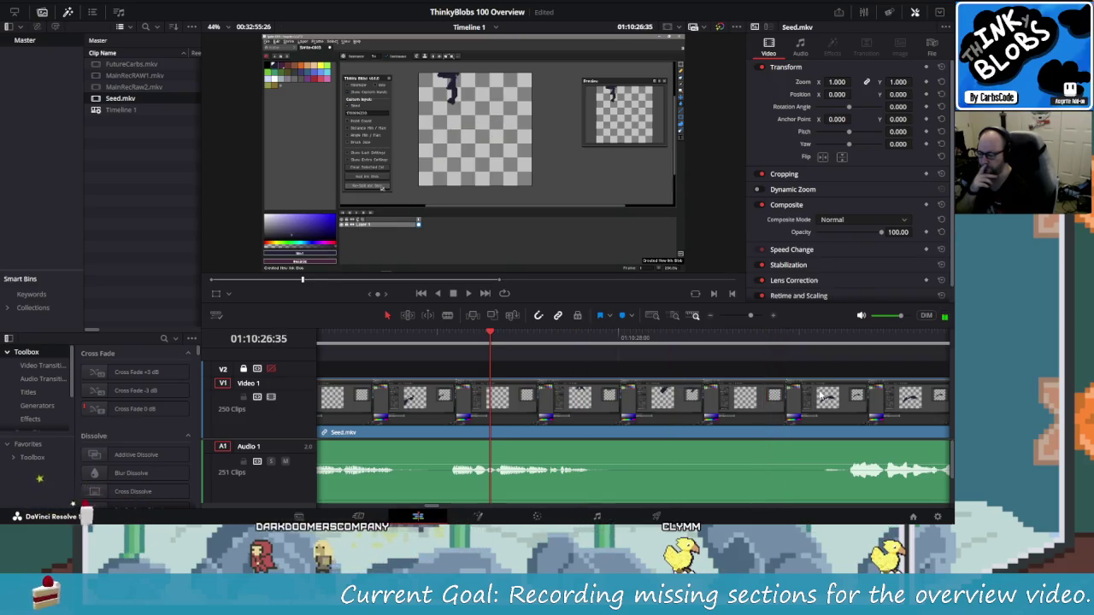
pyautogui.press('Up')
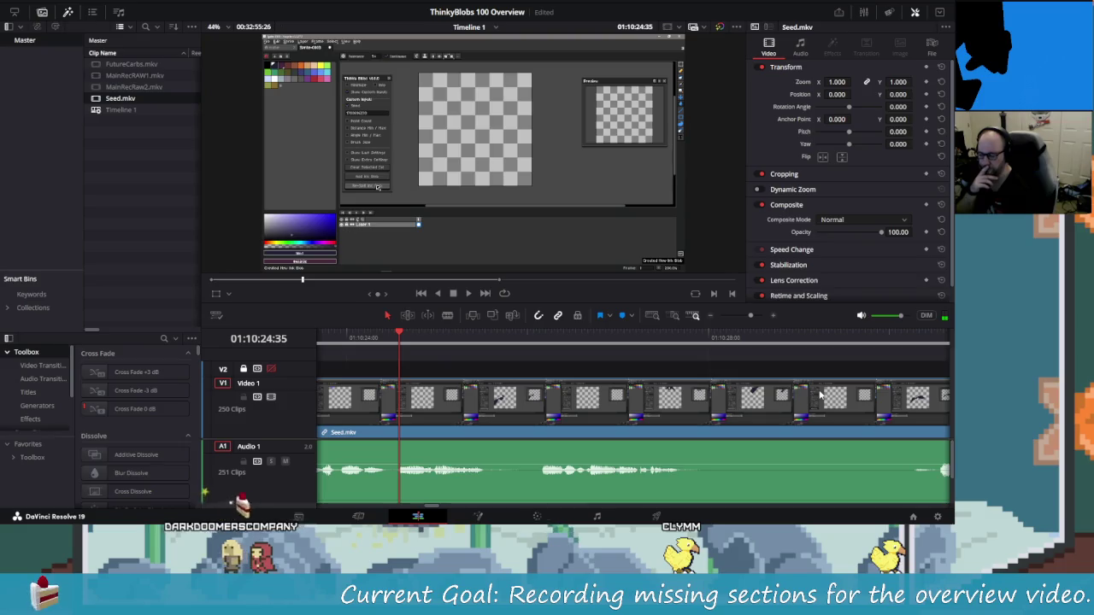
pyautogui.press('space')
pyautogui.press('Up')
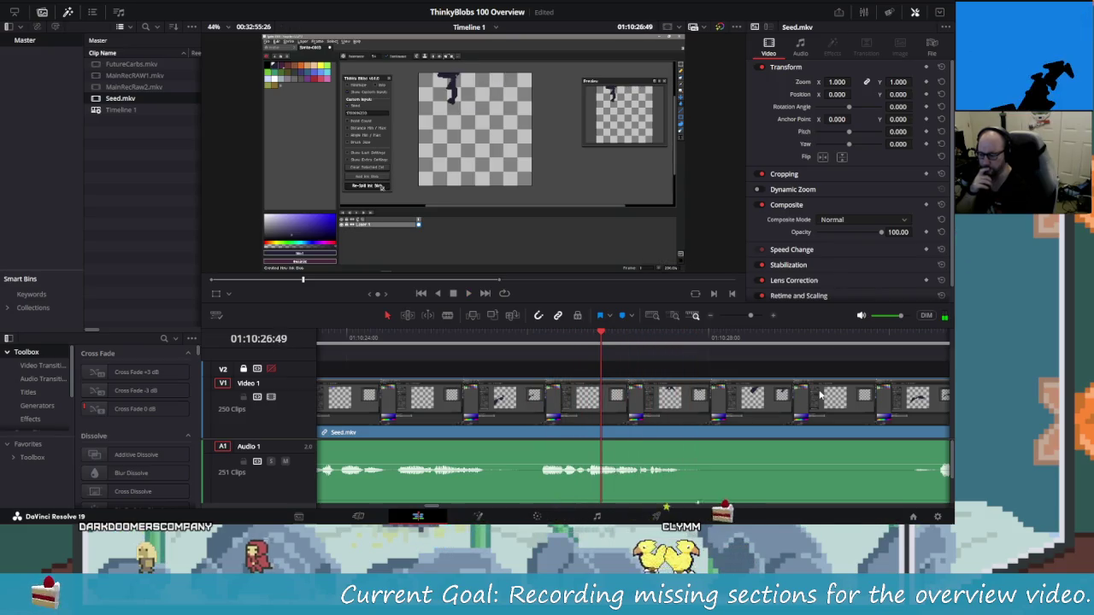
pyautogui.press('space')
pyautogui.press('/')
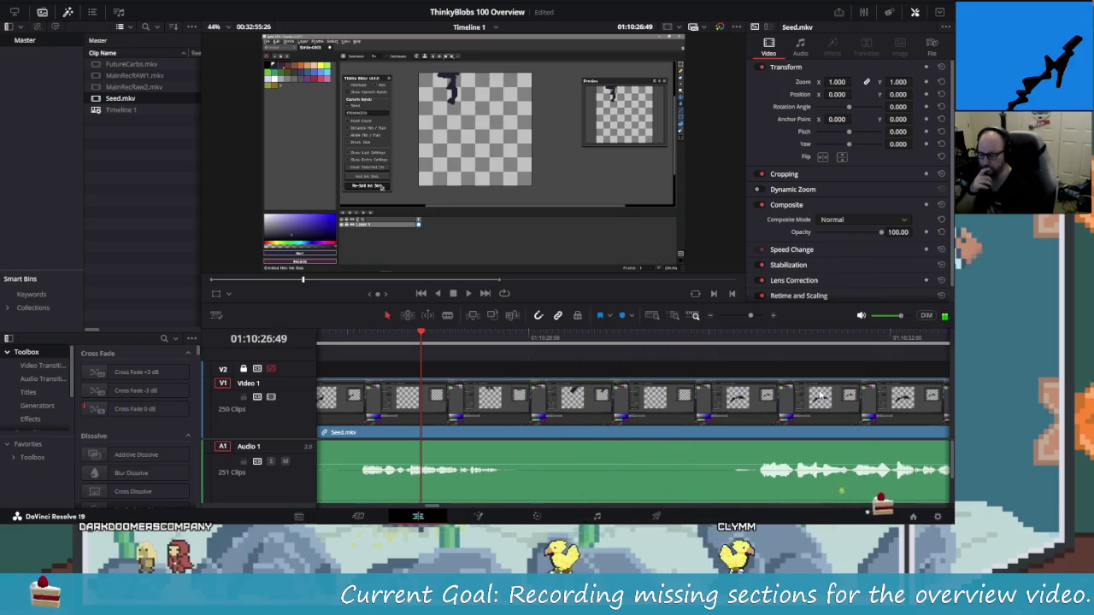
pyautogui.hotkey('ctrl', '\\')
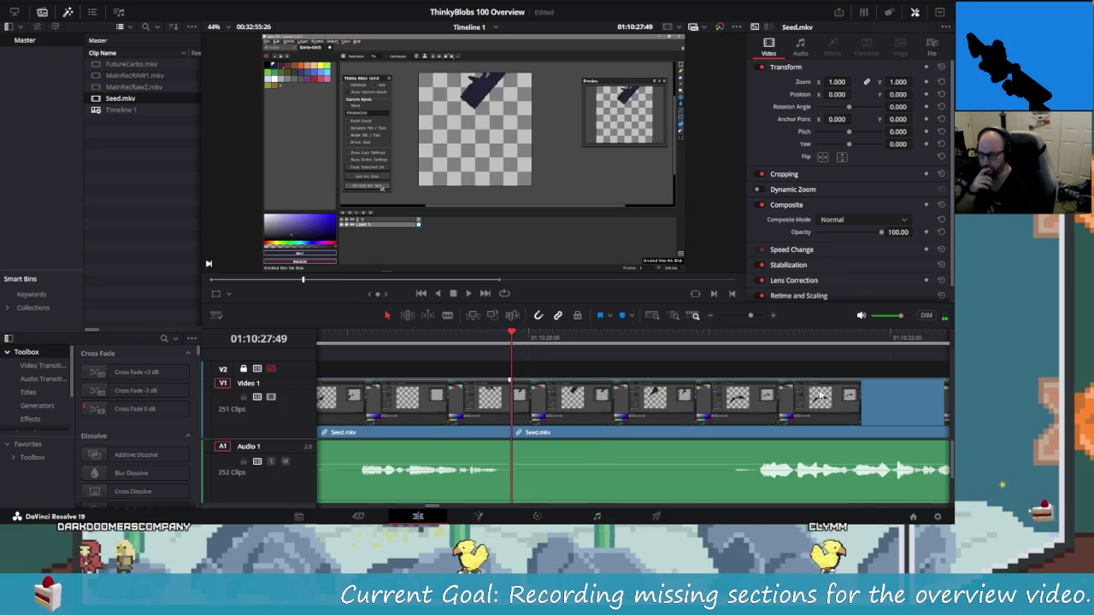
pyautogui.hotkey('shift', 'Right')
pyautogui.hotkey('shift', 'Right')
pyautogui.press('space')
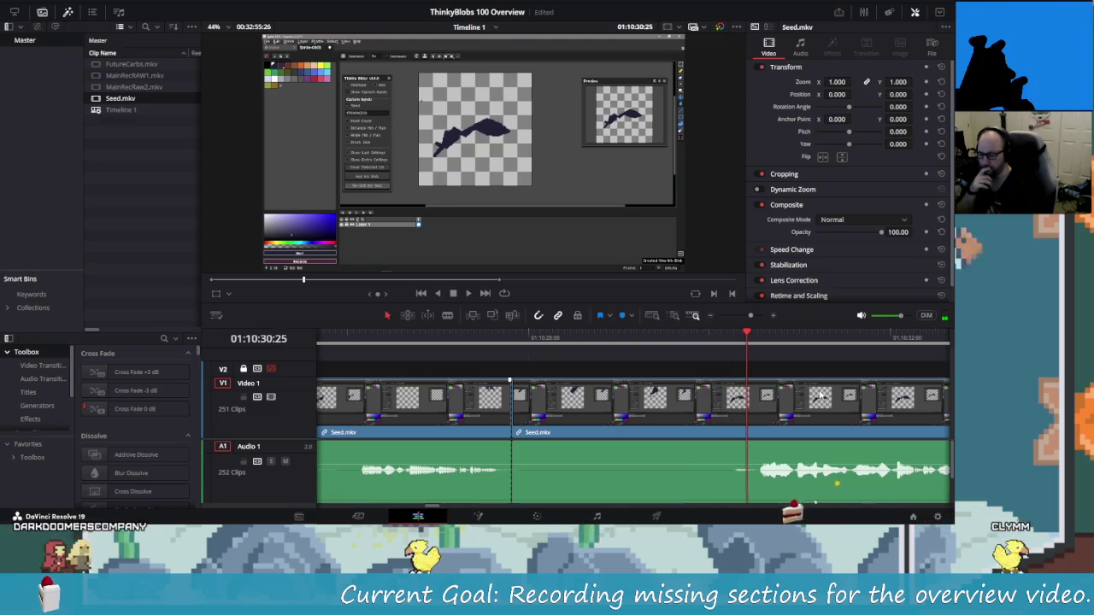
pyautogui.press('space')
pyautogui.hotkey('ctrl', '\\')
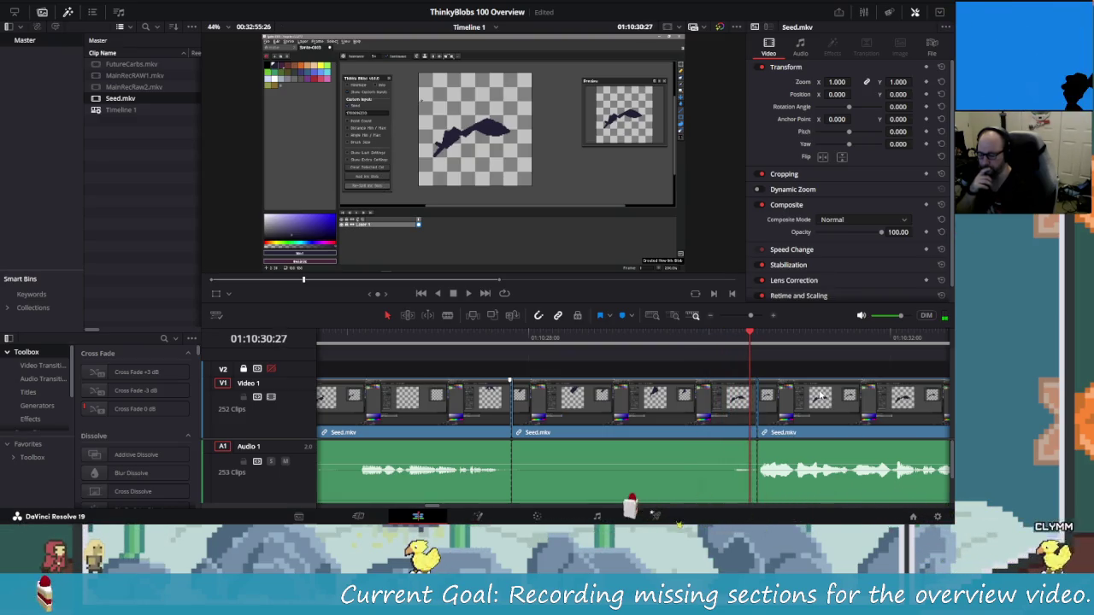
pyautogui.press('v')
pyautogui.press('BackSpace')
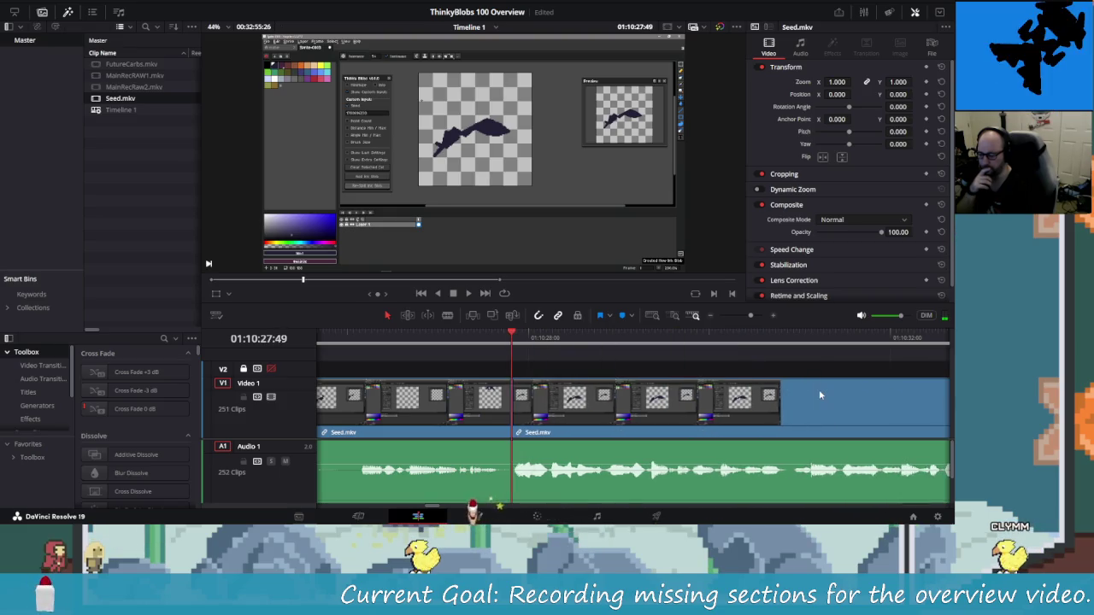
pyautogui.hotkey('shift', 'Left')
pyautogui.hotkey('shift', 'Left')
pyautogui.press('space')
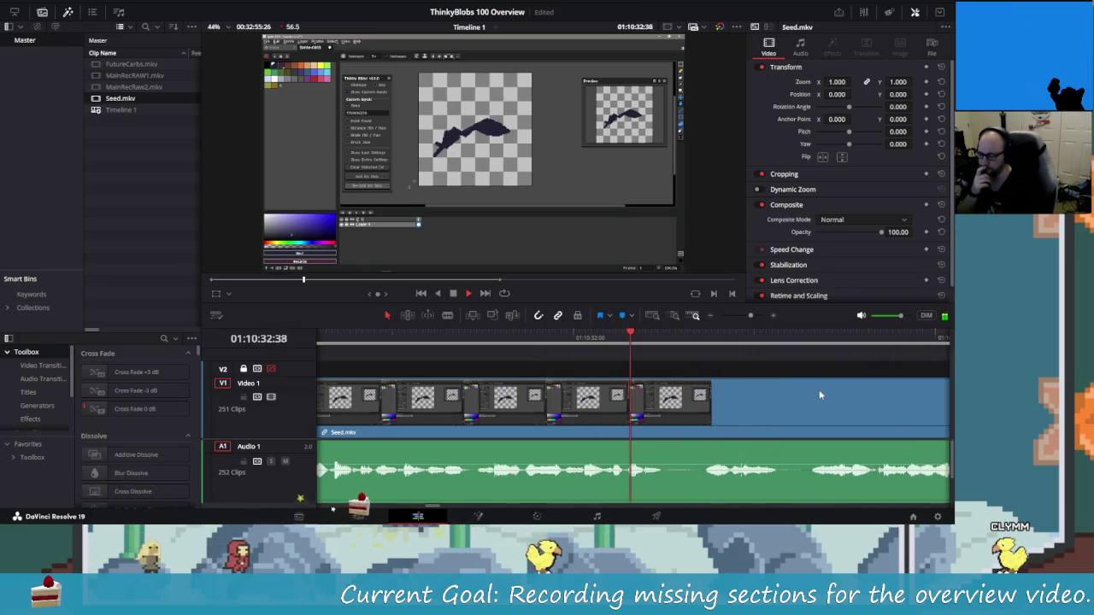
pyautogui.press('space')
# Blade the first pause at both ends, ripple-delete it and rewatch the edit.
pyautogui.press('Left')
pyautogui.press('Left')
pyautogui.press('Left')
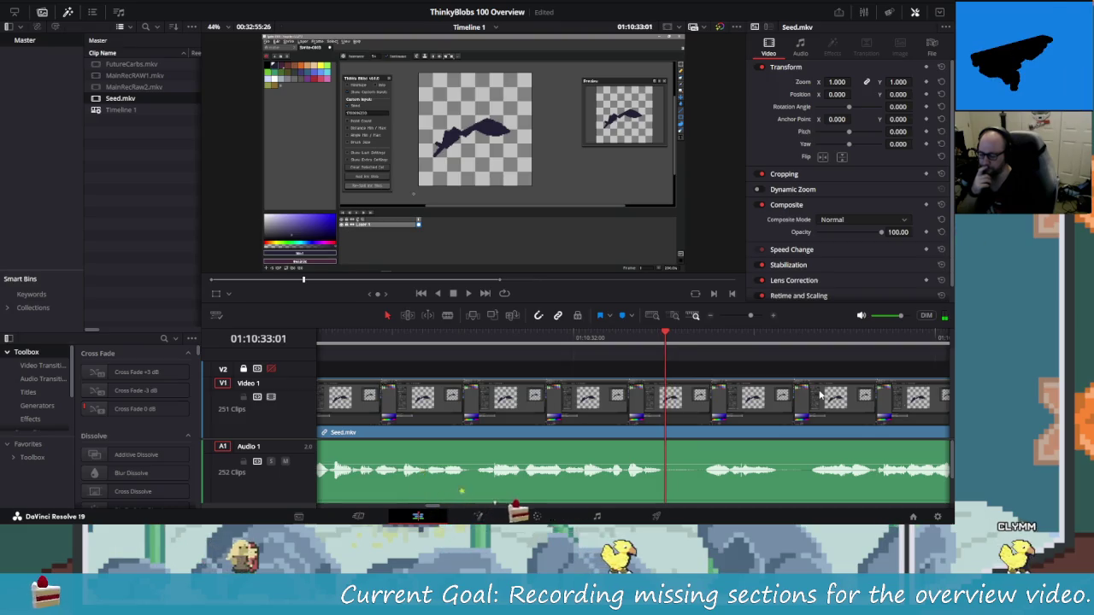
pyautogui.hotkey('ctrl', 'b')
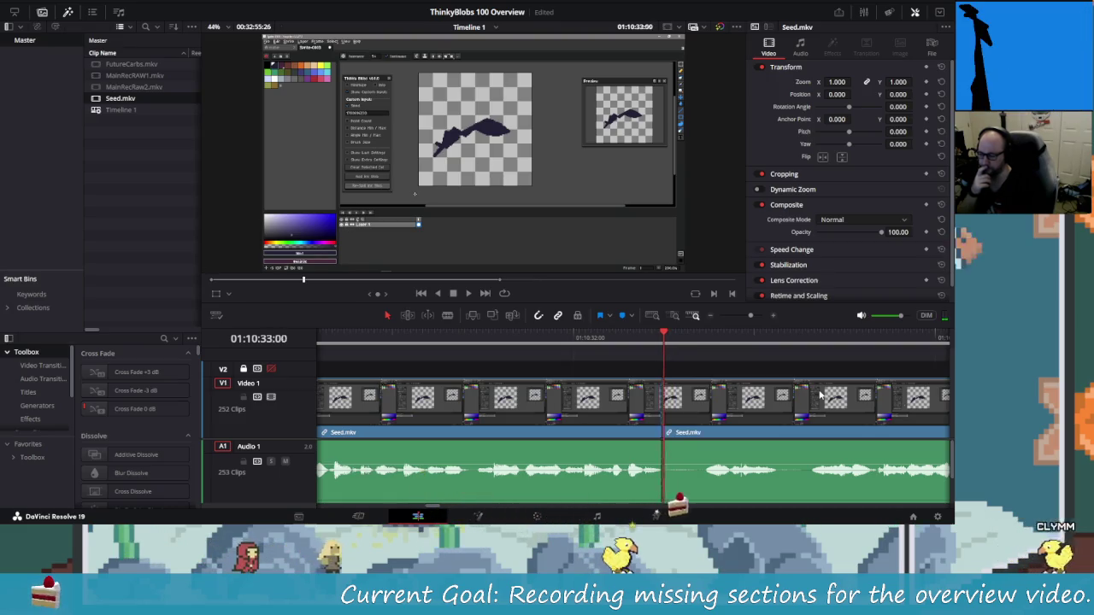
pyautogui.press('space')
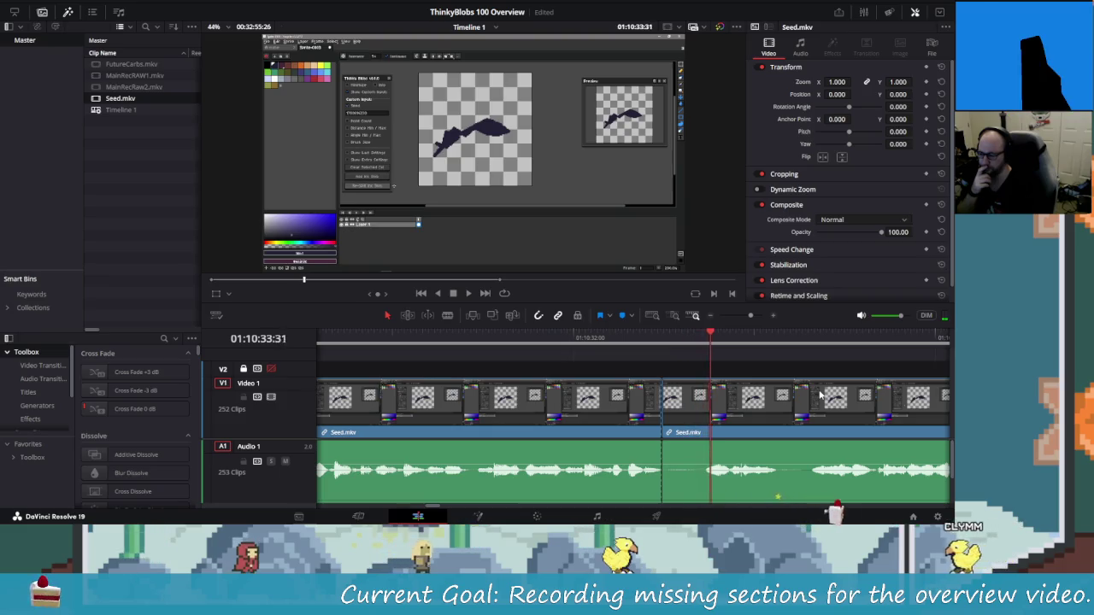
pyautogui.press('space')
pyautogui.press('Left')
pyautogui.press('Left')
pyautogui.press('Left')
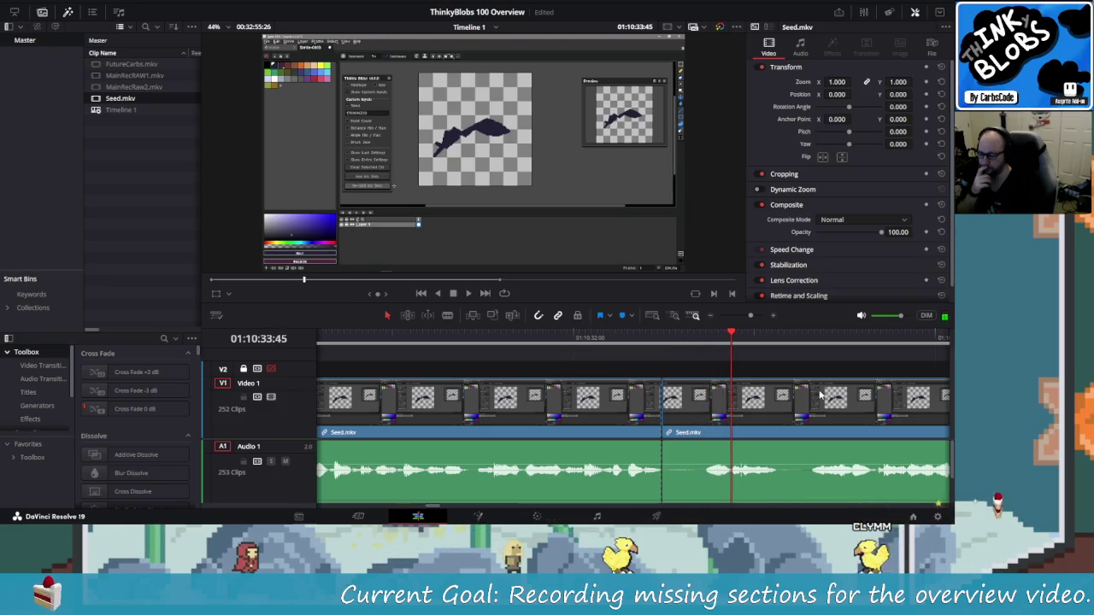
pyautogui.hotkey('ctrl', 'b')
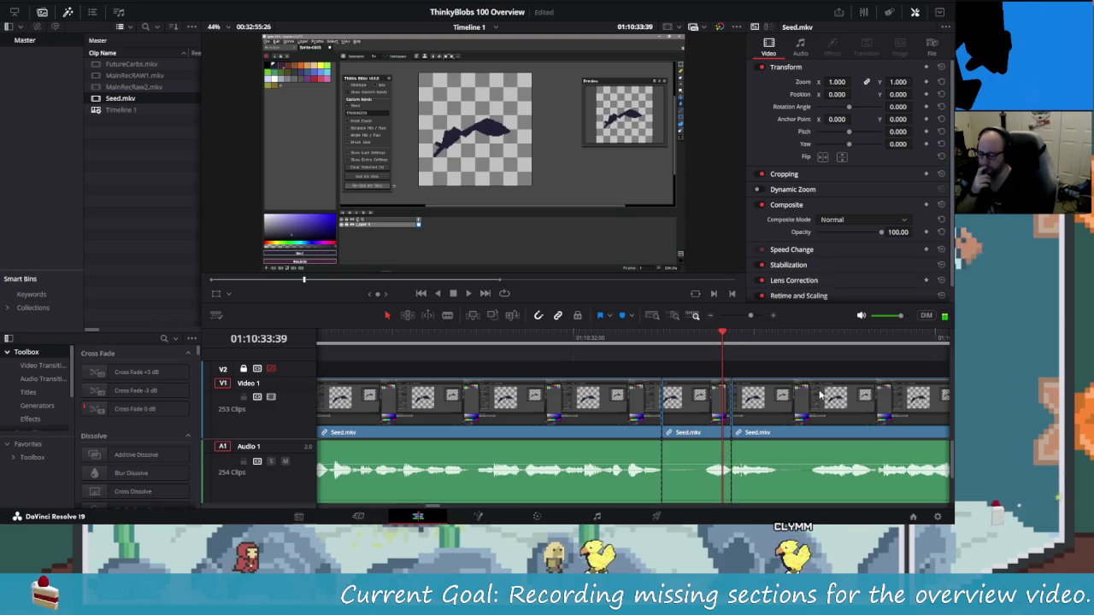
pyautogui.press('BackSpace')
pyautogui.hotkey('shift', 'Left')
pyautogui.hotkey('shift', 'Left')
pyautogui.hotkey('shift', 'Left')
pyautogui.press('space')
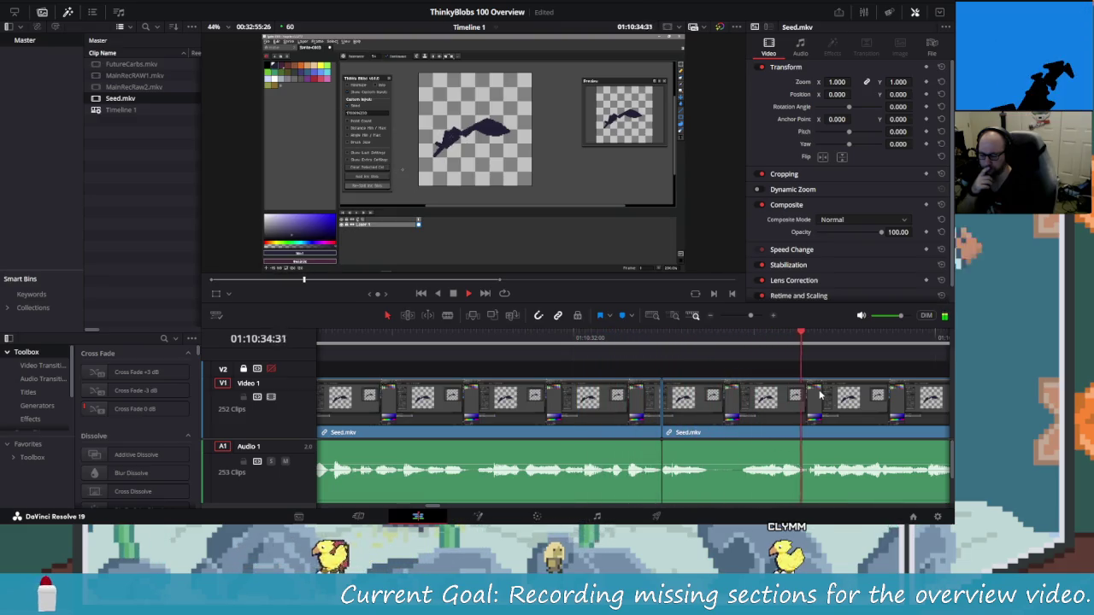
pyautogui.hotkey('shift', 'Left')
pyautogui.hotkey('shift', 'Left')
pyautogui.hotkey('shift', 'Left')
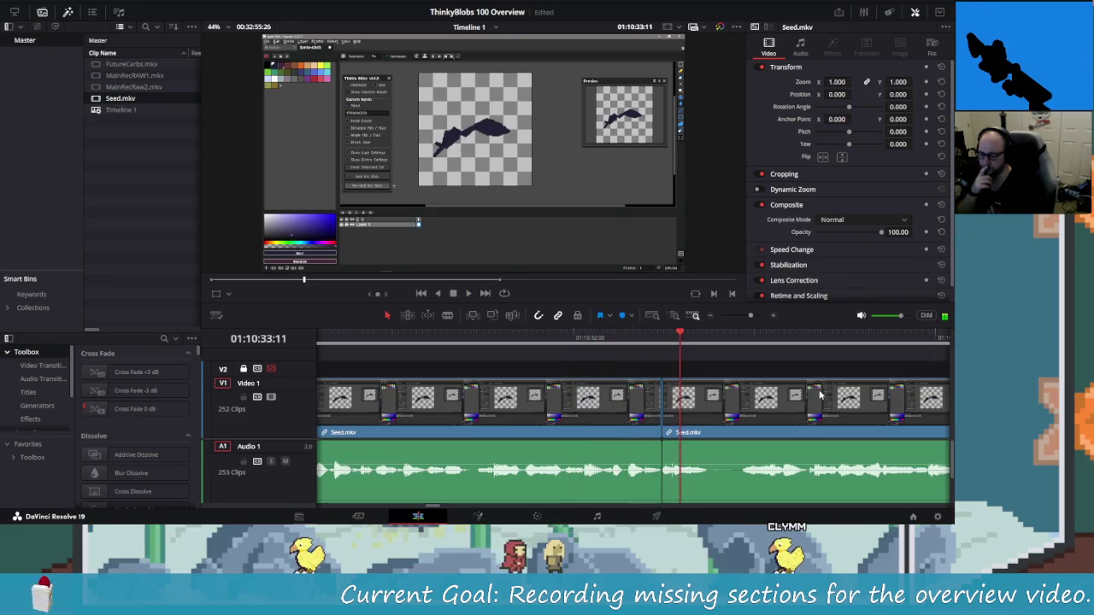
pyautogui.hotkey('shift', 'Left')
pyautogui.hotkey('shift', 'Left')
pyautogui.hotkey('shift', 'Left')
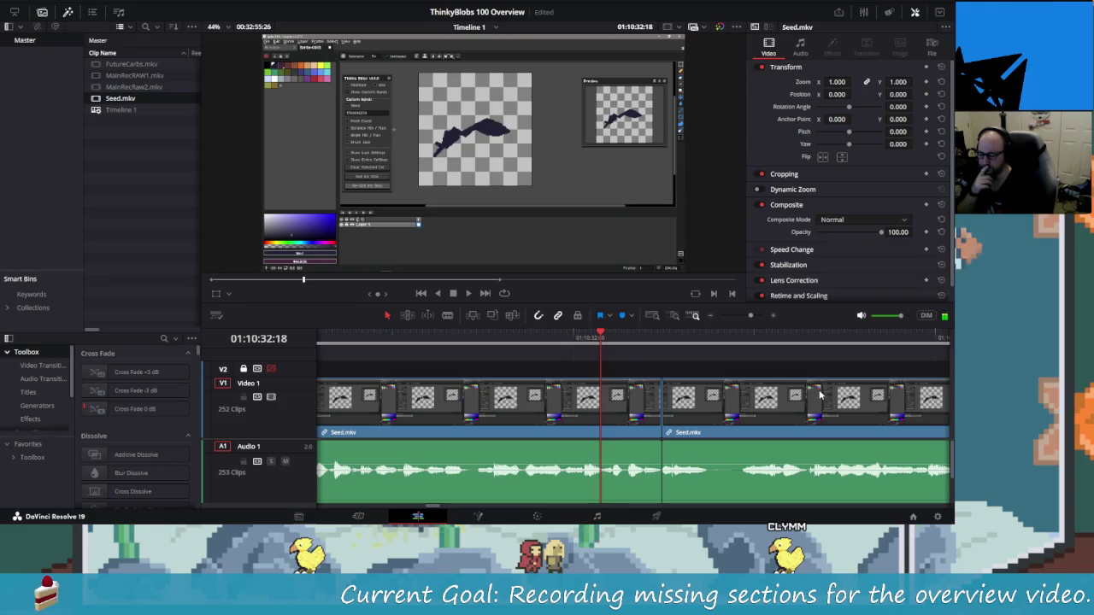
pyautogui.hotkey('shift', 'Left')
pyautogui.hotkey('shift', 'Left')
pyautogui.hotkey('shift', 'Left')
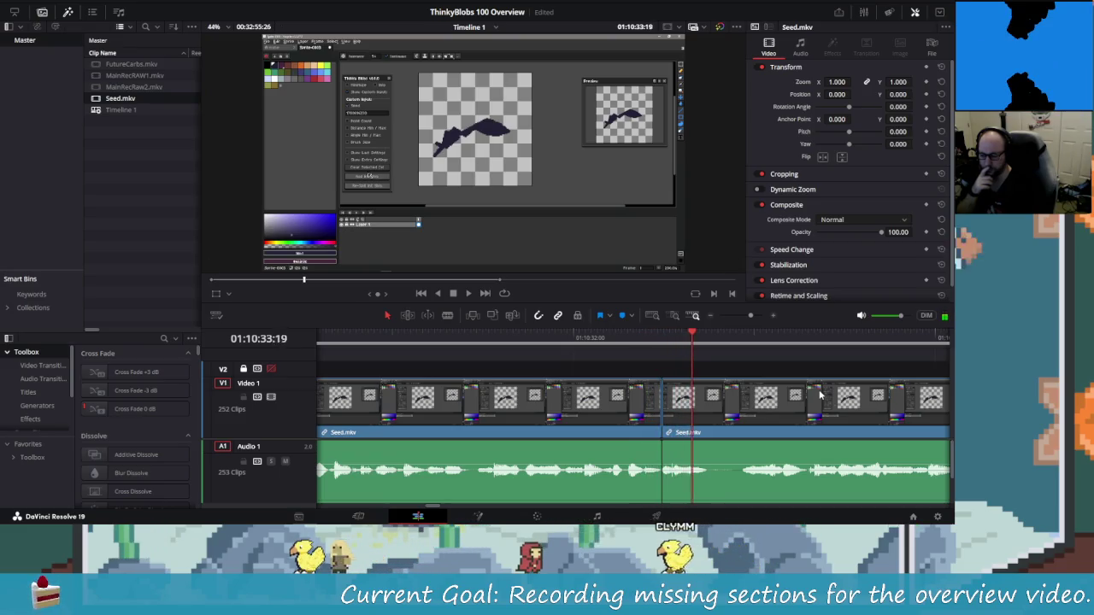
# Blade the start of the next pause, trim it out with Shift+[ and replay.
pyautogui.press('space')
pyautogui.hotkey('ctrl', 'b')
pyautogui.press('space')
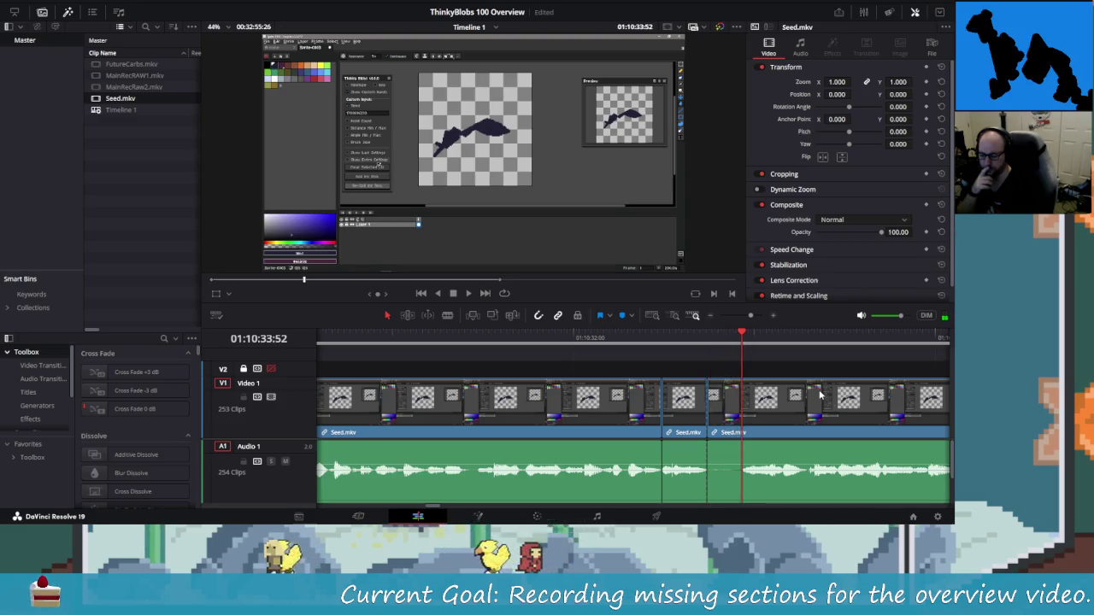
pyautogui.hotkey('shift', '[')
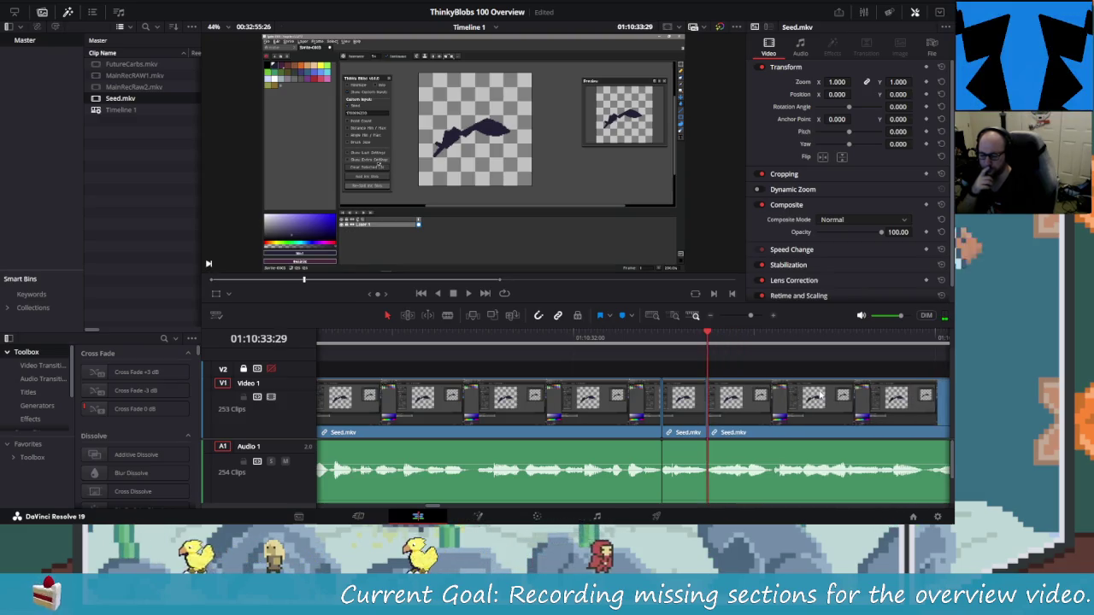
pyautogui.press('/')
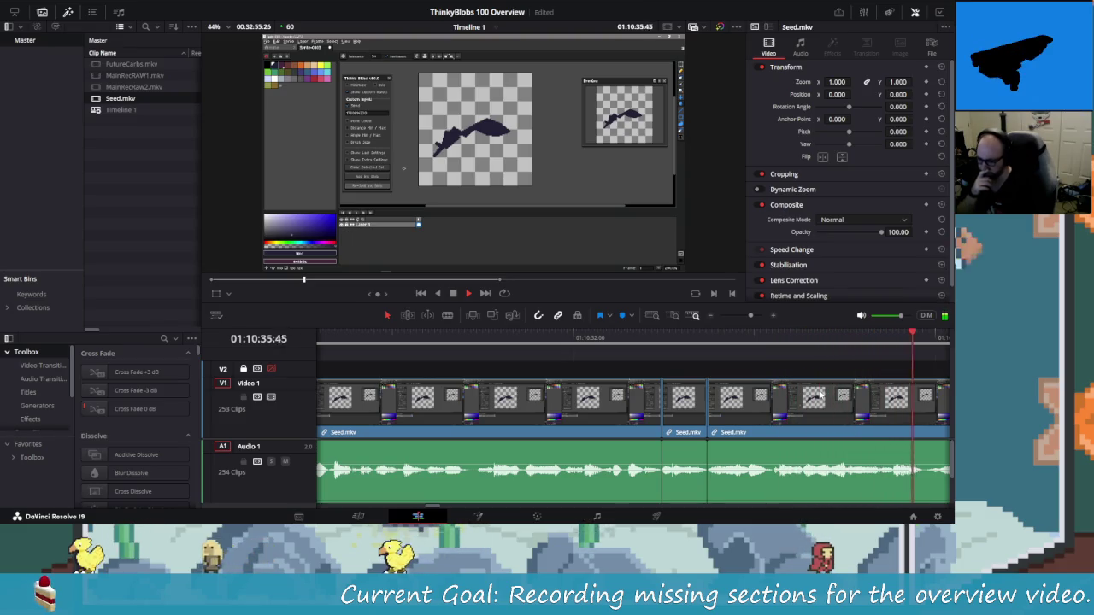
# Blade the third pause at both ends, select it, ripple-delete it and replay.
pyautogui.press('space')
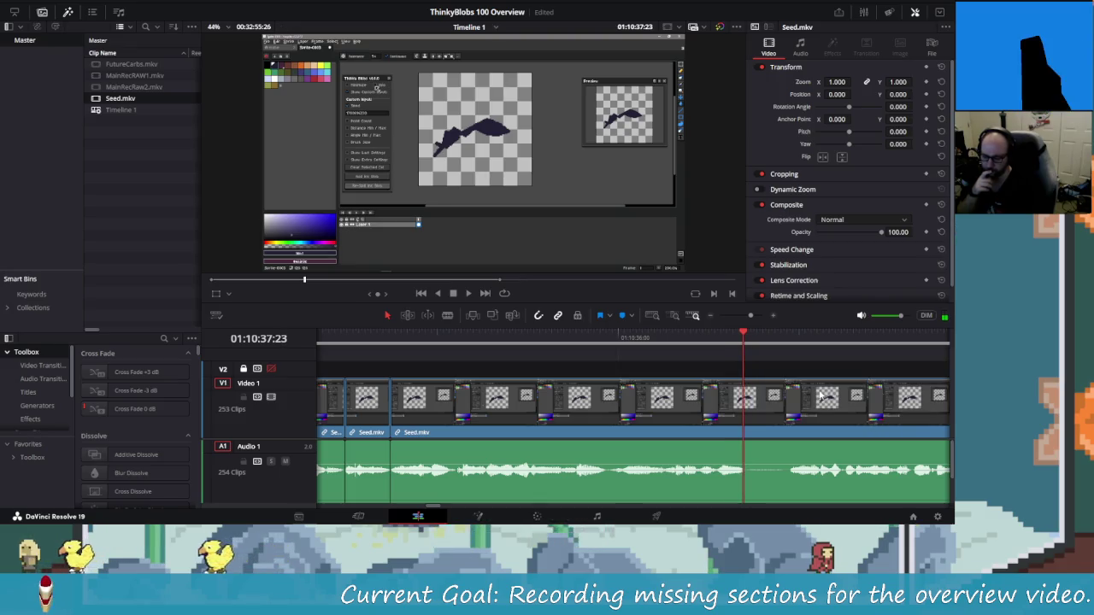
pyautogui.hotkey('ctrl', 'b')
pyautogui.press('space')
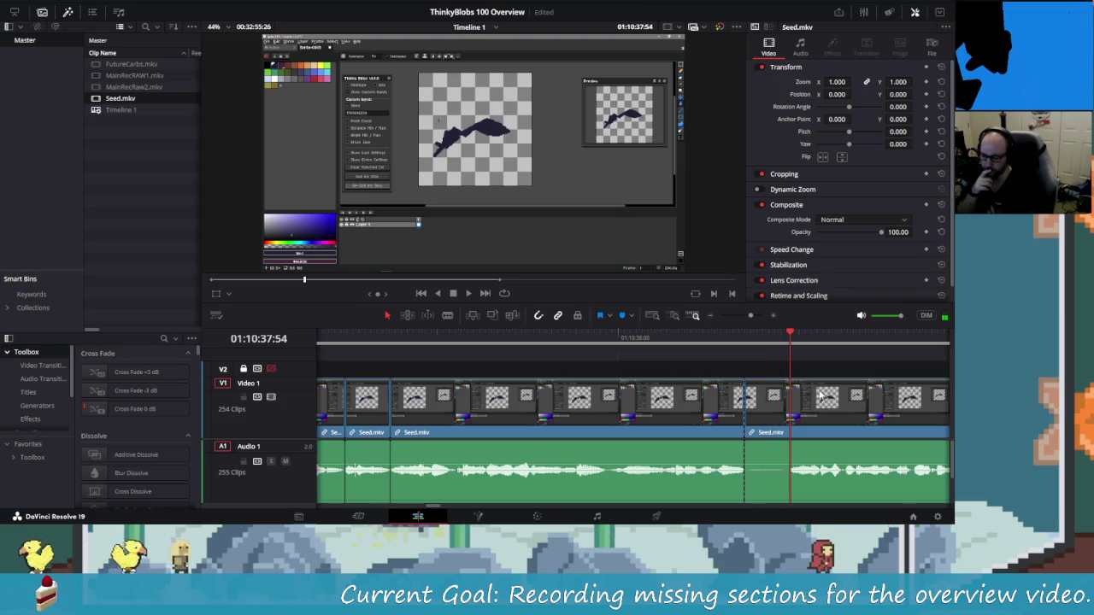
pyautogui.hotkey('ctrl', 'b')
pyautogui.press('Left')
pyautogui.press('Left')
pyautogui.press('Left')
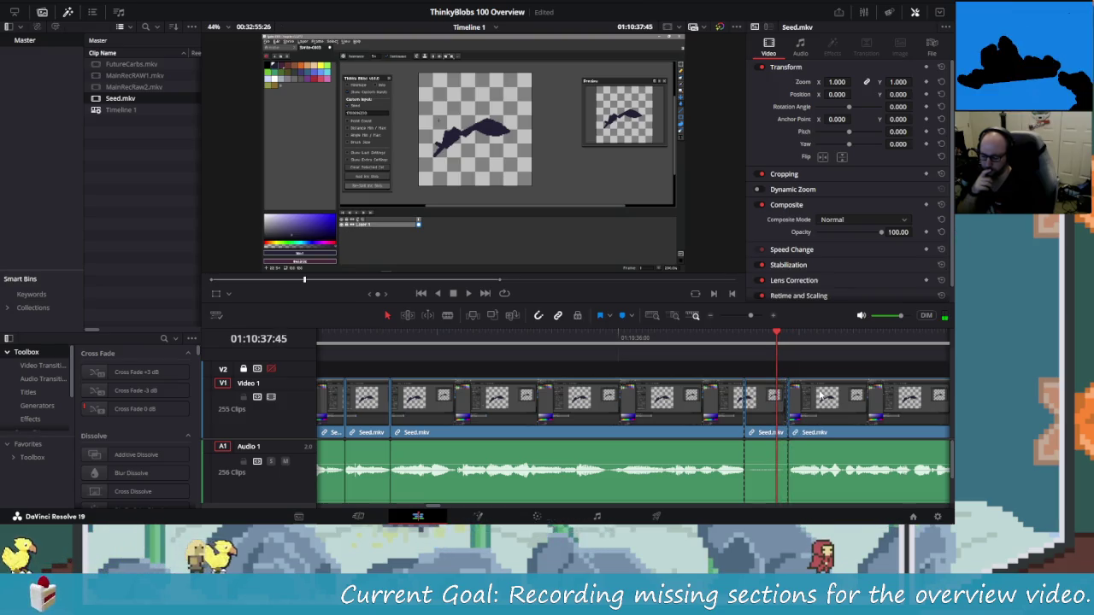
pyautogui.hotkey('shift', 'v')
pyautogui.press('BackSpace')
pyautogui.press('space')
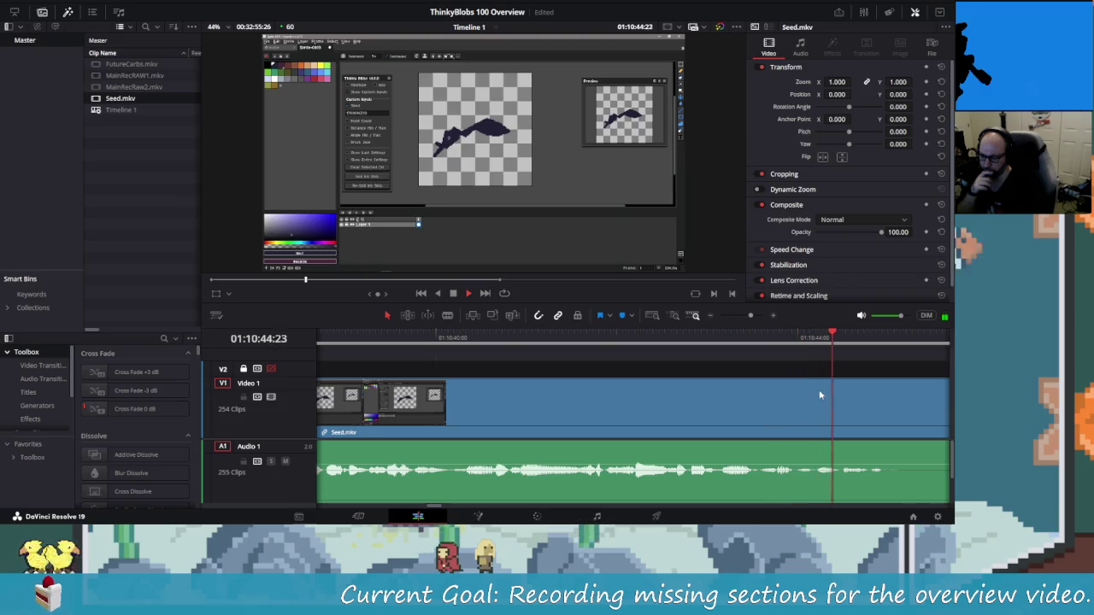
# Blade the Seed.mkv clip where the silence begins after about 01:10:44.
pyautogui.press('j')
pyautogui.press('l')
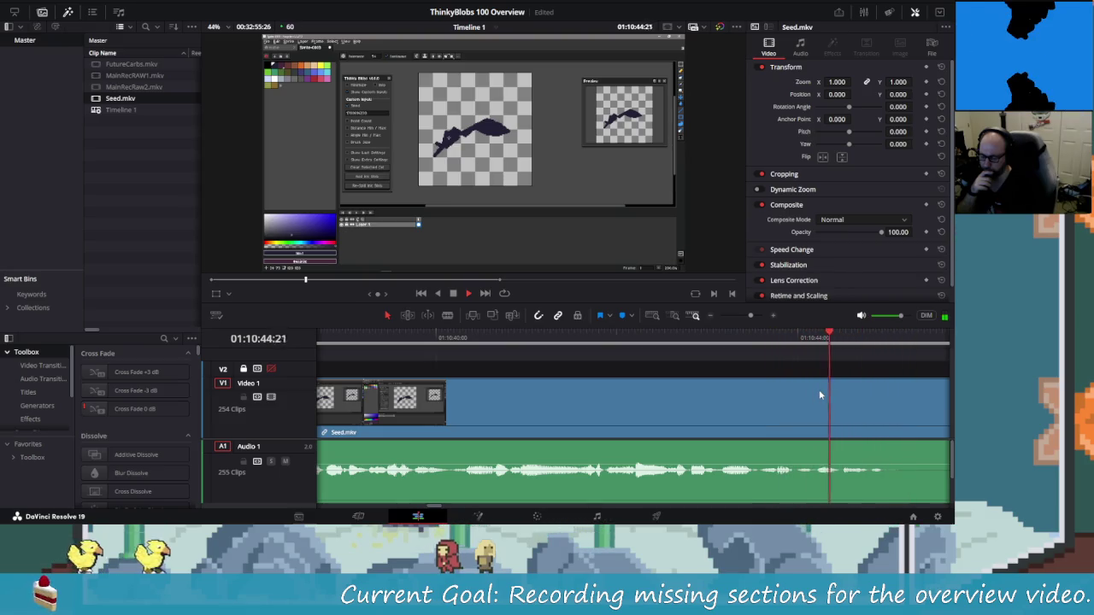
pyautogui.hotkey('ctrl', 'b')
pyautogui.press('j')
pyautogui.press('j')
pyautogui.press('l')
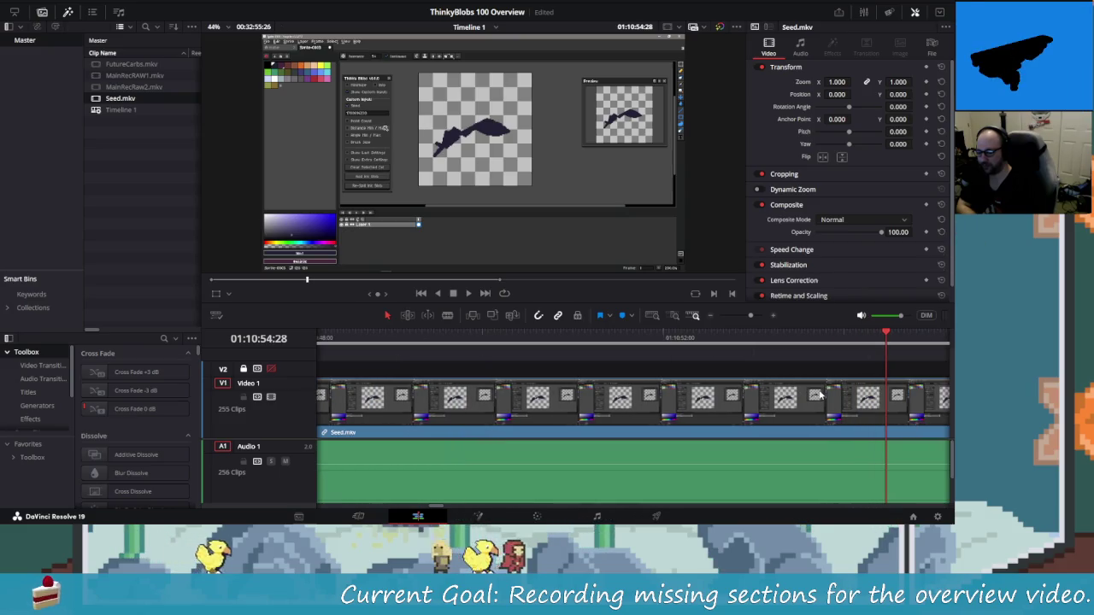
# Blade where speech resumes, then select and ripple-delete the silent piece between the cuts.
pyautogui.hotkey('shift', 'Left')
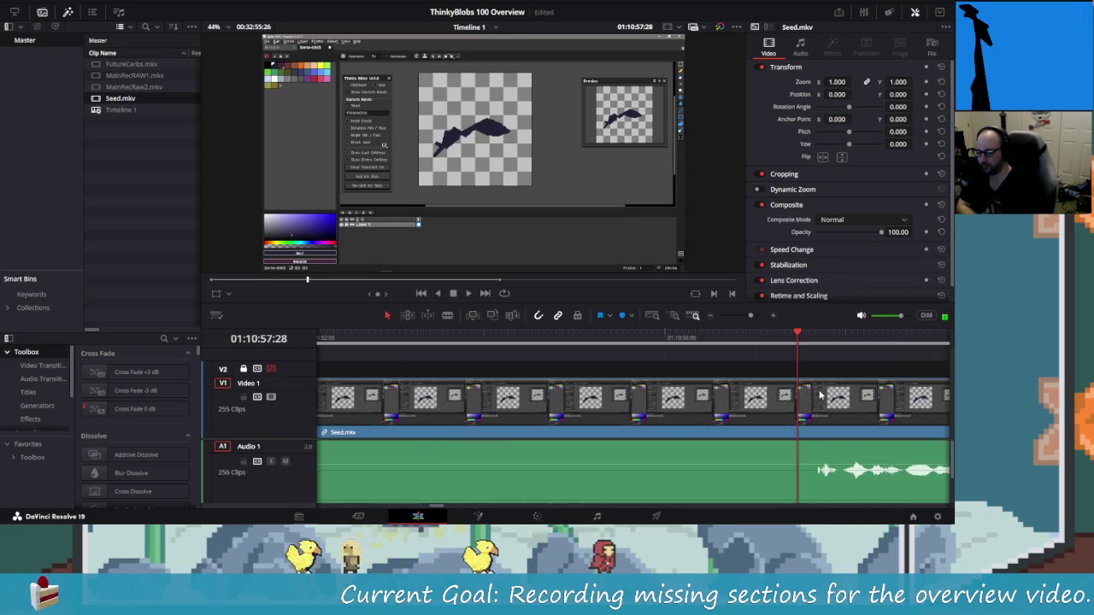
pyautogui.press('Right')
pyautogui.press('Right')
pyautogui.press('Right')
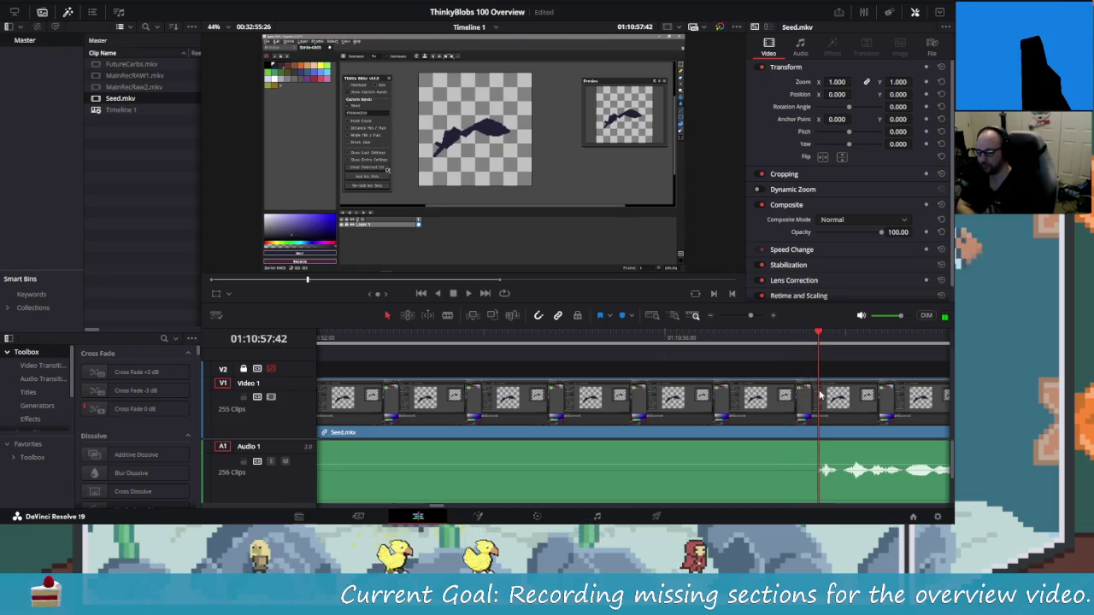
pyautogui.press('Left')
pyautogui.press('Left')
pyautogui.hotkey('ctrl', 'b')
pyautogui.hotkey('shift', 'Left')
pyautogui.hotkey('shift', 'Left')
pyautogui.hotkey('shift', 'Left')
pyautogui.hotkey('shift', 'Left')
pyautogui.hotkey('shift', 'Right')
pyautogui.hotkey('shift', 'v')
pyautogui.press('Delete')
pyautogui.hotkey('shift', 'Left')
pyautogui.hotkey('shift', 'Left')
pyautogui.hotkey('shift', 'Left')
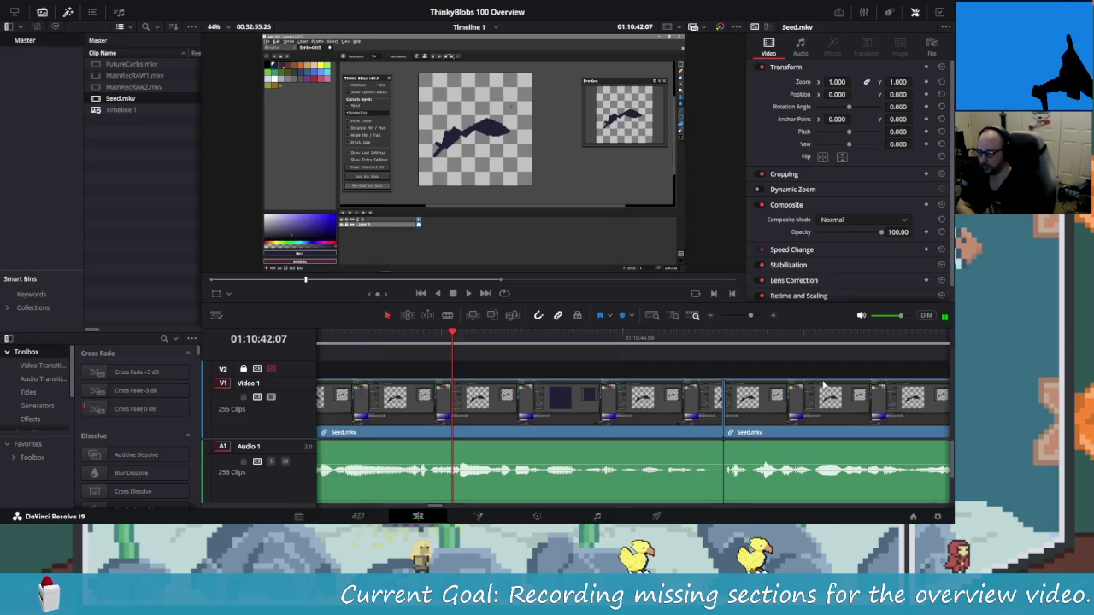
# Review the previous cut and blade the clip at 01:10:52:00.
pyautogui.hotkey('shift', 'Left')
pyautogui.press('space')
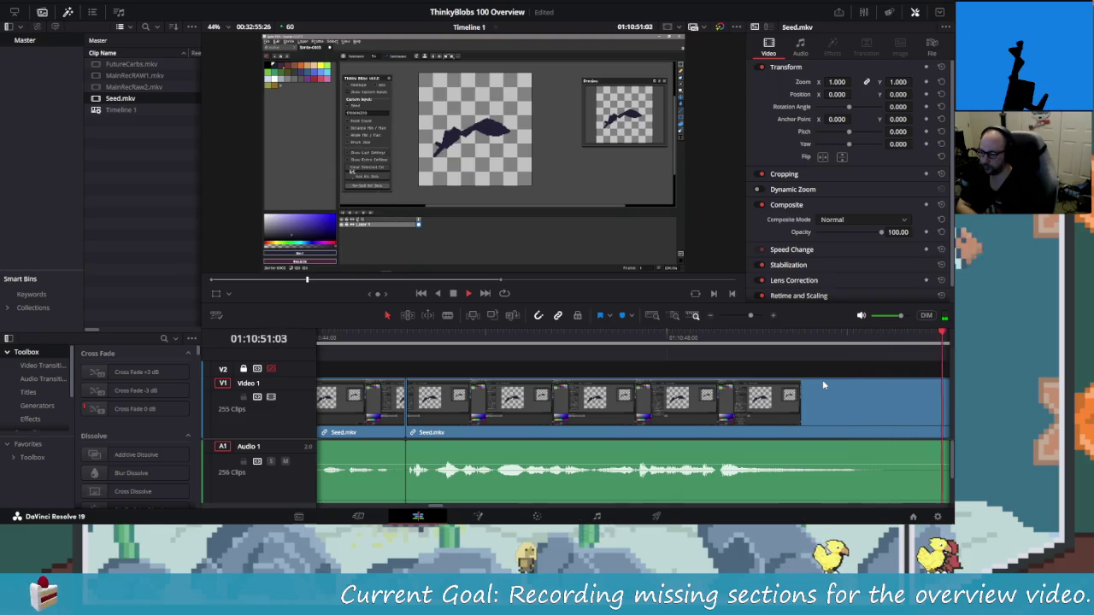
pyautogui.press('j')
pyautogui.press('/')
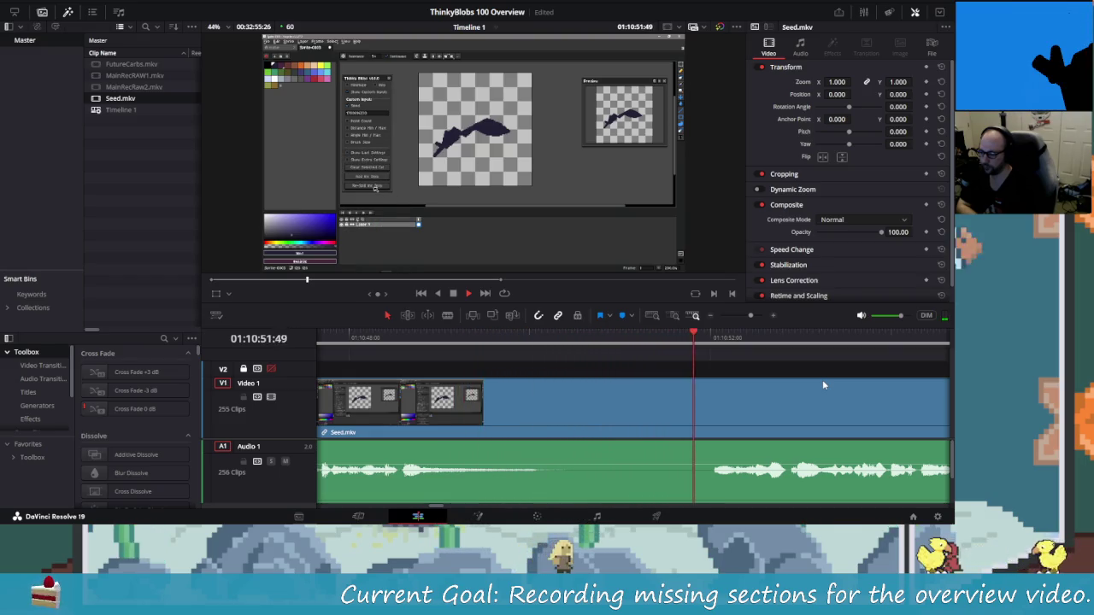
pyautogui.press('Right')
pyautogui.press('Right')
pyautogui.press('Right')
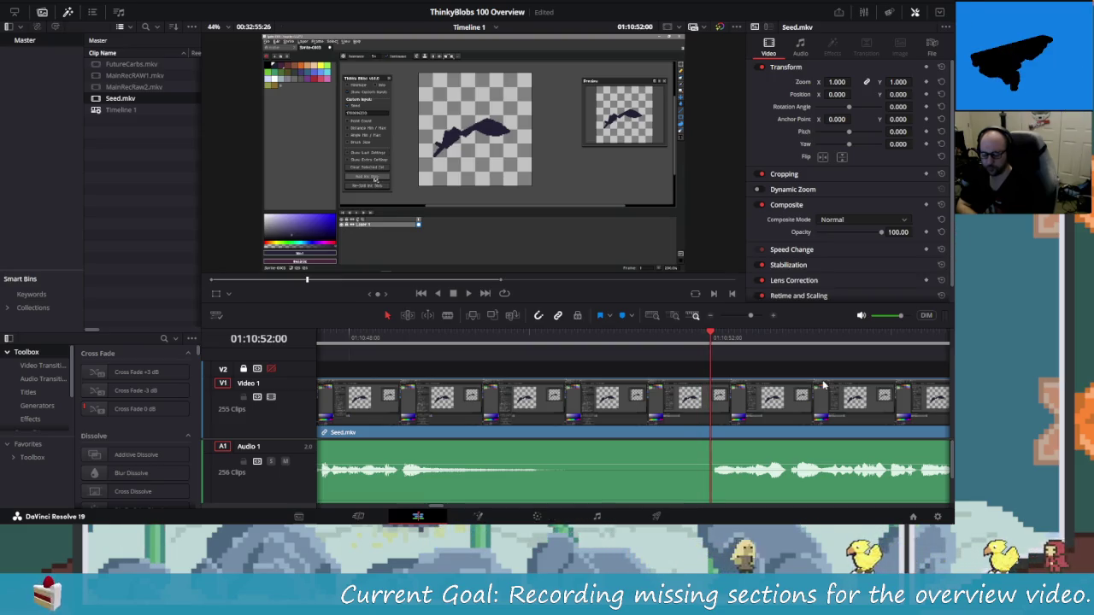
pyautogui.hotkey('ctrl', 'b')
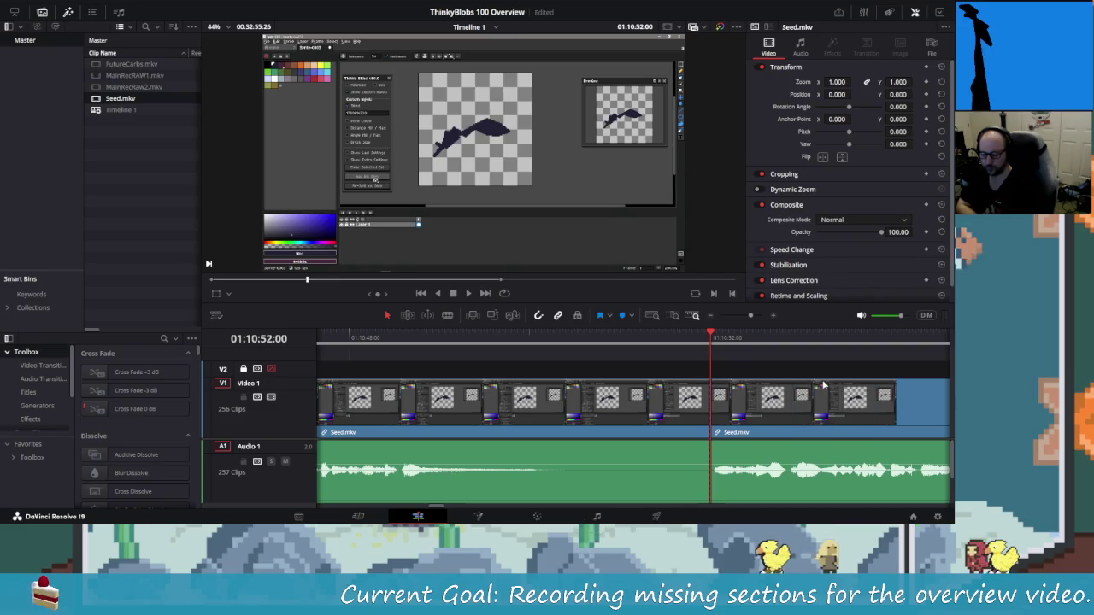
# Shuttle back and forth over the recent edits to find the next cut point.
pyautogui.hotkey('shift', 'Left')
pyautogui.hotkey('shift', 'Left')
pyautogui.hotkey('shift', 'Left')
pyautogui.hotkey('shift', 'Left')
pyautogui.hotkey('shift', 'Left')
pyautogui.hotkey('shift', 'Left')
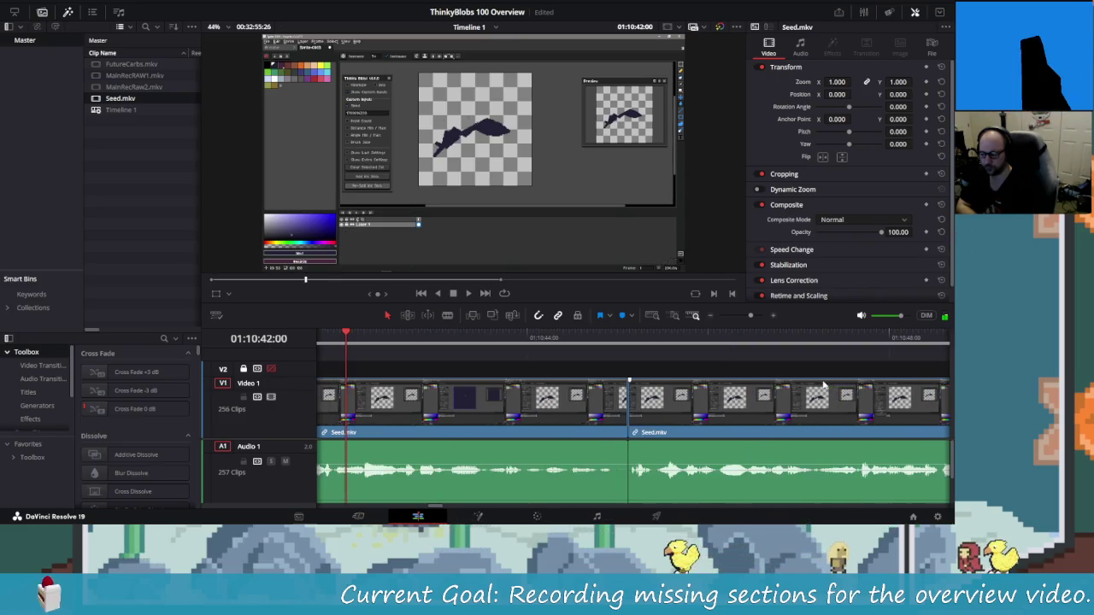
pyautogui.press('space')
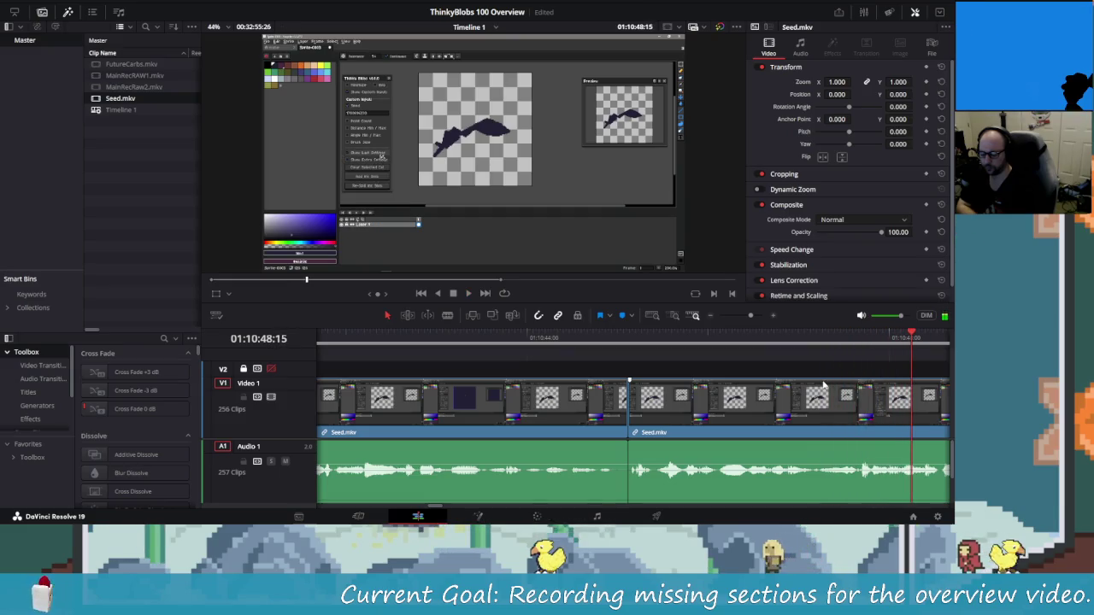
pyautogui.press('j')
pyautogui.press('j')
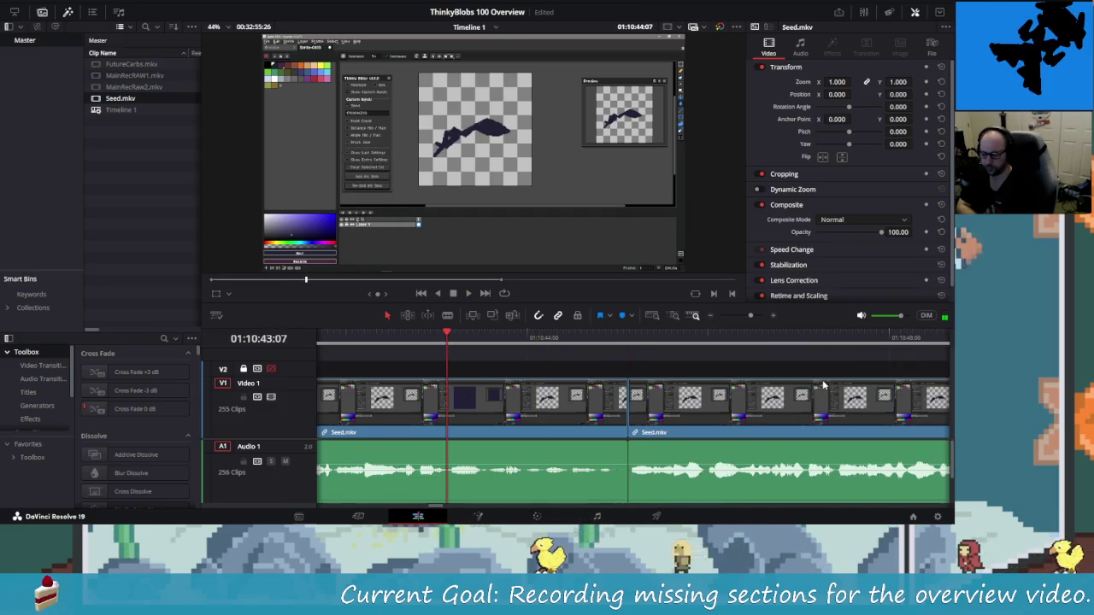
pyautogui.press('l')
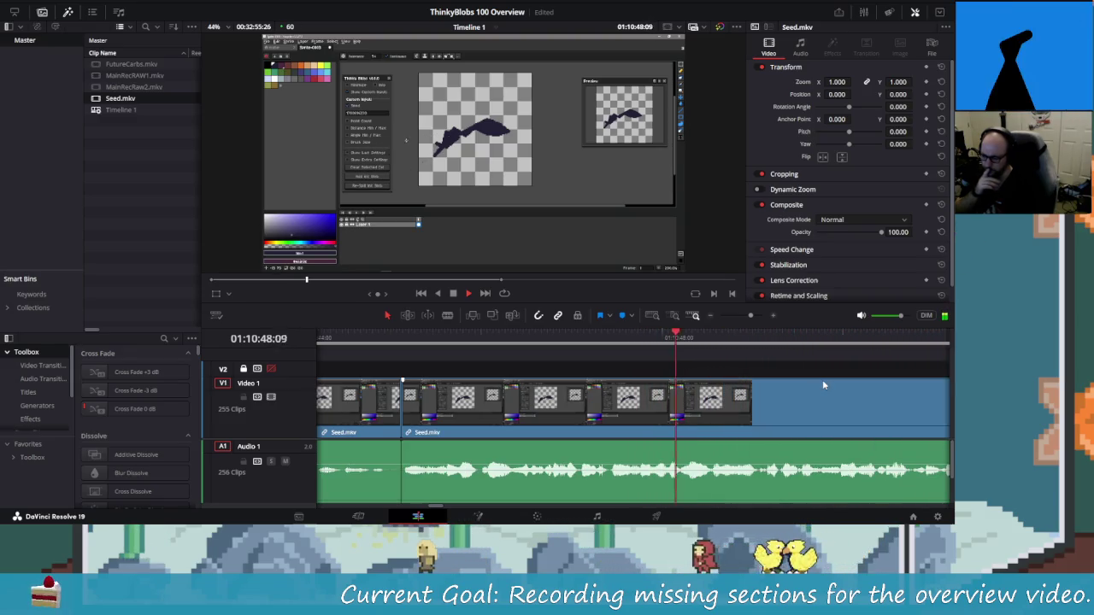
pyautogui.press('j')
pyautogui.press('j')
pyautogui.press('l')
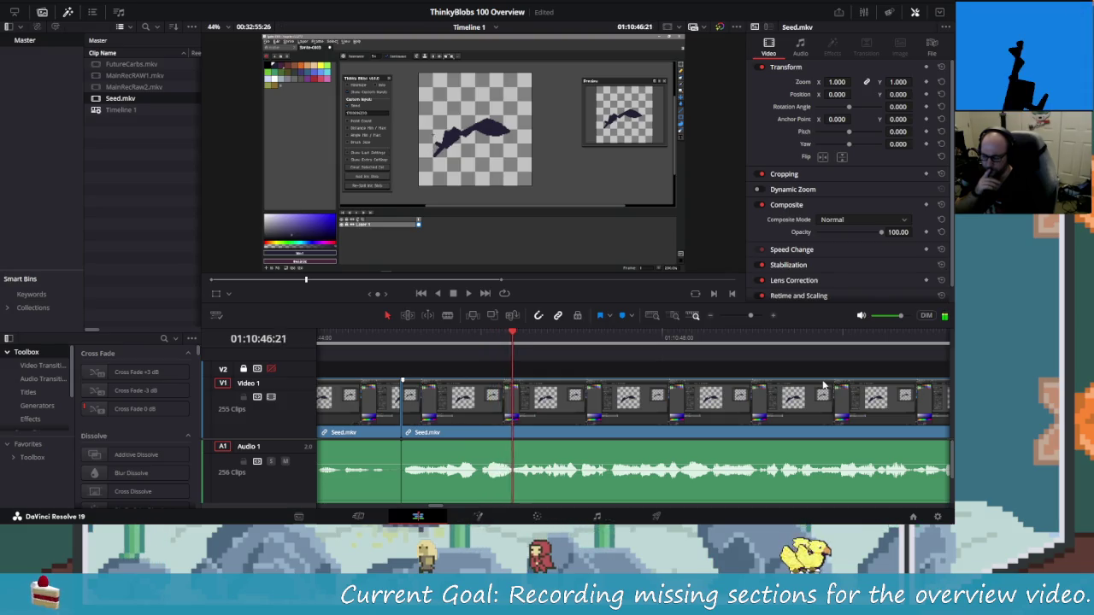
pyautogui.press('j')
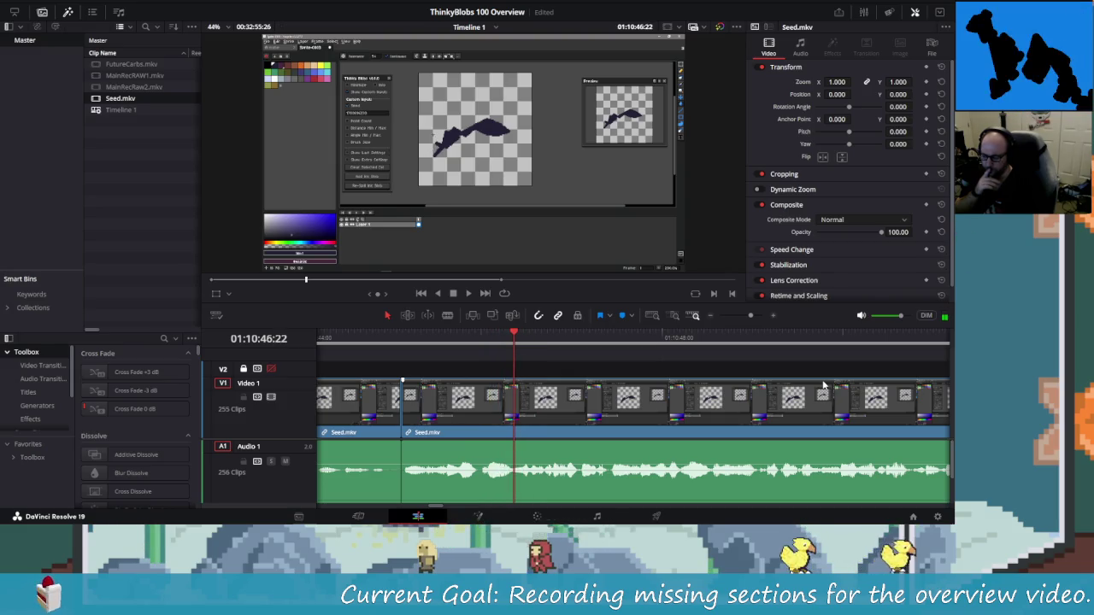
pyautogui.press('Right')
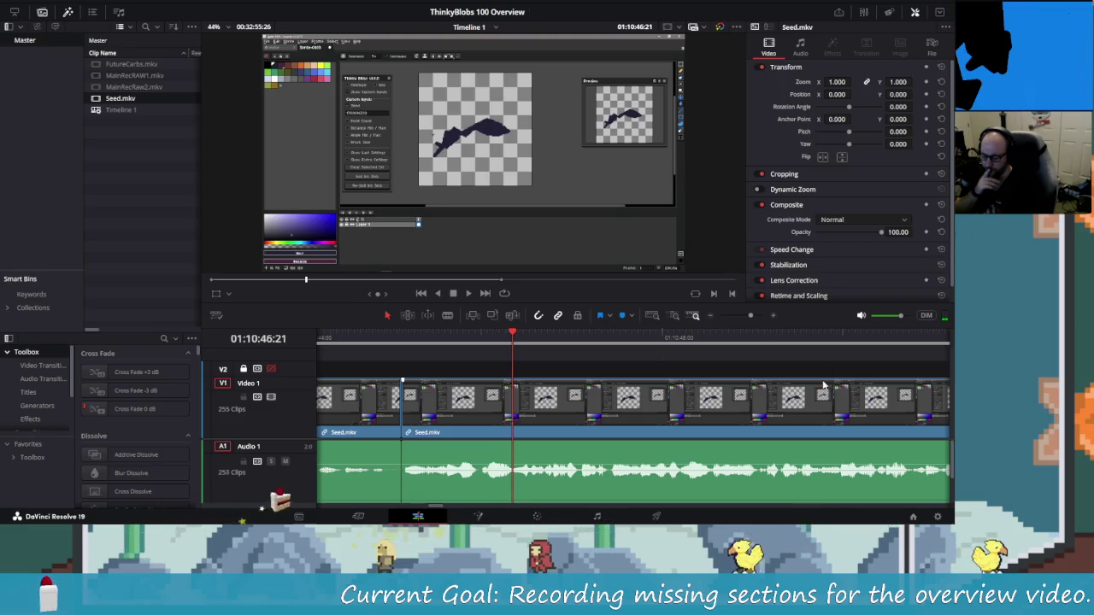
# Blade at the playhead, ripple-delete the unwanted piece and replay from just before it.
pyautogui.hotkey('ctrl', 'b')
pyautogui.hotkey('shift', 'Left')
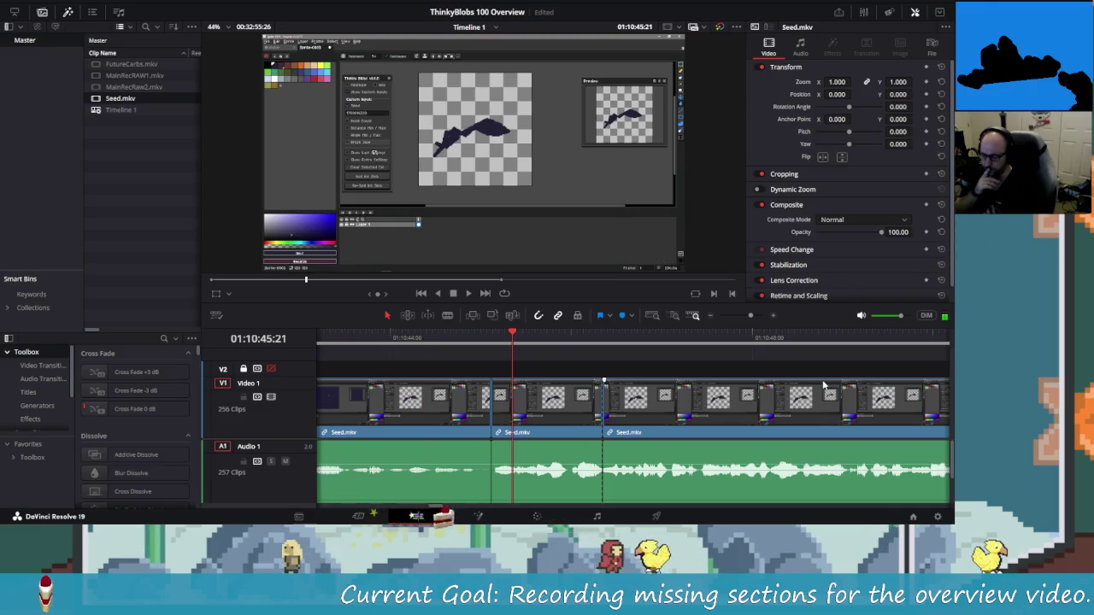
pyautogui.press('BackSpace')
pyautogui.hotkey('shift', 'Left')
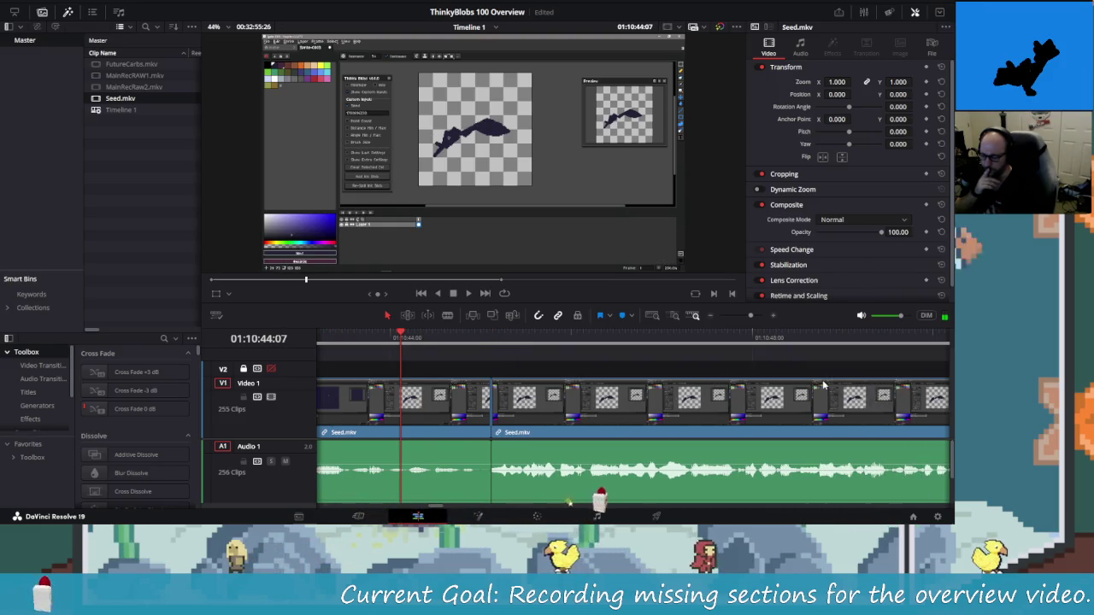
pyautogui.hotkey('shift', 'Left')
pyautogui.press('space')
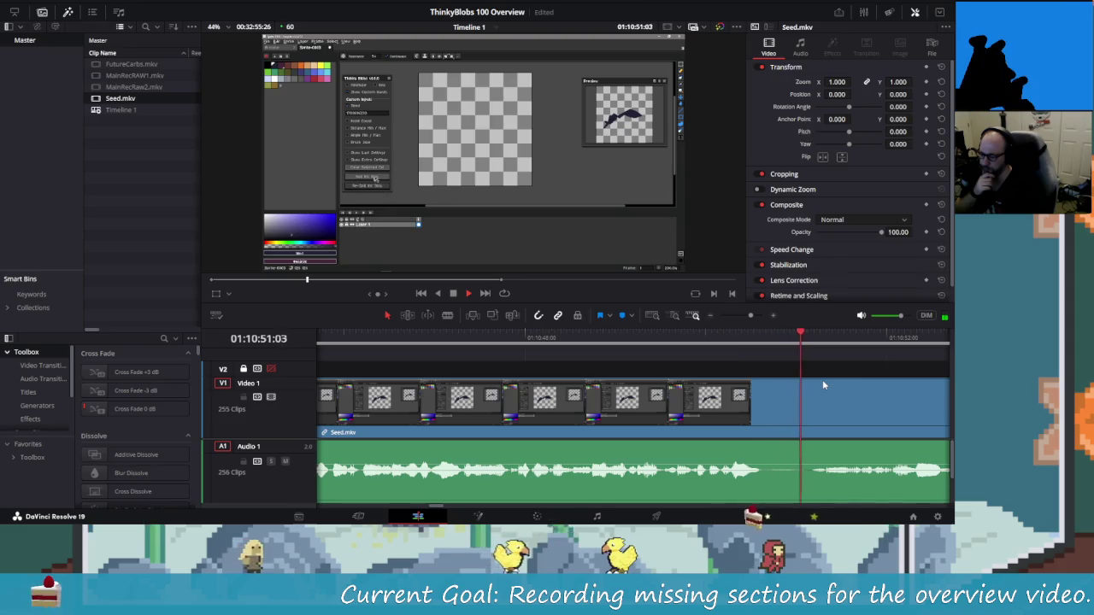
# Shuttle to the pause near 01:10:51 and blade it at the start and a few frames later.
pyautogui.press('j')
pyautogui.press('l')
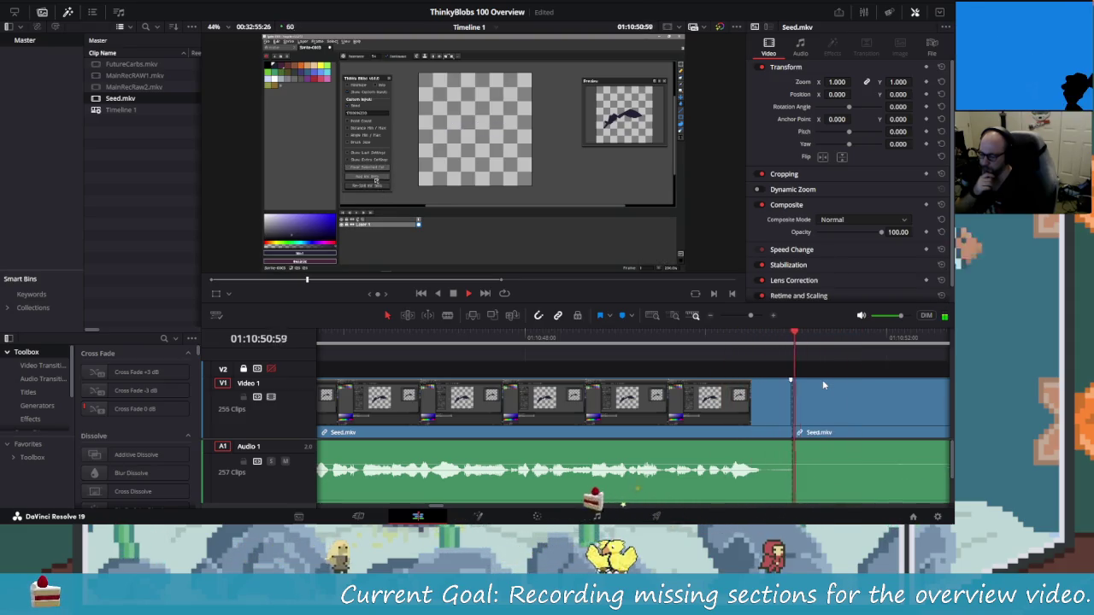
pyautogui.press('j')
pyautogui.press('l')
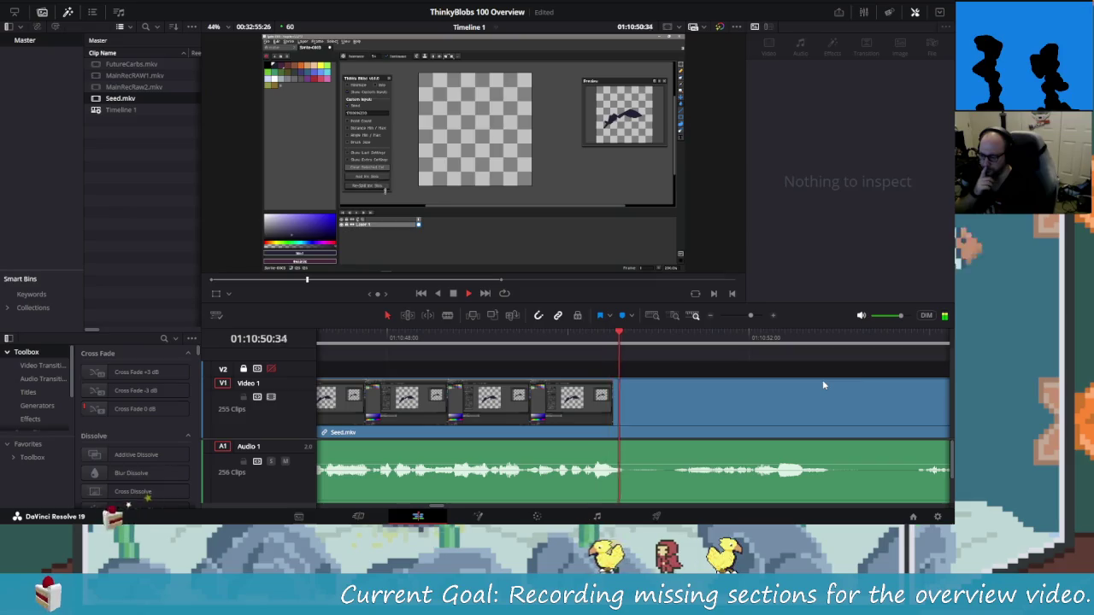
pyautogui.hotkey('ctrl', 'b')
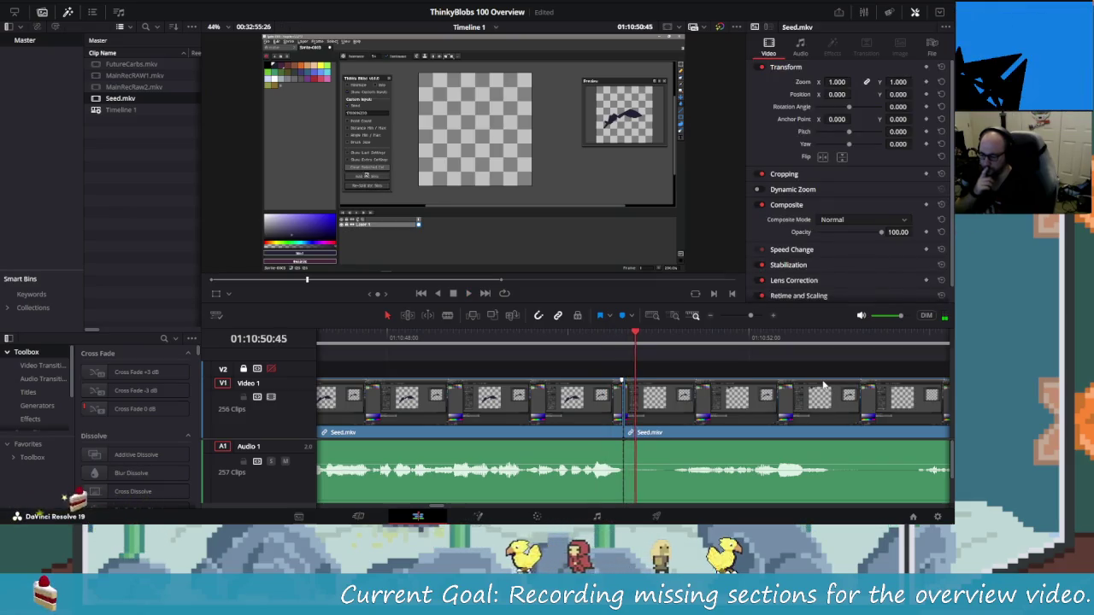
pyautogui.press('Right')
pyautogui.press('Right')
pyautogui.press('Right')
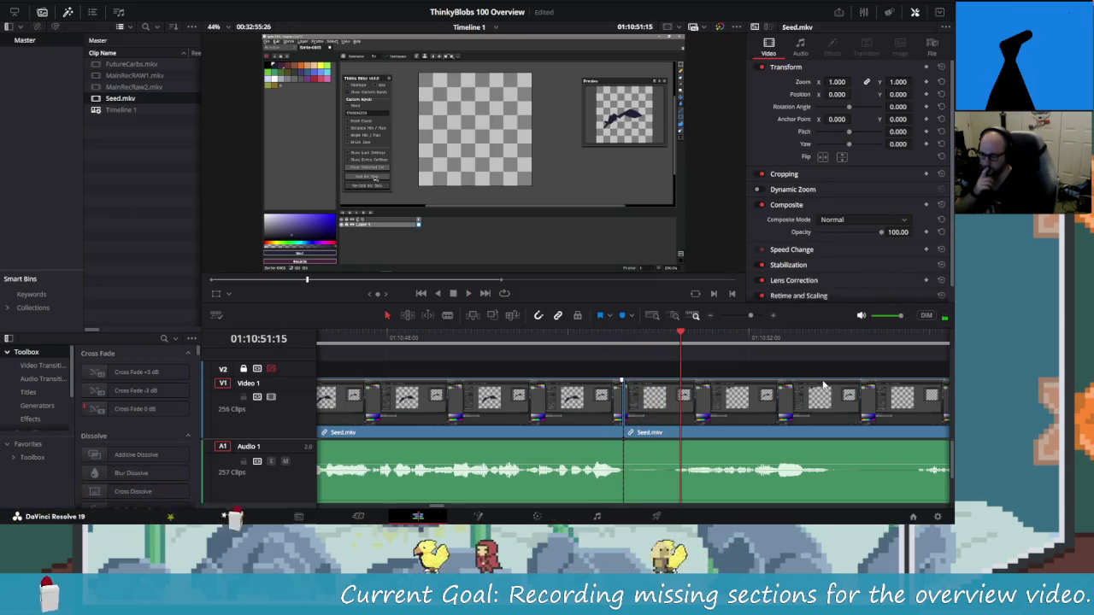
pyautogui.hotkey('ctrl', 'b')
# Select the short clip between the cuts, ripple-delete it and replay the join.
pyautogui.hotkey('shift', 'Left')
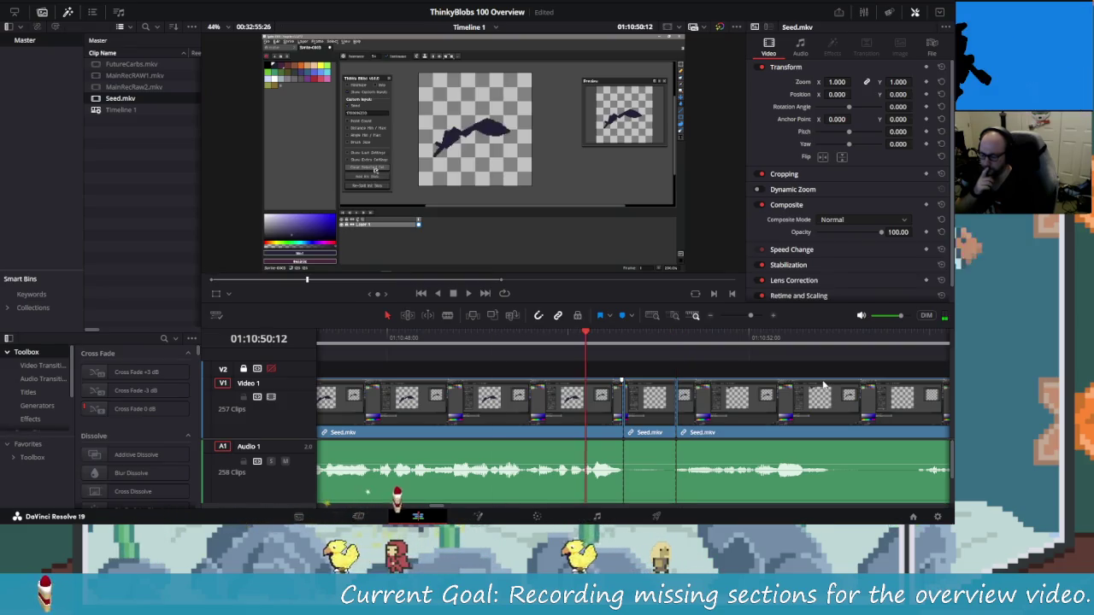
pyautogui.hotkey('shift', 'Right')
pyautogui.hotkey('shift', 'Right')
pyautogui.press('Right')
pyautogui.press('Right')
pyautogui.press('Right')
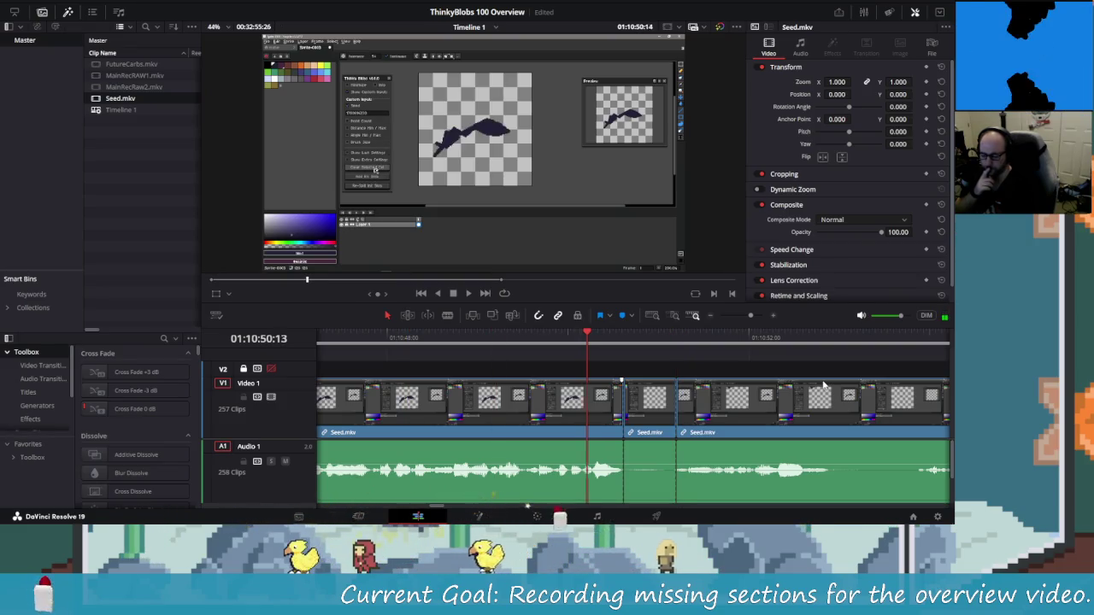
pyautogui.press('Right')
pyautogui.press('Right')
pyautogui.press('Right')
pyautogui.hotkey('shift', 'v')
pyautogui.press('Delete')
pyautogui.hotkey('shift', 'Left')
pyautogui.hotkey('shift', 'Left')
pyautogui.press('space')
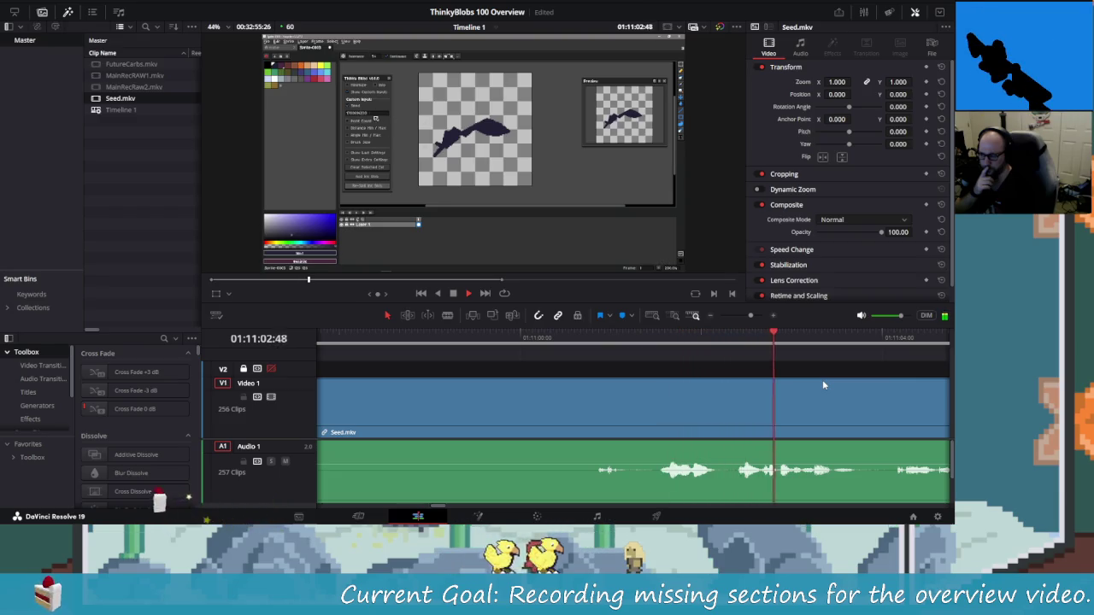
# Split the Seed.mkv clip near 01:11:03, undoing the accidental second cut.
pyautogui.press('Left')
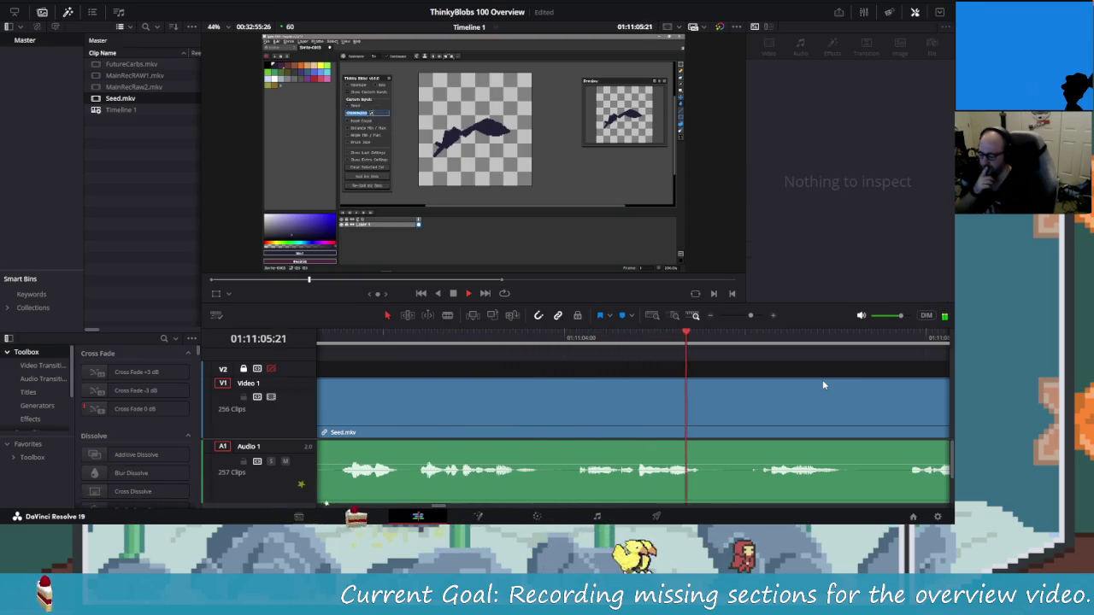
pyautogui.press('j')
pyautogui.press('j')
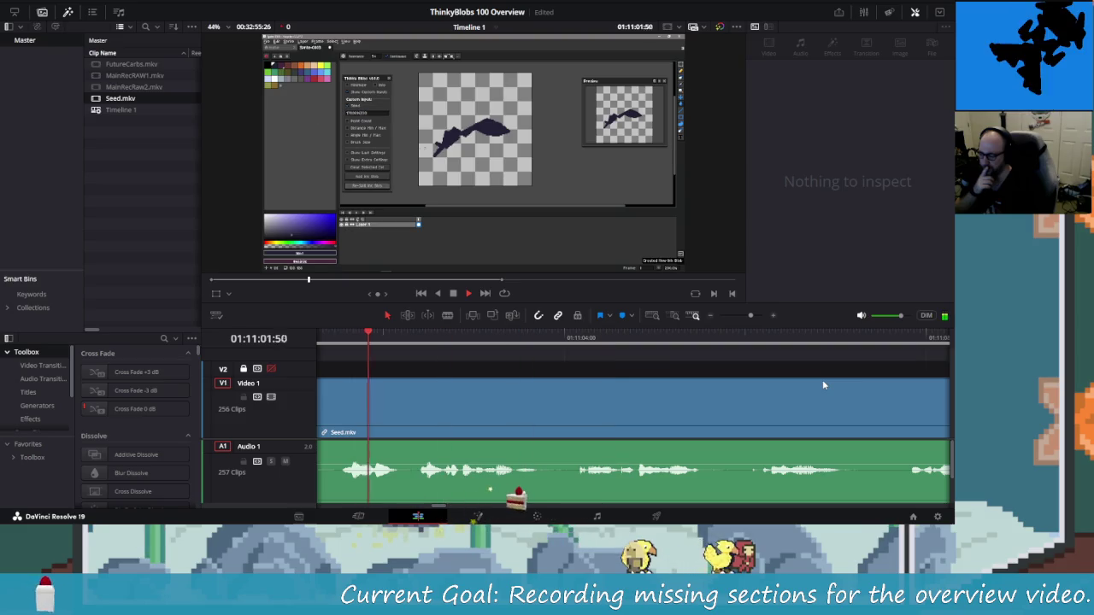
pyautogui.press('l')
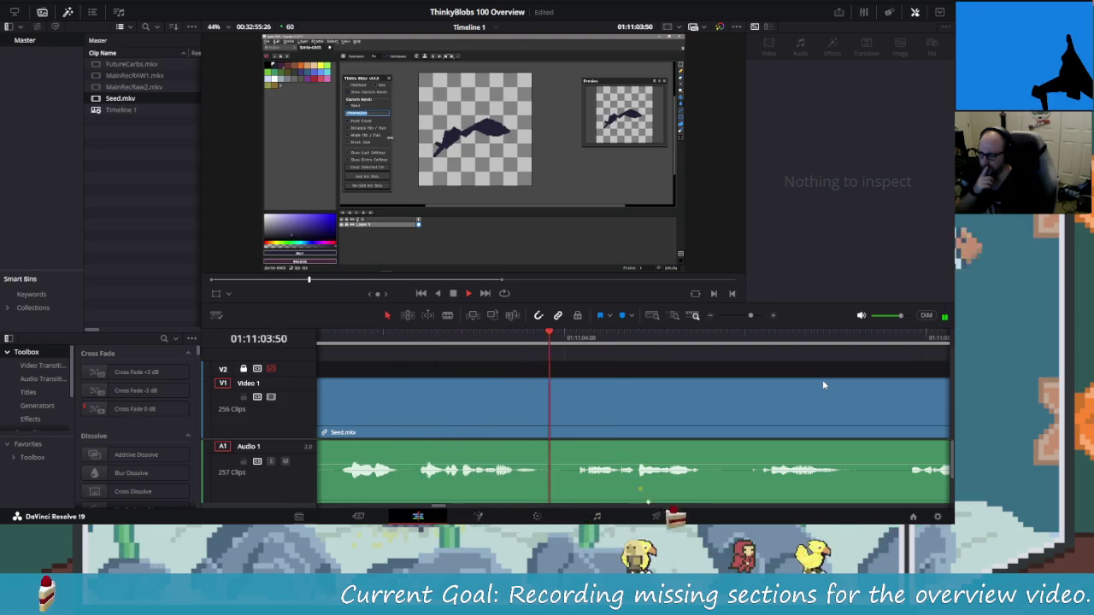
pyautogui.click(823, 386)
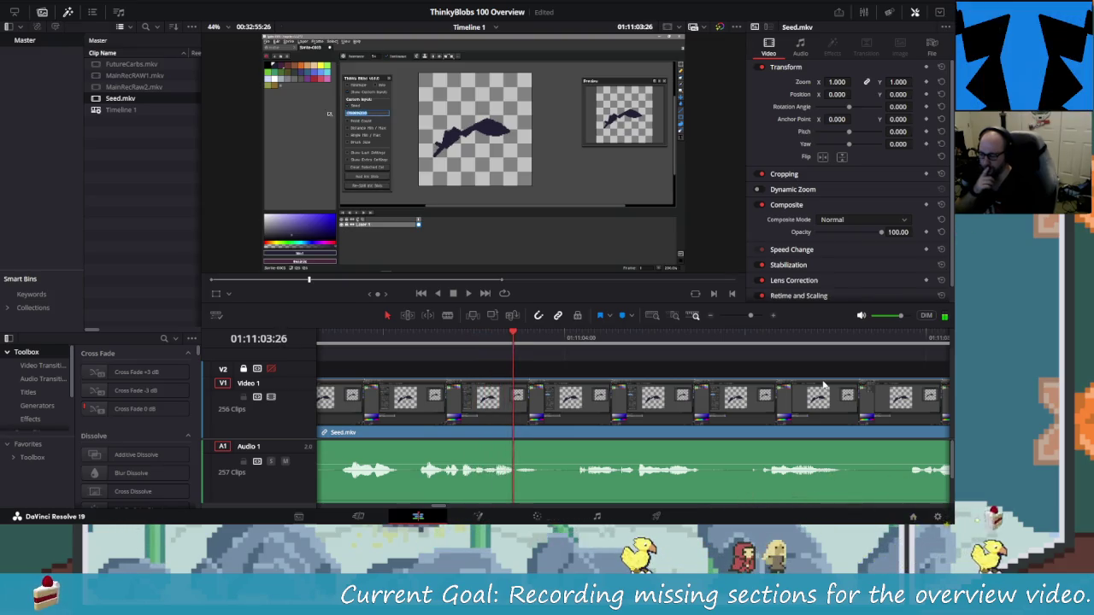
pyautogui.hotkey('ctrl', 'b')
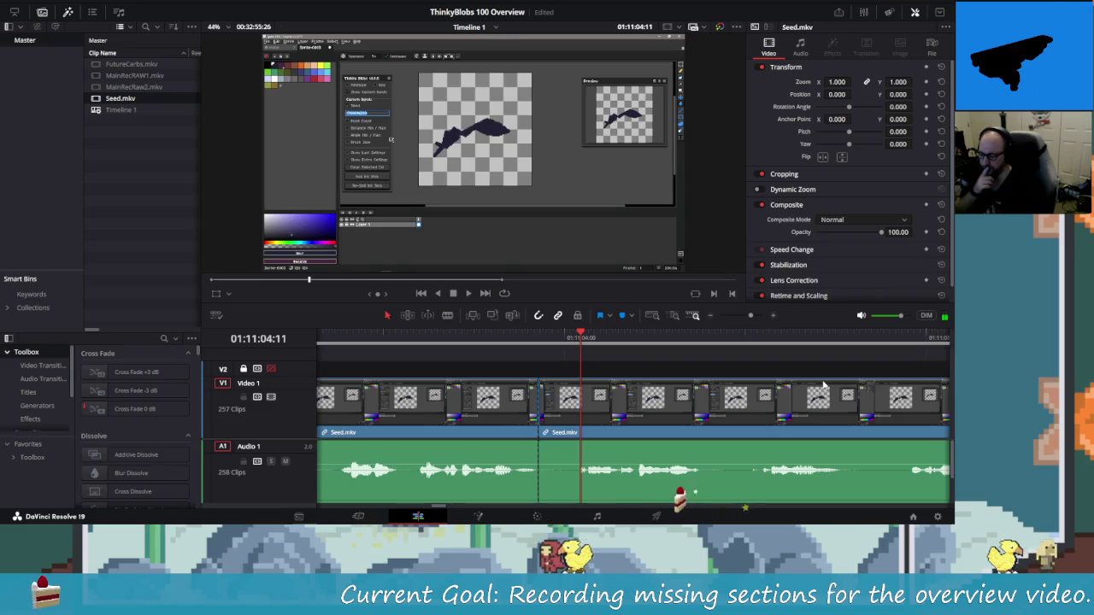
pyautogui.hotkey('ctrl', 'b')
pyautogui.hotkey('ctrl', 'z')
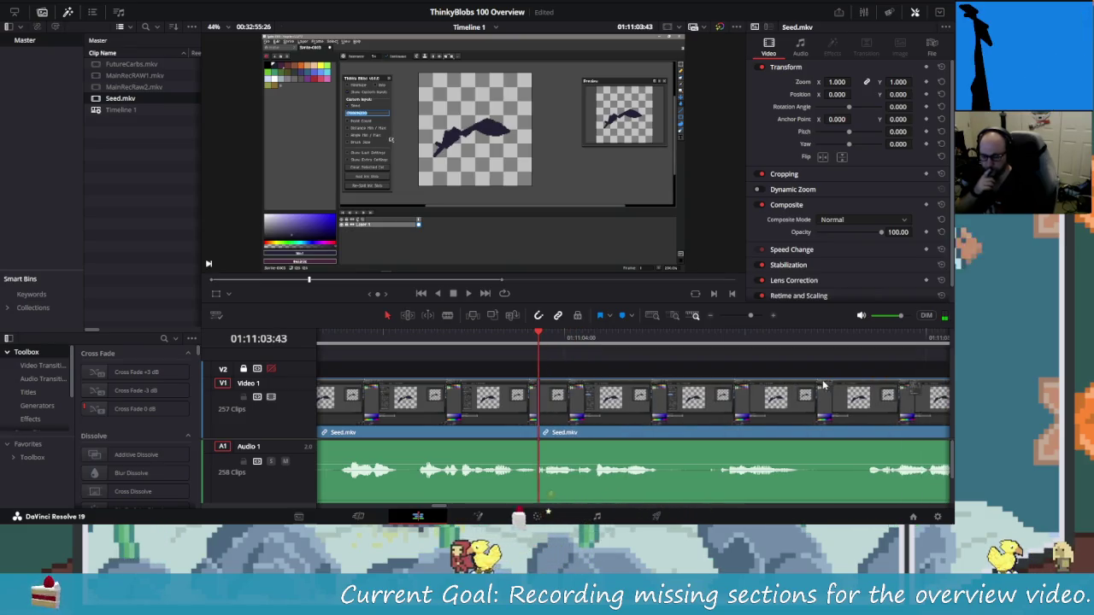
# Blade the clip at the start and end of the short pause around 01:11:05.
pyautogui.press('space')
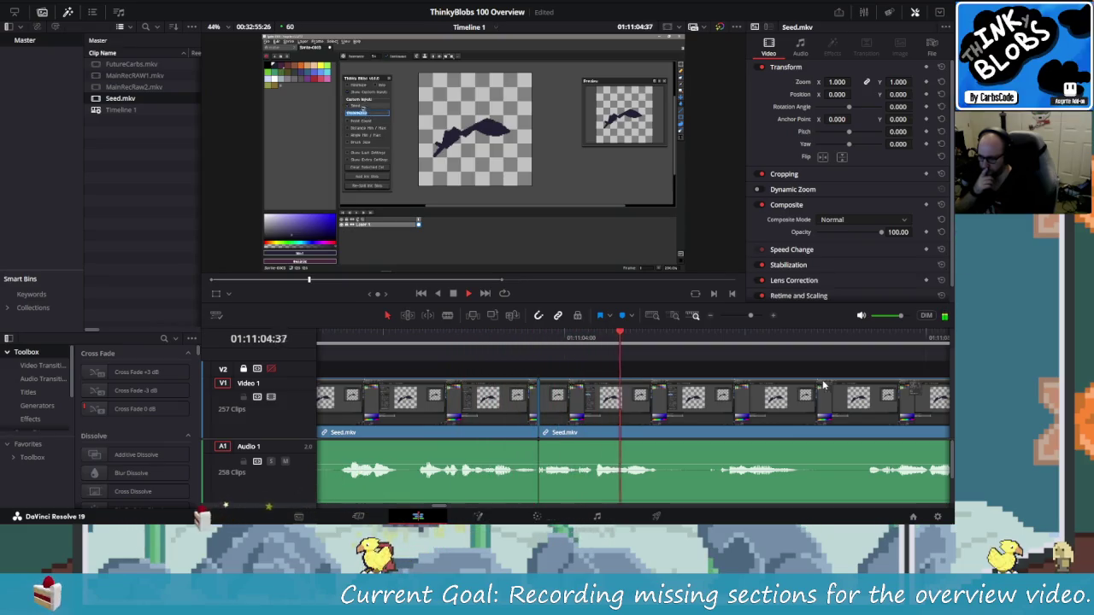
pyautogui.press('space')
pyautogui.press('Left')
pyautogui.press('Left')
pyautogui.press('Left')
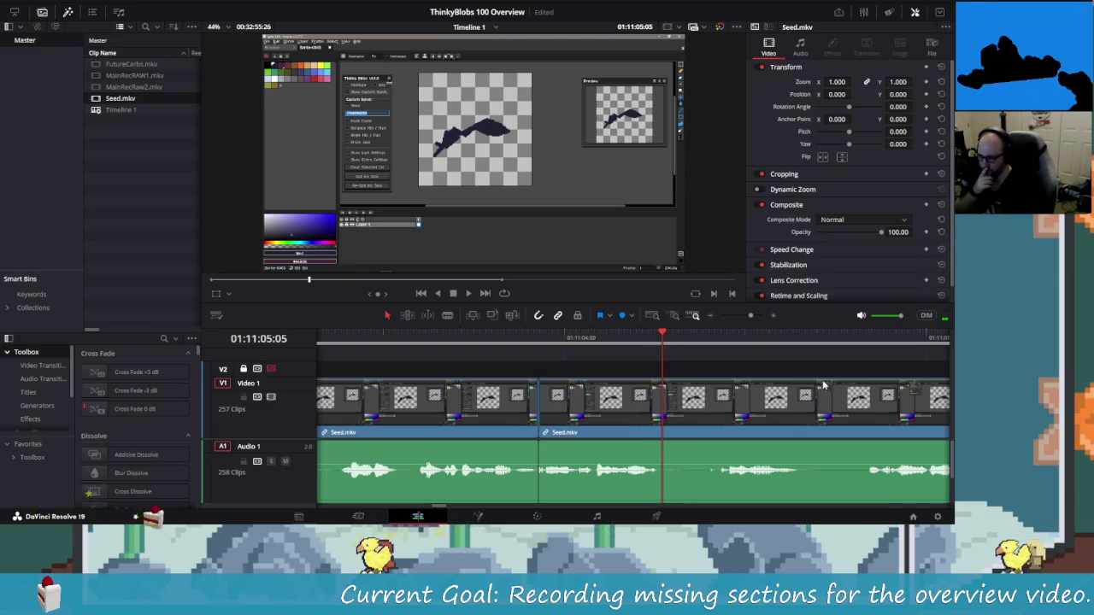
pyautogui.hotkey('ctrl', 'b')
pyautogui.press('Right')
pyautogui.press('Right')
pyautogui.press('Right')
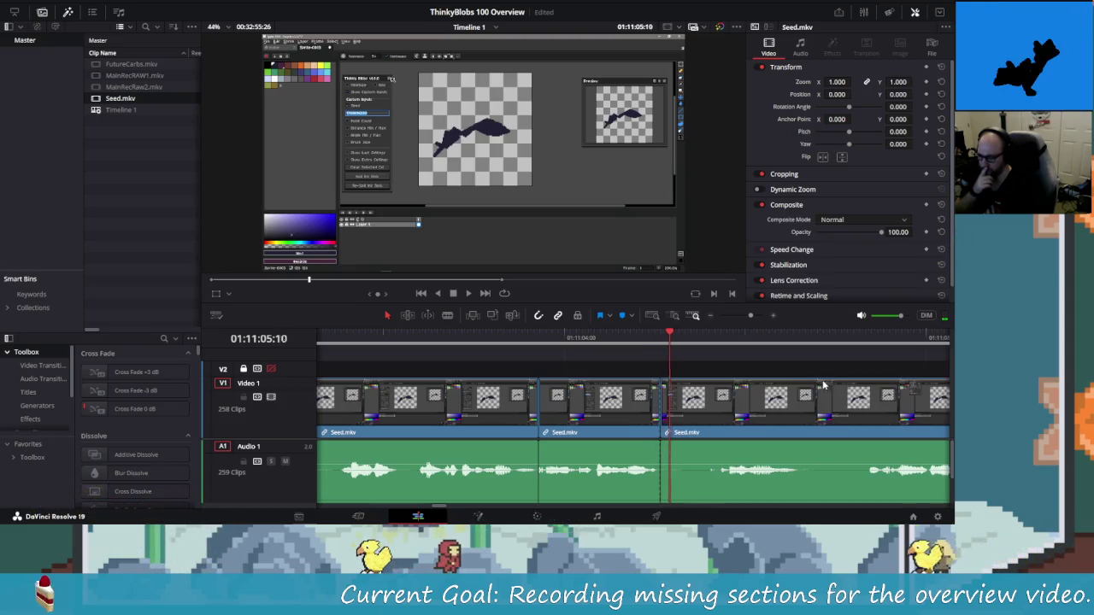
pyautogui.press('Right')
pyautogui.press('Right')
pyautogui.press('Right')
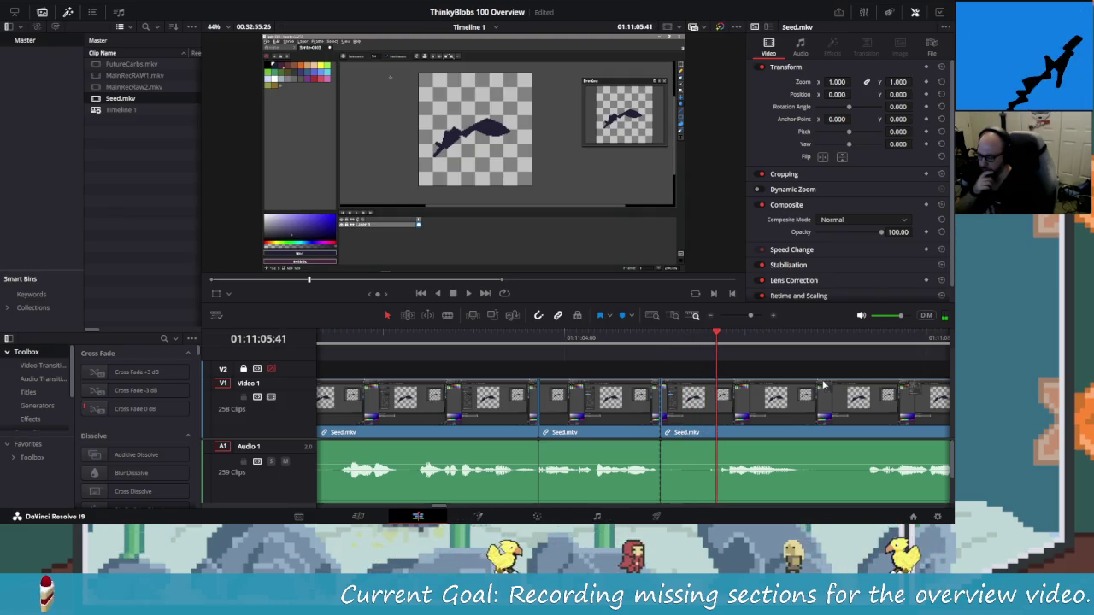
pyautogui.press('Left')
pyautogui.press('Left')
pyautogui.press('Left')
pyautogui.hotkey('ctrl', 'b')
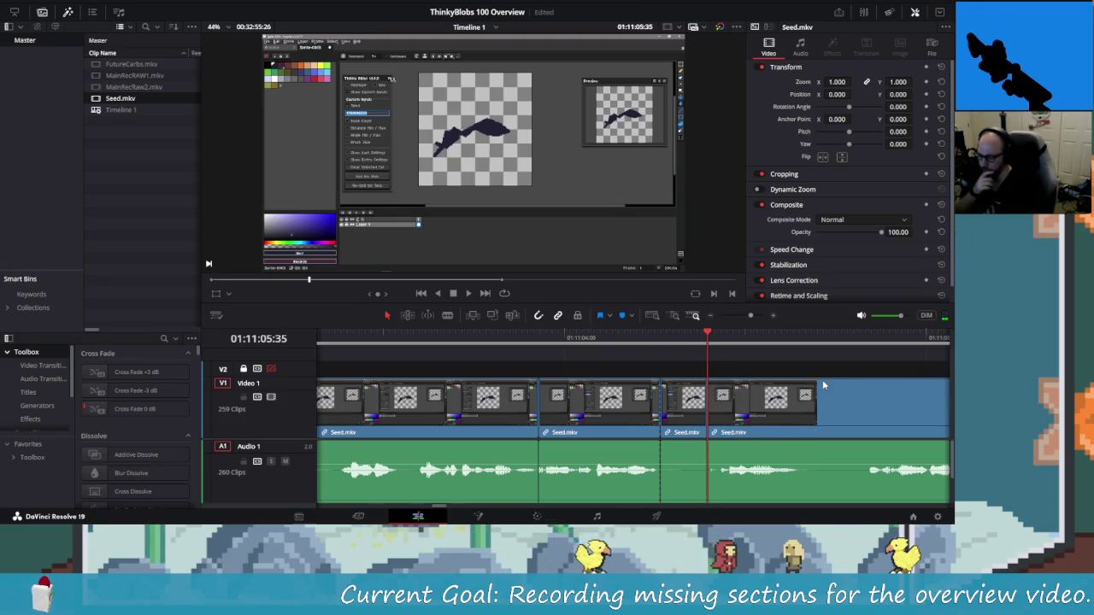
# Ripple-delete the short pause piece so the gap closes.
pyautogui.press('Left')
pyautogui.press('Left')
pyautogui.press('Left')
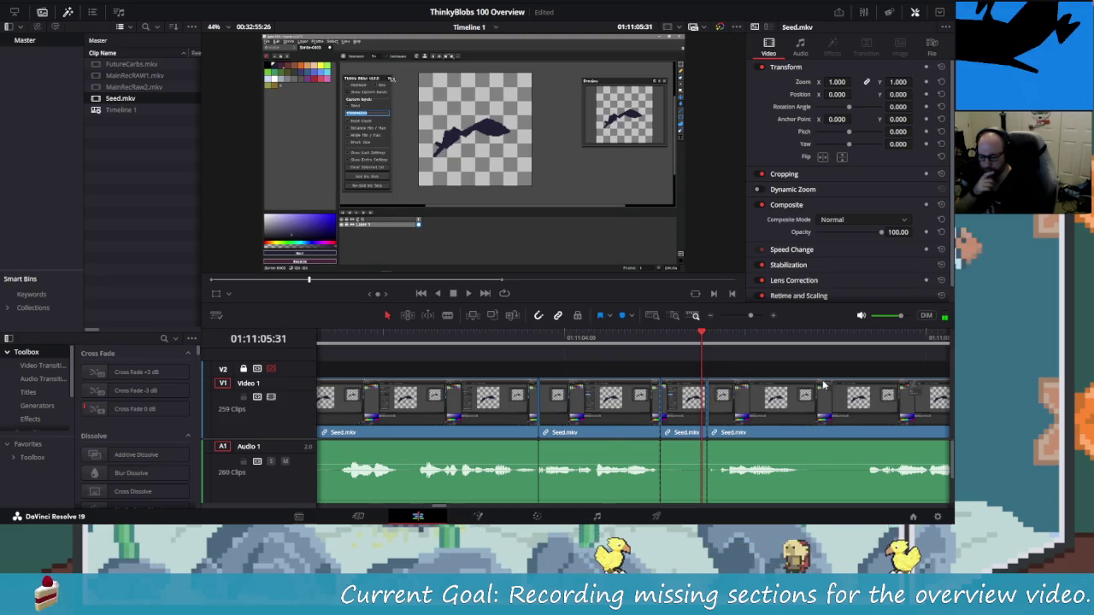
pyautogui.hotkey('shift', 'v')
pyautogui.press('Delete')
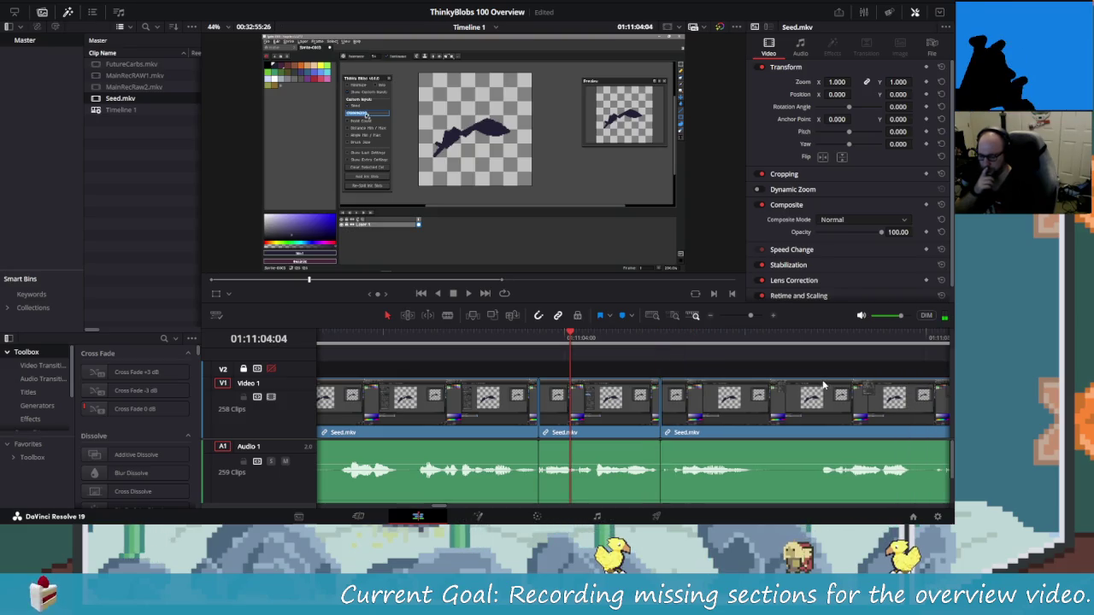
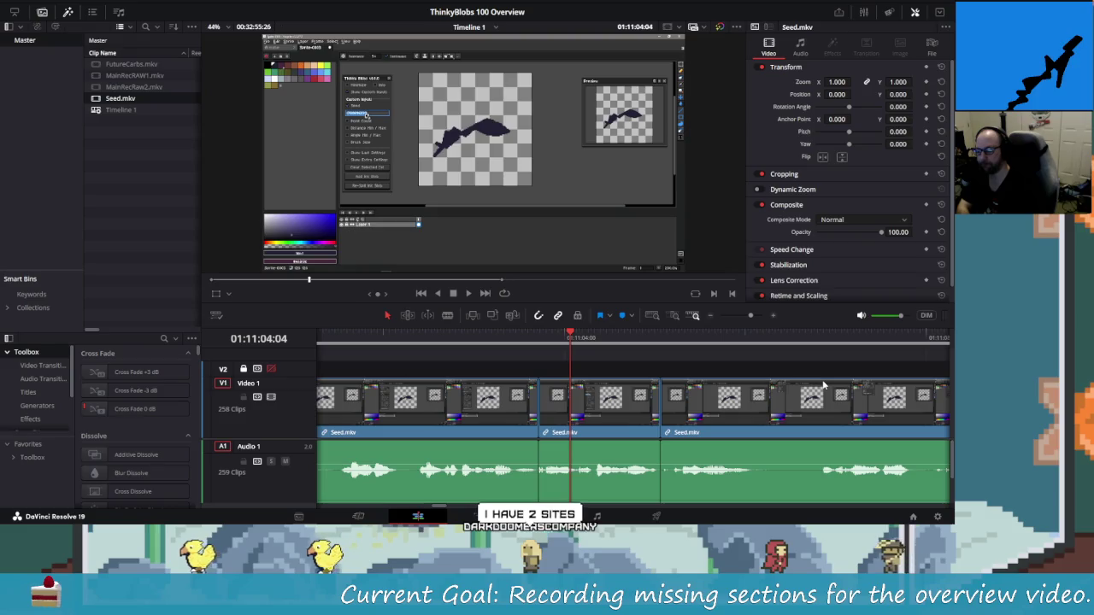
# Split Seed.mkv at 01:11:11:12 and 01:11:12:26 and ripple-delete the stretch between.
pyautogui.hotkey('shift', 'Left')
pyautogui.hotkey('shift', 'Left')
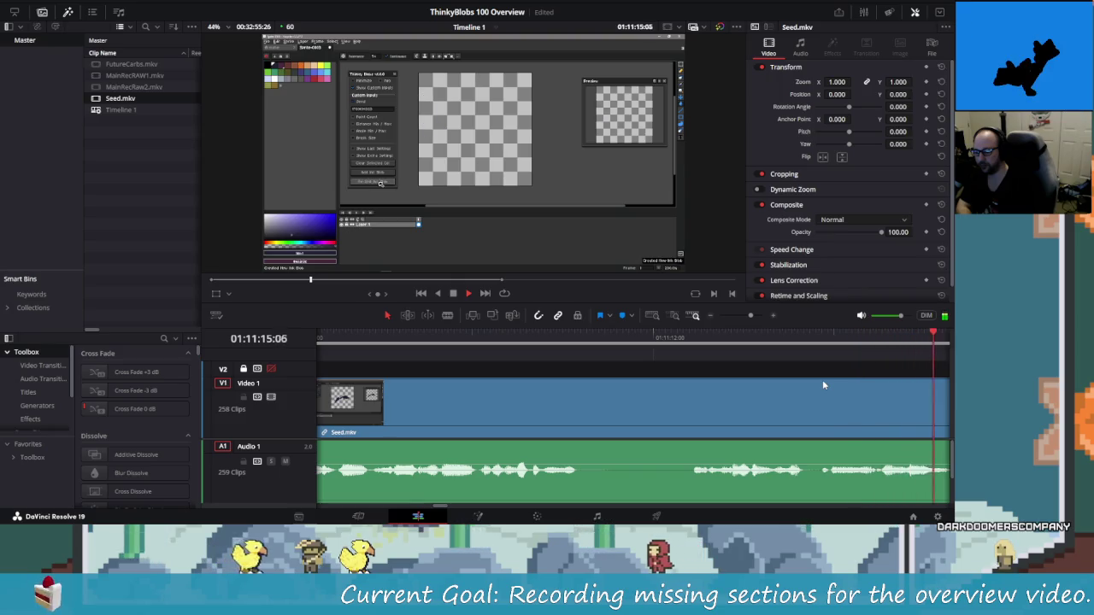
pyautogui.press('j')
pyautogui.press('j')
pyautogui.press('j')
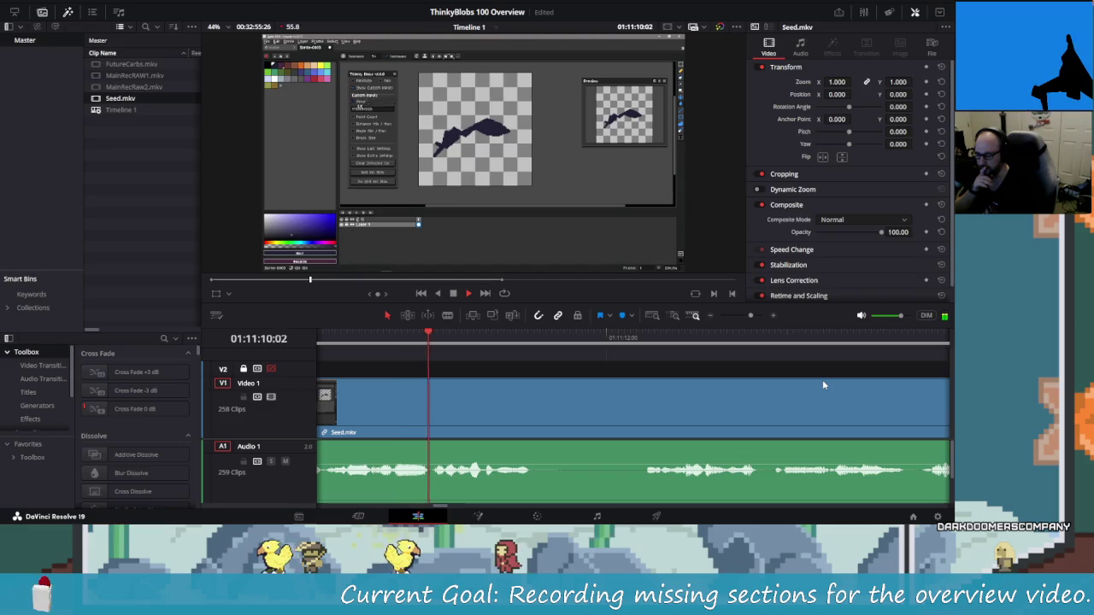
pyautogui.press('l')
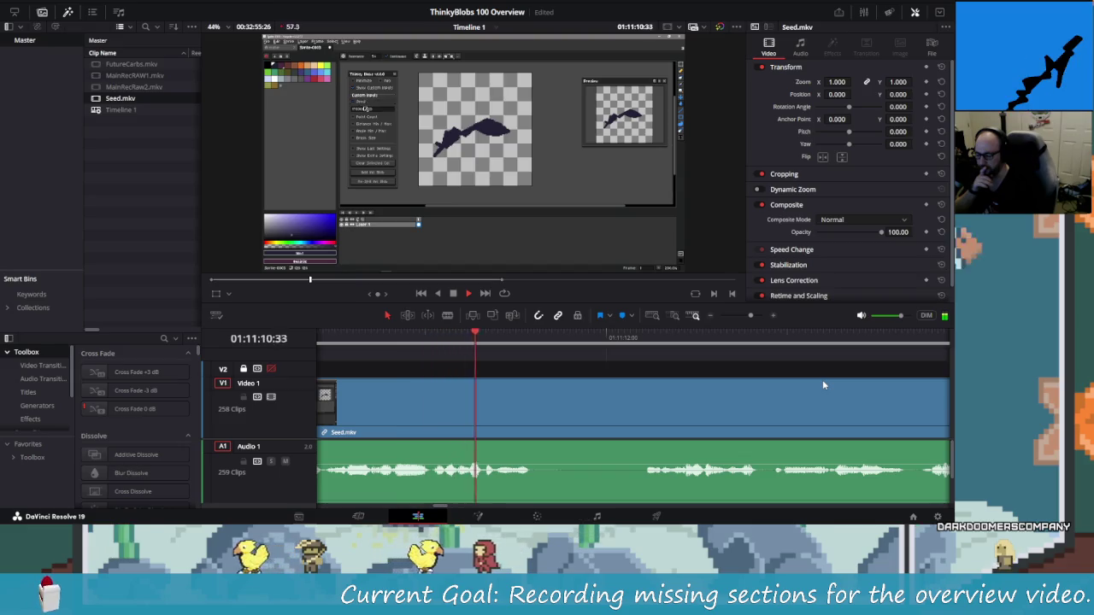
pyautogui.press('k')
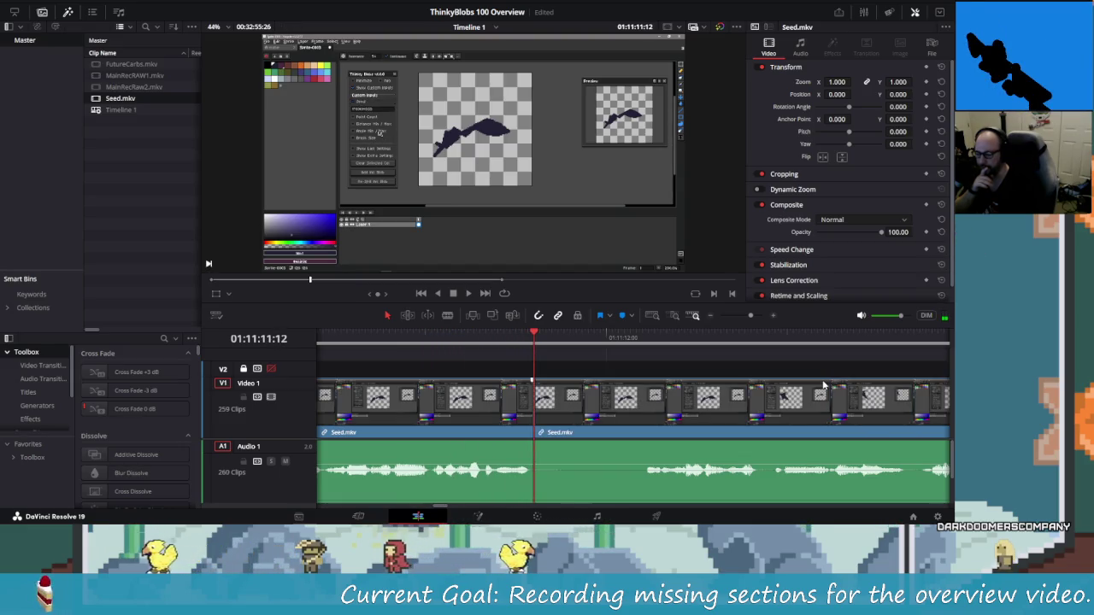
pyautogui.hotkey('ctrl', 'b')
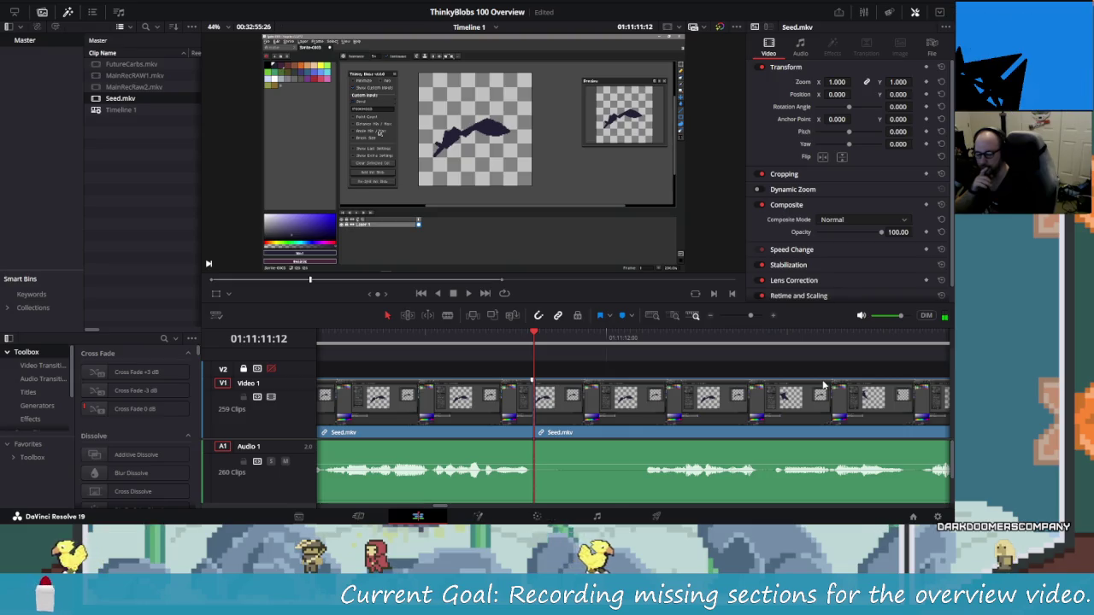
pyautogui.press('l')
pyautogui.press('k')
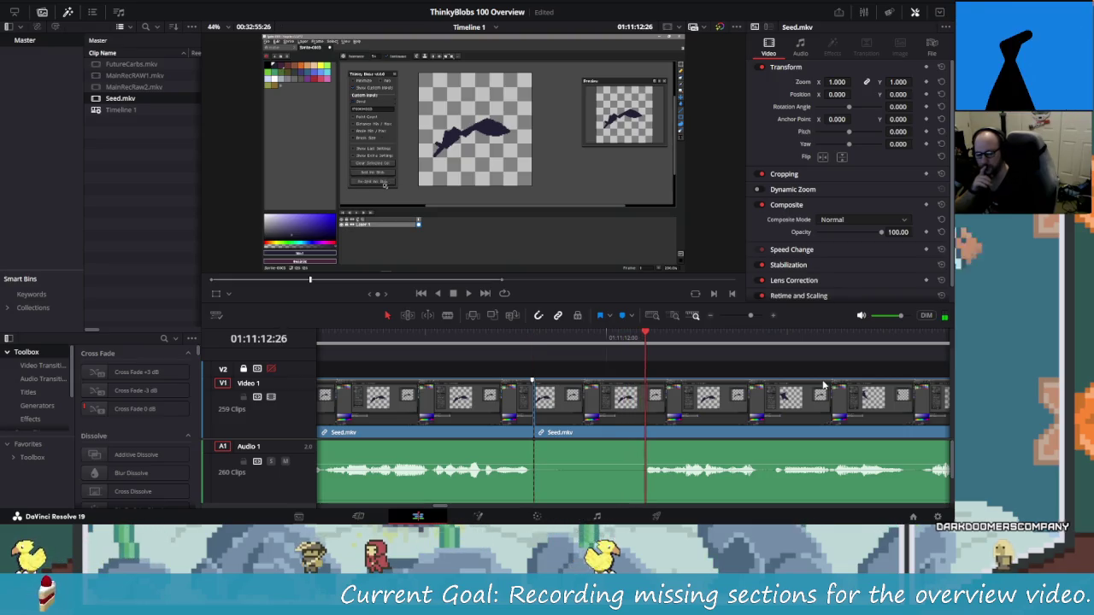
pyautogui.press('Left')
pyautogui.hotkey('ctrl', 'b')
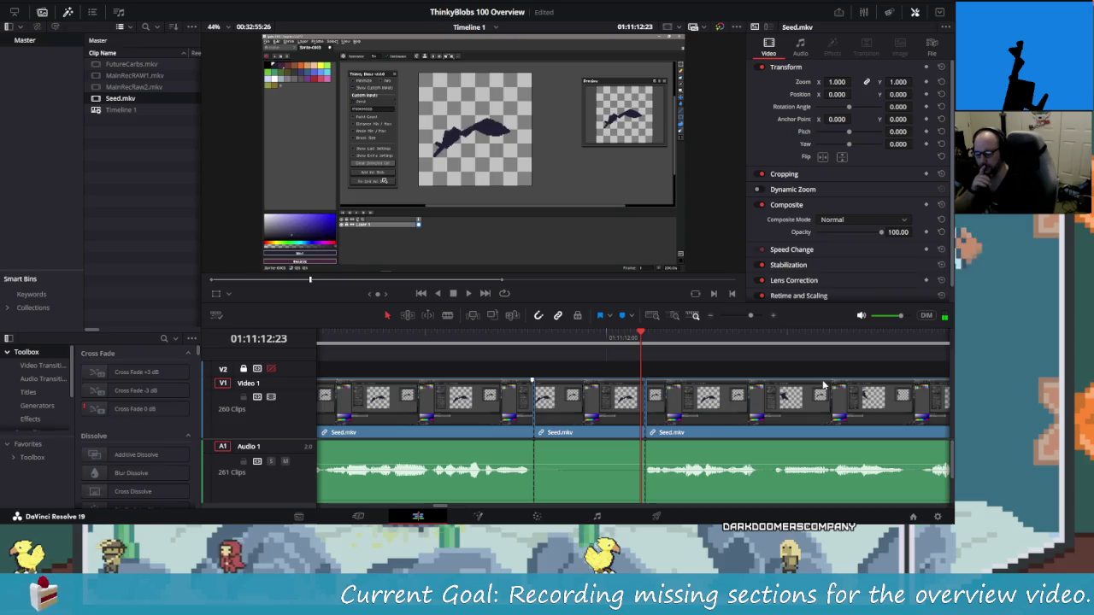
pyautogui.hotkey('shift', 'v')
pyautogui.press('Delete')
# Replay across the new join and split Seed.mkv again at 01:11:14:04.
pyautogui.press('Left')
pyautogui.press('Left')
pyautogui.press('Left')
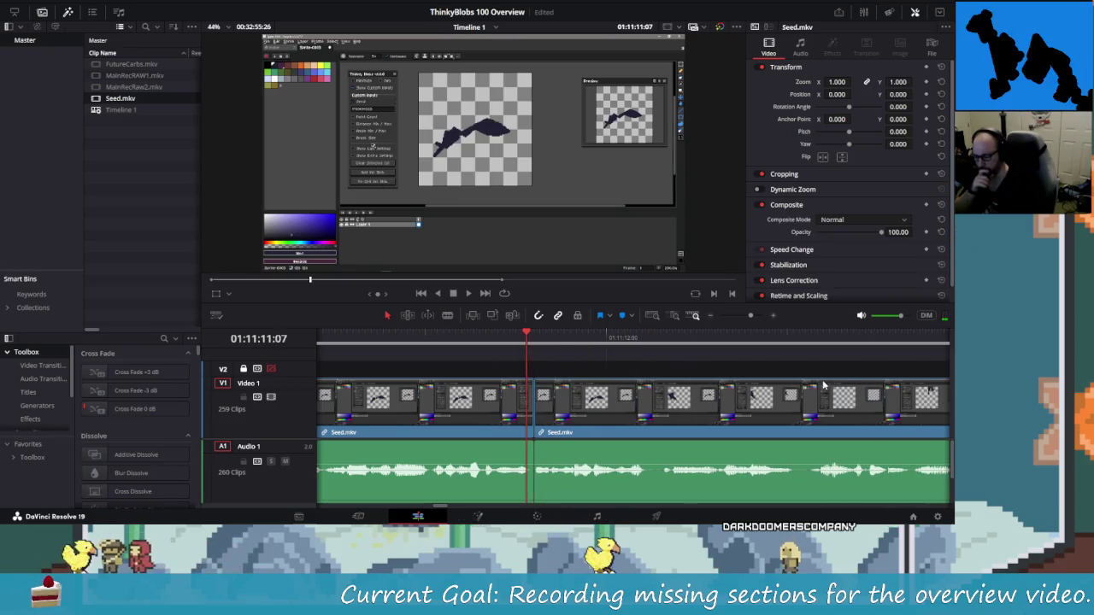
pyautogui.press('/')
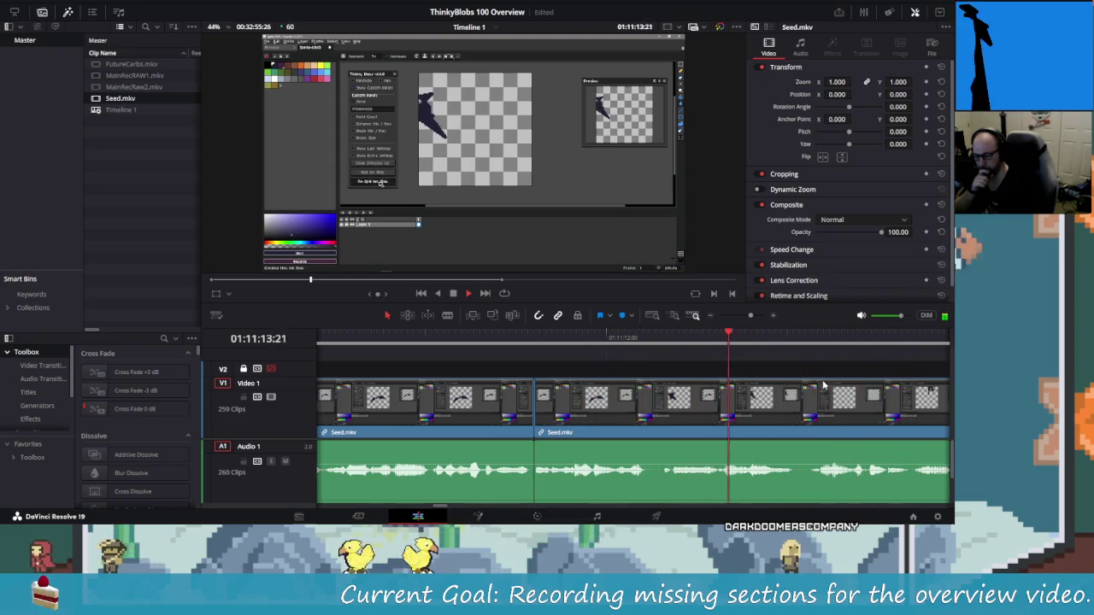
pyautogui.press('j')
pyautogui.press('l')
pyautogui.press('k')
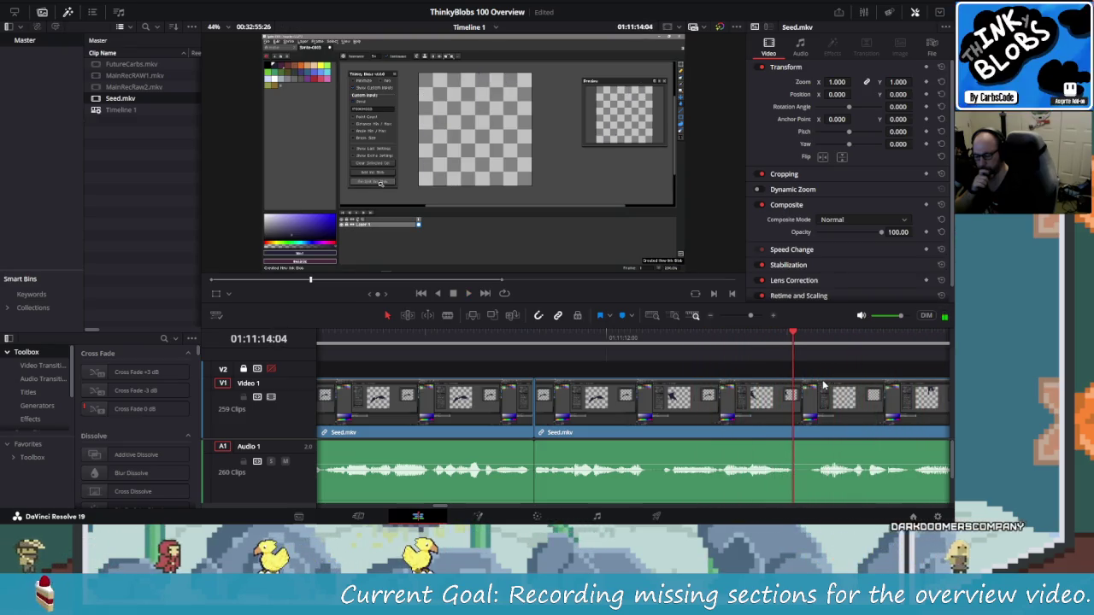
pyautogui.hotkey('ctrl', 'b')
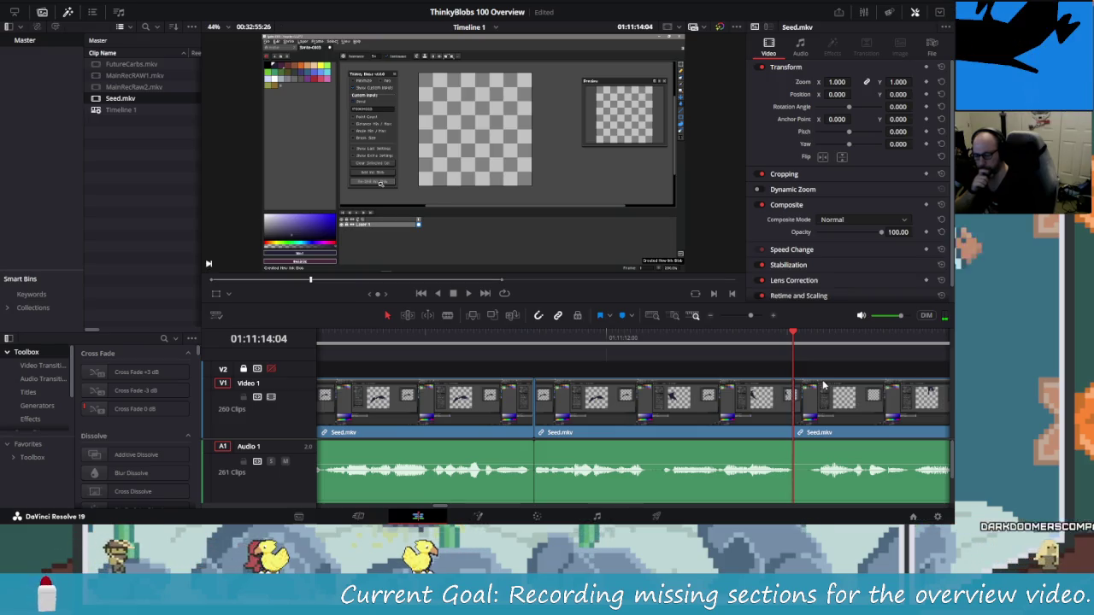
# Step around the new cut and play back from two seconds earlier to review it.
pyautogui.press('Right')
pyautogui.press('Right')
pyautogui.press('Right')
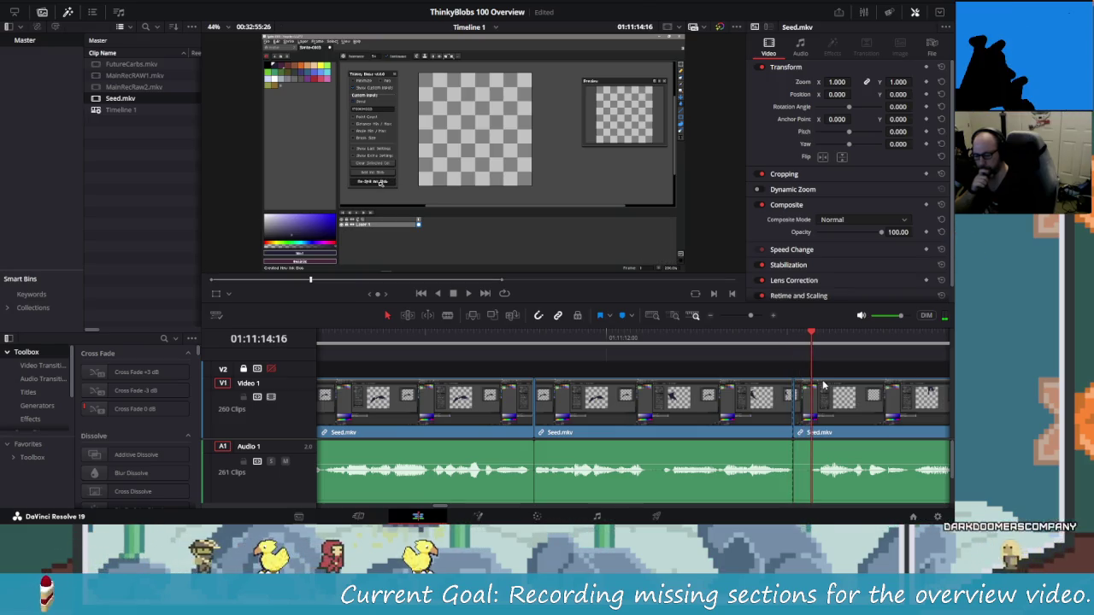
pyautogui.press('Left')
pyautogui.press('Left')
pyautogui.press('Left')
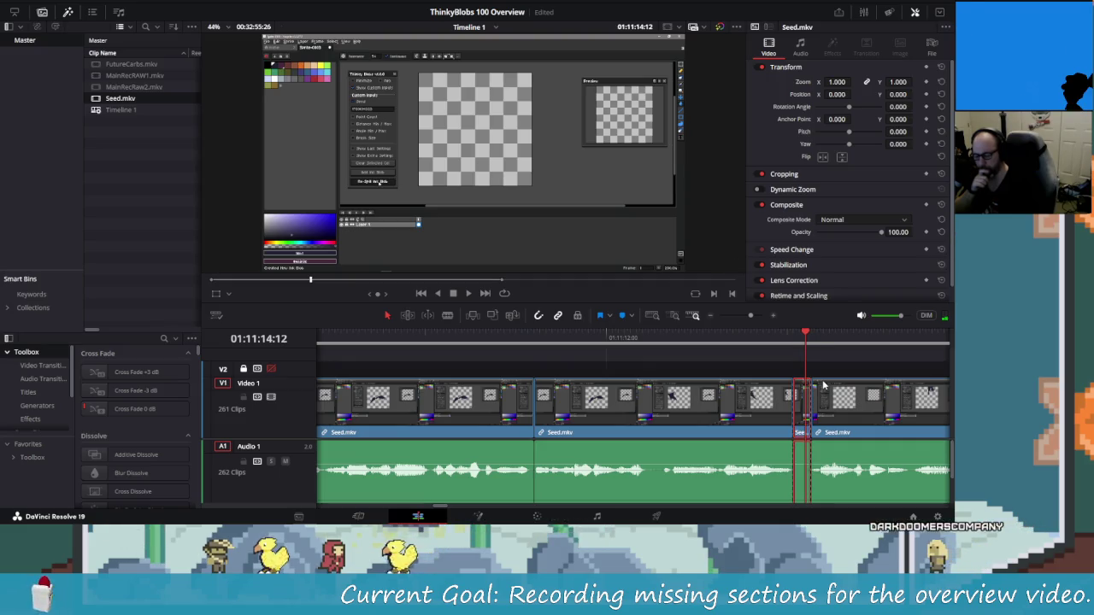
pyautogui.hotkey('shift', 'Left')
pyautogui.hotkey('shift', 'Left')
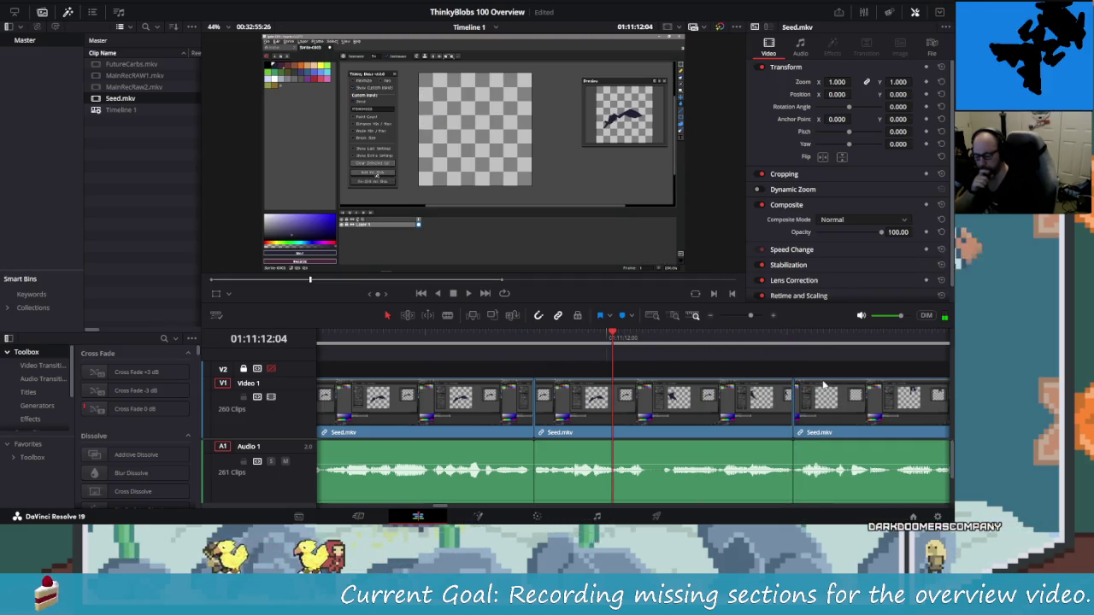
pyautogui.press('space')
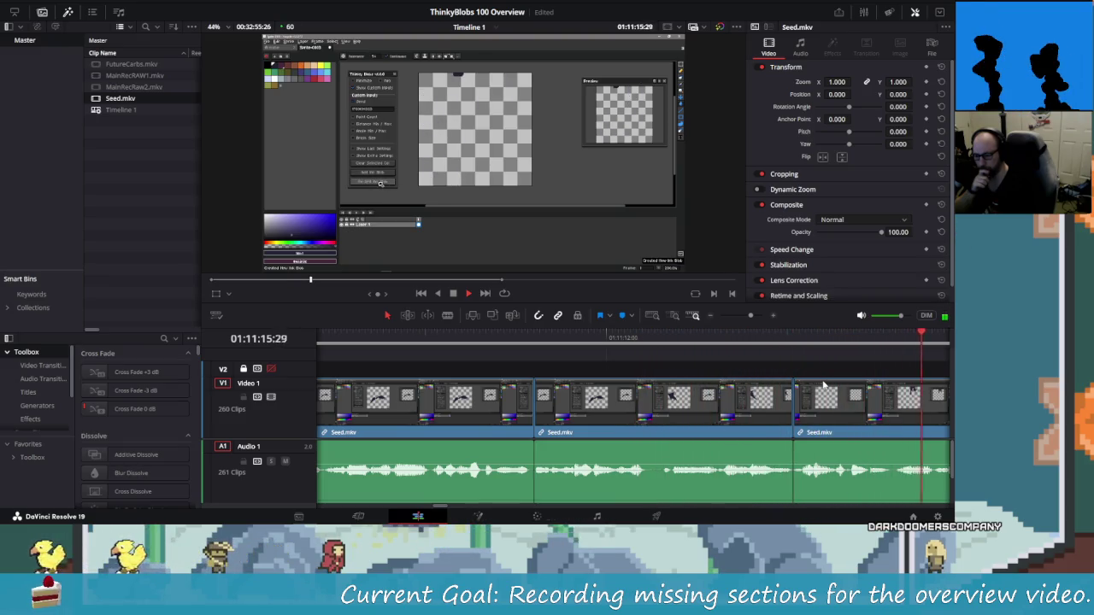
pyautogui.hotkey('shift', 'Left')
pyautogui.hotkey('shift', 'Left')
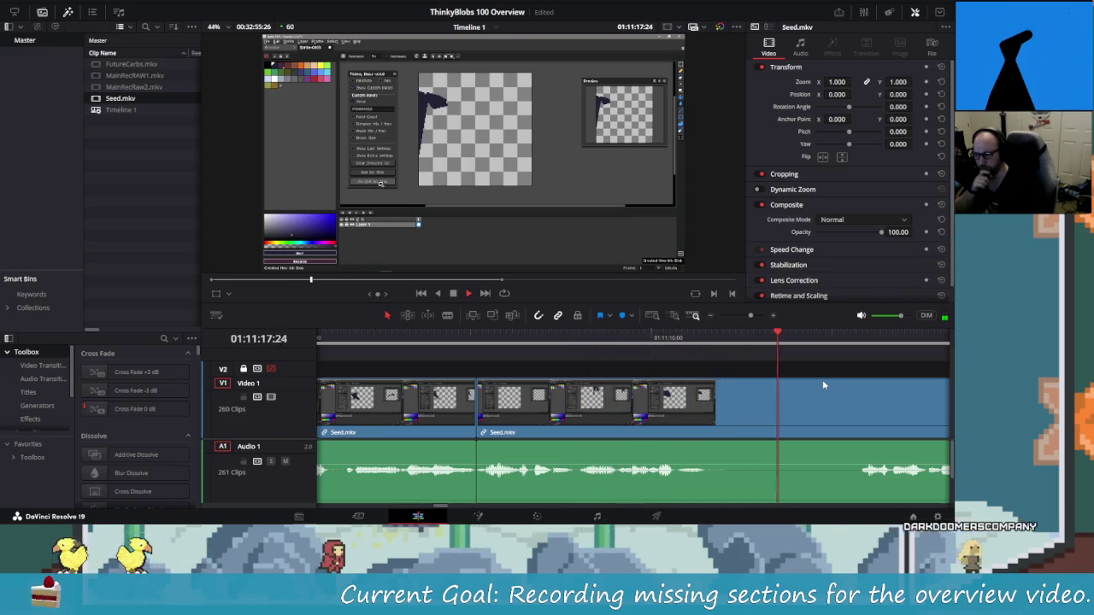
# Blade Seed.mkv about two seconds apart, ripple-delete the piece between, and replay the edit.
pyautogui.press('space')
pyautogui.hotkey('shift', 'Left')
pyautogui.hotkey('shift', 'Left')
pyautogui.hotkey('shift', 'Left')
pyautogui.hotkey('shift', 'Right')
pyautogui.hotkey('shift', 'Right')
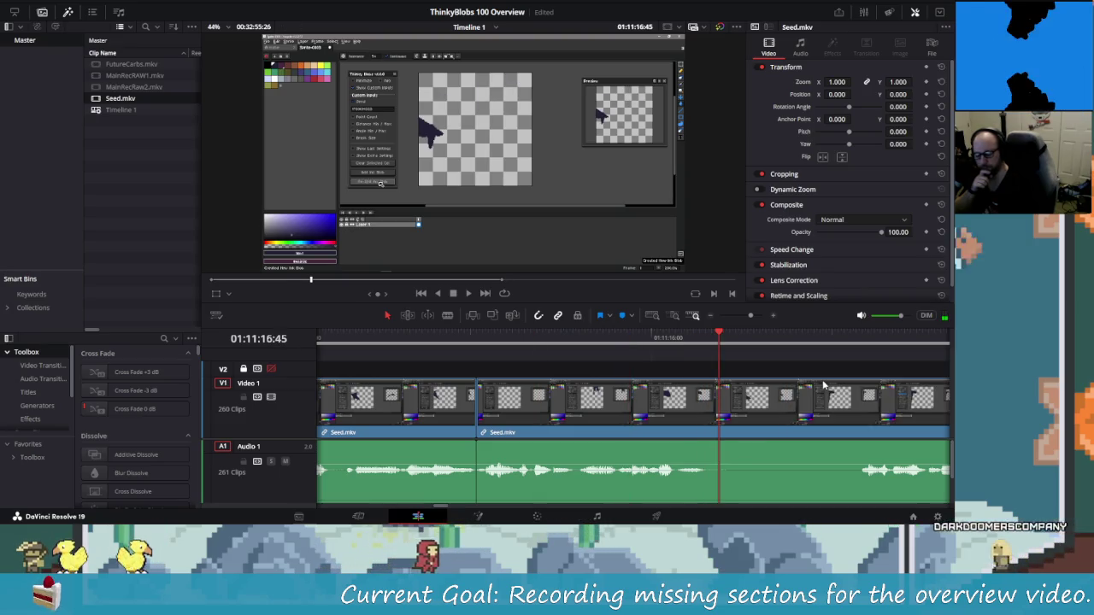
pyautogui.hotkey('ctrl', 'b')
pyautogui.hotkey('shift', 'Right')
pyautogui.hotkey('shift', 'Right')
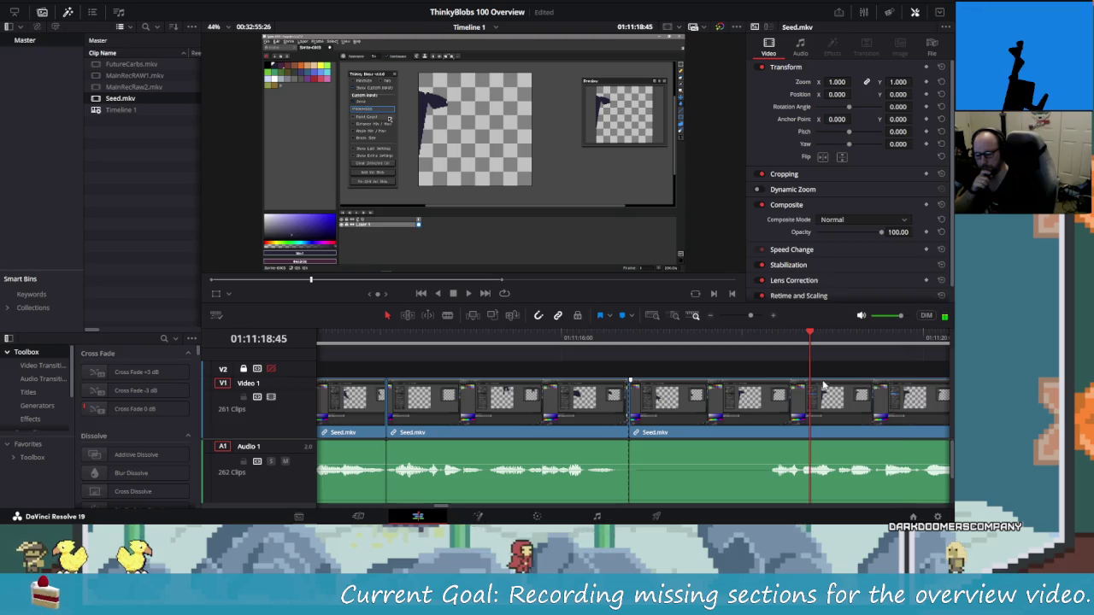
pyautogui.press('Left')
pyautogui.press('Left')
pyautogui.press('Left')
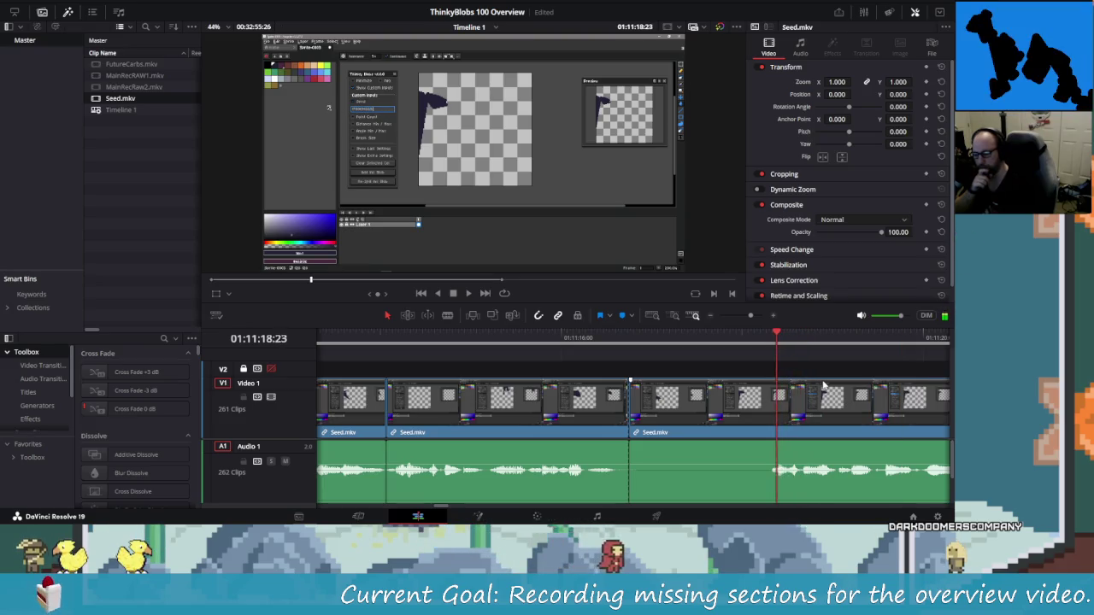
pyautogui.hotkey('ctrl', 'b')
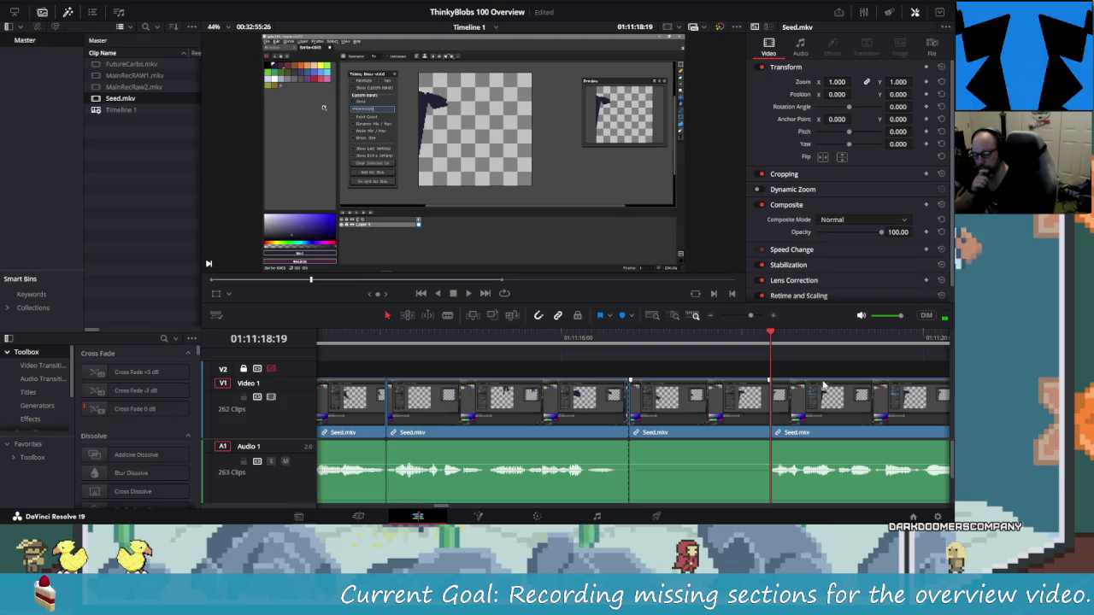
pyautogui.press('Delete')
pyautogui.hotkey('shift', 'Delete')
pyautogui.hotkey('shift', 'Left')
pyautogui.hotkey('shift', 'Left')
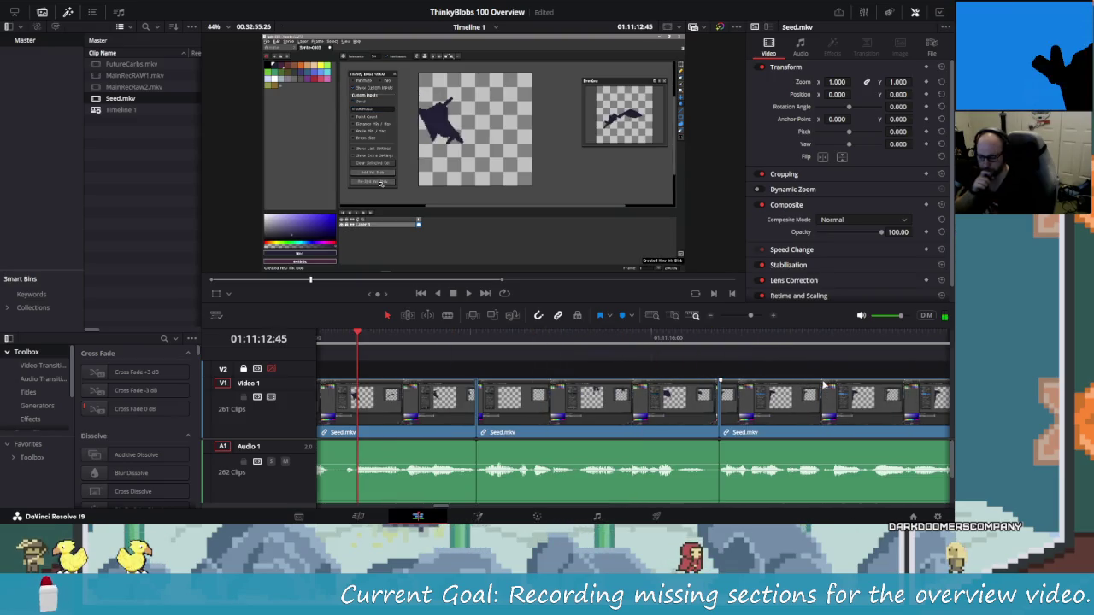
pyautogui.press('space')
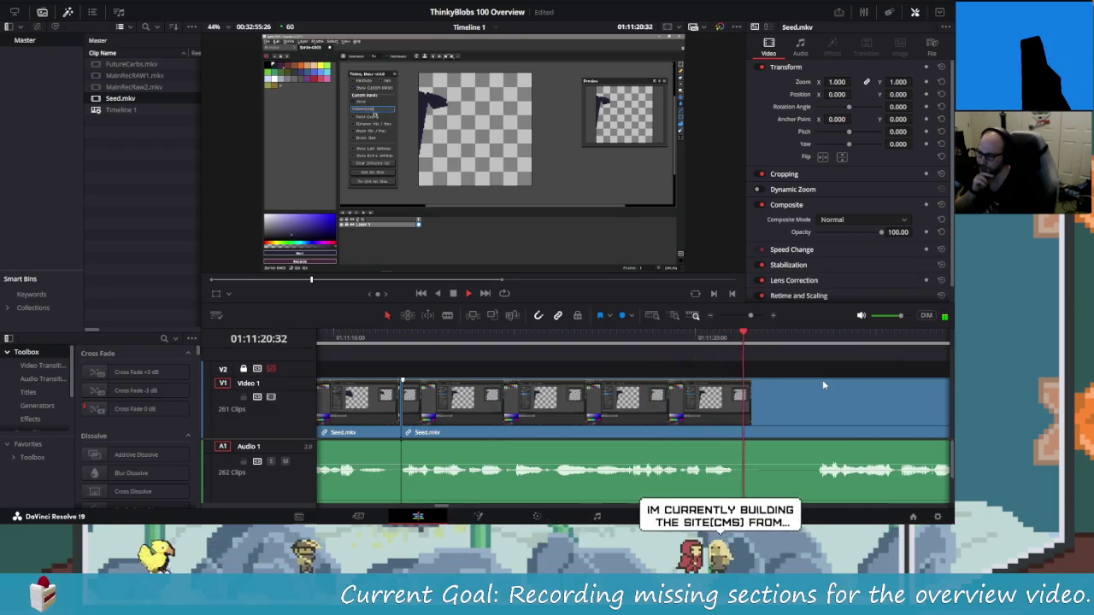
# Blade around another short unwanted piece, remove it closing the gap, and play back the result.
pyautogui.press('Left')
pyautogui.press('Left')
pyautogui.press('Left')
pyautogui.press('Right')
pyautogui.hotkey('ctrl', 'b')
pyautogui.press('Right')
pyautogui.press('Right')
pyautogui.press('Right')
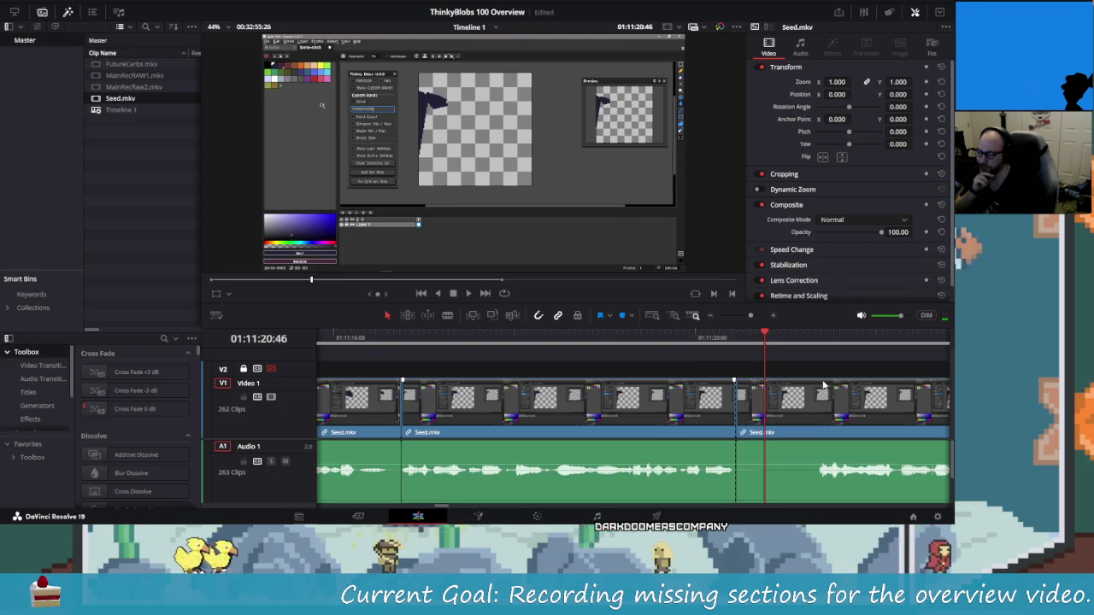
pyautogui.press('Right')
pyautogui.press('Right')
pyautogui.press('Right')
pyautogui.press('Right')
pyautogui.press('Right')
pyautogui.press('Right')
pyautogui.press('Left')
pyautogui.press('Left')
pyautogui.press('Left')
pyautogui.hotkey('ctrl', 'b')
pyautogui.press('Left')
pyautogui.press('Left')
pyautogui.press('Left')
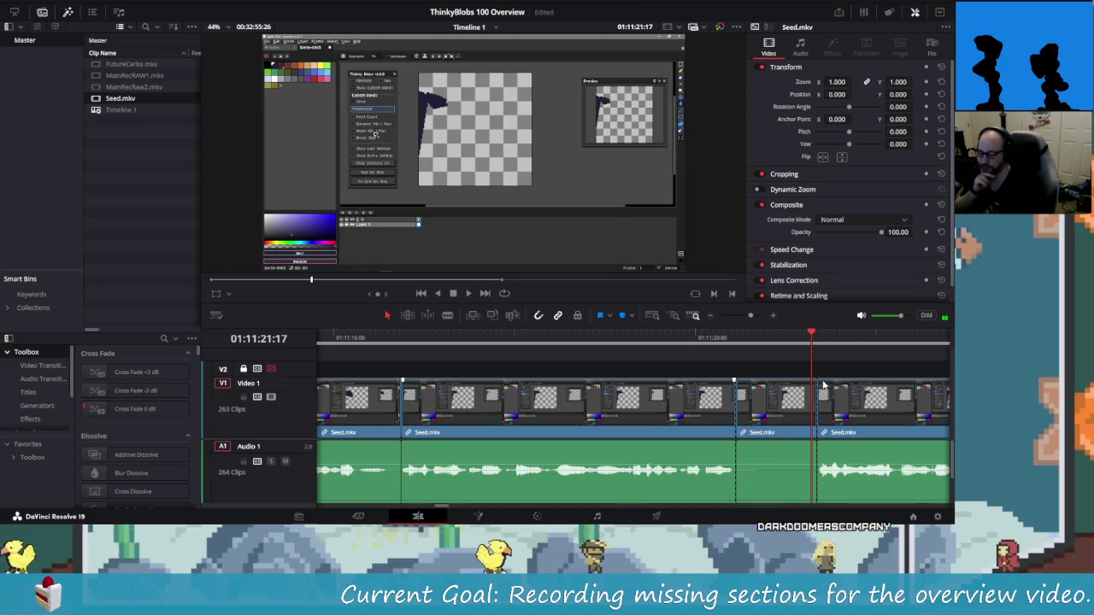
pyautogui.press('Delete')
pyautogui.press('Up')
pyautogui.hotkey('shift', 'Left')
pyautogui.hotkey('shift', 'Left')
pyautogui.hotkey('shift', 'Left')
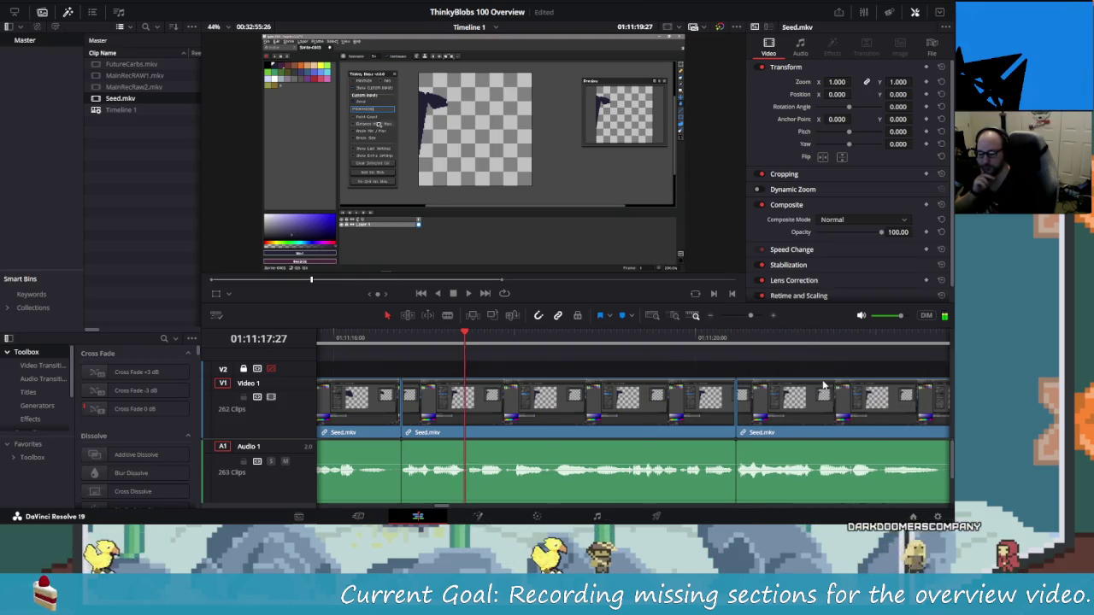
pyautogui.press('space')
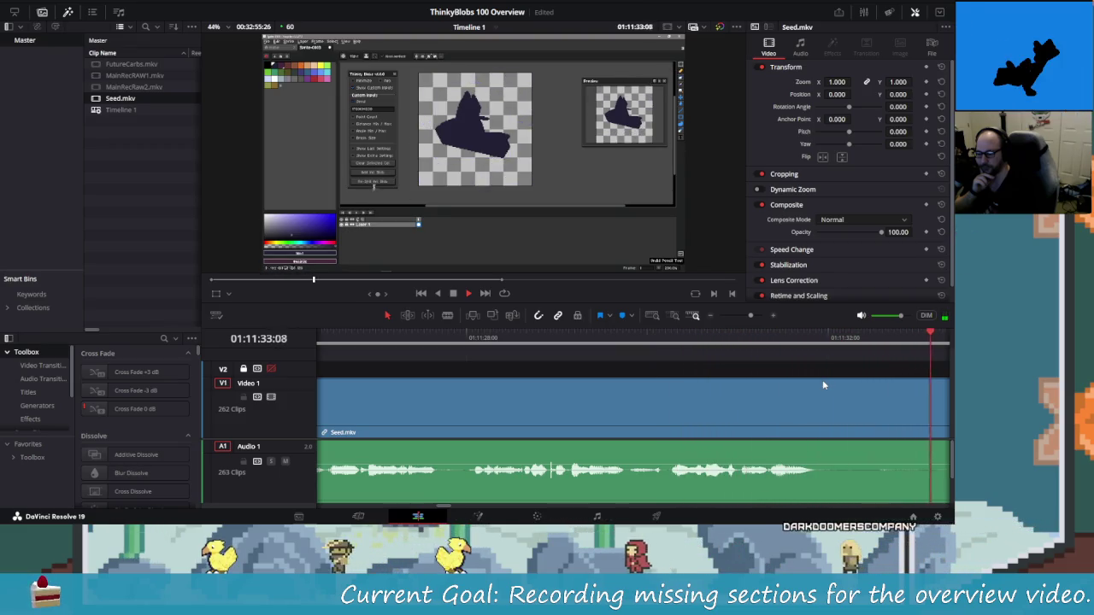
pyautogui.press('j')
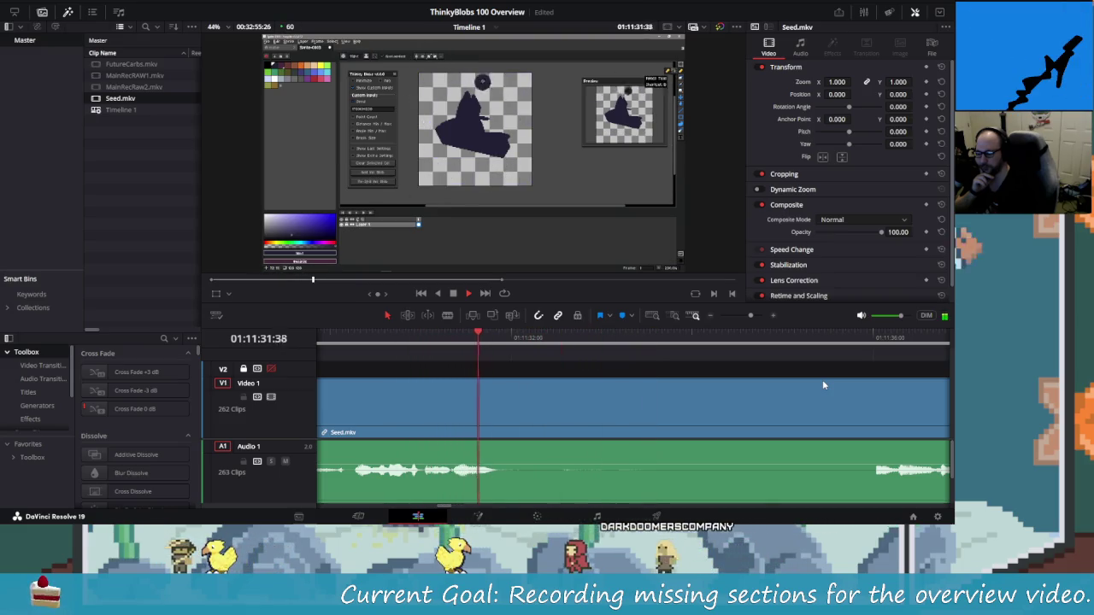
# Split Seed.mkv where the silence begins near 01:11:32.
pyautogui.press('space')
pyautogui.press('Right')
pyautogui.press('Right')
pyautogui.press('Right')
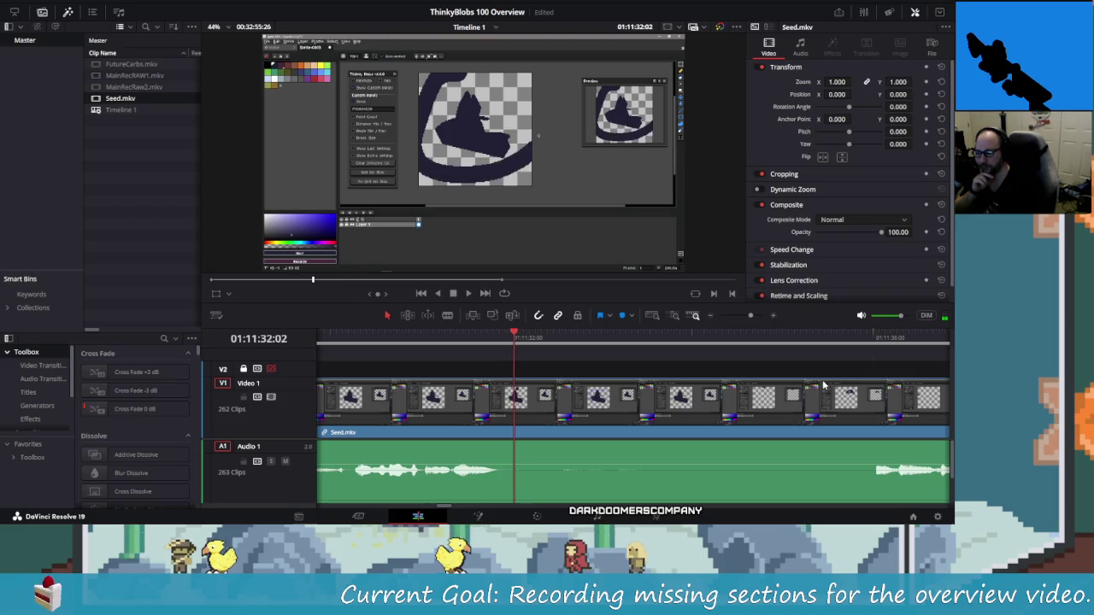
pyautogui.press('Right')
pyautogui.press('Right')
pyautogui.press('Right')
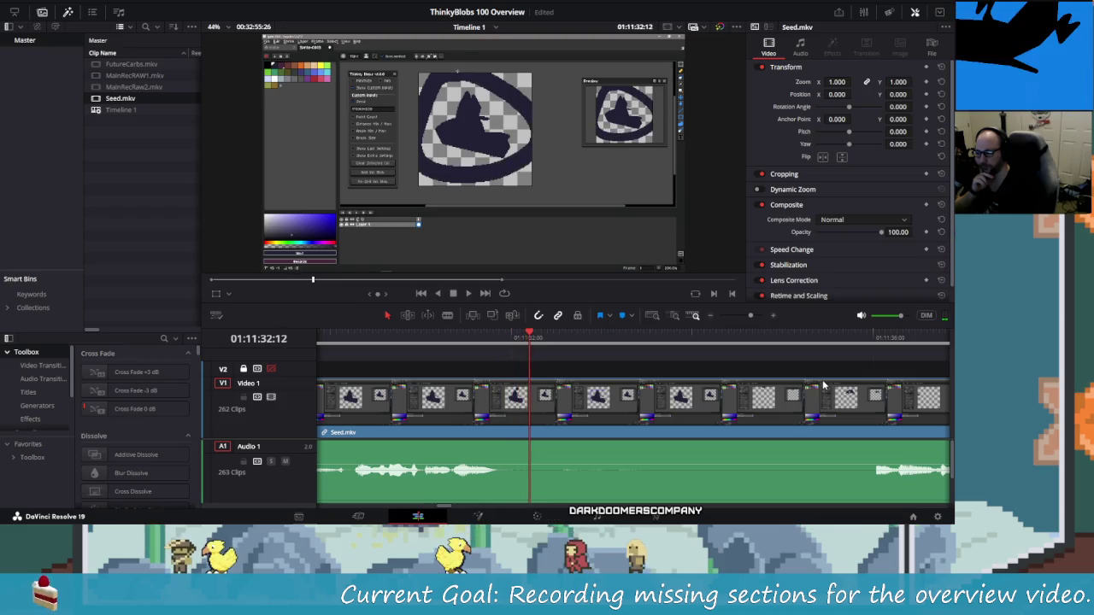
pyautogui.hotkey('ctrl', 'b')
# Step through the silent stretch to find where speech resumes at 01:11:36:00.
pyautogui.press('Right')
pyautogui.press('Right')
pyautogui.press('Right')
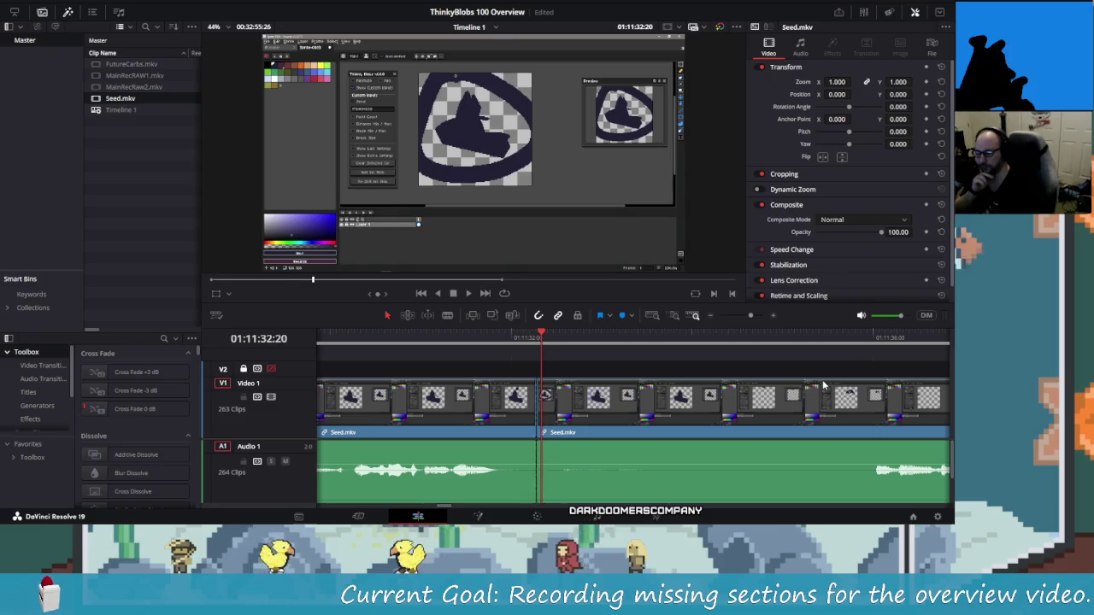
pyautogui.hotkey('shift', 'Right')
pyautogui.hotkey('shift', 'Right')
pyautogui.hotkey('shift', 'Right')
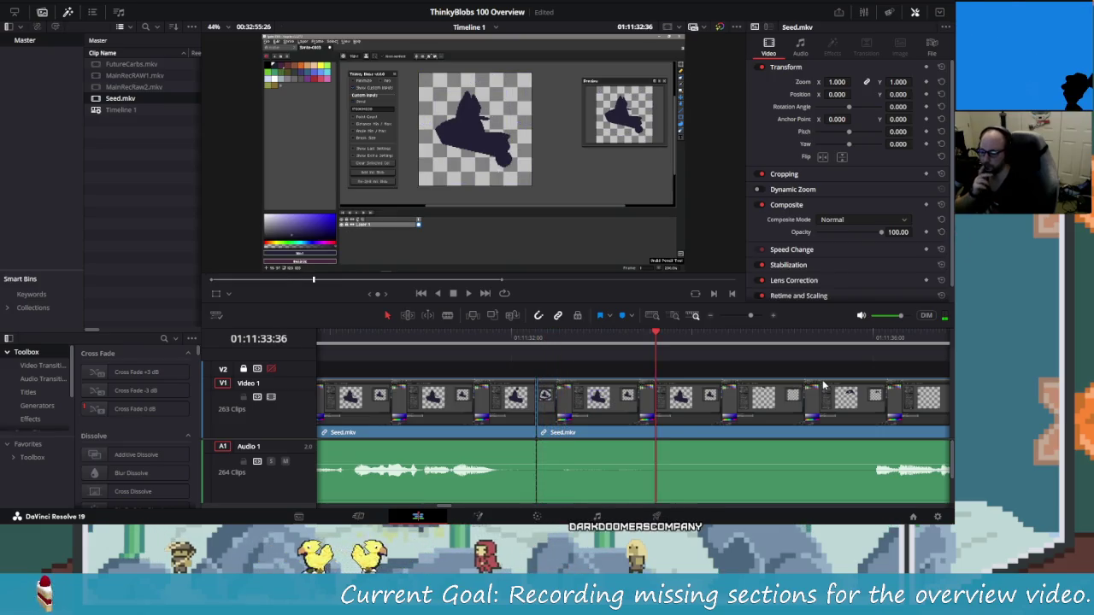
pyautogui.press('Right')
pyautogui.press('Right')
pyautogui.press('Right')
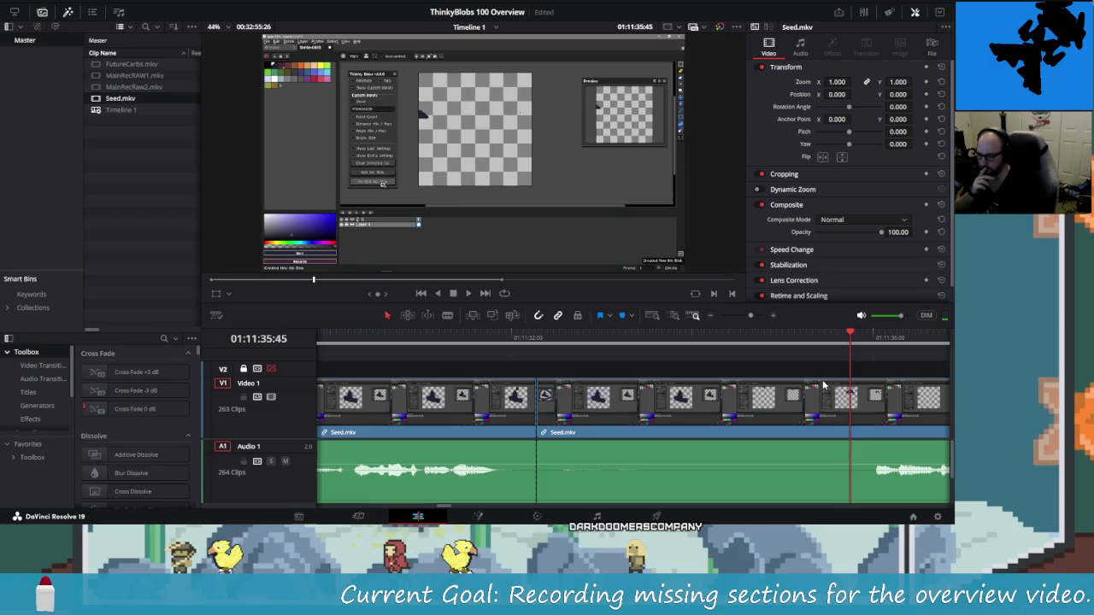
pyautogui.press('Left')
pyautogui.press('Left')
pyautogui.press('Left')
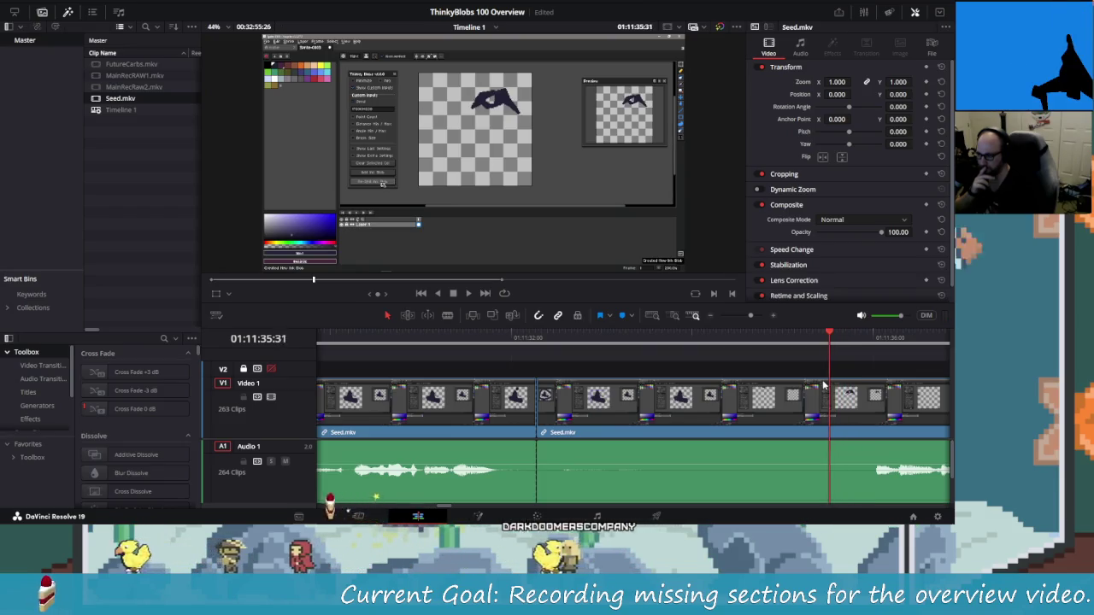
pyautogui.press('Left')
pyautogui.press('Left')
pyautogui.press('Left')
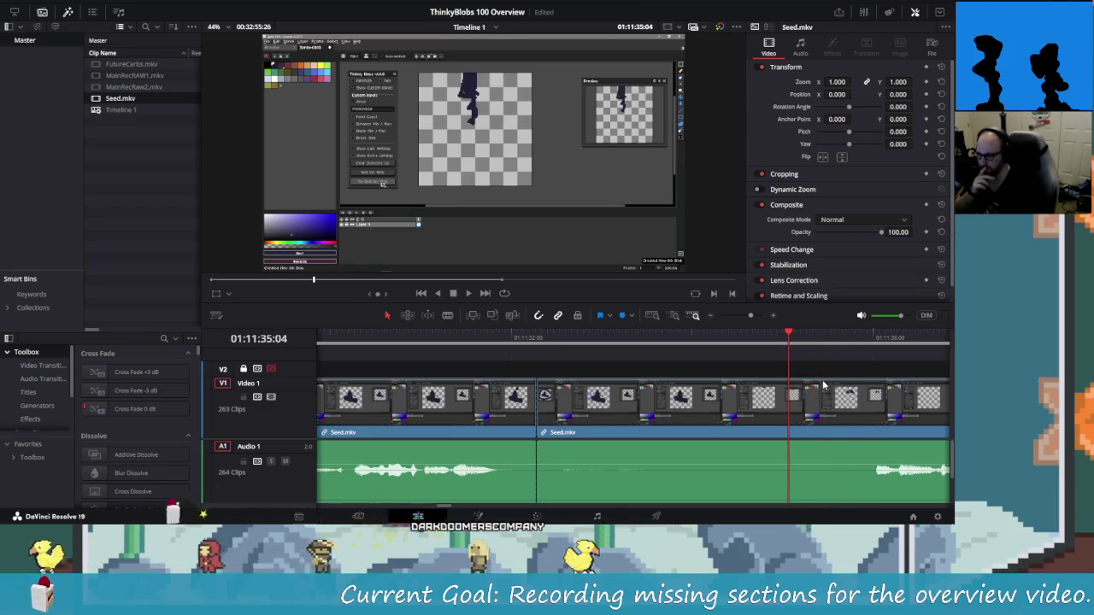
pyautogui.press('Right')
pyautogui.press('Right')
pyautogui.press('Right')
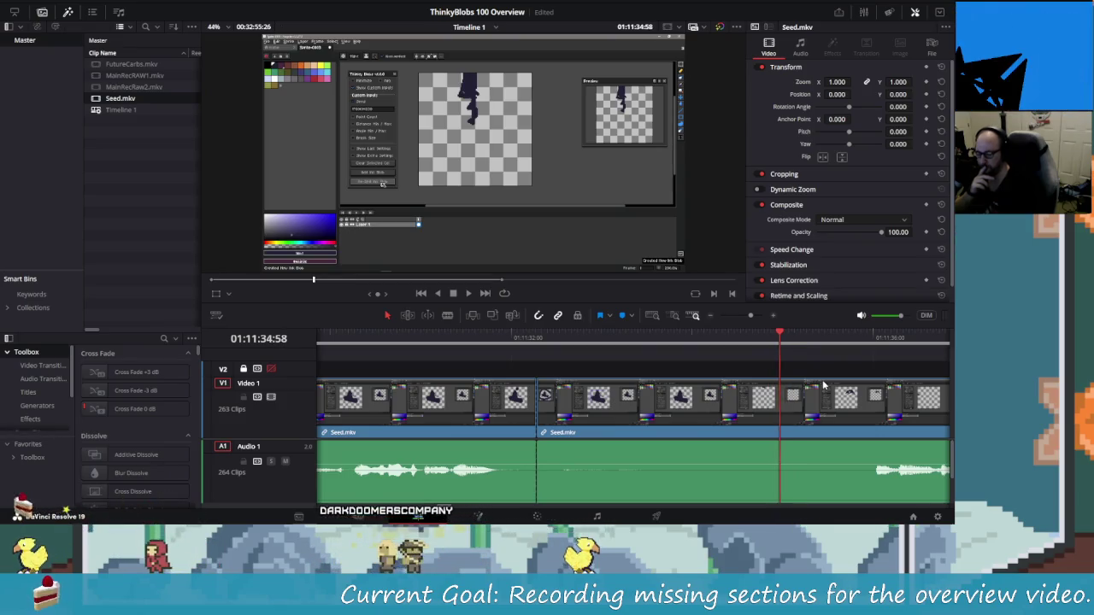
pyautogui.press('Right')
pyautogui.press('Right')
pyautogui.press('Right')
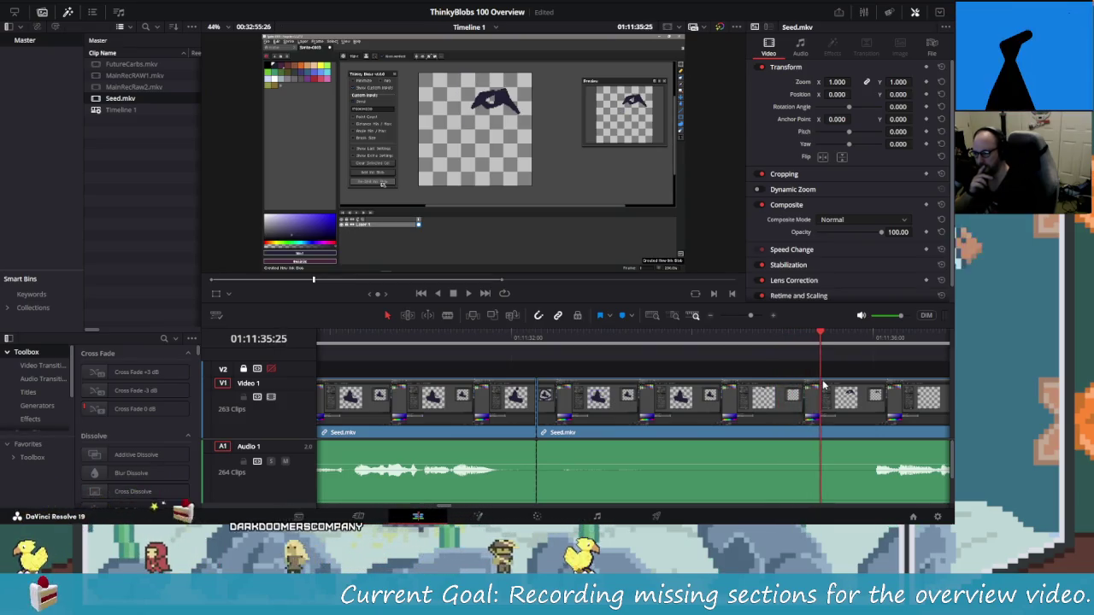
pyautogui.press('Right')
pyautogui.press('Right')
pyautogui.press('Right')
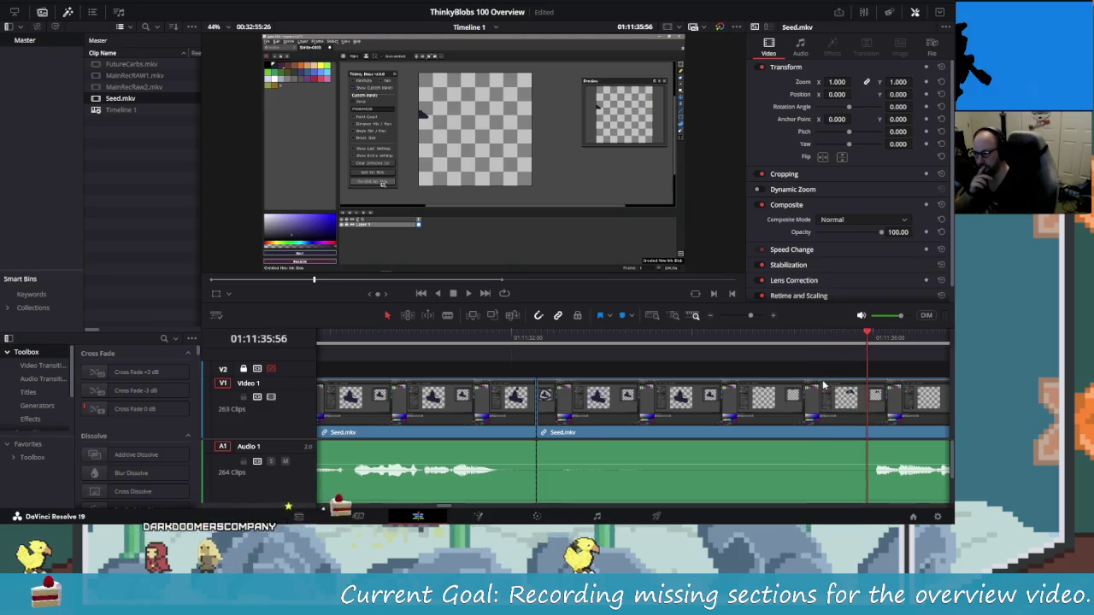
pyautogui.press('Left')
pyautogui.press('Left')
pyautogui.press('Left')
pyautogui.press('Right')
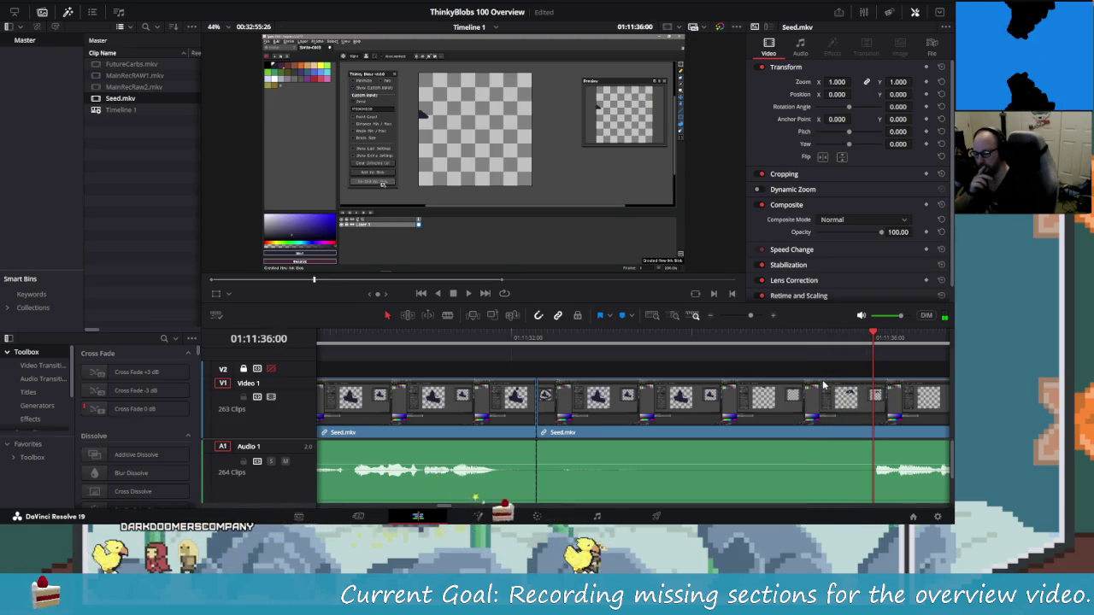
# Ripple-delete the silent middle piece and play back the tightened edit.
pyautogui.click(822, 384)
pyautogui.press('Delete')
pyautogui.press('space')
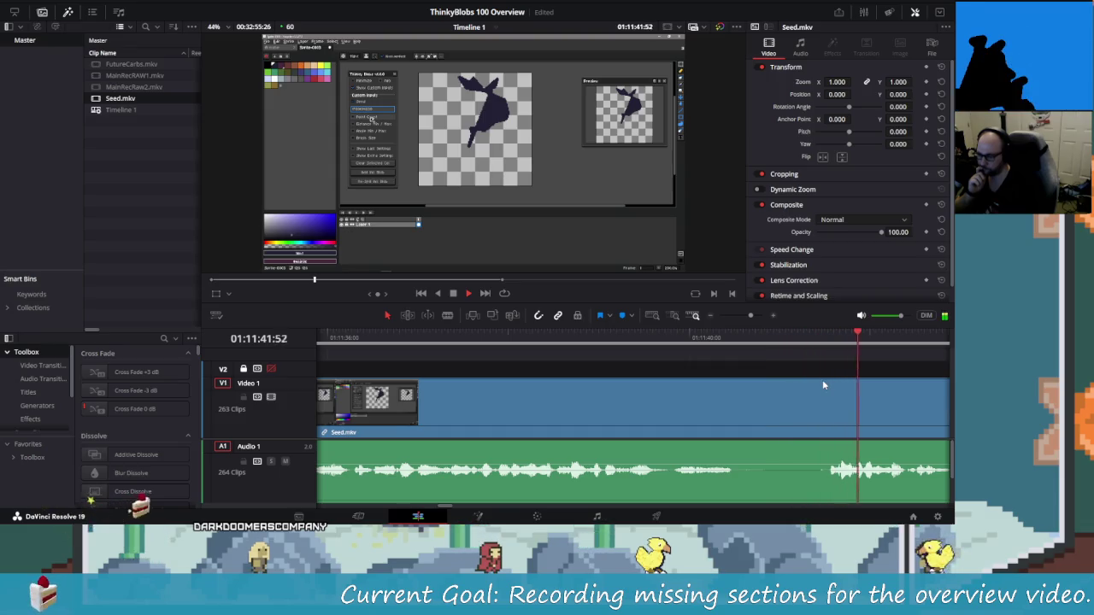
# Cut a short piece out of Seed.mkv near 01:11:40 with two splits, ripple-delete it, and replay.
pyautogui.press('space')
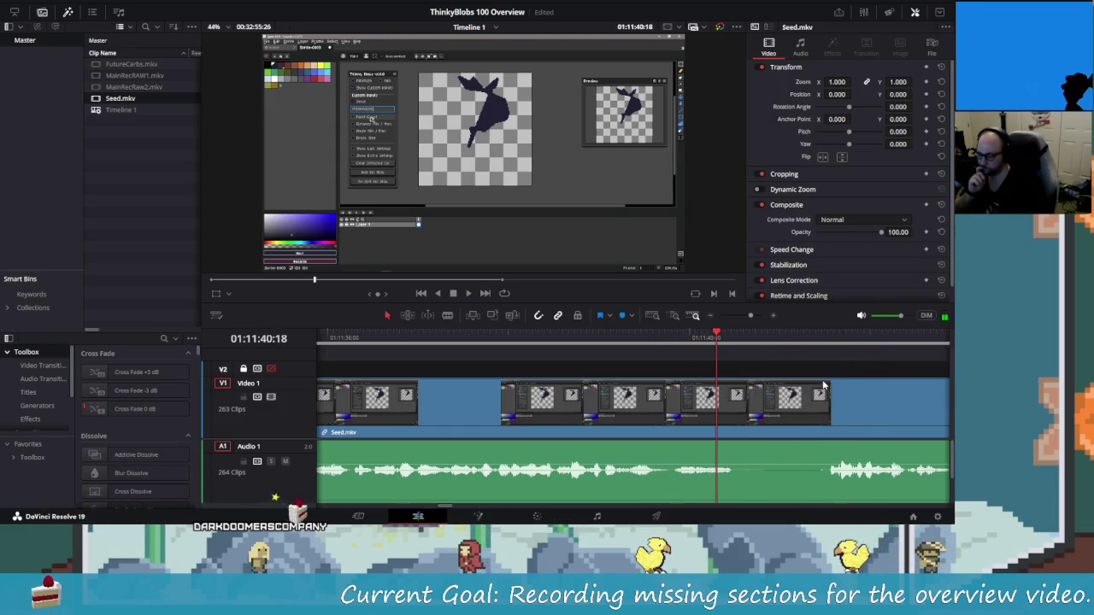
pyautogui.press('Right')
pyautogui.press('Right')
pyautogui.press('Right')
pyautogui.hotkey('ctrl', 'b')
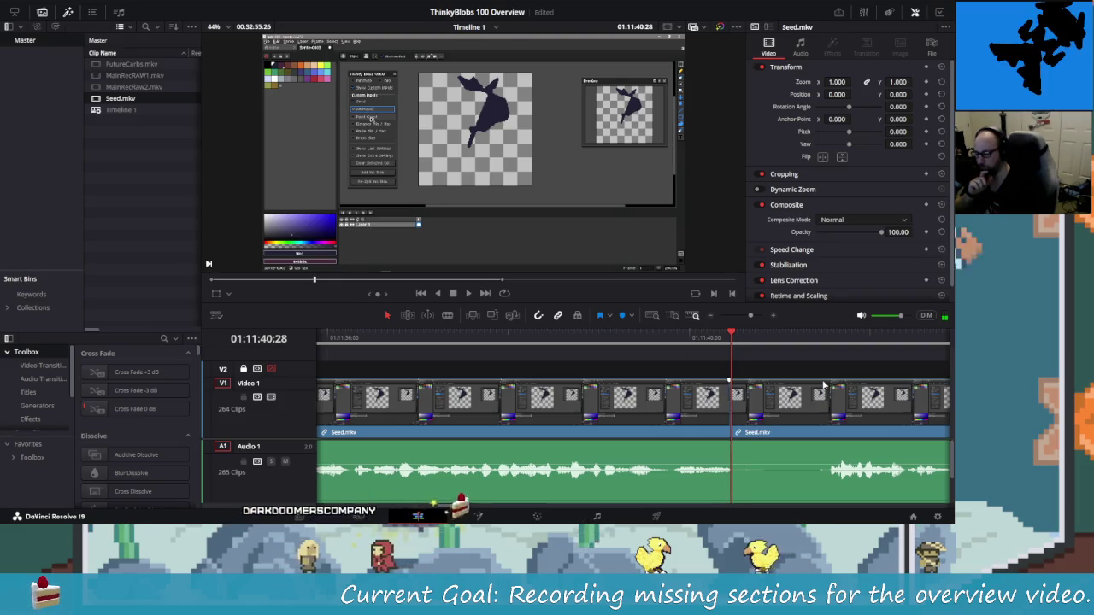
pyautogui.press('Right')
pyautogui.press('Right')
pyautogui.press('Right')
pyautogui.press('Right')
pyautogui.press('Right')
pyautogui.press('Right')
pyautogui.press('Right')
pyautogui.press('Right')
pyautogui.press('Right')
pyautogui.hotkey('ctrl', 'b')
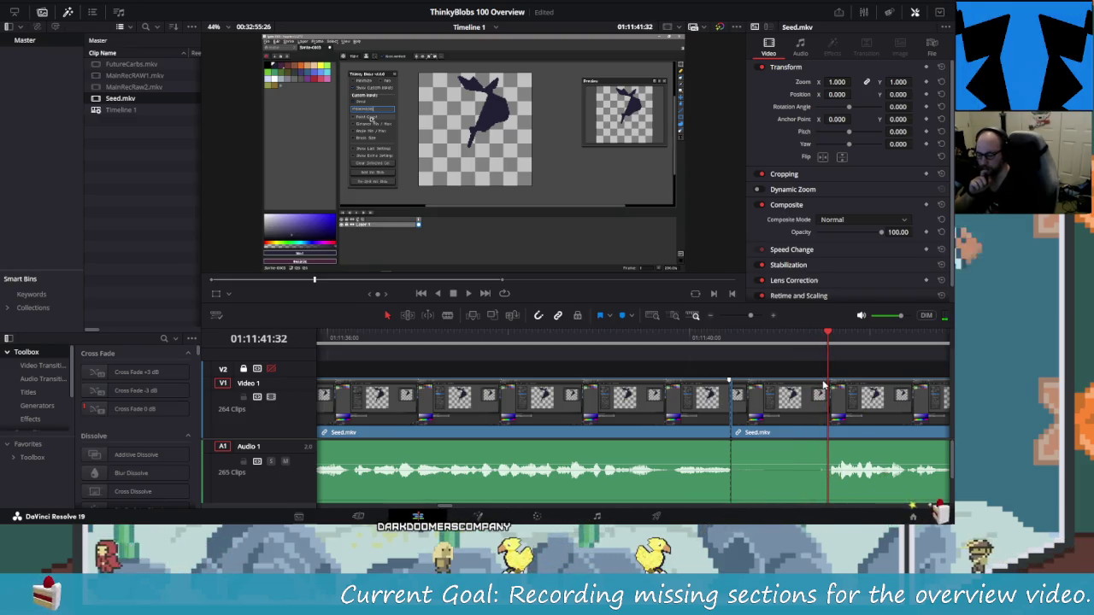
pyautogui.press('Left')
pyautogui.press('Left')
pyautogui.press('Left')
pyautogui.press('Delete')
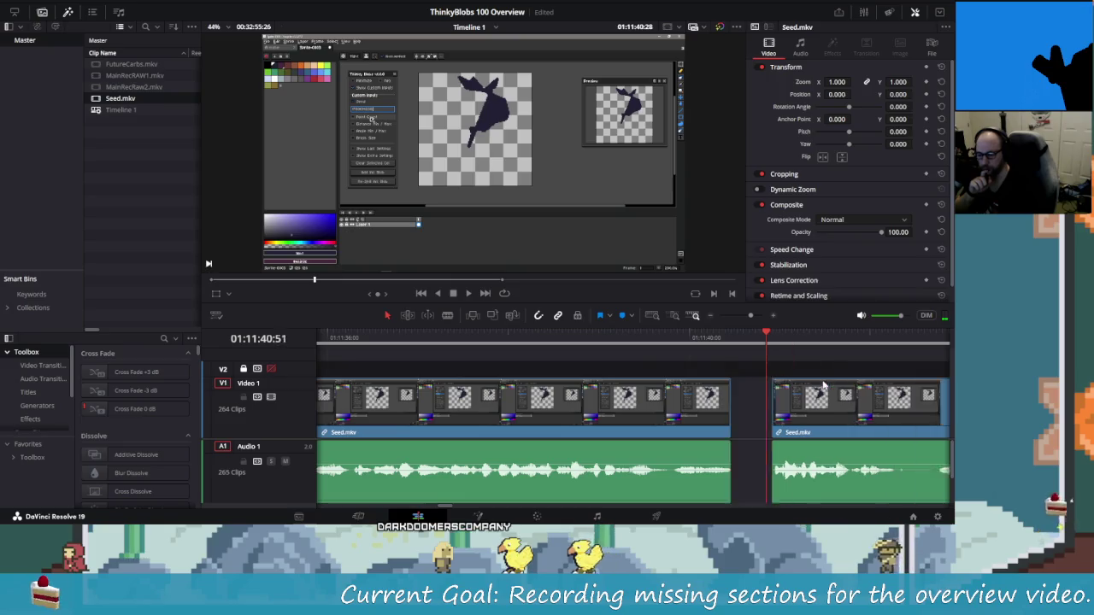
pyautogui.hotkey('shift', 'Left')
pyautogui.hotkey('shift', 'Left')
pyautogui.hotkey('shift', 'Left')
pyautogui.press('space')
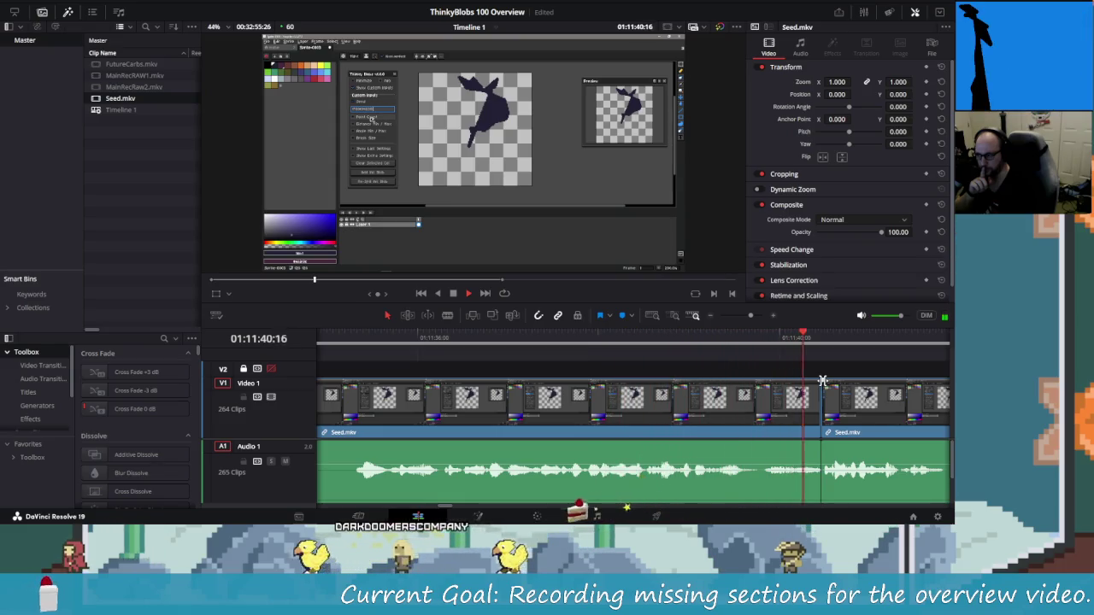
# Isolate and delete another short Seed.mkv piece so later clips close up, then switch to Aseprite.
pyautogui.press('j')
pyautogui.press('j')
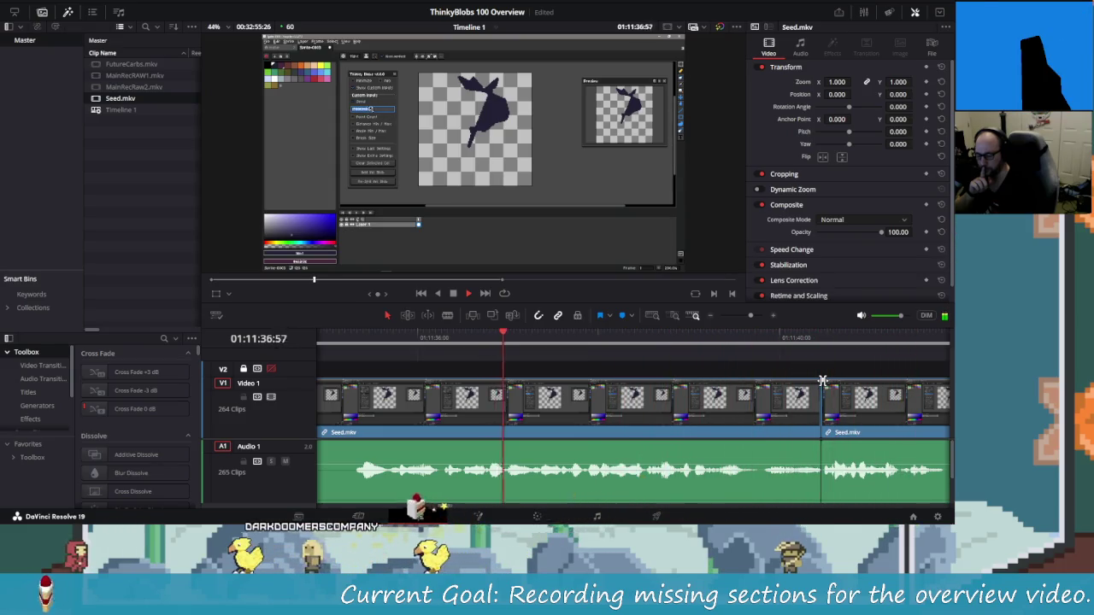
pyautogui.press('l')
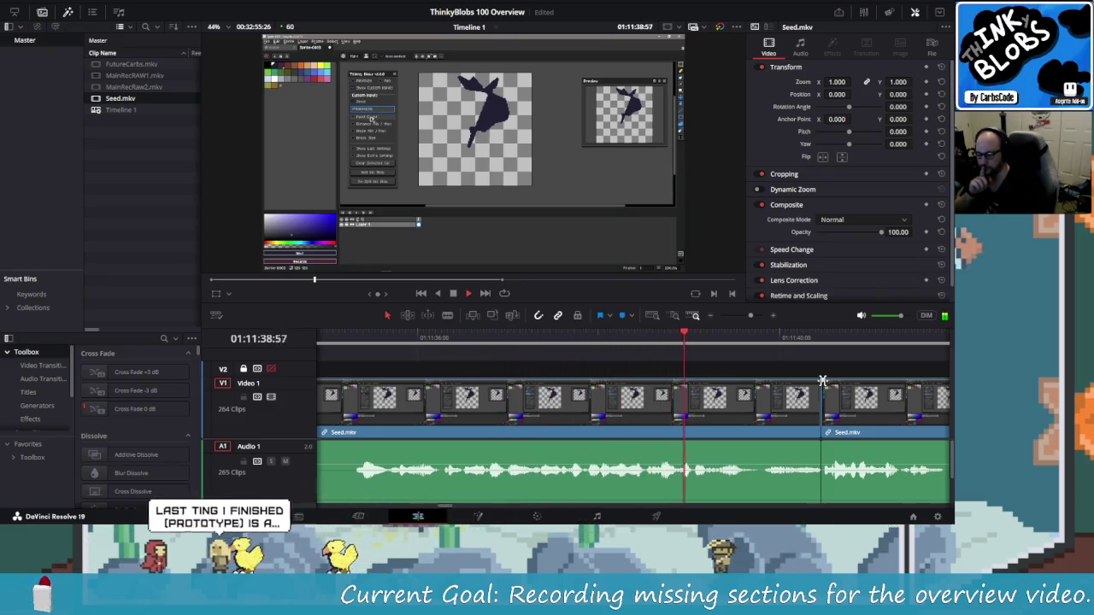
pyautogui.hotkey('ctrl', 'b')
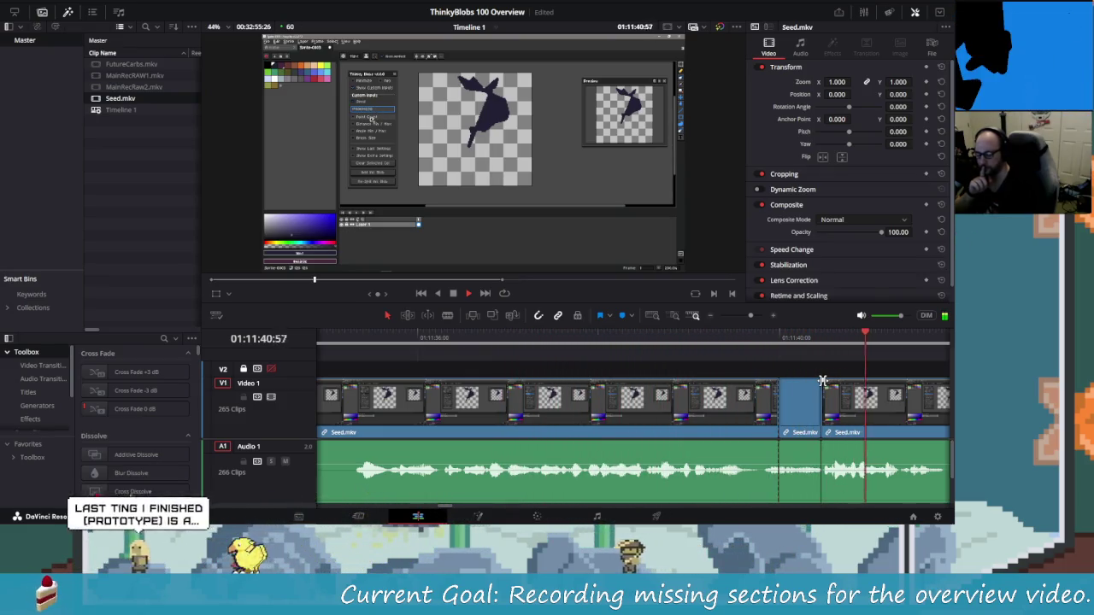
pyautogui.press('j')
pyautogui.press('j')
pyautogui.press('BackSpace')
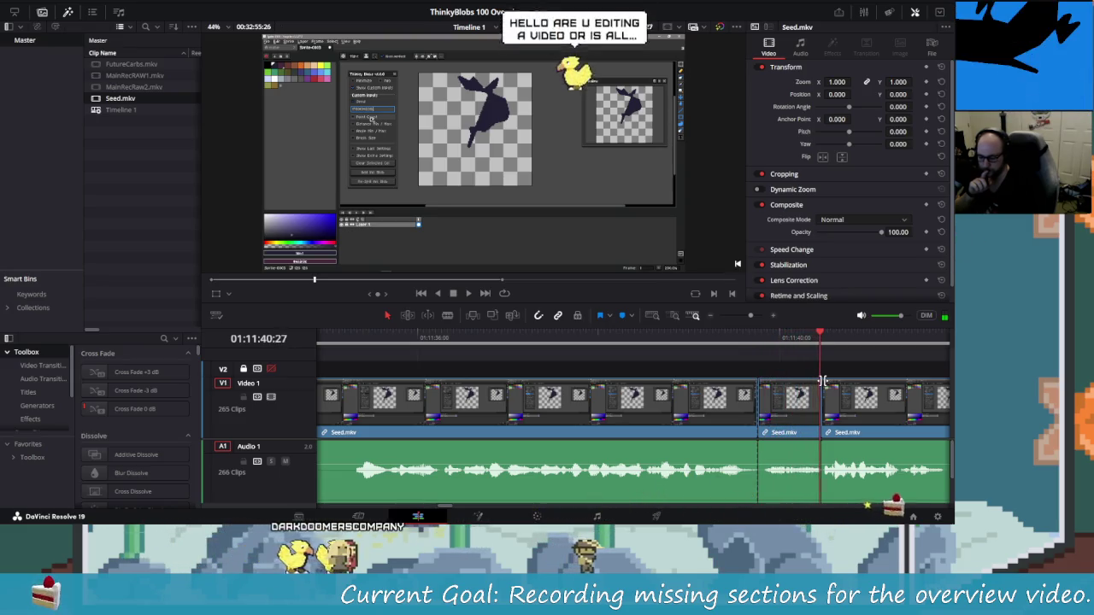
pyautogui.press('Delete')
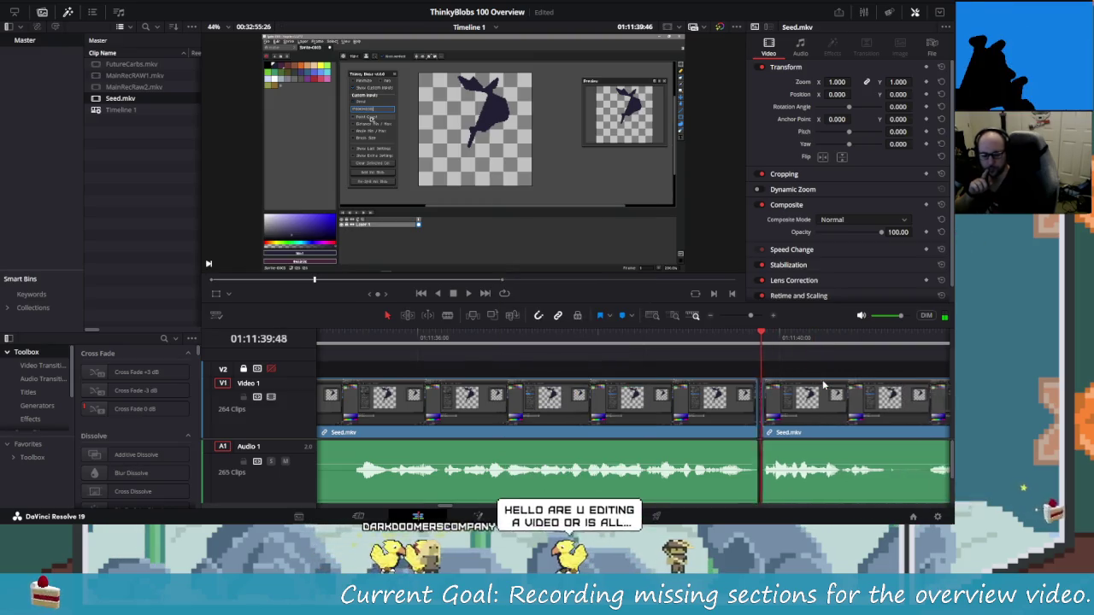
pyautogui.hotkey('shift', 'Left')
pyautogui.hotkey('shift', 'Left')
pyautogui.hotkey('shift', 'Left')
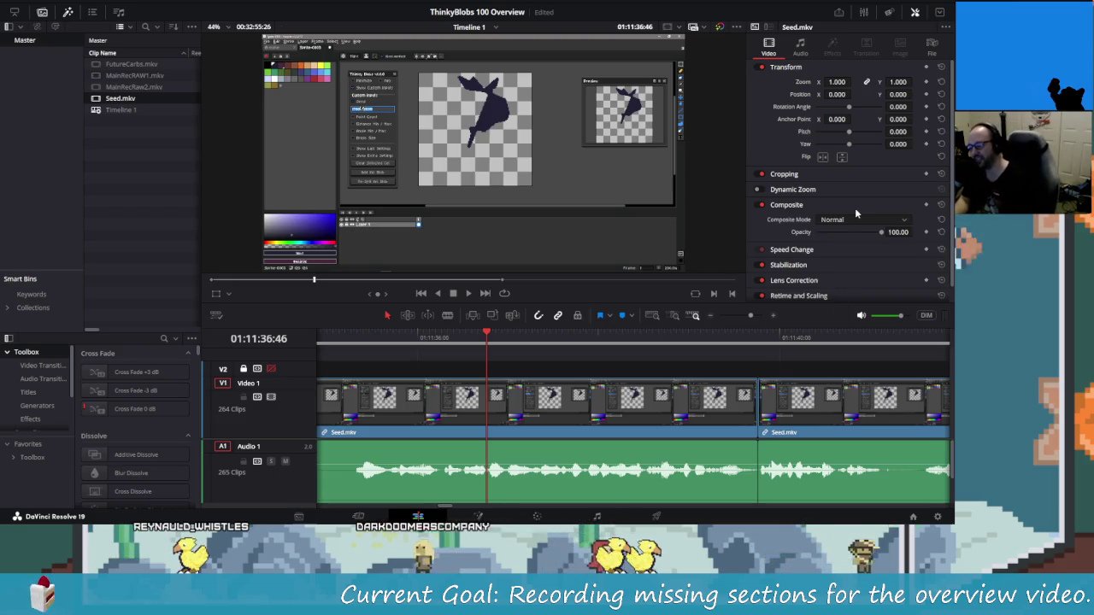
pyautogui.hotkey('alt', 'Tab')
pyautogui.click(557, 268)
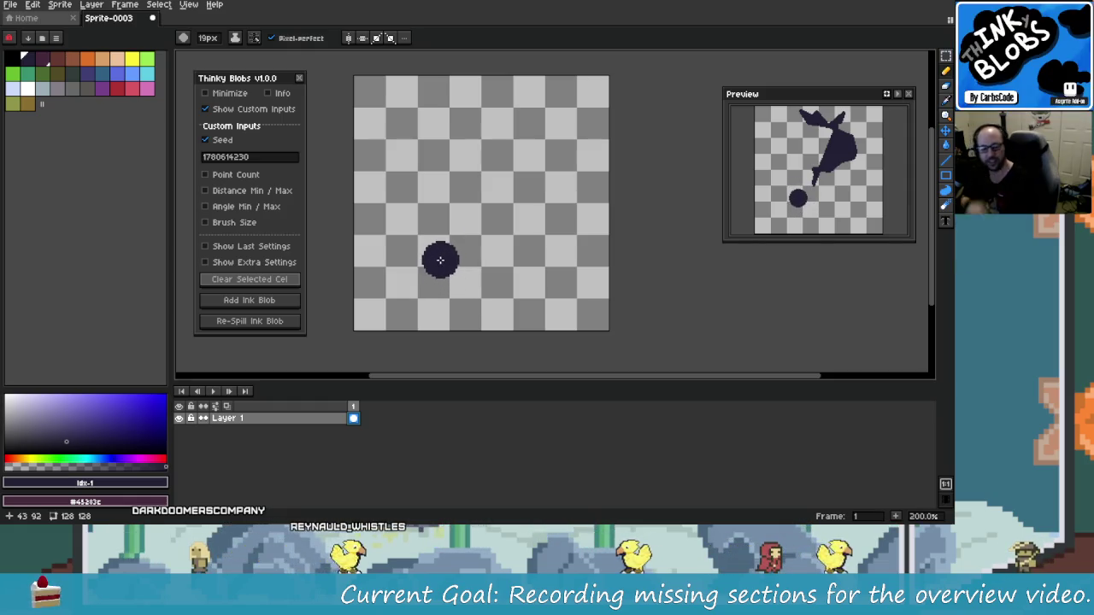
pyautogui.hotkey('alt', 'Tab')
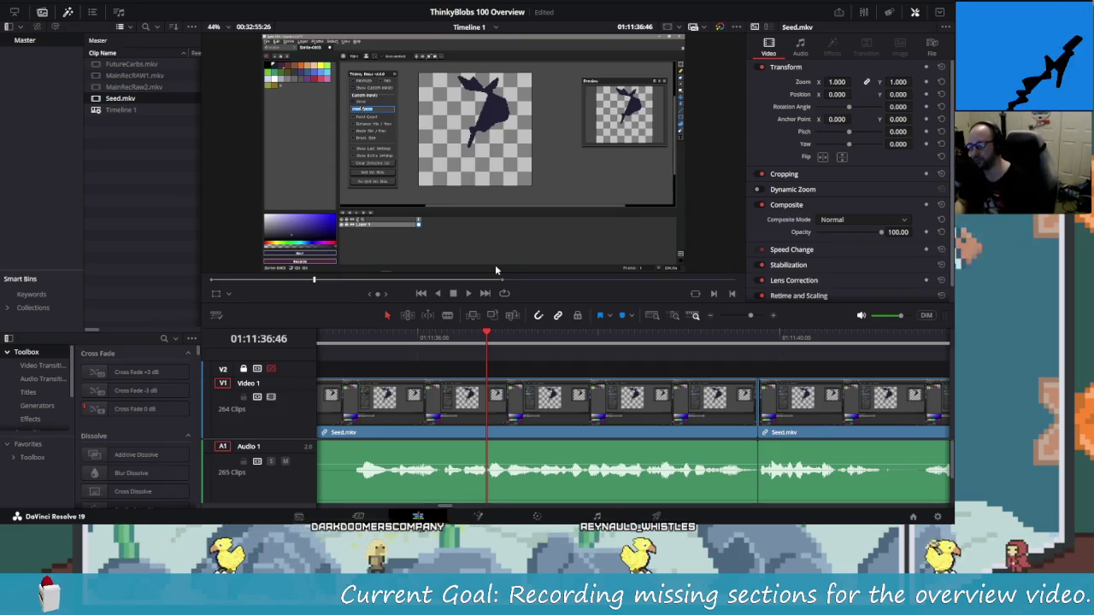
pyautogui.hotkey('alt', 'Tab')
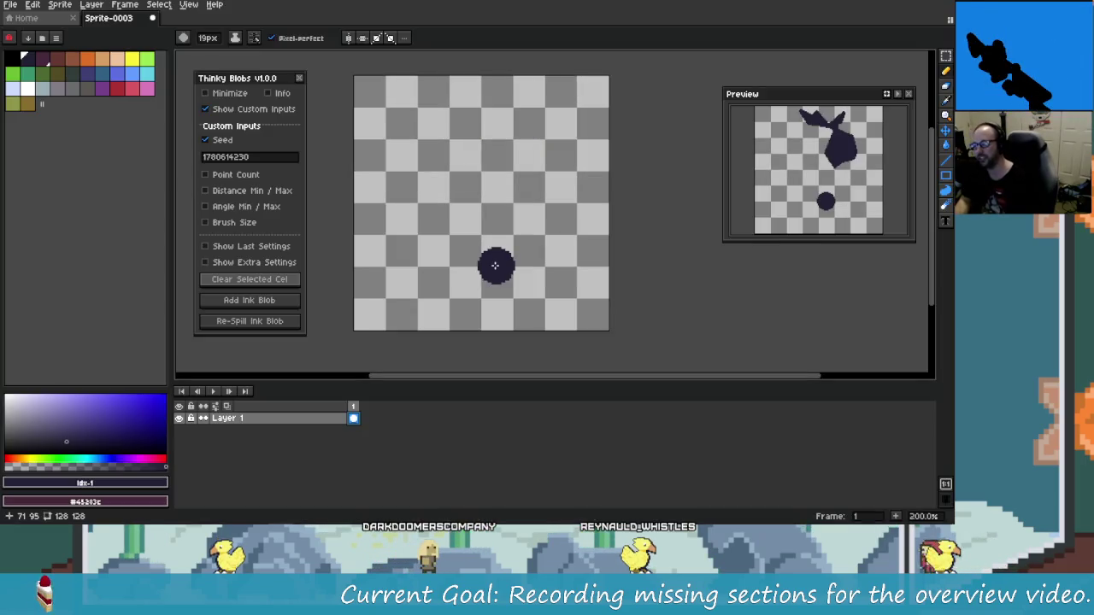
pyautogui.hotkey('alt', 'Tab')
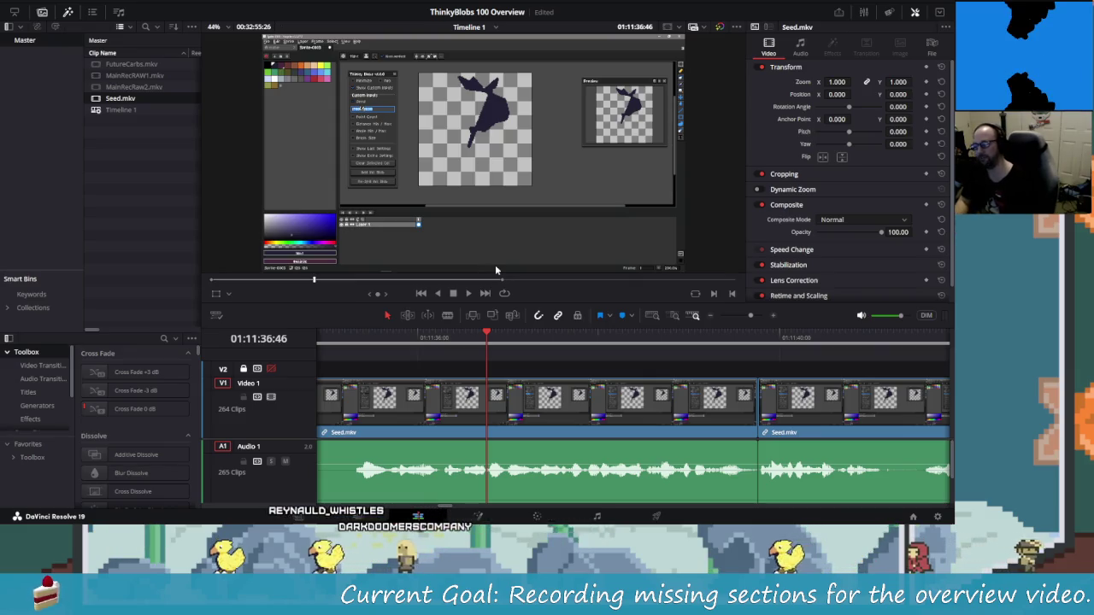
pyautogui.press('Right')
pyautogui.press('Right')
pyautogui.press('Right')
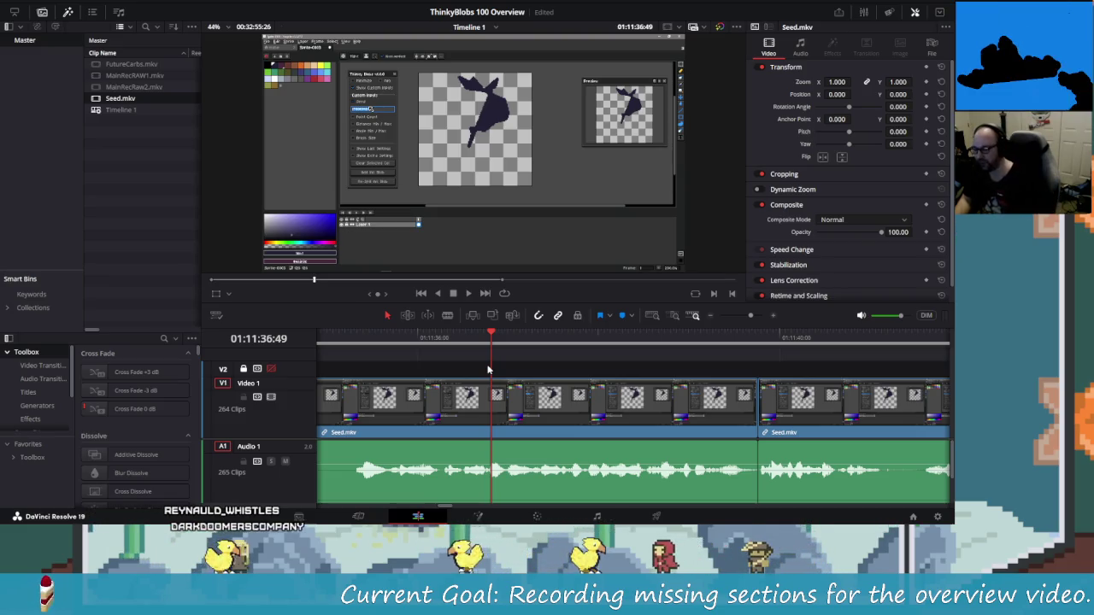
pyautogui.hotkey('alt', 'Tab')
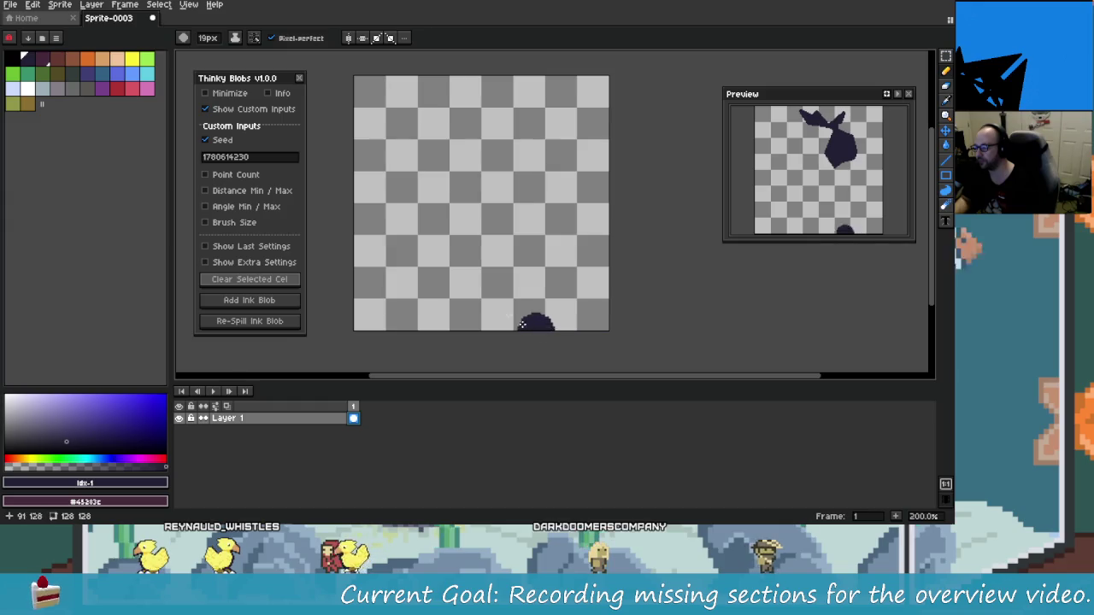
pyautogui.hotkey('alt', 'Tab')
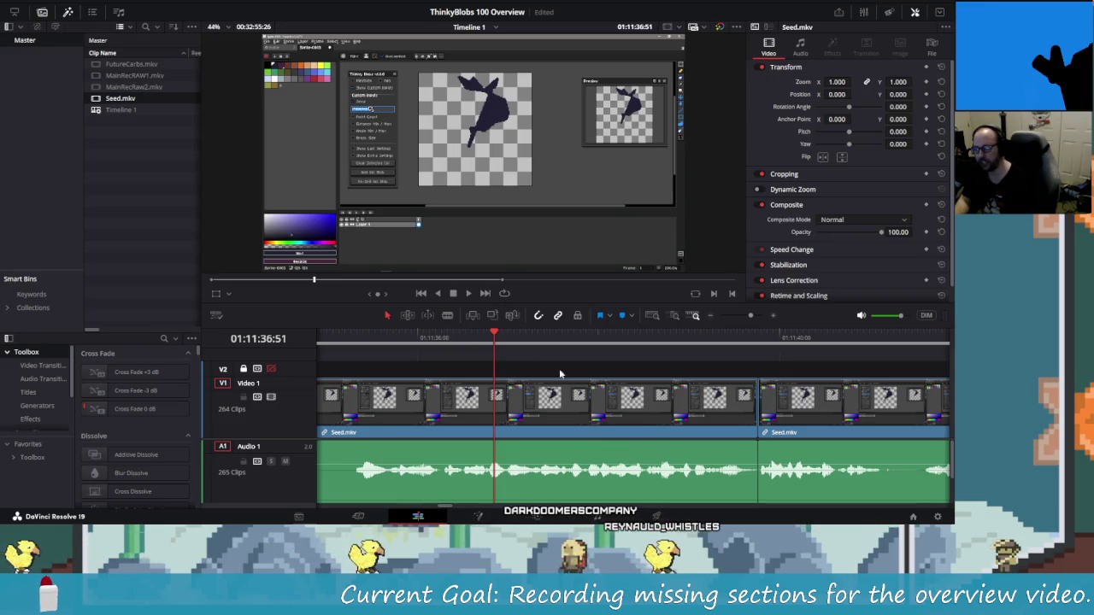
pyautogui.moveTo(494, 335); pyautogui.dragTo(488, 336)
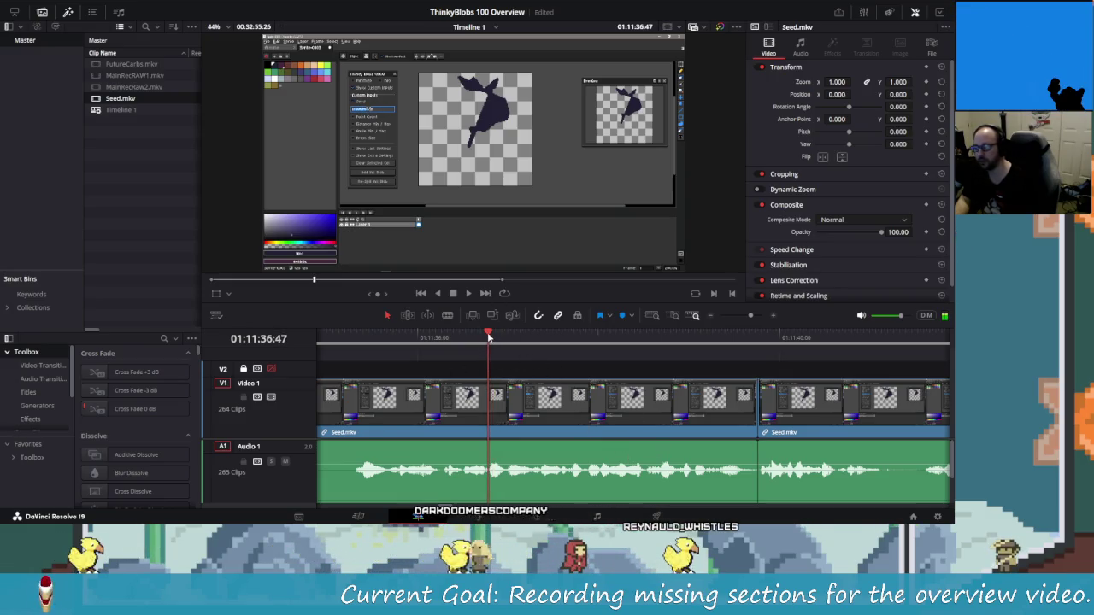
pyautogui.press('Left')
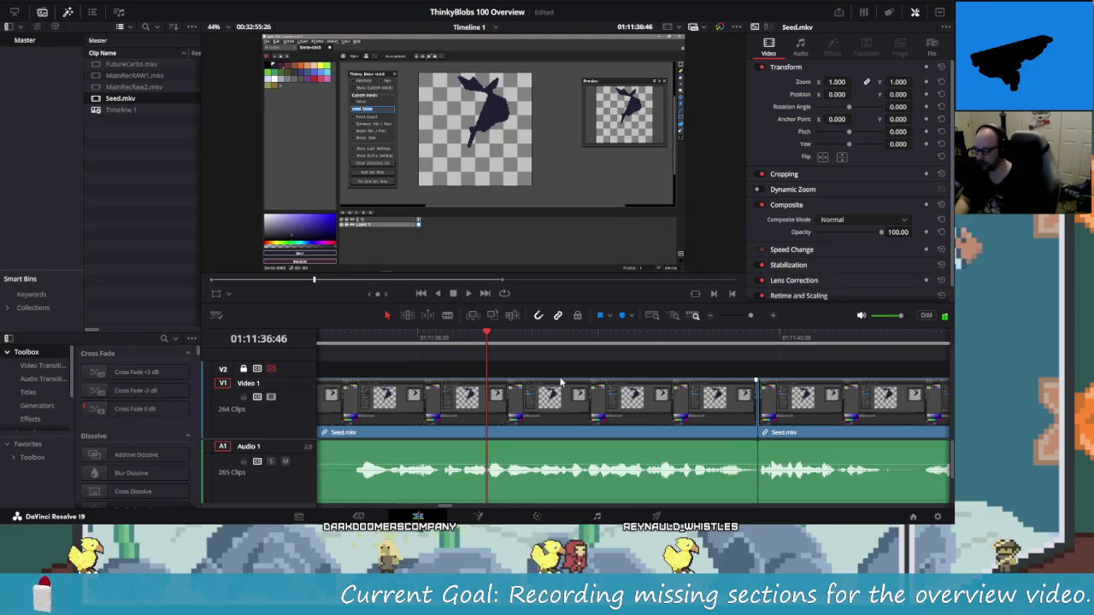
pyautogui.hotkey('shift', 'Left')
pyautogui.hotkey('shift', 'Left')
pyautogui.hotkey('shift', 'Left')
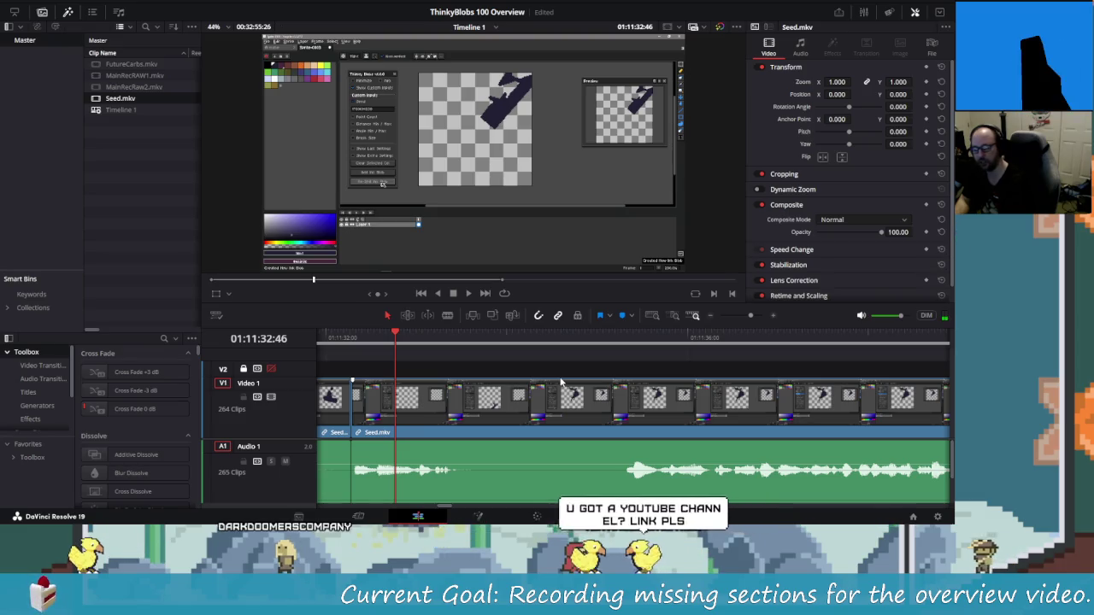
pyautogui.hotkey('shift', 'Right')
pyautogui.hotkey('shift', 'Left')
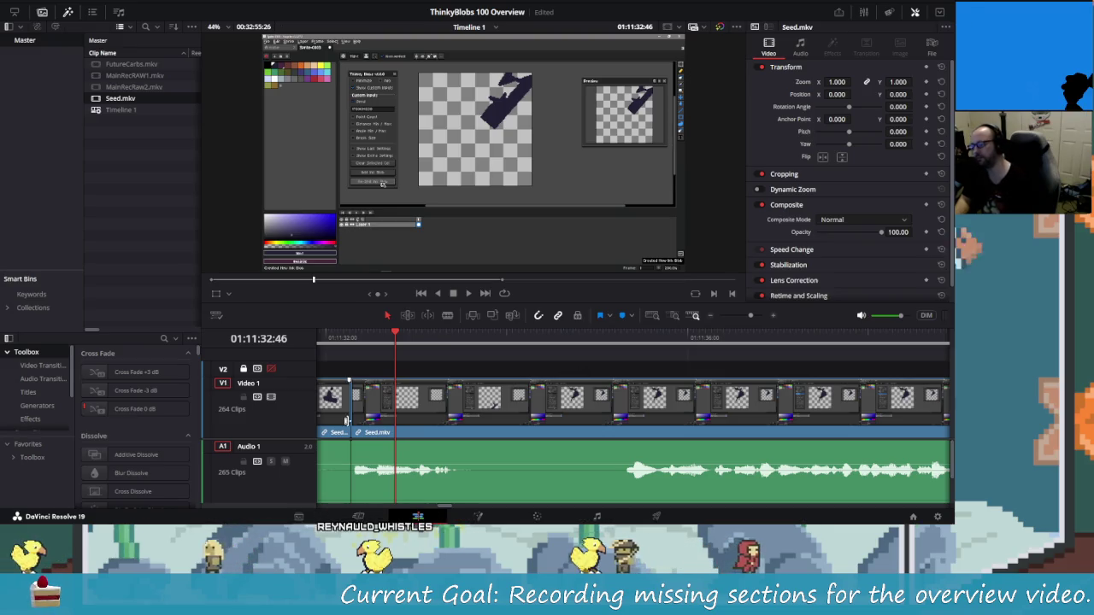
pyautogui.hotkey('alt', 'Tab')
pyautogui.press('Tab')
pyautogui.press('Tab')
pyautogui.press('Tab')
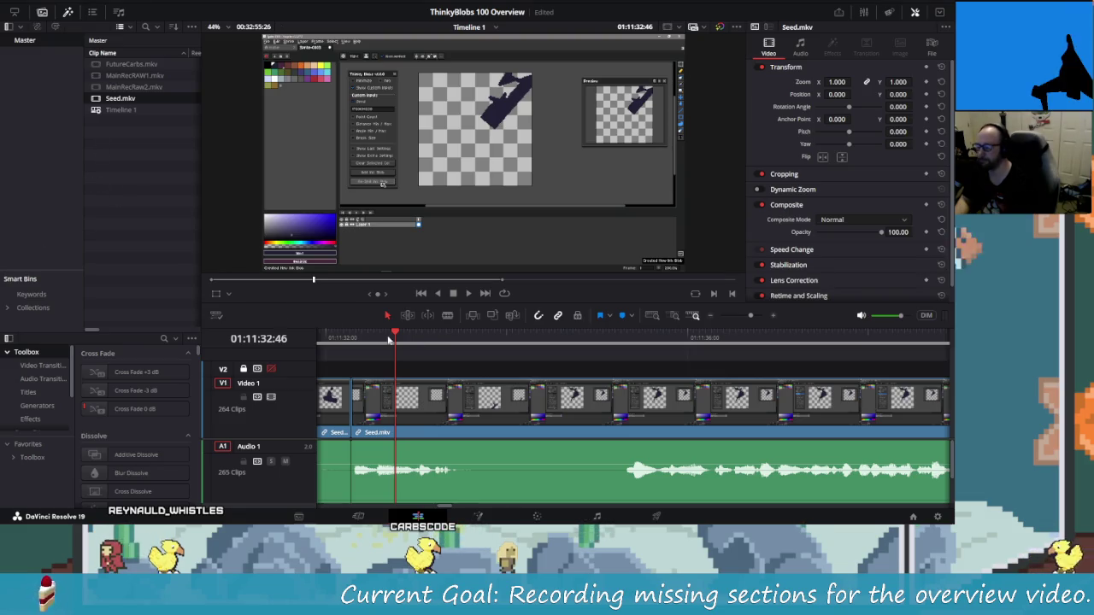
# Move the playhead to 01:11:32:22, split there, and ripple-delete the preceding two seconds.
pyautogui.moveTo(366, 335); pyautogui.dragTo(351, 340)
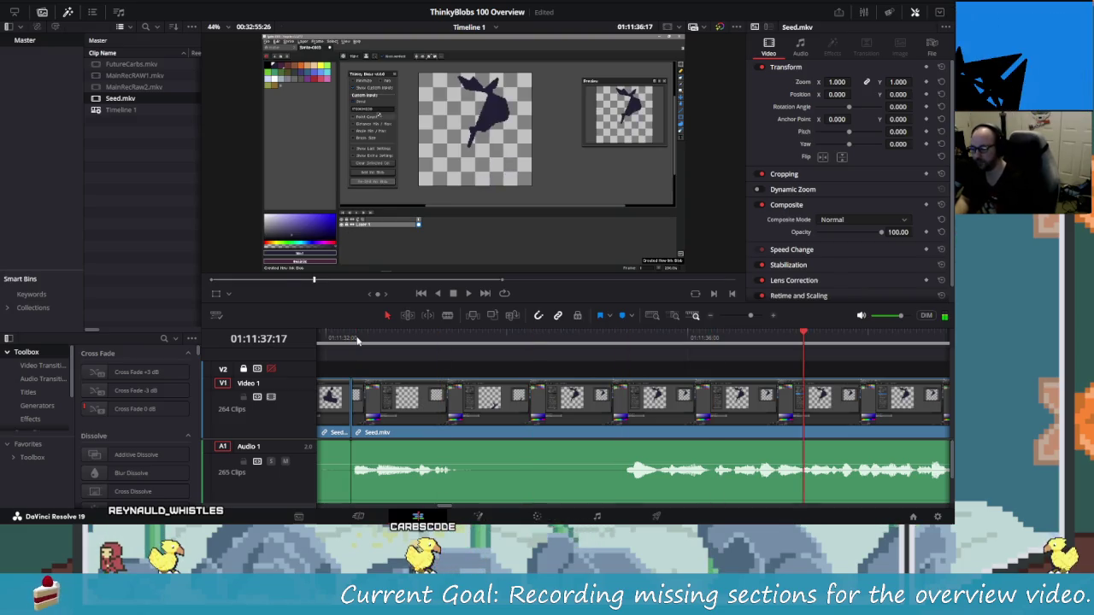
pyautogui.press('space')
pyautogui.hotkey('shift', 'Left')
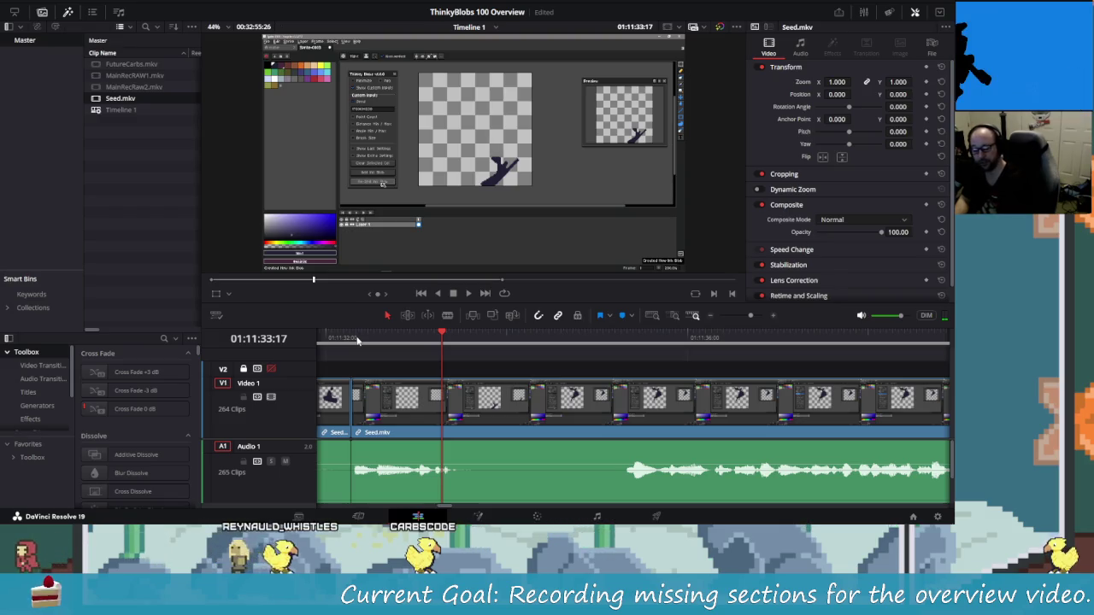
pyautogui.press('Left')
pyautogui.press('Left')
pyautogui.press('Left')
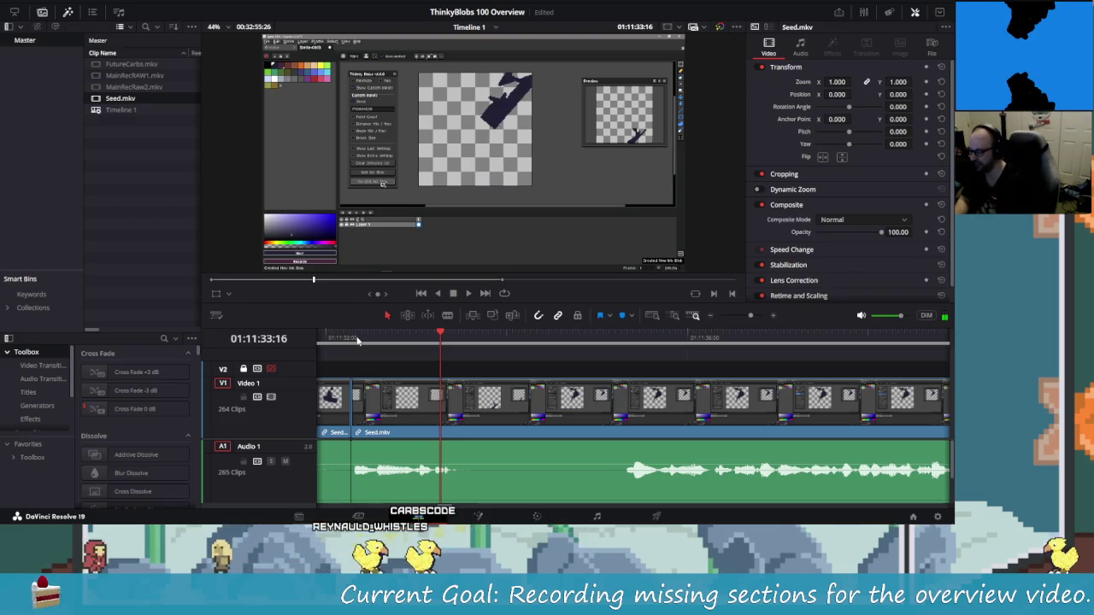
pyautogui.press('Left')
pyautogui.press('Left')
pyautogui.press('Left')
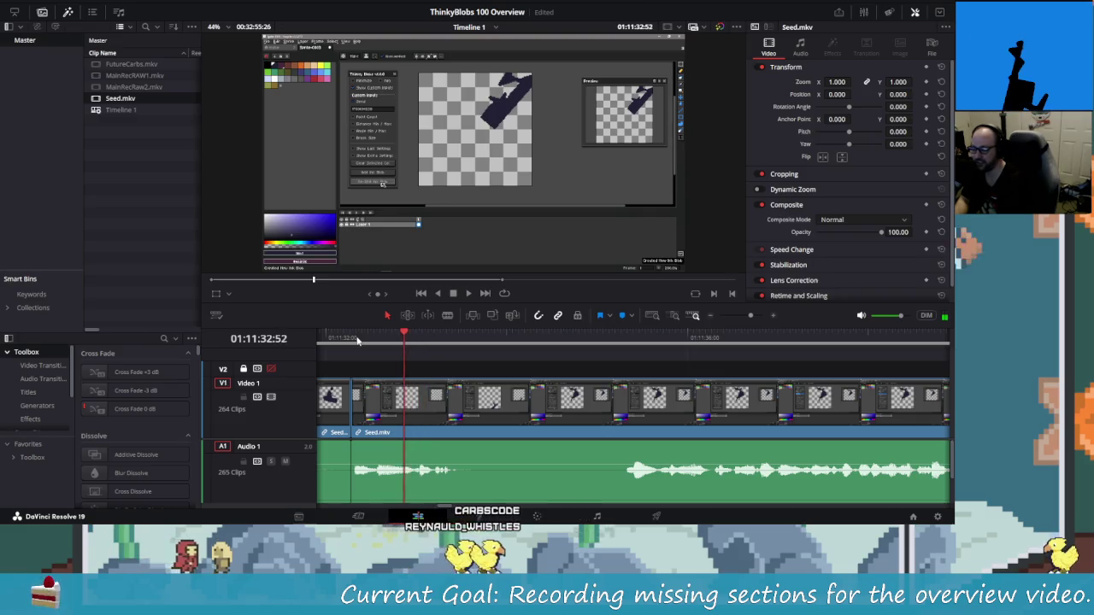
pyautogui.press('Left')
pyautogui.press('Left')
pyautogui.press('Left')
pyautogui.press('Left')
pyautogui.press('Left')
pyautogui.press('Left')
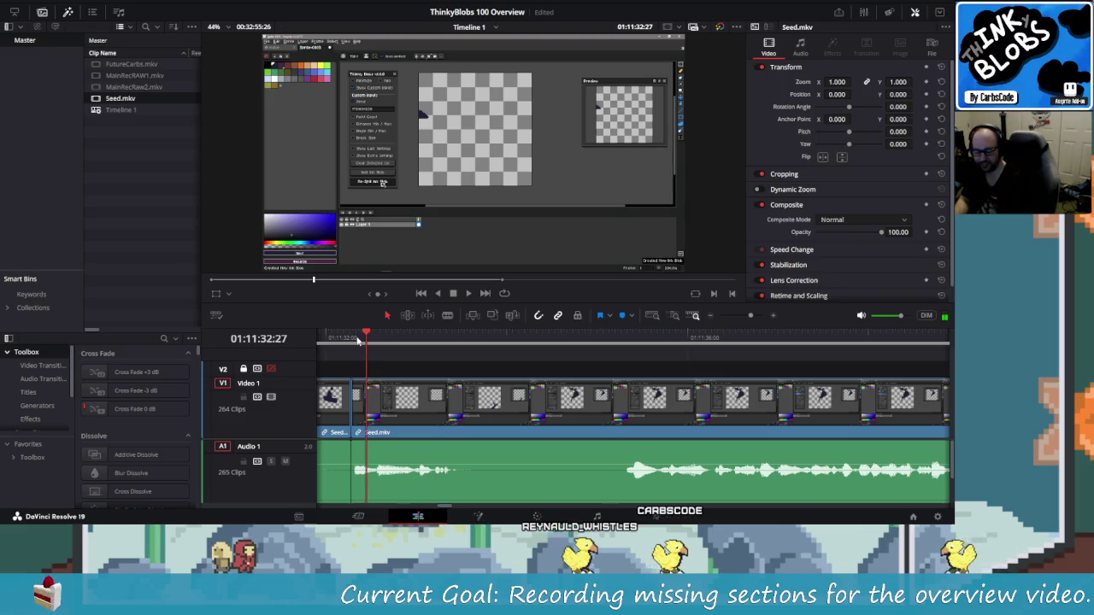
pyautogui.hotkey('ctrl', 'b')
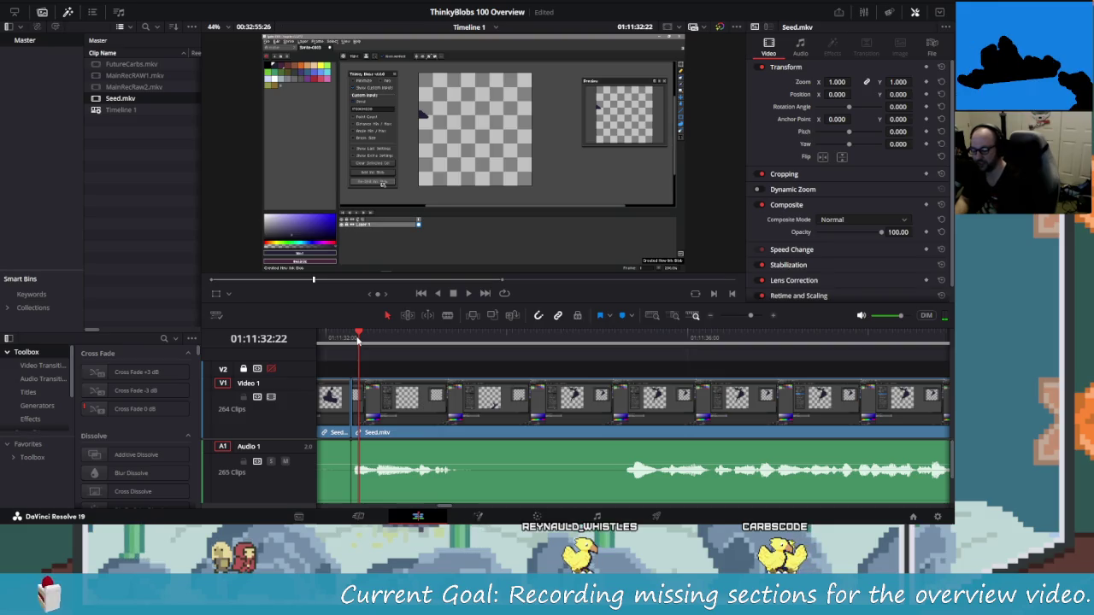
pyautogui.press('Delete')
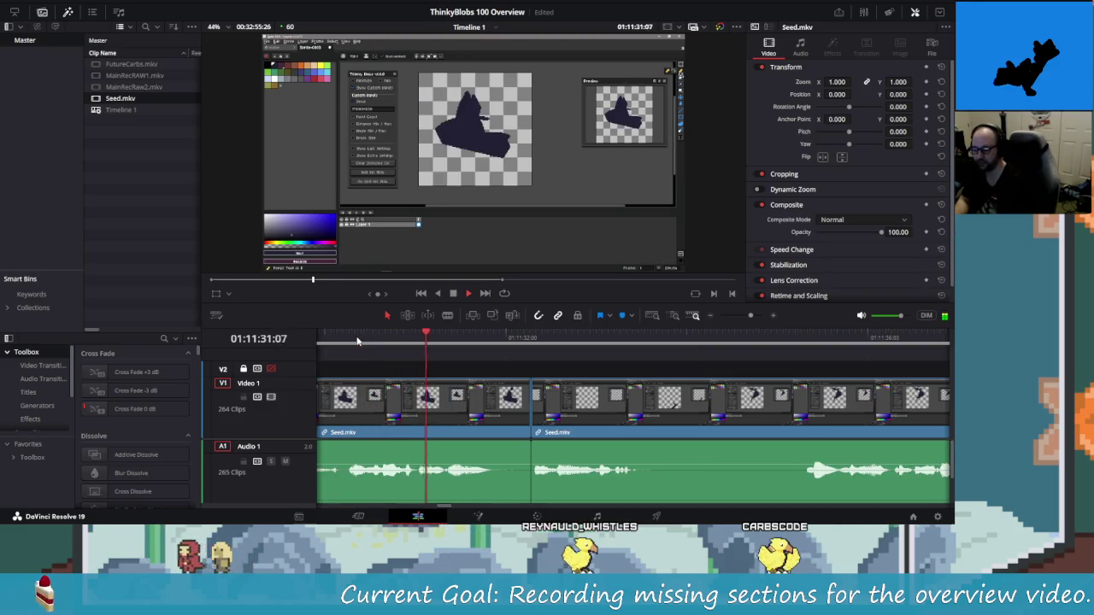